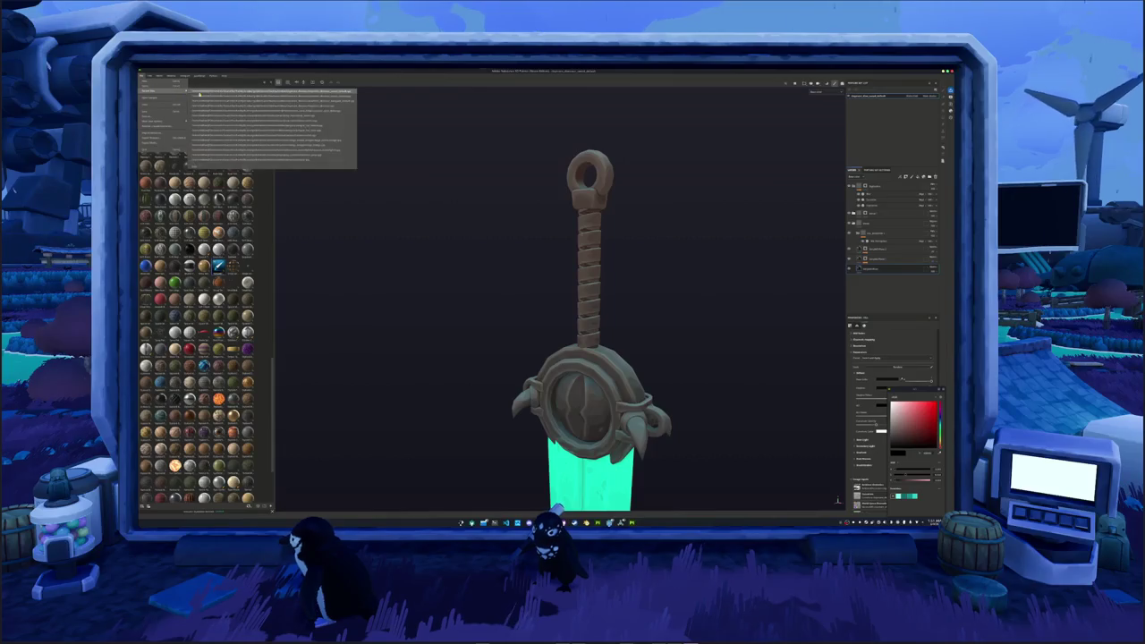
# - Open the recent bracer armor project and inspect the model and its expanded layer folders
pyautogui.click(309, 98)
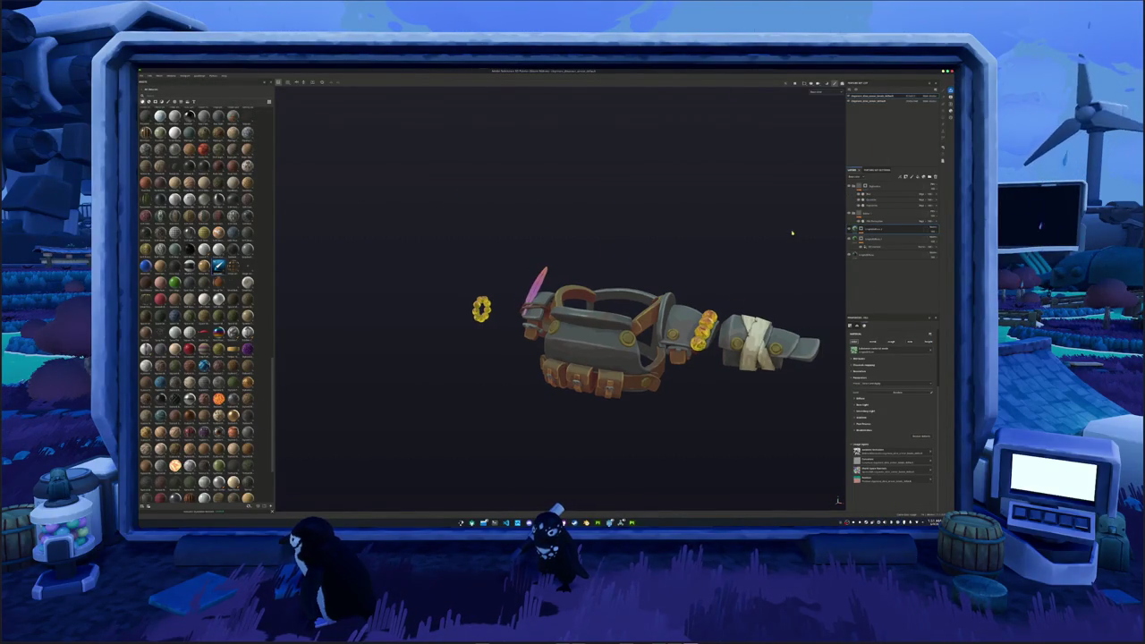
pyautogui.keyDown('alt'); pyautogui.moveTo(793, 236); pyautogui.dragTo(834, 256); pyautogui.keyUp('alt')
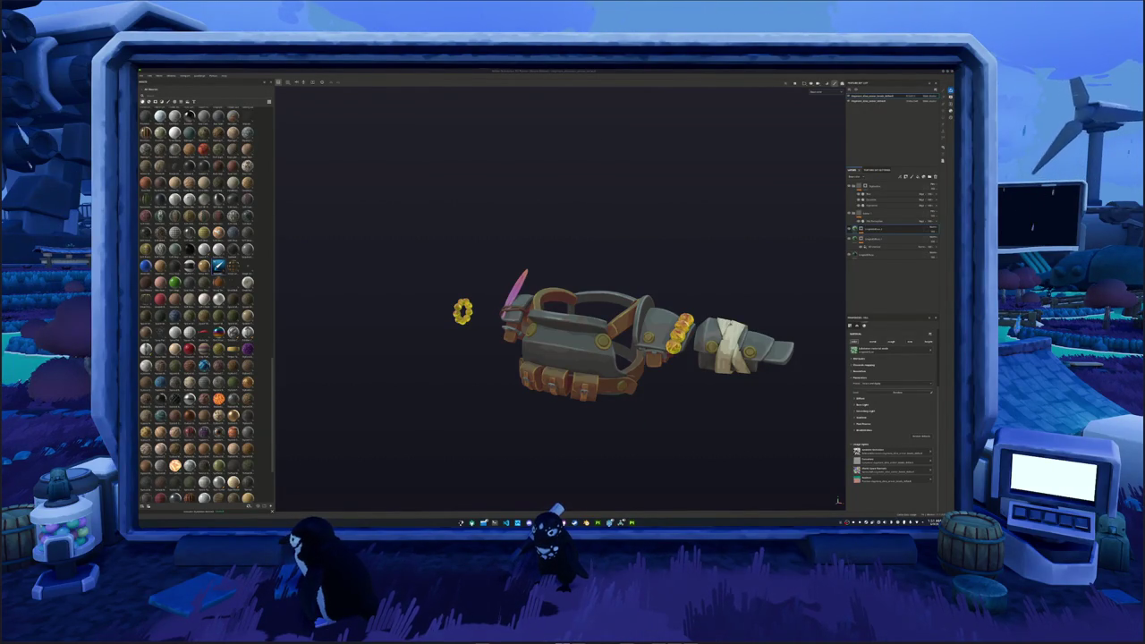
pyautogui.keyDown('alt'); pyautogui.moveTo(772, 313); pyautogui.dragTo(747, 291); pyautogui.keyUp('alt')
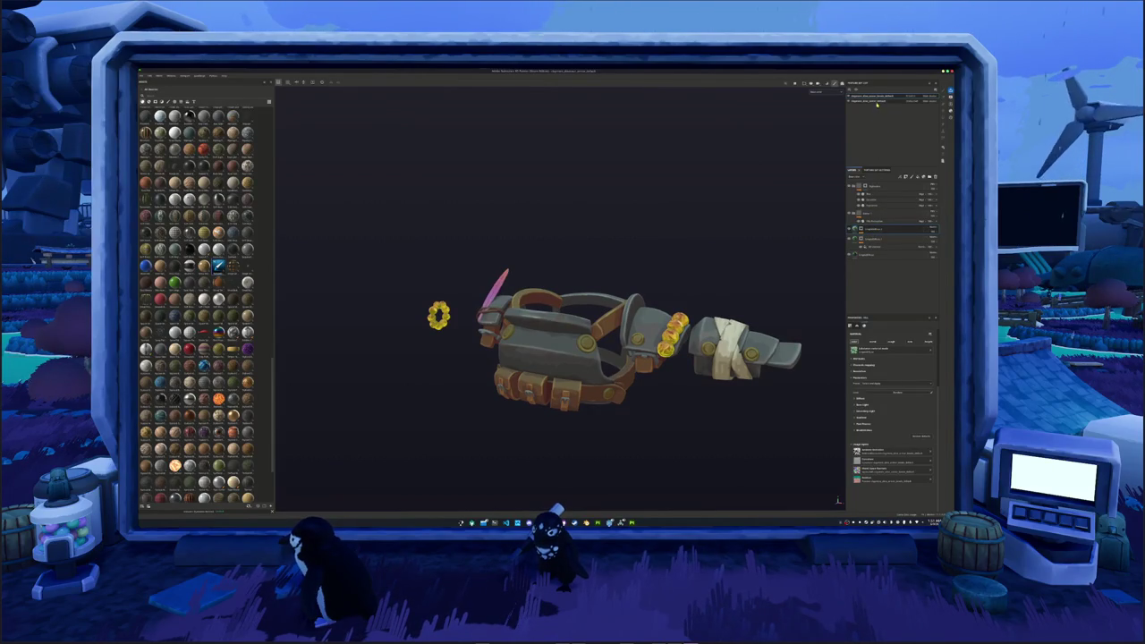
pyautogui.click(884, 240)
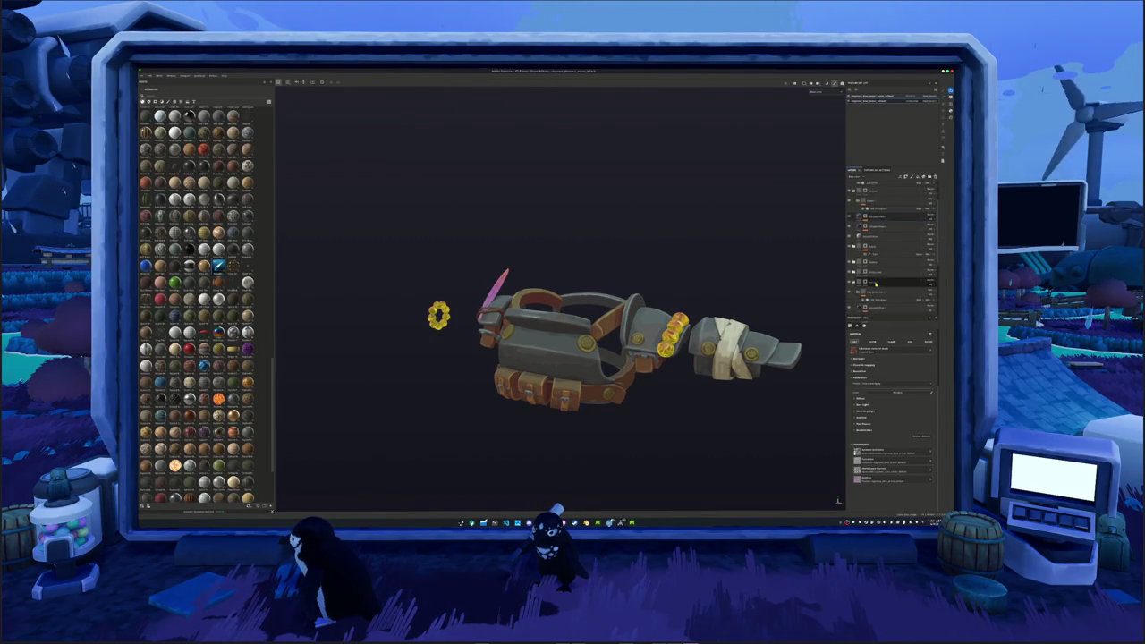
pyautogui.scroll(-3, 875, 282)
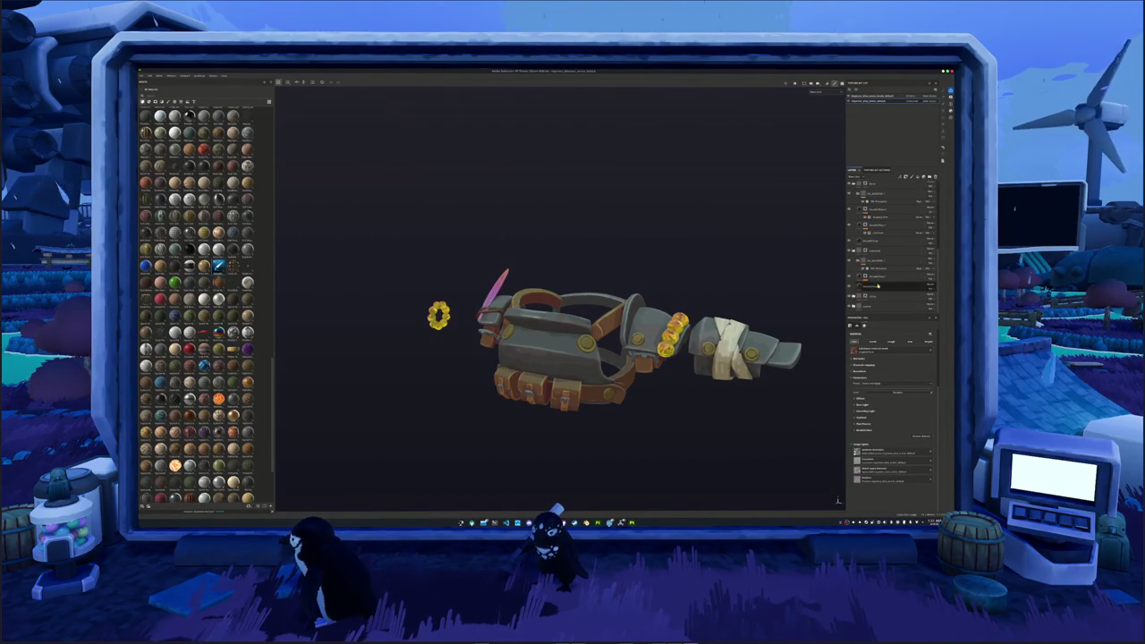
pyautogui.scroll(3, 878, 264)
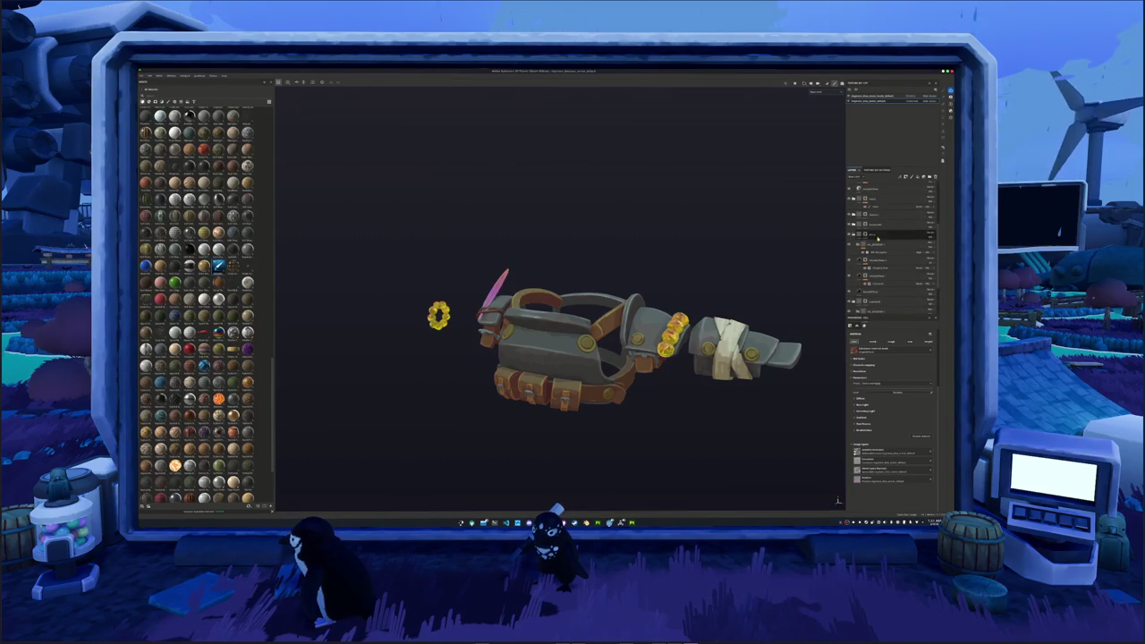
pyautogui.rightClick(883, 200)
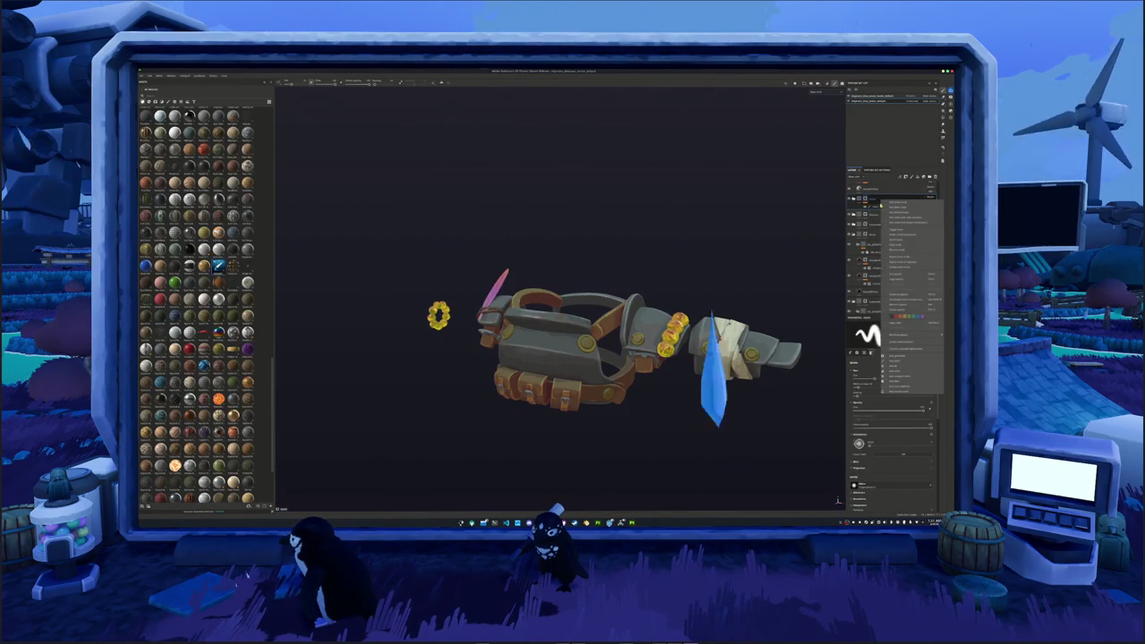
pyautogui.click(907, 343)
# - Reopen the recent sword project and answer the save prompt
pyautogui.click(143, 76)
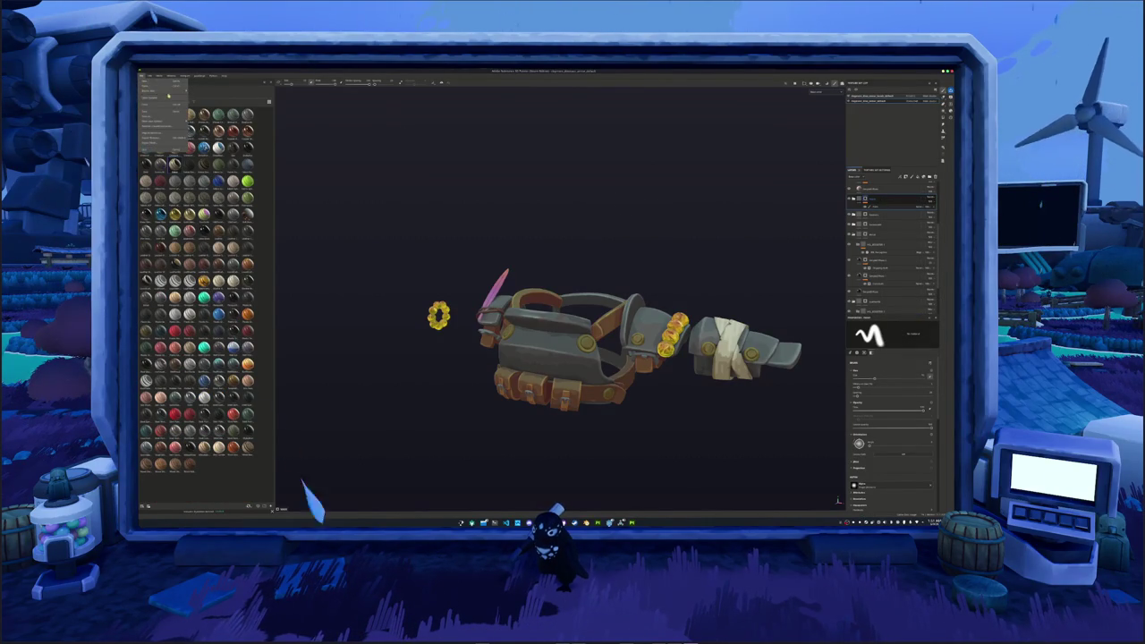
pyautogui.moveTo(152, 90)
pyautogui.click(251, 101)
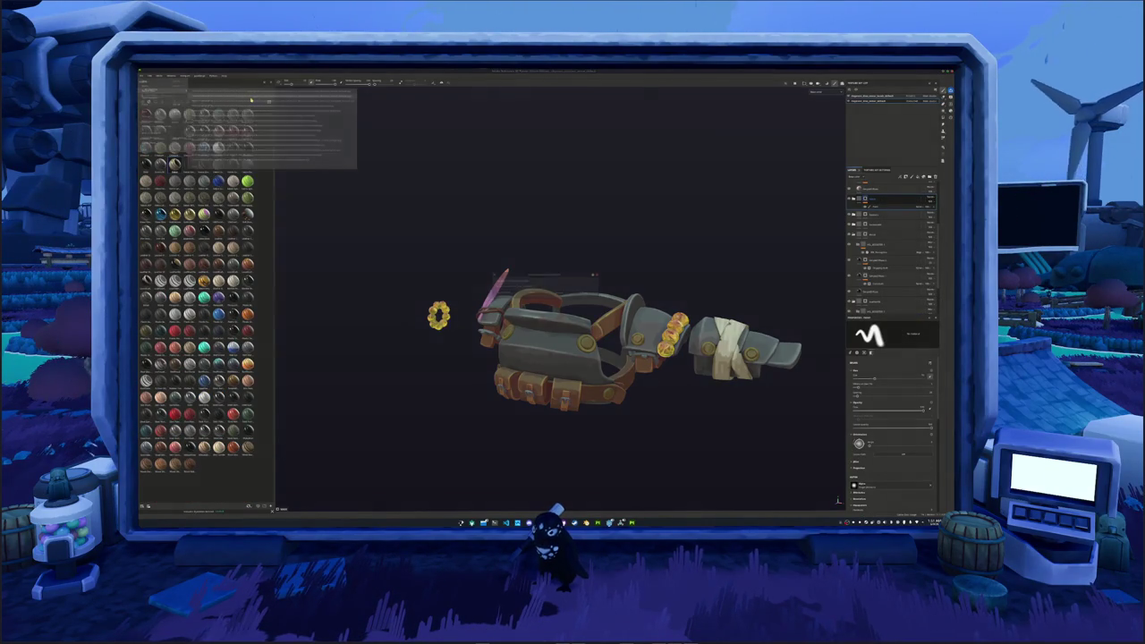
pyautogui.click(530, 295)
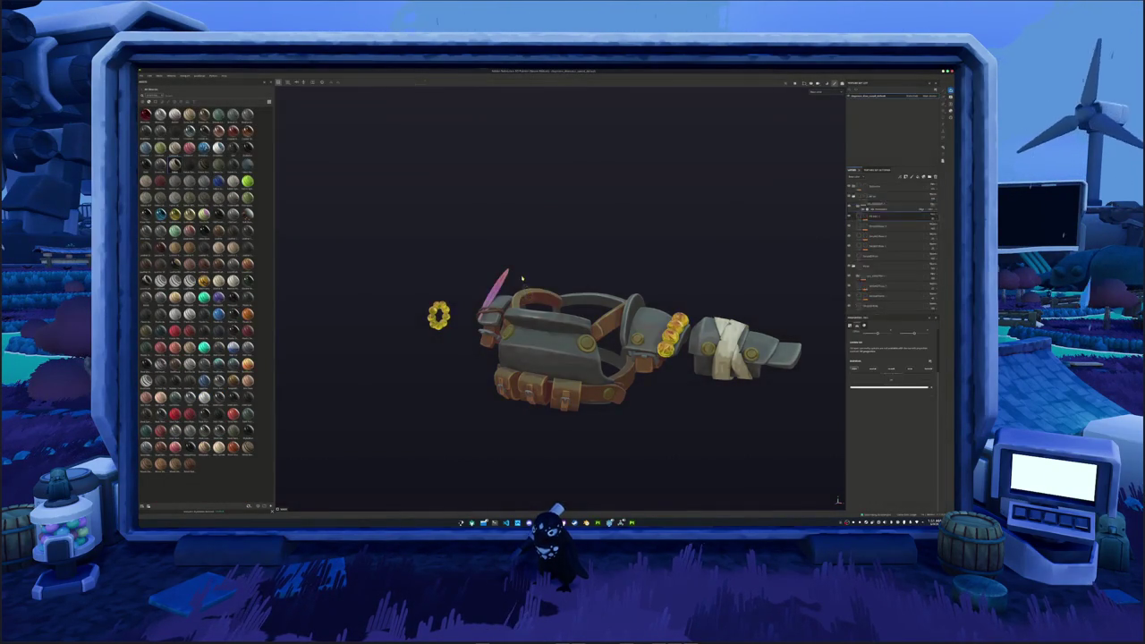
# - Add a black mask to the sword's top layer and polygon-fill the wrapped grip into it
pyautogui.keyDown('alt'); pyautogui.moveTo(531, 184); pyautogui.dragTo(537, 176); pyautogui.keyUp('alt')
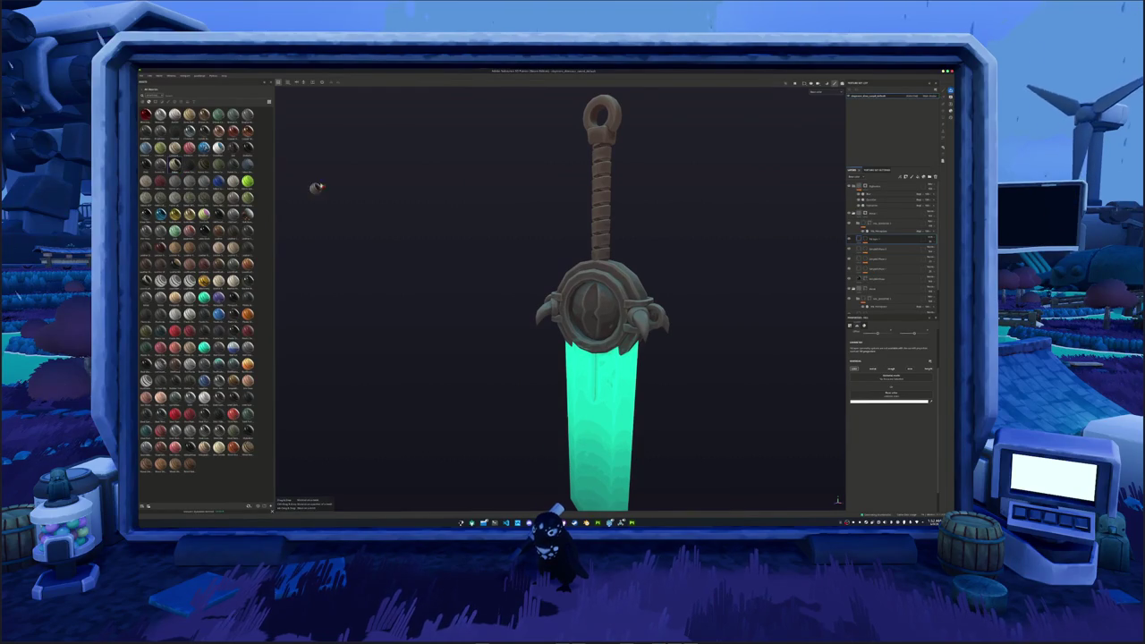
pyautogui.click(599, 255)
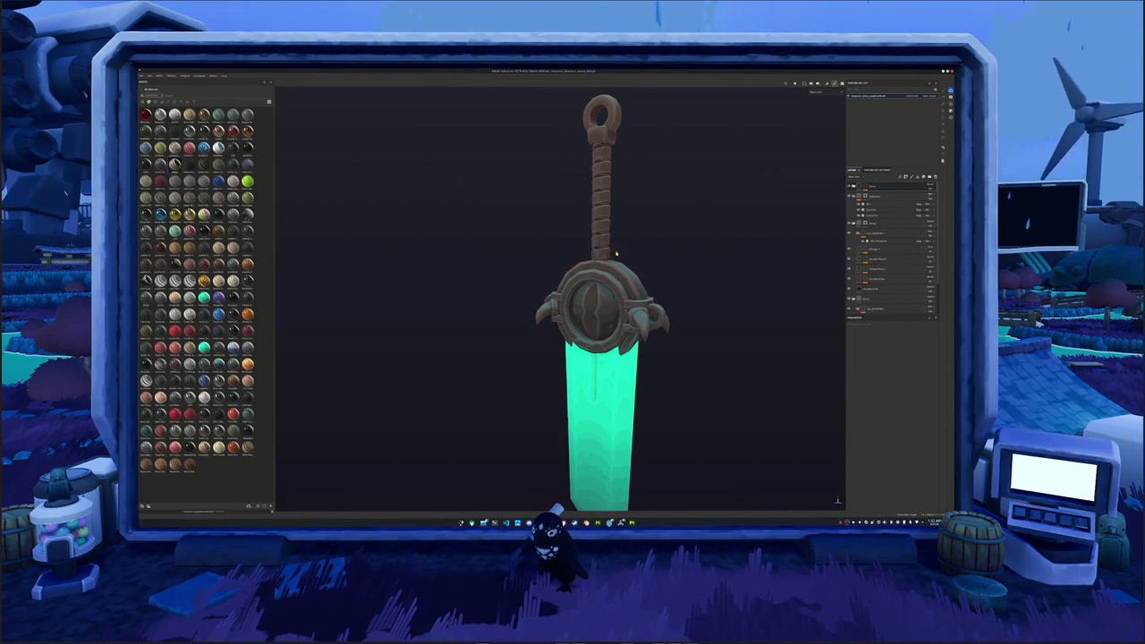
pyautogui.click(867, 186)
pyautogui.rightClick(867, 187)
pyautogui.click(881, 231)
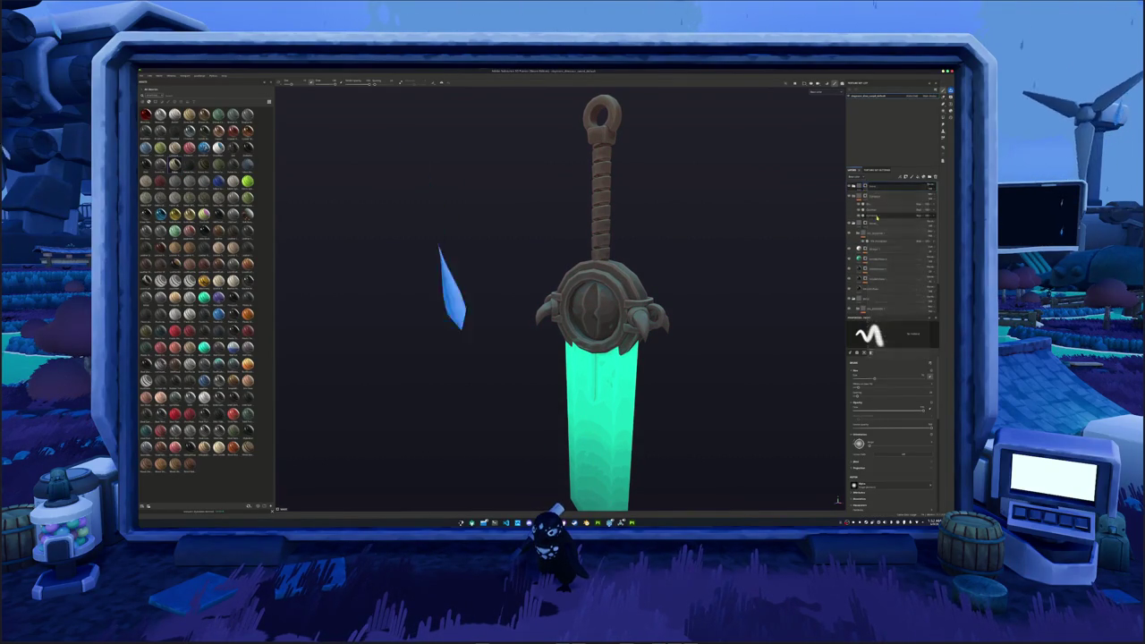
pyautogui.scroll(2, 791, 176)
pyautogui.scroll(-3, 779, 289)
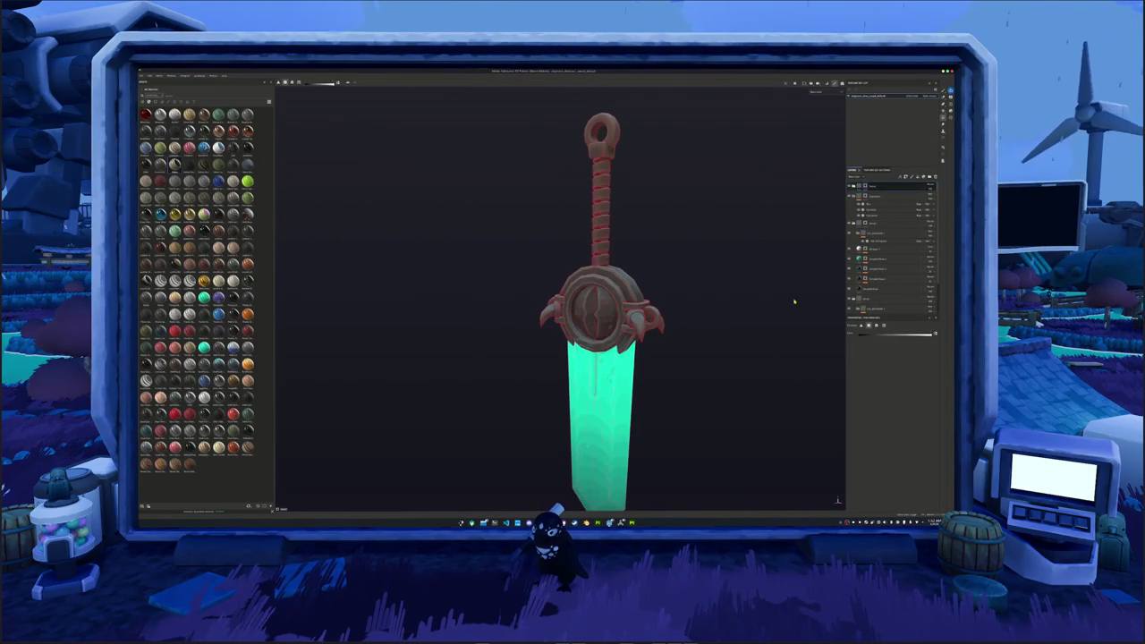
pyautogui.moveTo(629, 257); pyautogui.dragTo(558, 163)
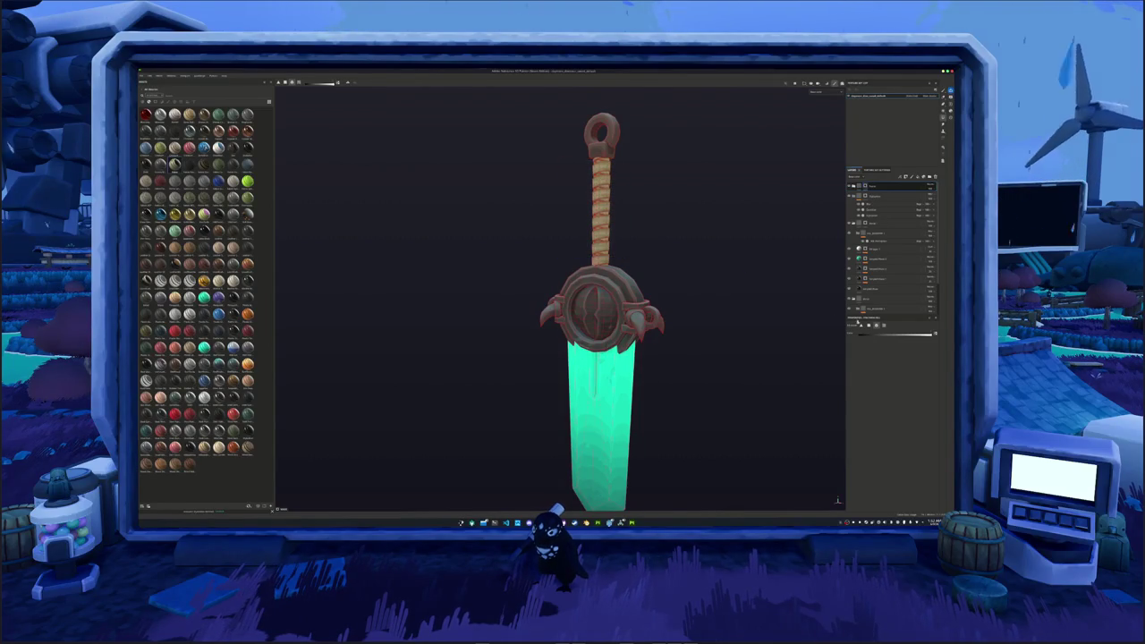
pyautogui.scroll(5, 660, 251)
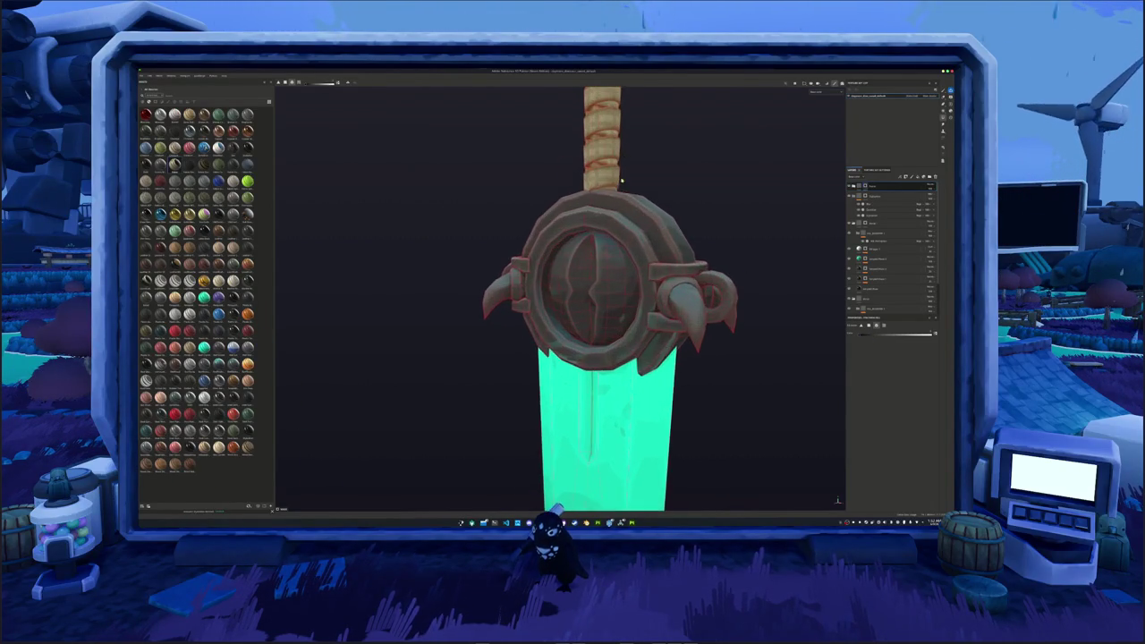
pyautogui.scroll(2, 649, 239)
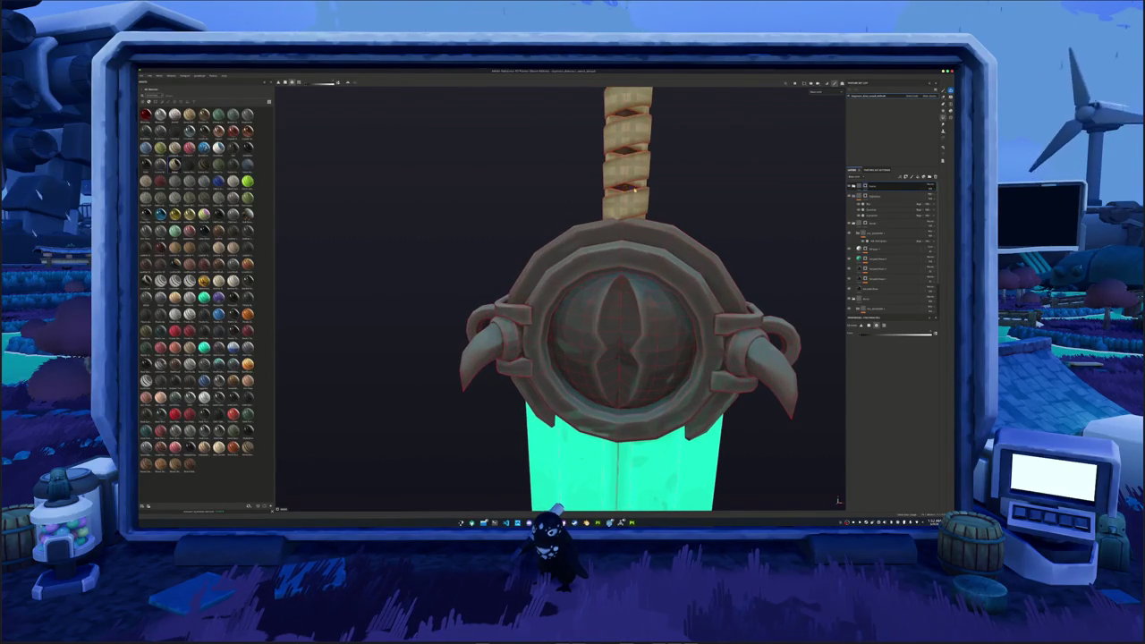
pyautogui.scroll(-5, 696, 217)
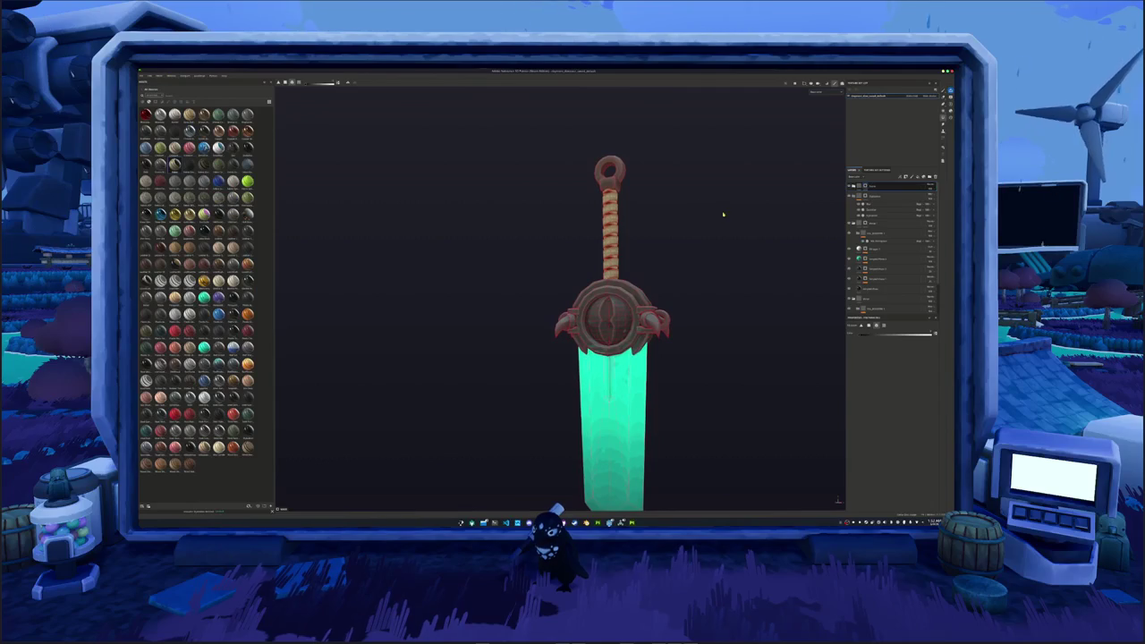
# - Select the grip colour layer and check the lighter tan grip from an upright view
pyautogui.click(881, 188)
pyautogui.scroll(1, 760, 182)
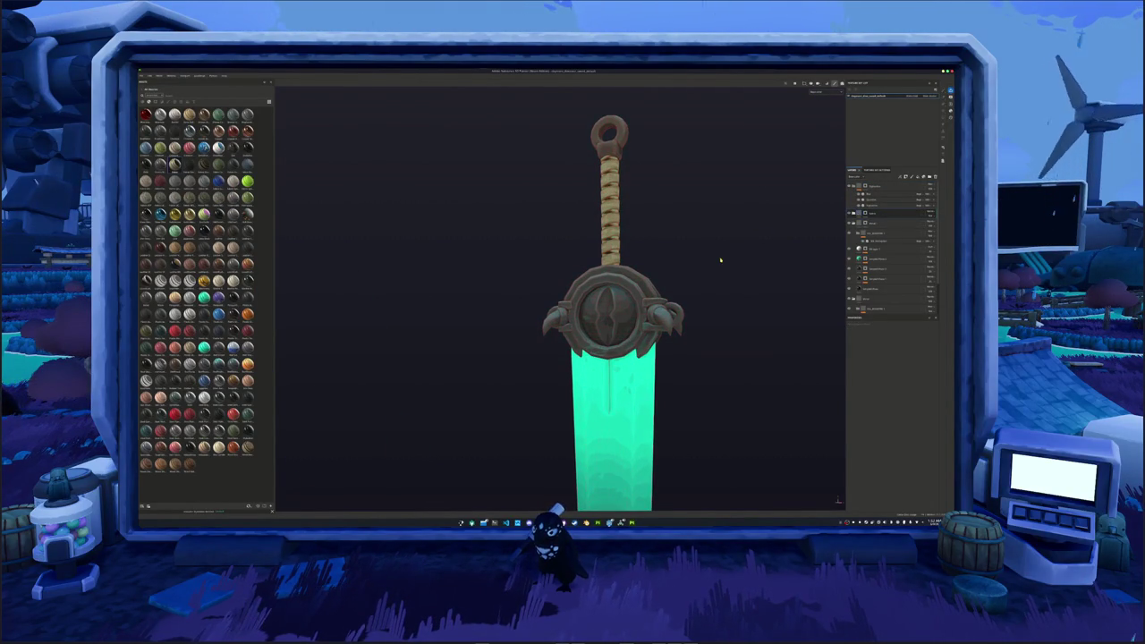
pyautogui.scroll(2, 727, 253)
pyautogui.scroll(-2, 727, 254)
pyautogui.moveTo(695, 248)
pyautogui.keyDown('alt'); pyautogui.mouseDown()
pyautogui.moveTo(705, 260)
pyautogui.moveTo(665, 287)
pyautogui.moveTo(729, 291)
pyautogui.moveTo(516, 284)
pyautogui.moveTo(681, 291)
pyautogui.moveTo(596, 285)
pyautogui.moveTo(608, 291)
pyautogui.moveTo(586, 302)
pyautogui.moveTo(647, 289)
pyautogui.moveTo(670, 269)
pyautogui.moveTo(686, 273)
pyautogui.mouseUp(); pyautogui.keyUp('alt')
pyautogui.scroll(2, 648, 267)
pyautogui.scroll(2, 648, 267)
pyautogui.scroll(2, 648, 267)
pyautogui.scroll(-3, 596, 286)
pyautogui.click(884, 188)
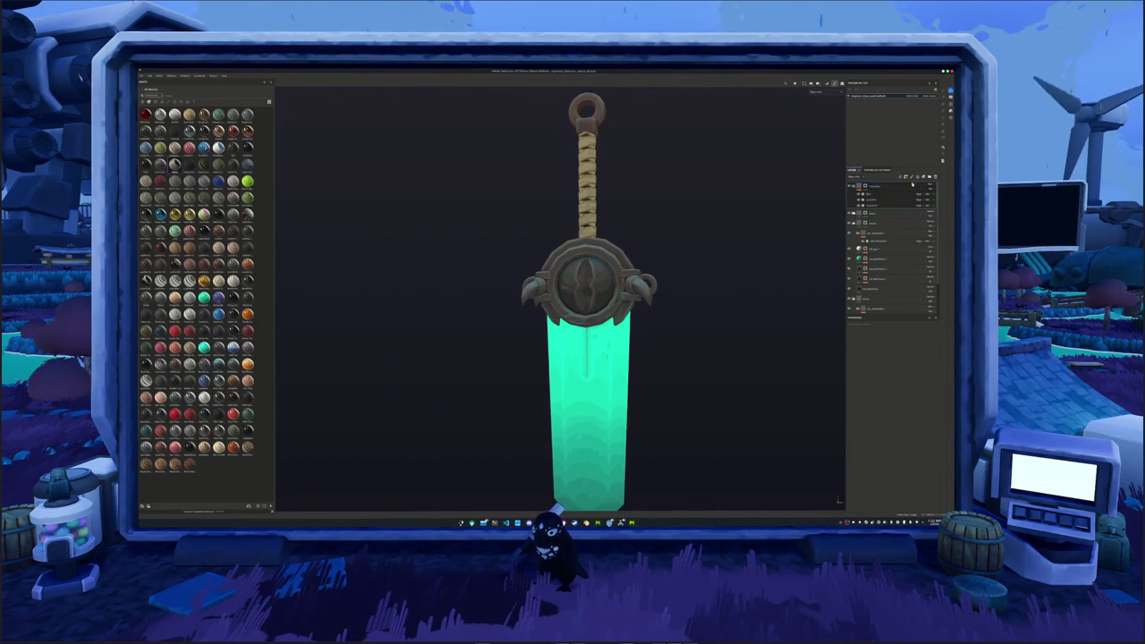
pyautogui.click(868, 290)
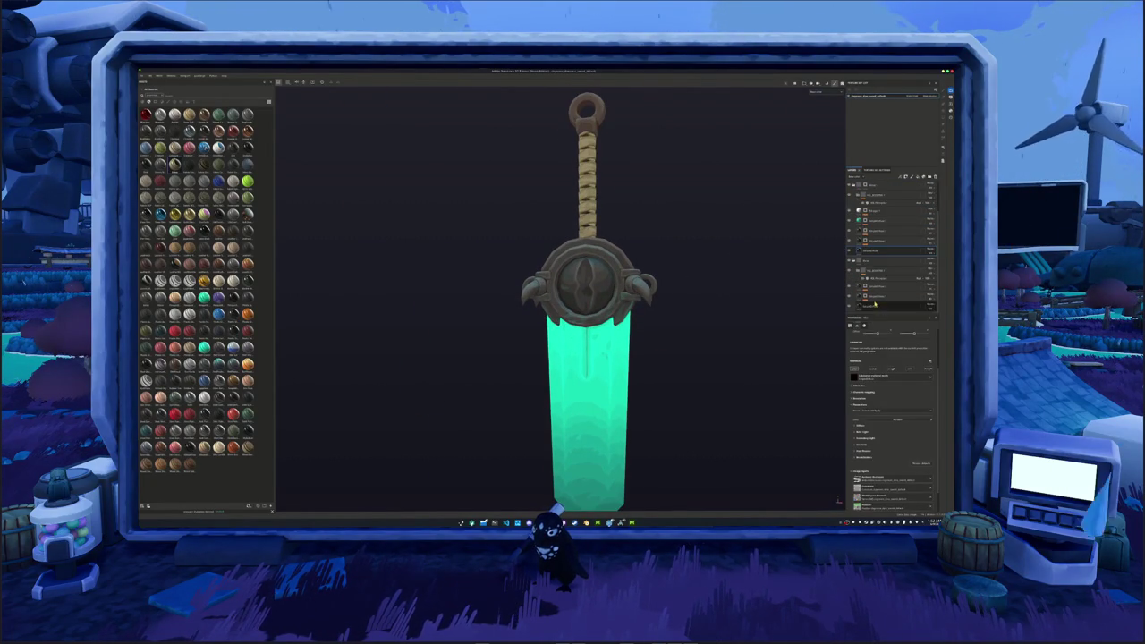
pyautogui.scroll(1, 795, 241)
pyautogui.scroll(1, 795, 242)
pyautogui.scroll(-2, 800, 253)
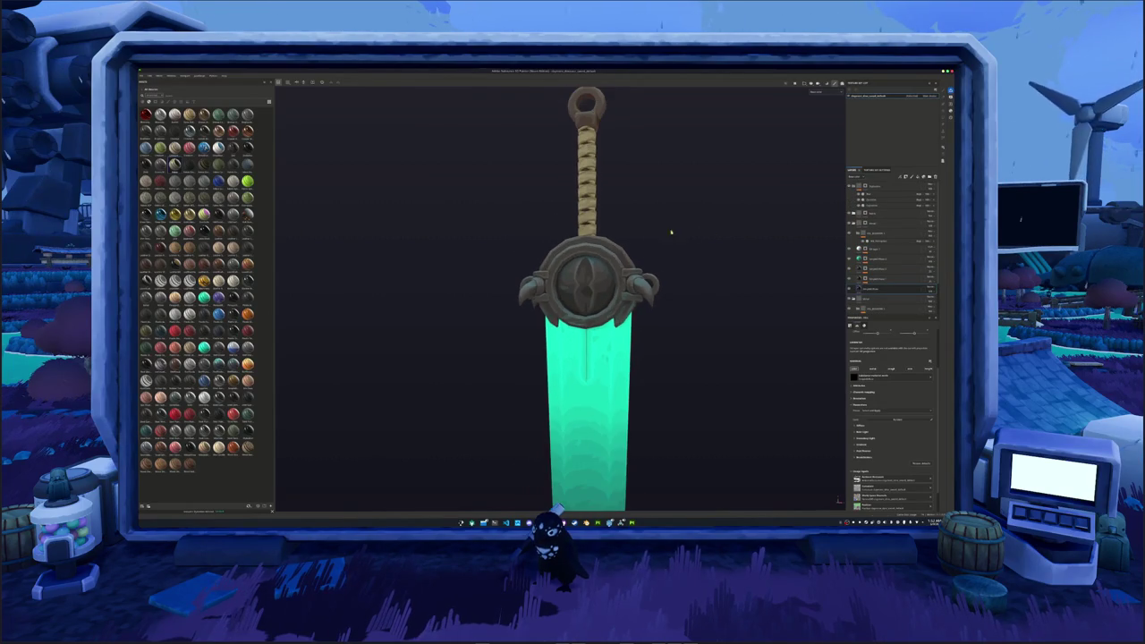
pyautogui.scroll(-2, 374, 201)
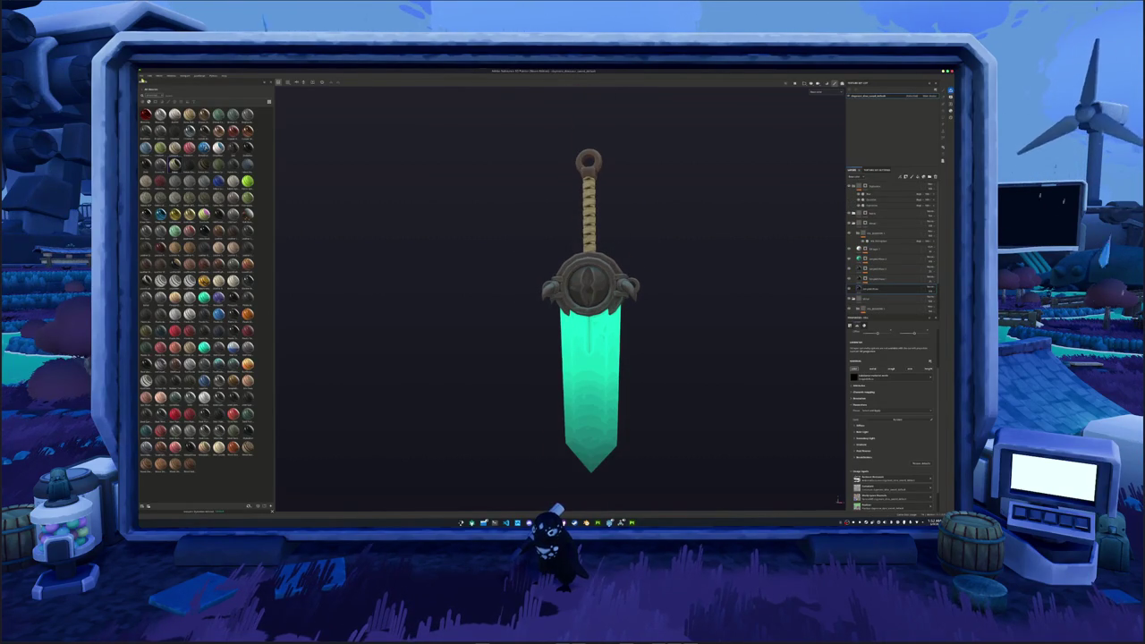
pyautogui.scroll(1, 546, 182)
pyautogui.scroll(2, 550, 172)
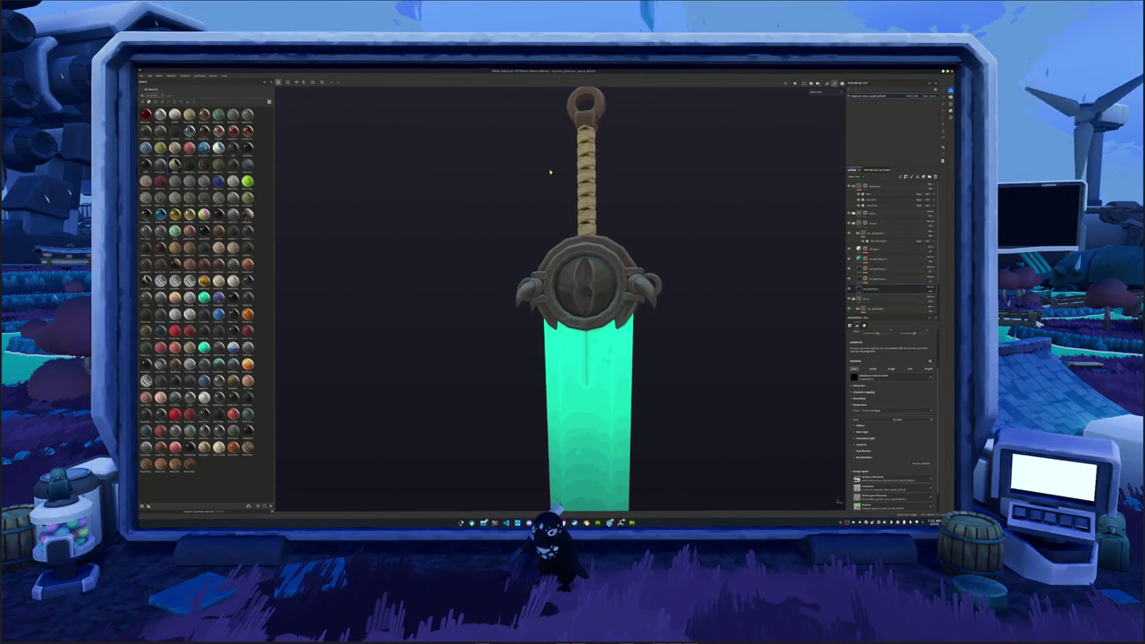
pyautogui.keyDown('alt'); pyautogui.moveTo(550, 172); pyautogui.dragTo(549, 187); pyautogui.keyUp('alt')
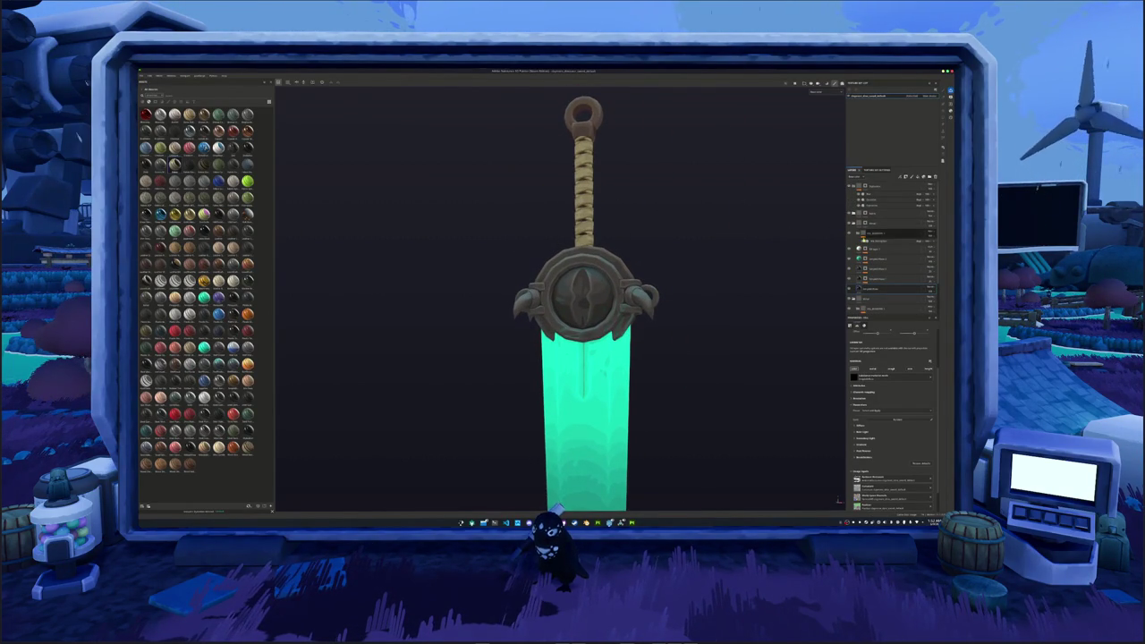
pyautogui.click(817, 92)
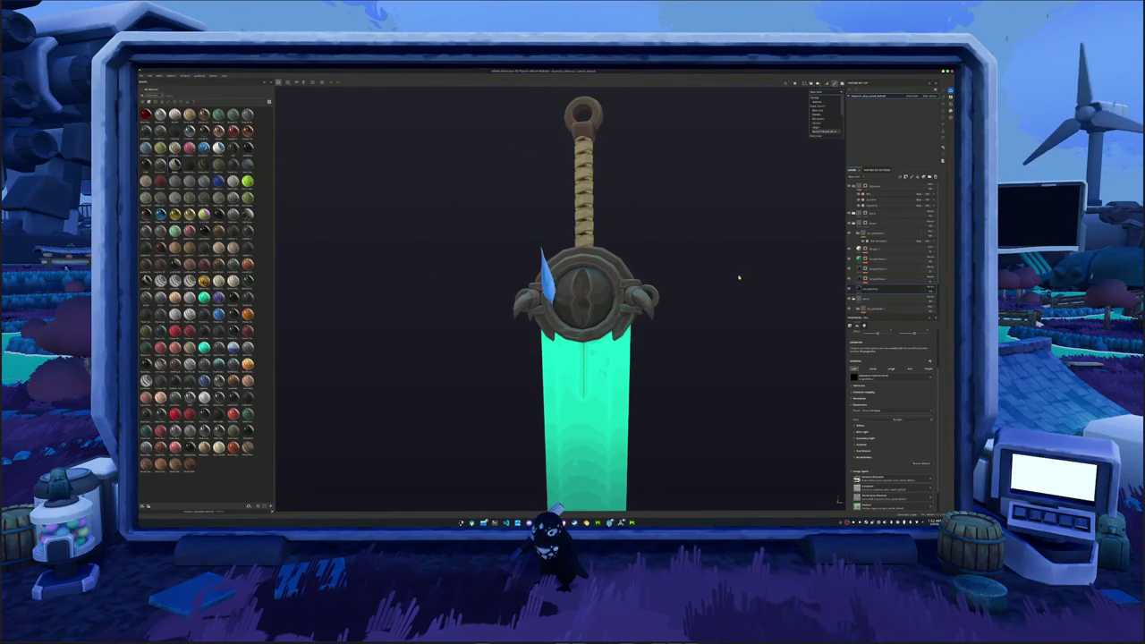
pyautogui.scroll(-3, 697, 324)
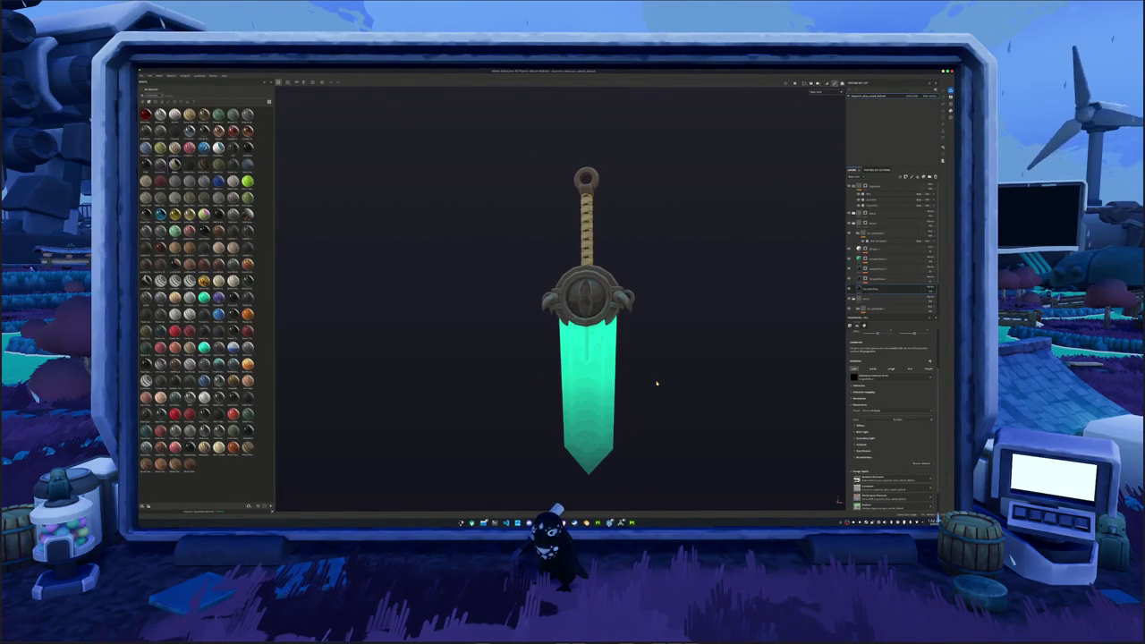
pyautogui.scroll(1, 686, 312)
pyautogui.moveTo(686, 312)
pyautogui.mouseDown(button='middle')
pyautogui.moveTo(659, 264)
pyautogui.moveTo(647, 295)
pyautogui.moveTo(687, 313)
pyautogui.mouseUp(button='middle')
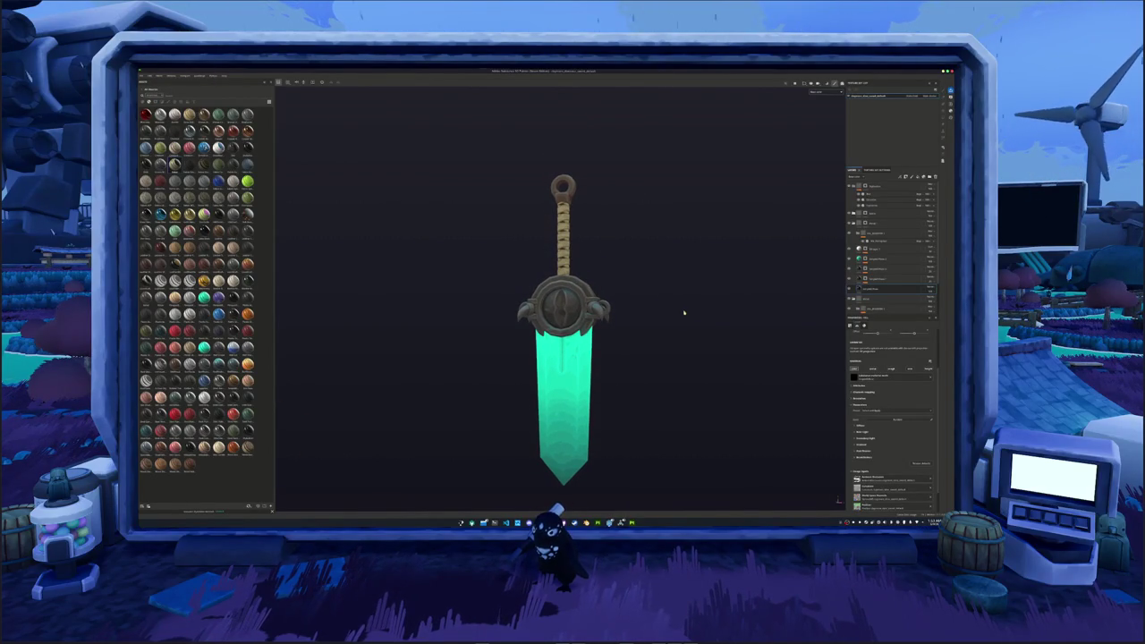
pyautogui.scroll(1, 684, 312)
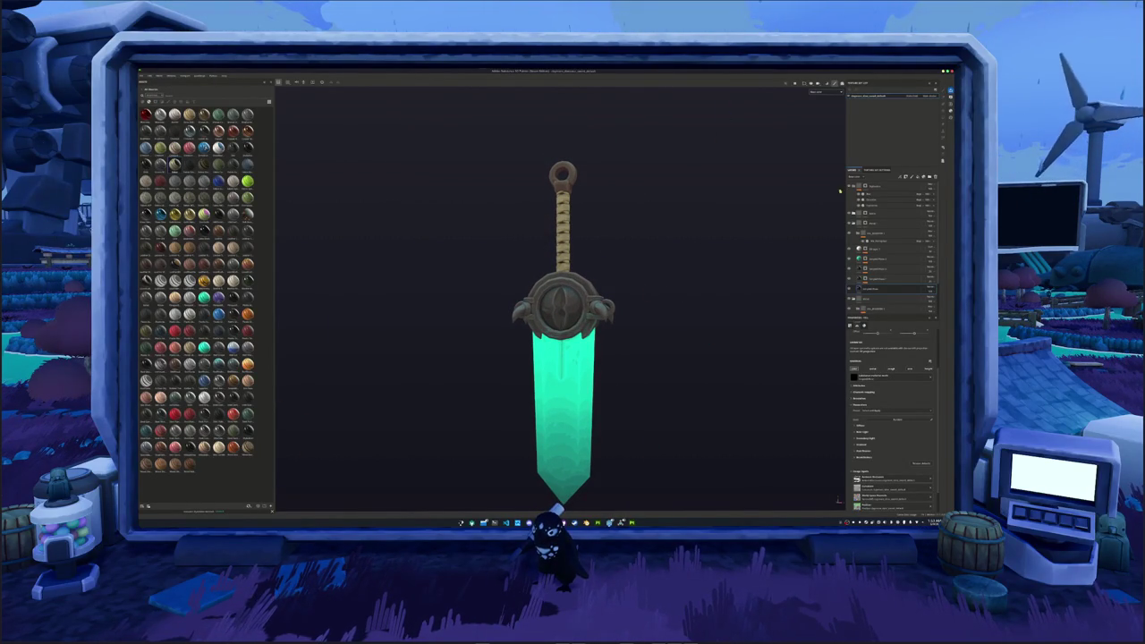
pyautogui.click(913, 177)
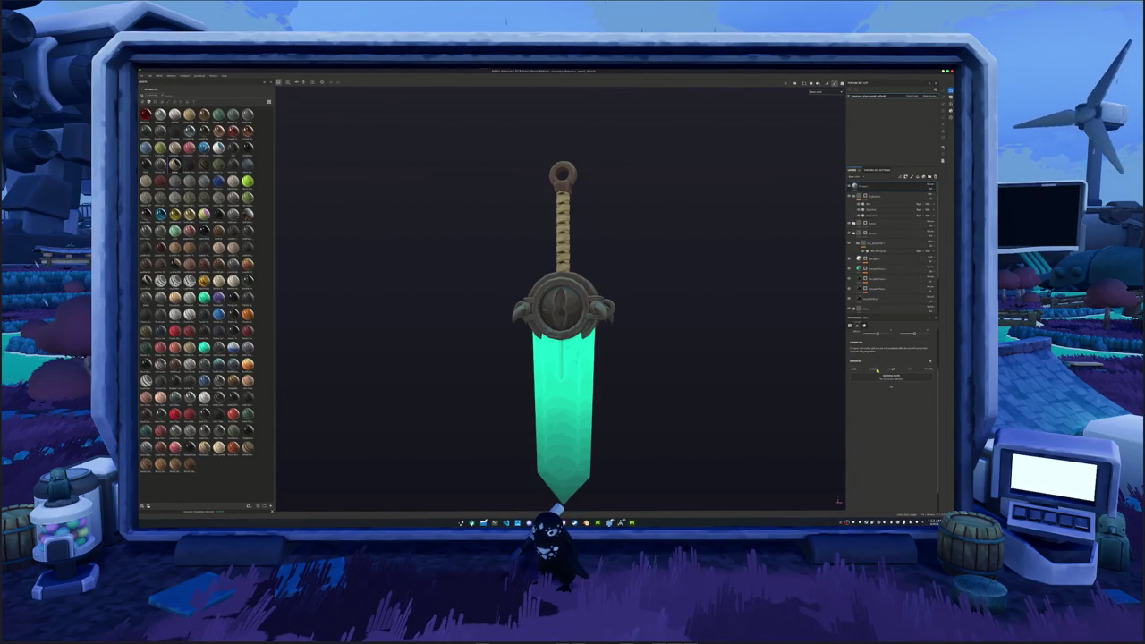
pyautogui.keyDown('alt'); pyautogui.moveTo(788, 392); pyautogui.dragTo(869, 411); pyautogui.keyUp('alt')
pyautogui.scroll(1, 767, 319)
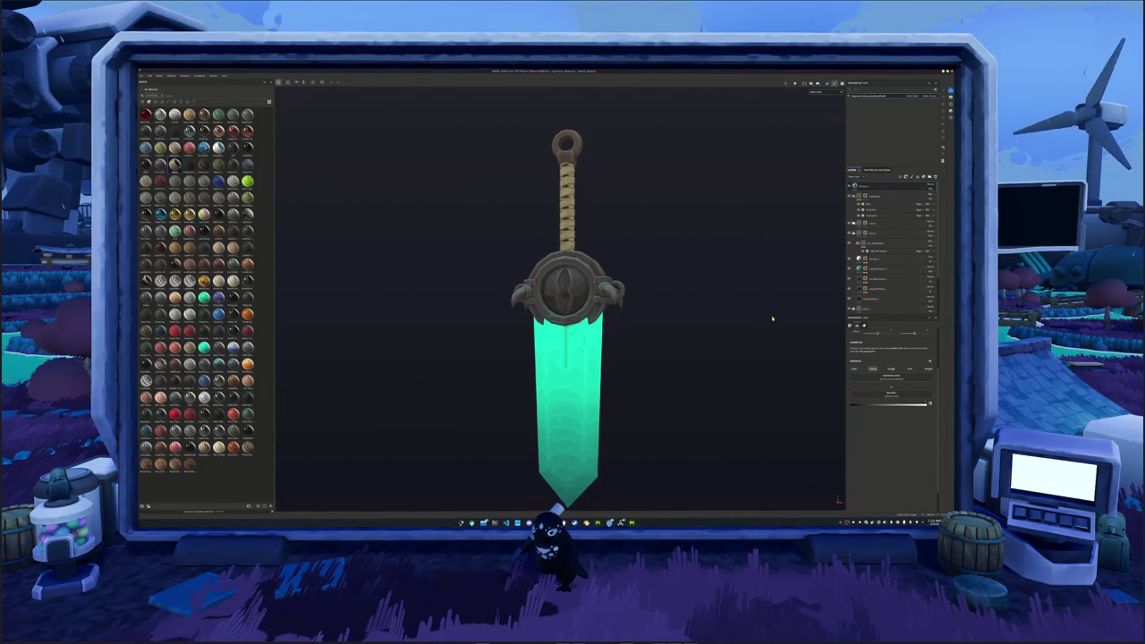
pyautogui.scroll(2, 767, 319)
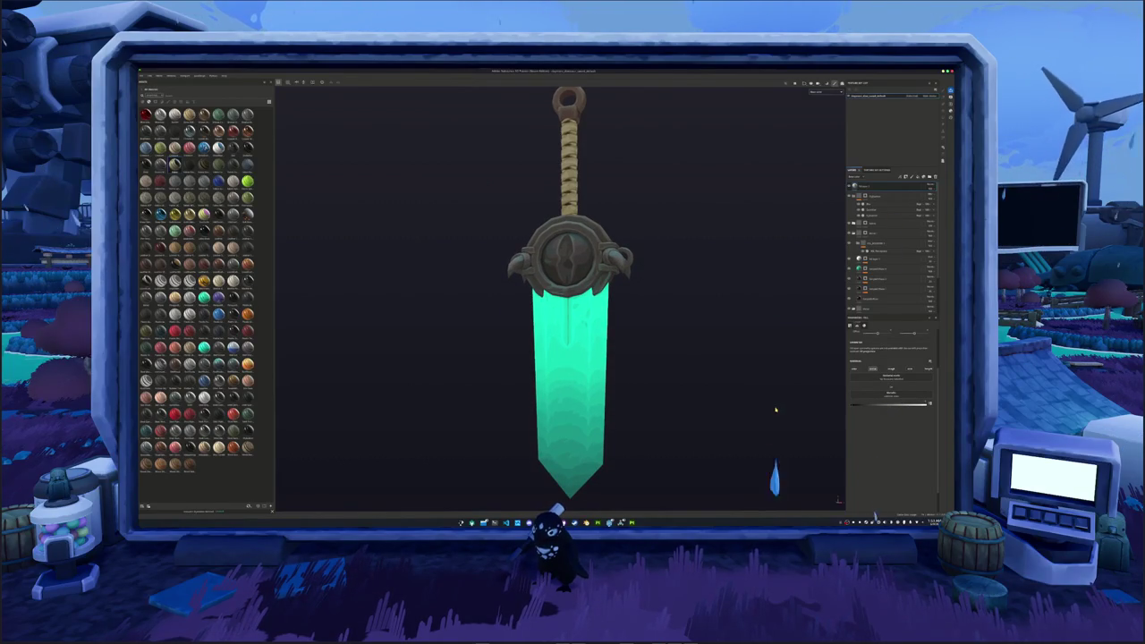
pyautogui.scroll(-1, 605, 408)
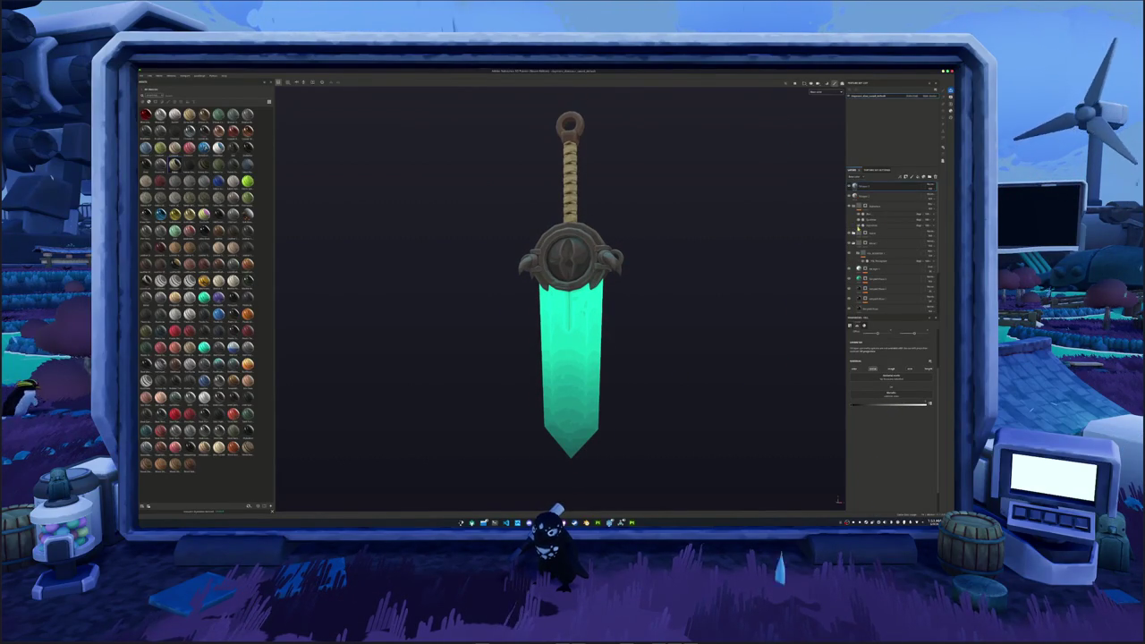
# - Add a black mask to the top layer and polygon-fill the blade area into it
pyautogui.rightClick(866, 188)
pyautogui.click(876, 193)
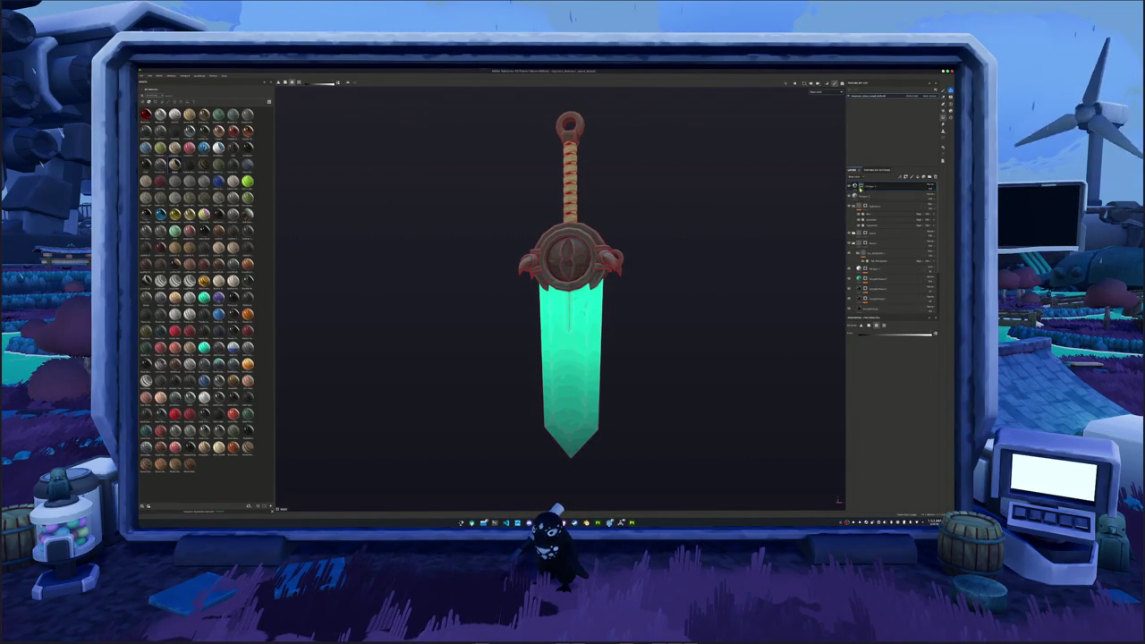
pyautogui.moveTo(669, 429); pyautogui.dragTo(501, 317)
pyautogui.click(821, 93)
pyautogui.click(831, 117)
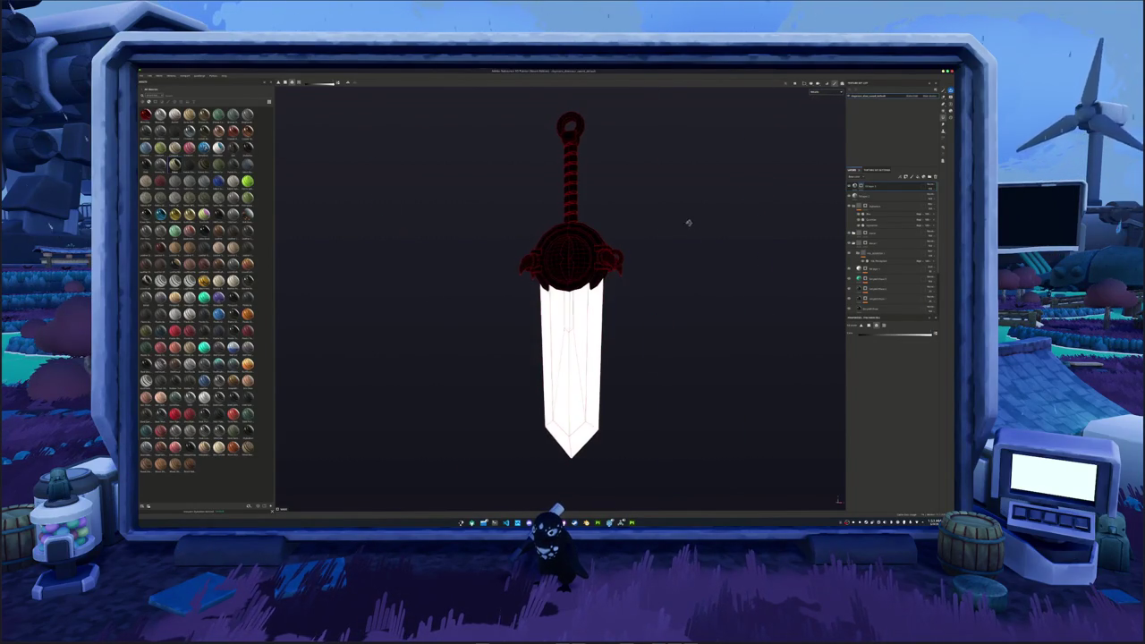
pyautogui.click(820, 93)
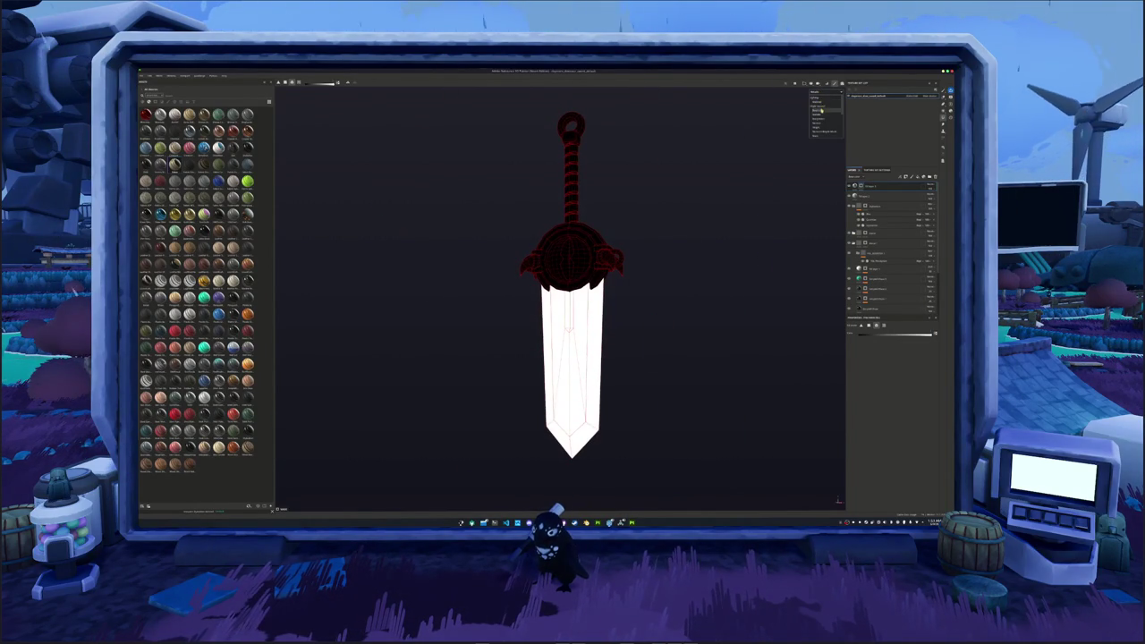
pyautogui.click(822, 109)
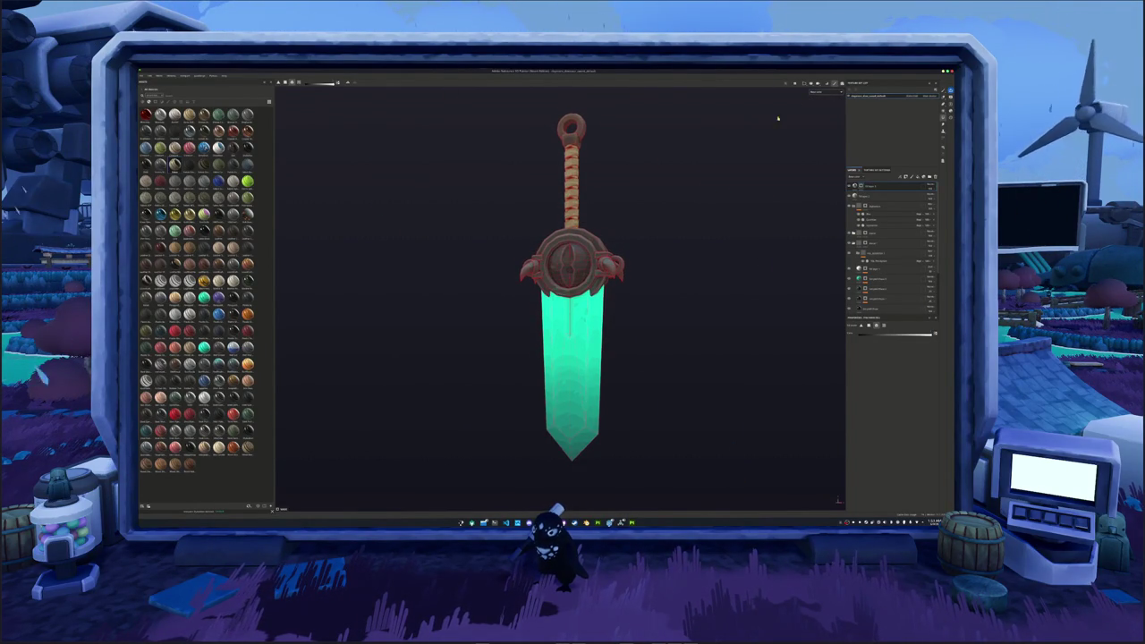
# - Switch the viewport to the mask channel and inspect the black-and-white blade mask from several angles
pyautogui.keyDown('alt'); pyautogui.moveTo(713, 186); pyautogui.dragTo(806, 194, button='right'); pyautogui.keyUp('alt')
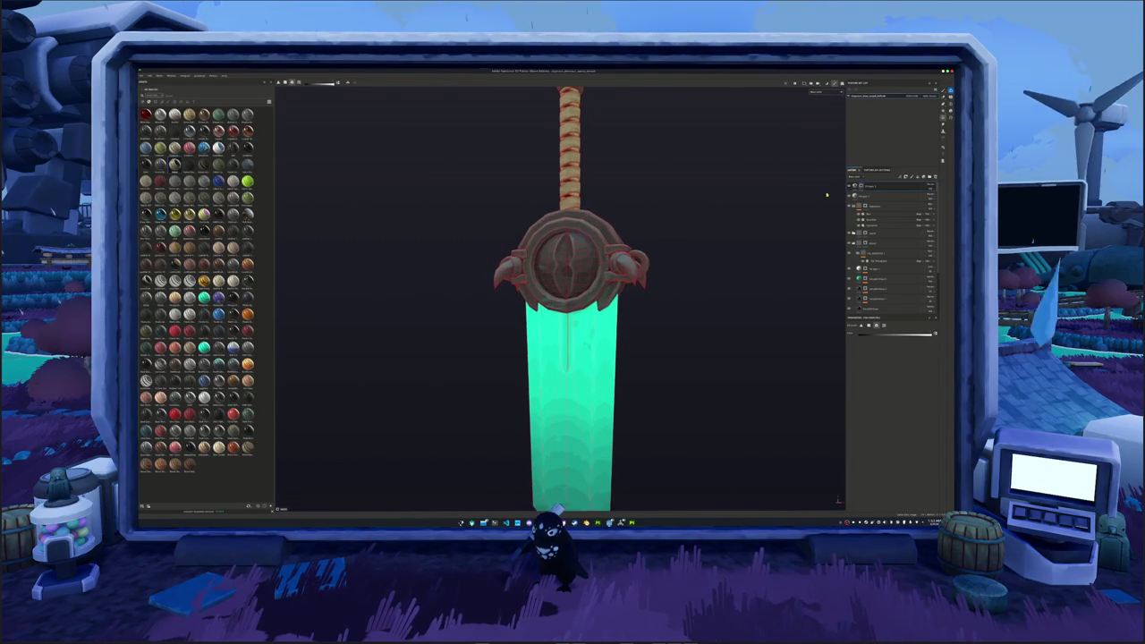
pyautogui.scroll(5, 540, 304)
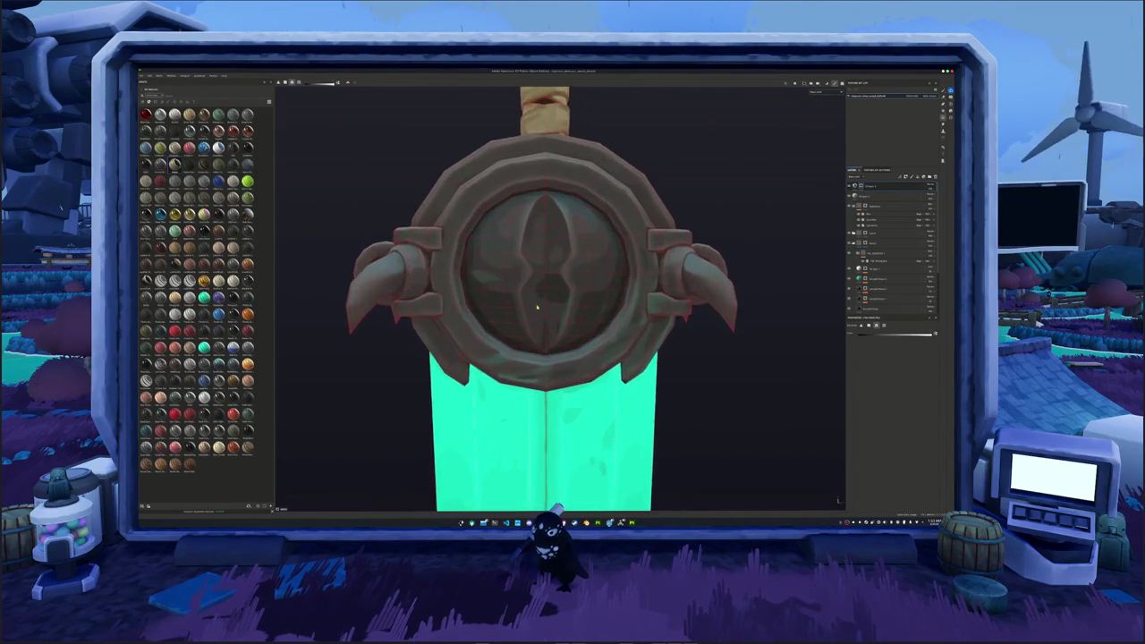
pyautogui.keyDown('alt'); pyautogui.moveTo(540, 304); pyautogui.dragTo(574, 298); pyautogui.keyUp('alt')
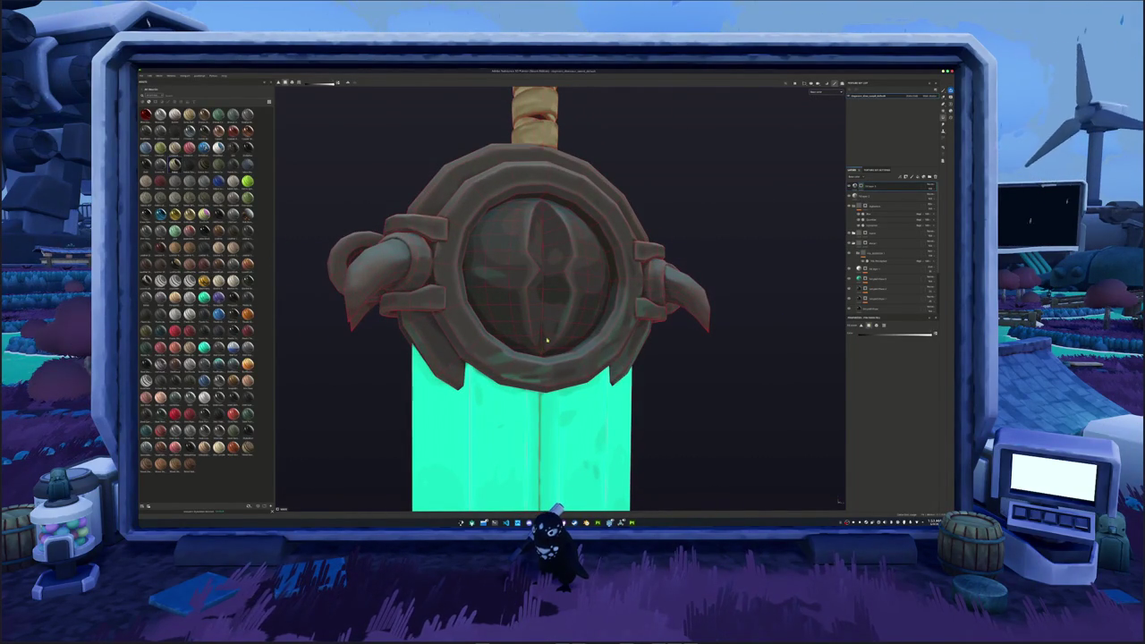
pyautogui.click(819, 92)
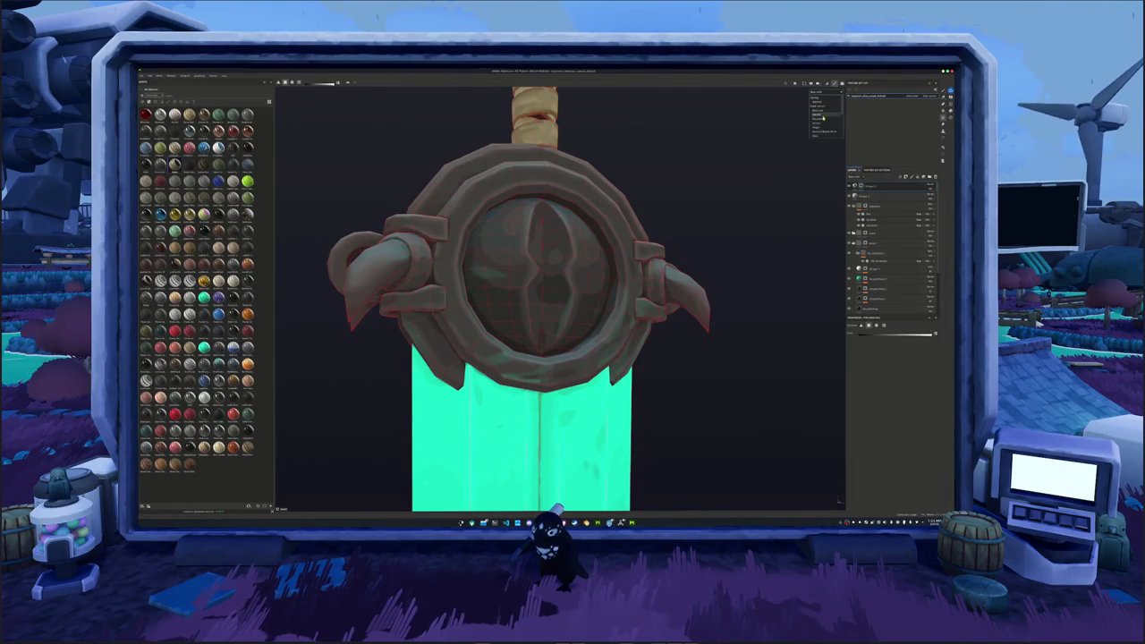
pyautogui.click(818, 116)
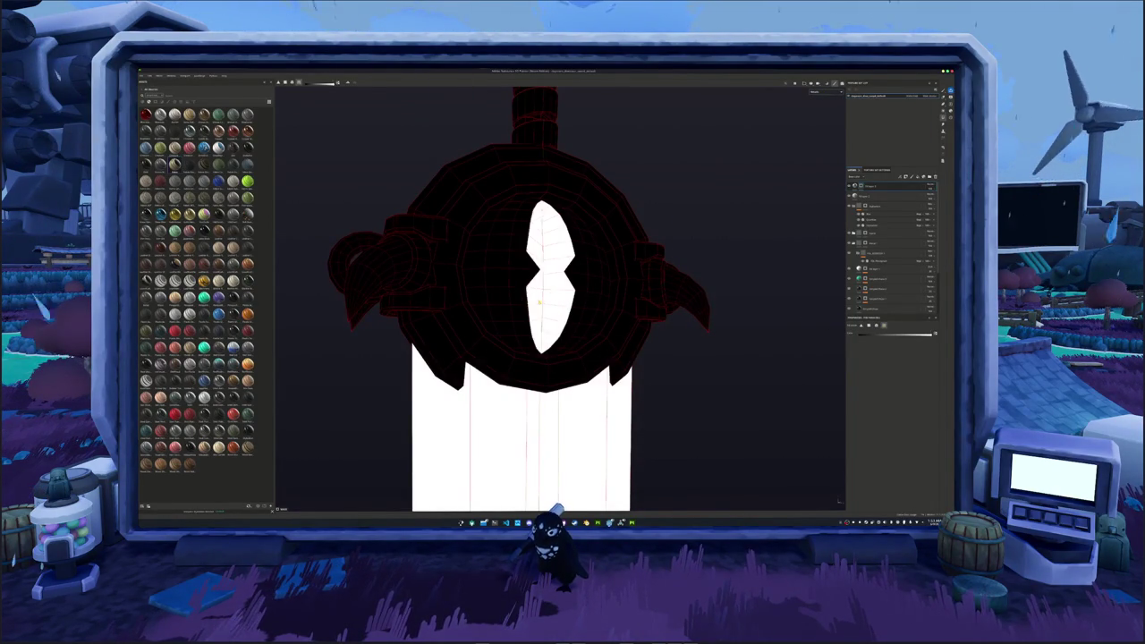
pyautogui.moveTo(754, 335)
pyautogui.keyDown('alt'); pyautogui.mouseDown()
pyautogui.moveTo(657, 341)
pyautogui.moveTo(561, 293)
pyautogui.moveTo(486, 327)
pyautogui.moveTo(752, 335)
pyautogui.moveTo(706, 332)
pyautogui.moveTo(734, 329)
pyautogui.mouseUp(); pyautogui.keyUp('alt')
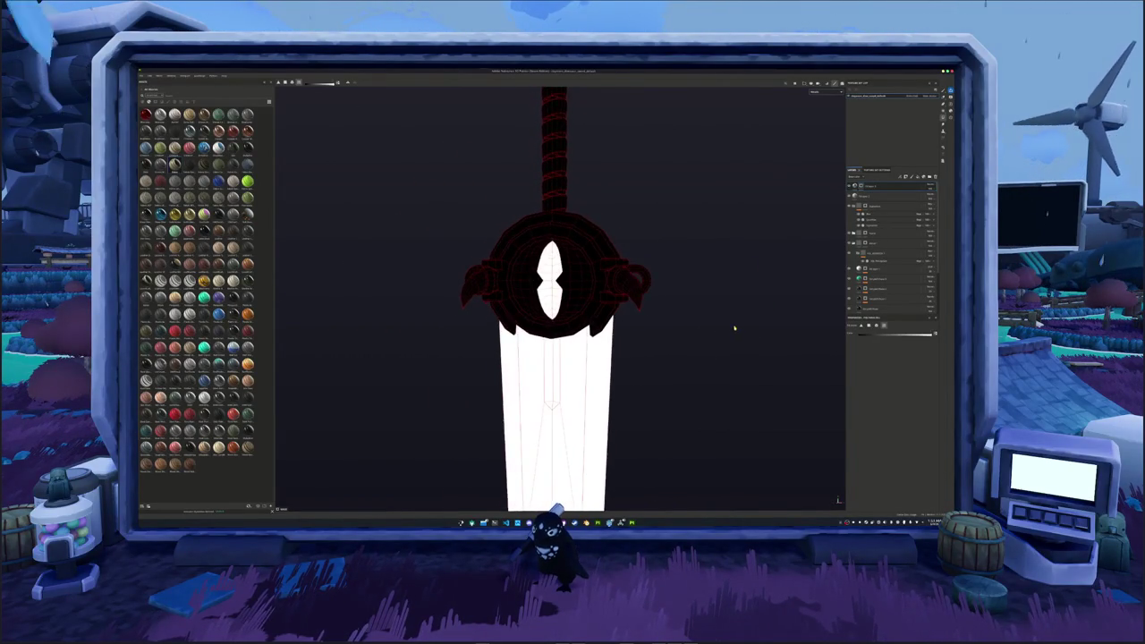
pyautogui.scroll(2, 735, 330)
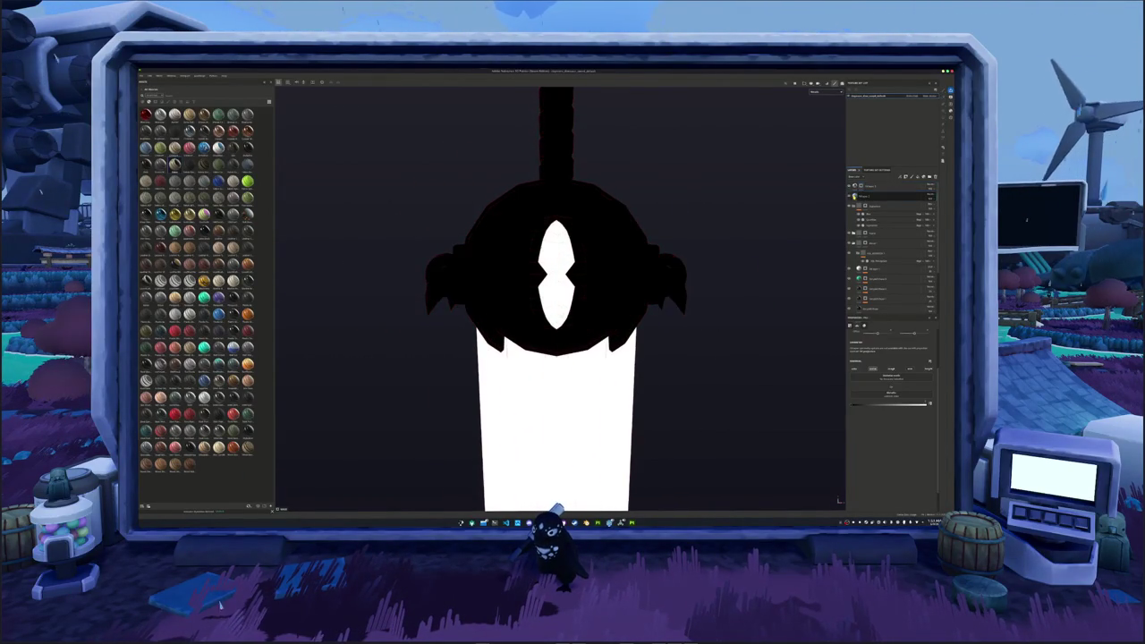
pyautogui.scroll(-1, 760, 235)
pyautogui.scroll(-2, 716, 253)
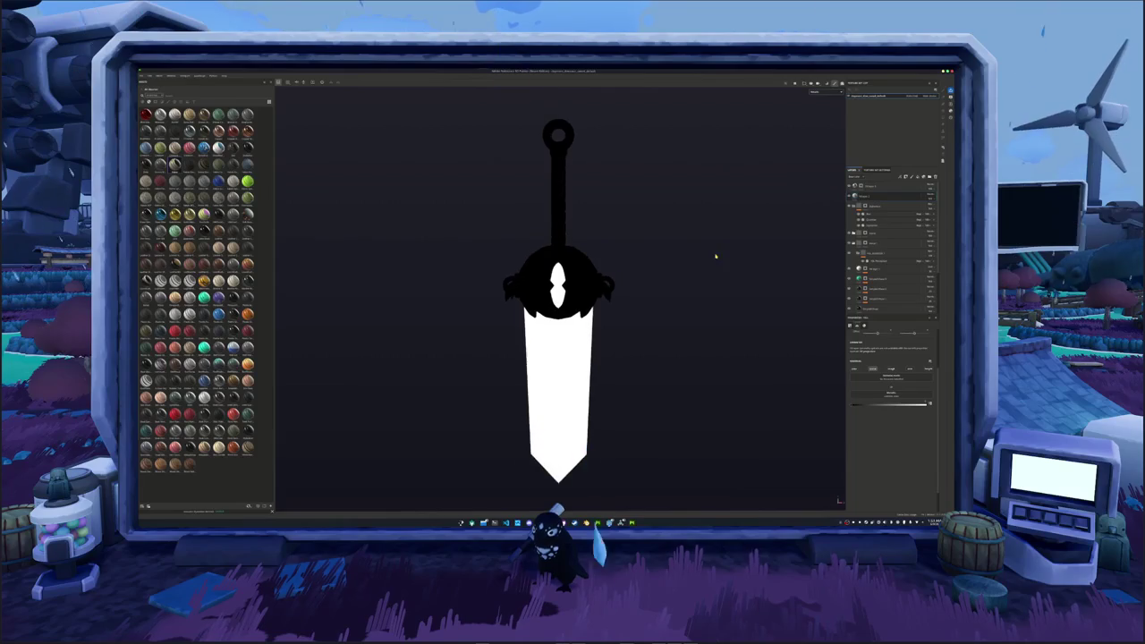
pyautogui.keyDown('alt'); pyautogui.moveTo(716, 257); pyautogui.dragTo(706, 247); pyautogui.keyUp('alt')
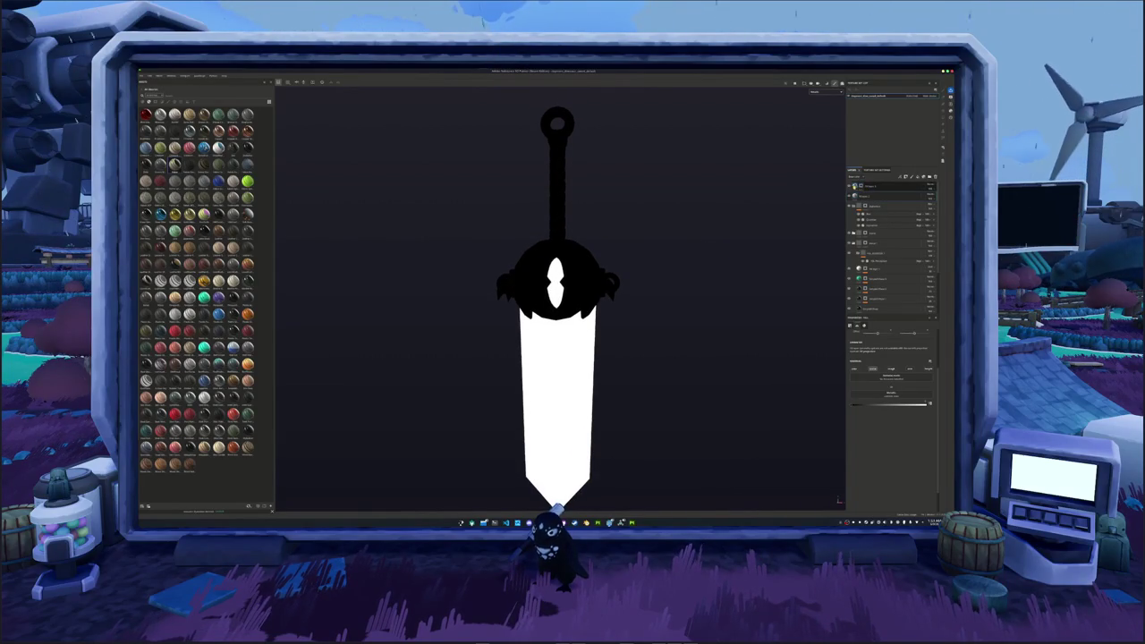
# - Select a lower layer and return the viewport to the full material view
pyautogui.click(860, 269)
pyautogui.click(863, 278)
pyautogui.click(816, 91)
pyautogui.click(815, 117)
pyautogui.scroll(-2, 678, 247)
pyautogui.scroll(-1, 634, 258)
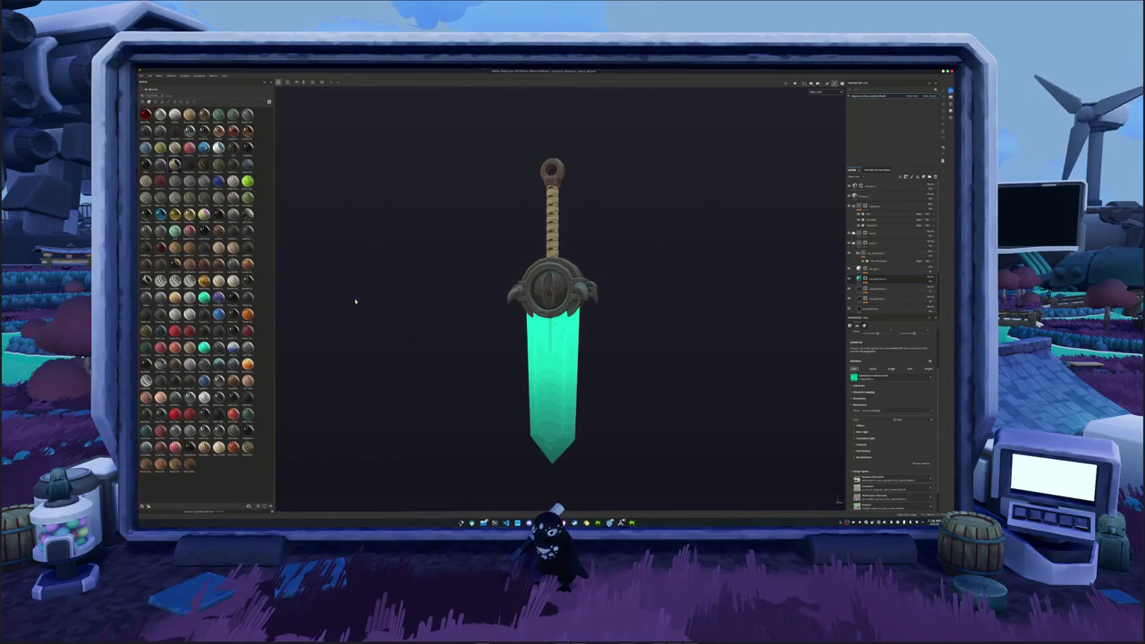
pyautogui.scroll(2, 586, 327)
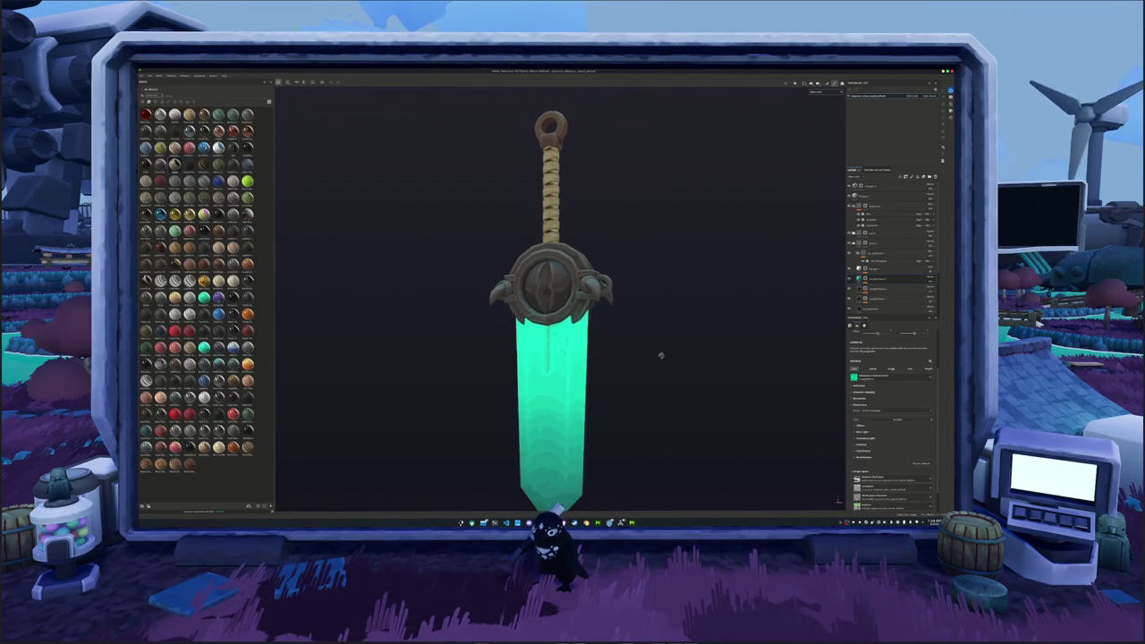
pyautogui.scroll(-2, 683, 334)
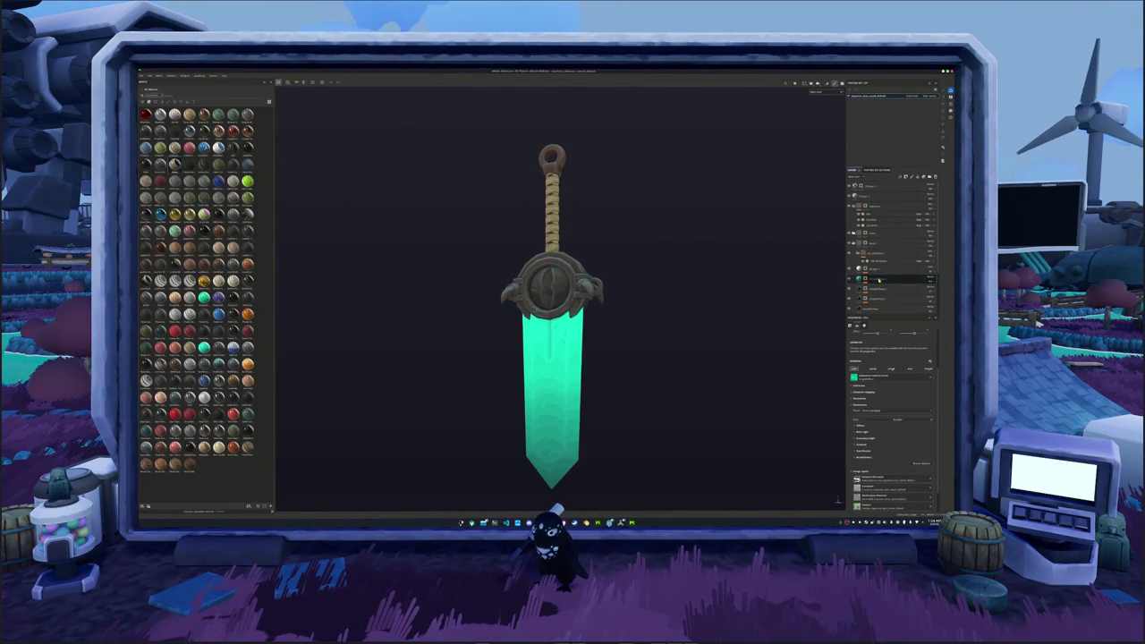
# - Move the green fill layer up, mask it to the blade, then undo the reorder
pyautogui.moveTo(880, 280)
pyautogui.mouseDown()
pyautogui.moveTo(890, 211)
pyautogui.moveTo(888, 237)
pyautogui.mouseUp()
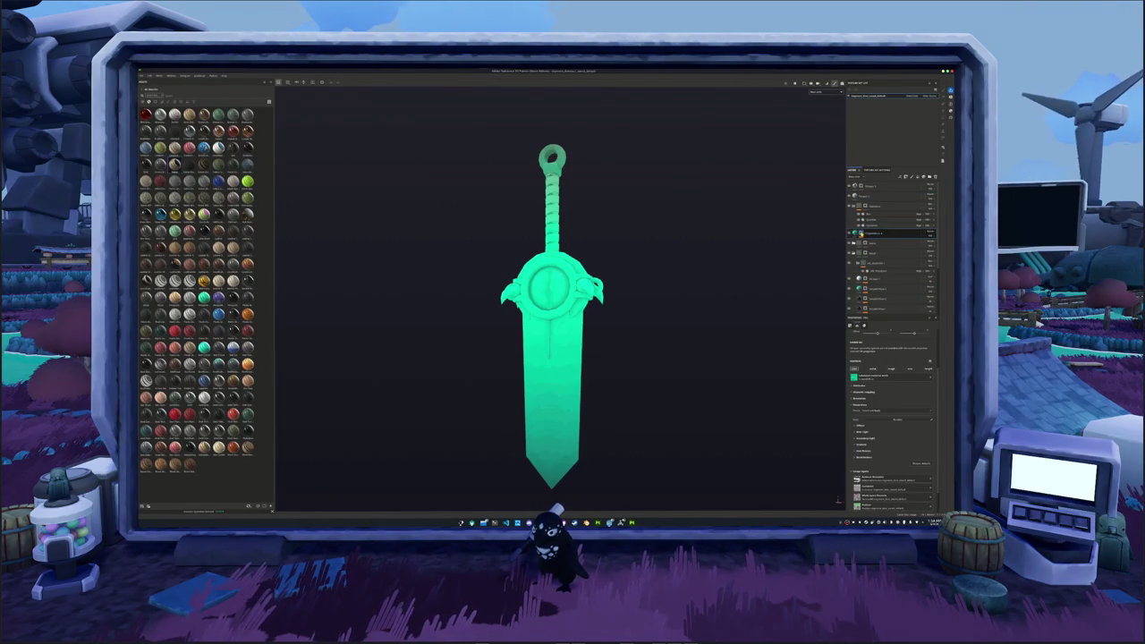
pyautogui.click(888, 238)
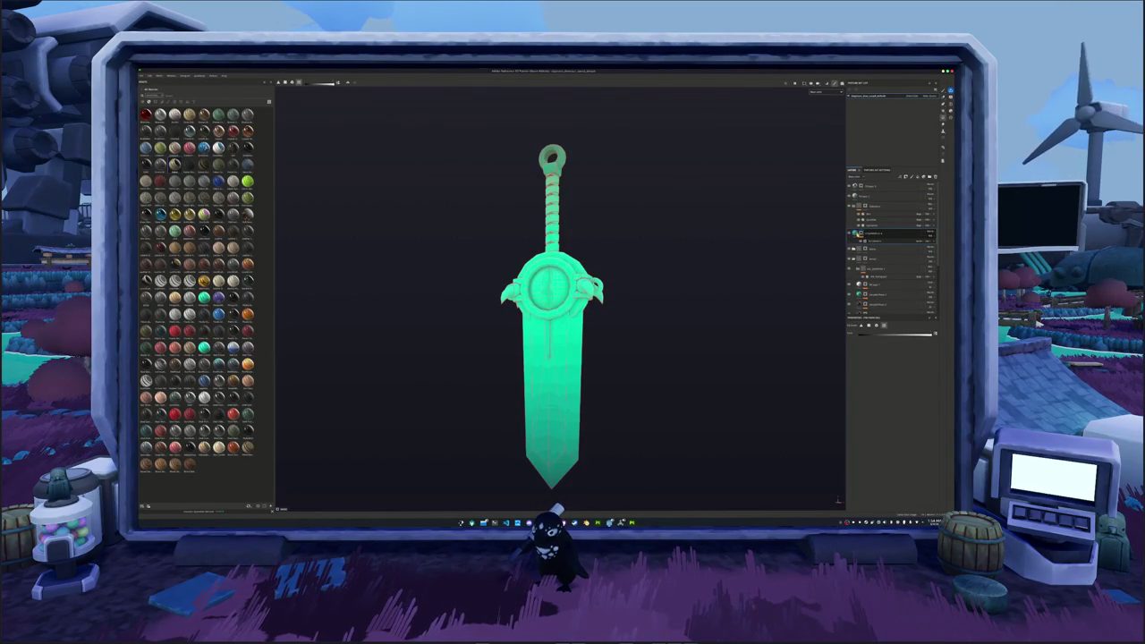
pyautogui.rightClick(886, 235)
pyautogui.click(875, 280)
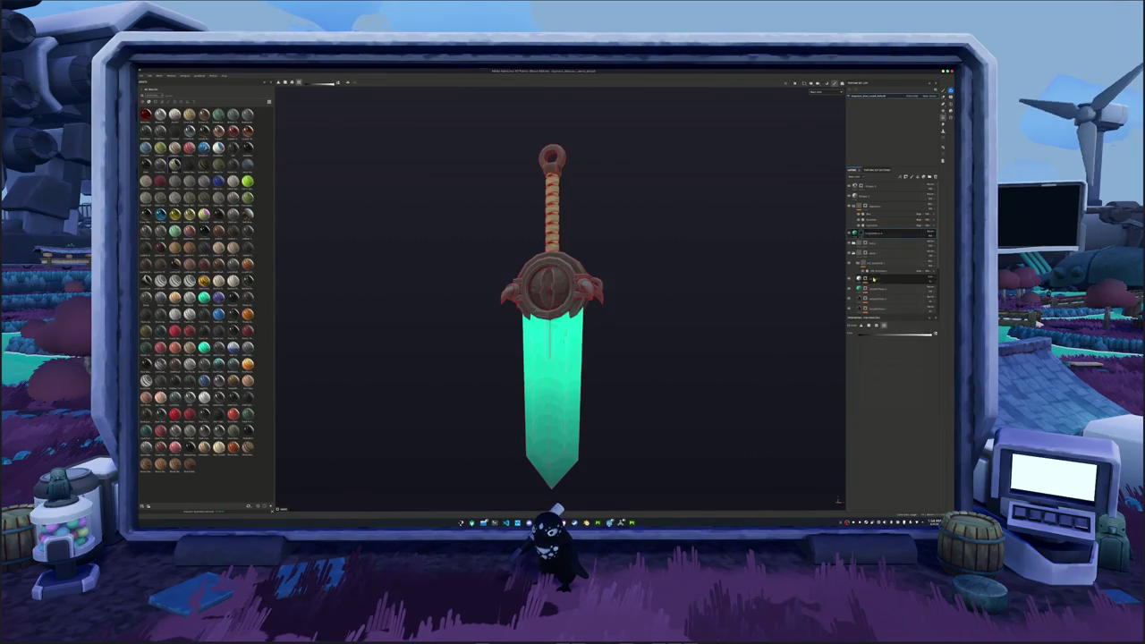
pyautogui.click(876, 235)
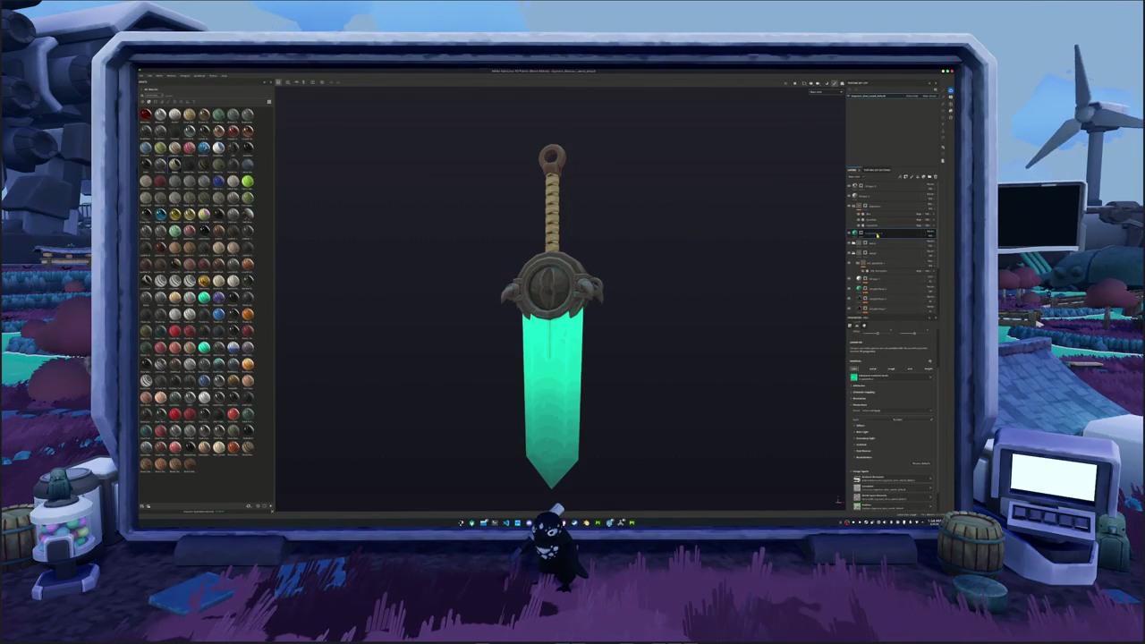
pyautogui.hotkey('ctrl', 'z')
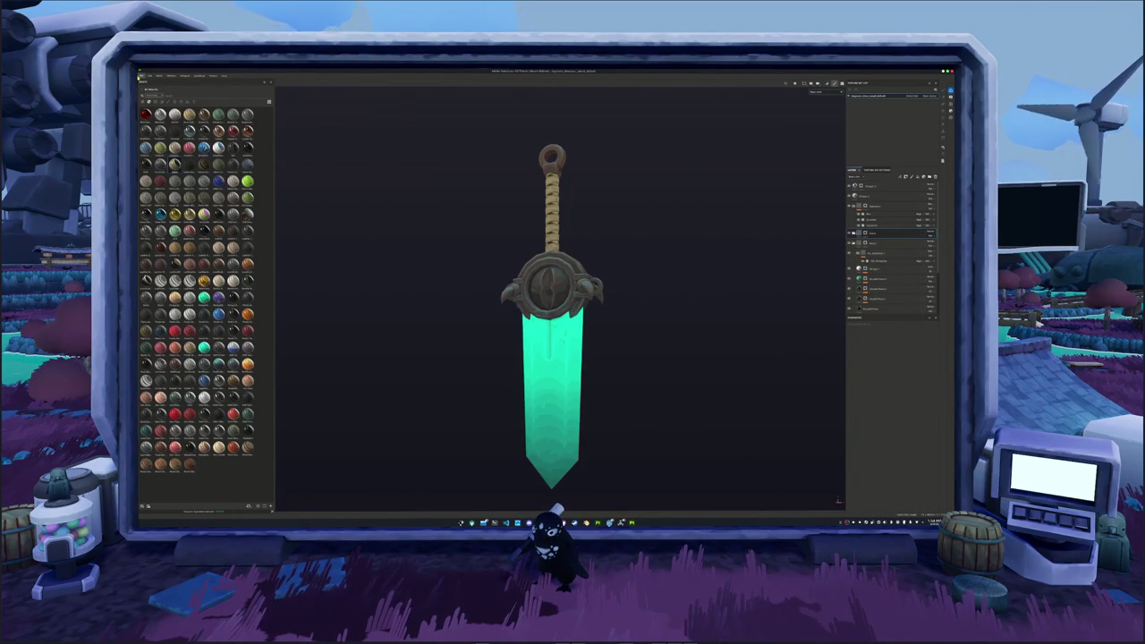
pyautogui.click(142, 76)
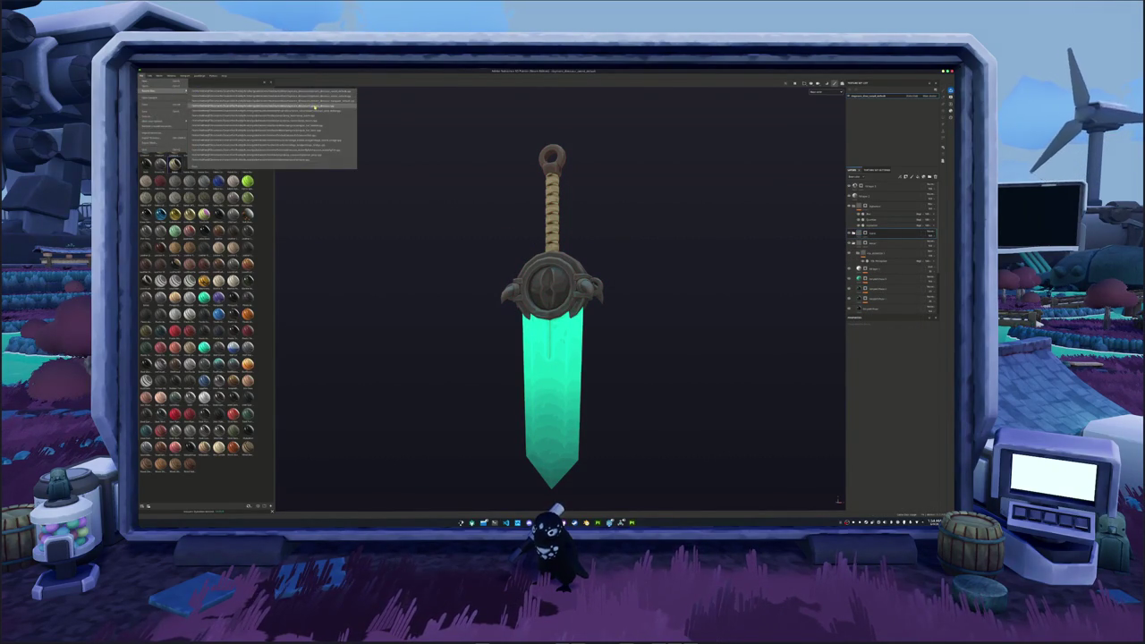
# - Load the dinosaur project from recent projects and view its left side
pyautogui.moveTo(170, 93)
pyautogui.click(327, 116)
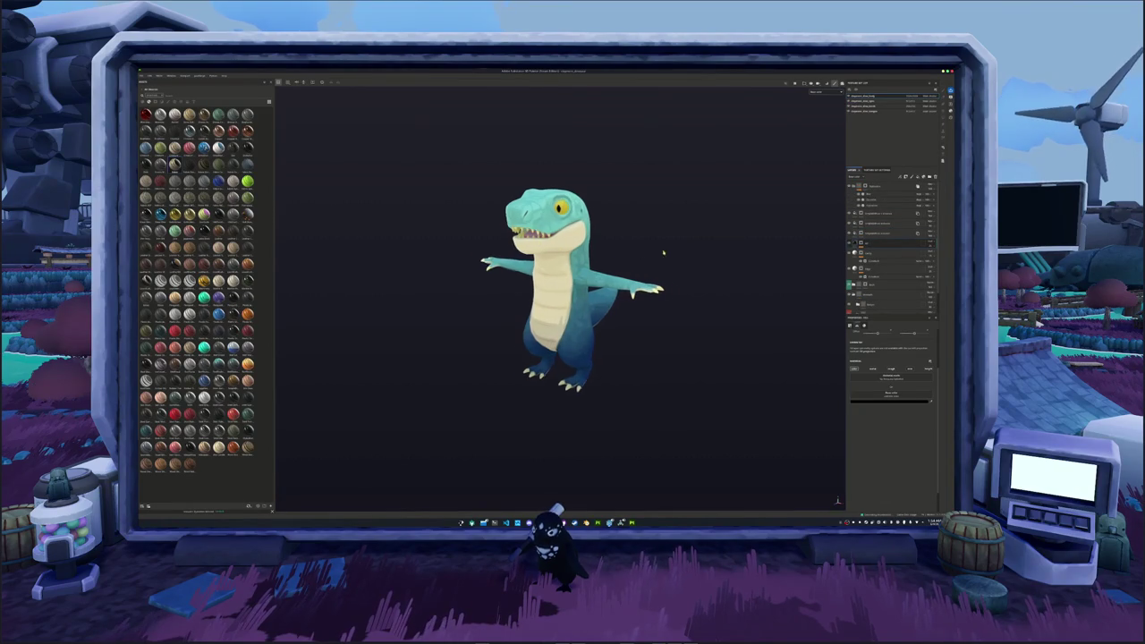
pyautogui.click(870, 105)
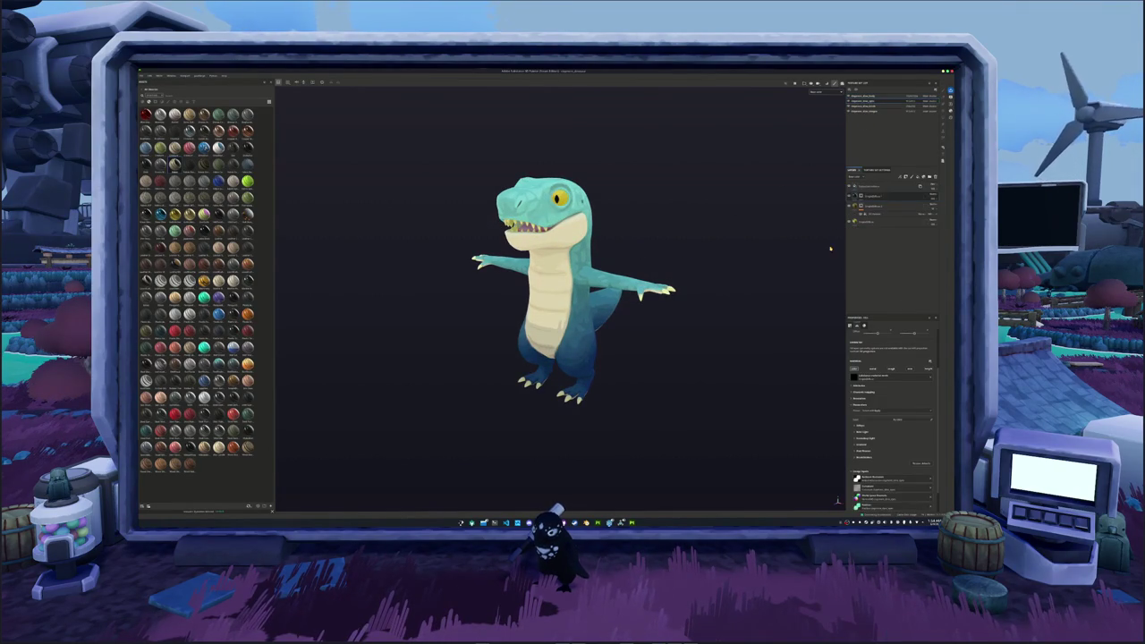
pyautogui.scroll(3, 637, 190)
pyautogui.keyDown('alt'); pyautogui.moveTo(638, 190); pyautogui.dragTo(655, 256); pyautogui.keyUp('alt')
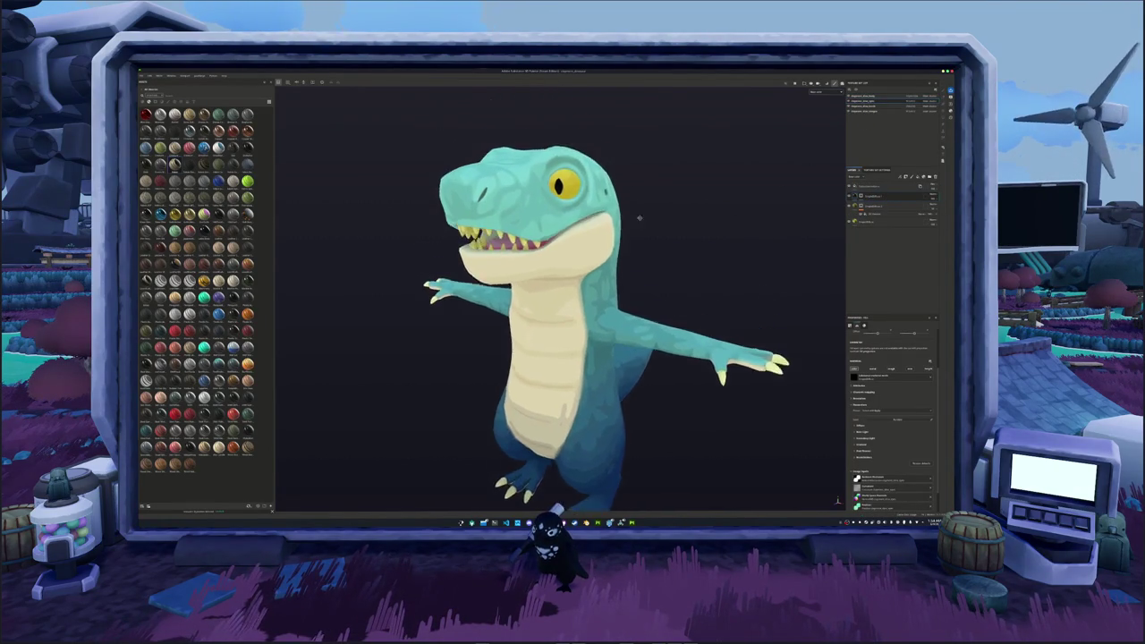
pyautogui.scroll(2, 657, 258)
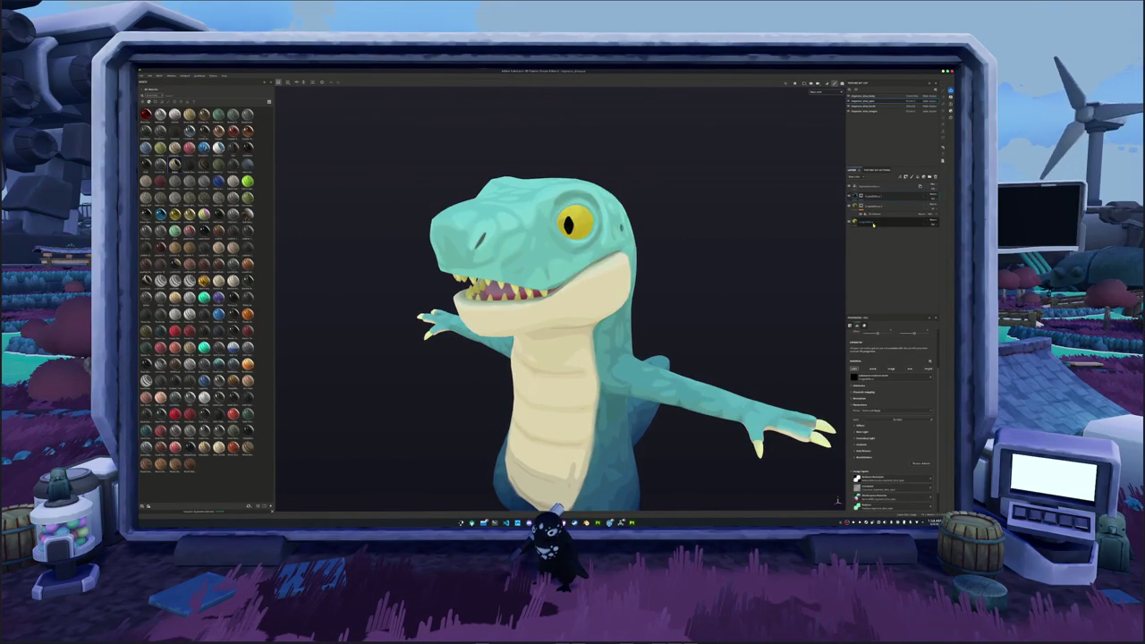
# - Open the bottom layer's yellow colour picker, then open Export Textures with Ctrl+Shift+E
pyautogui.click(874, 186)
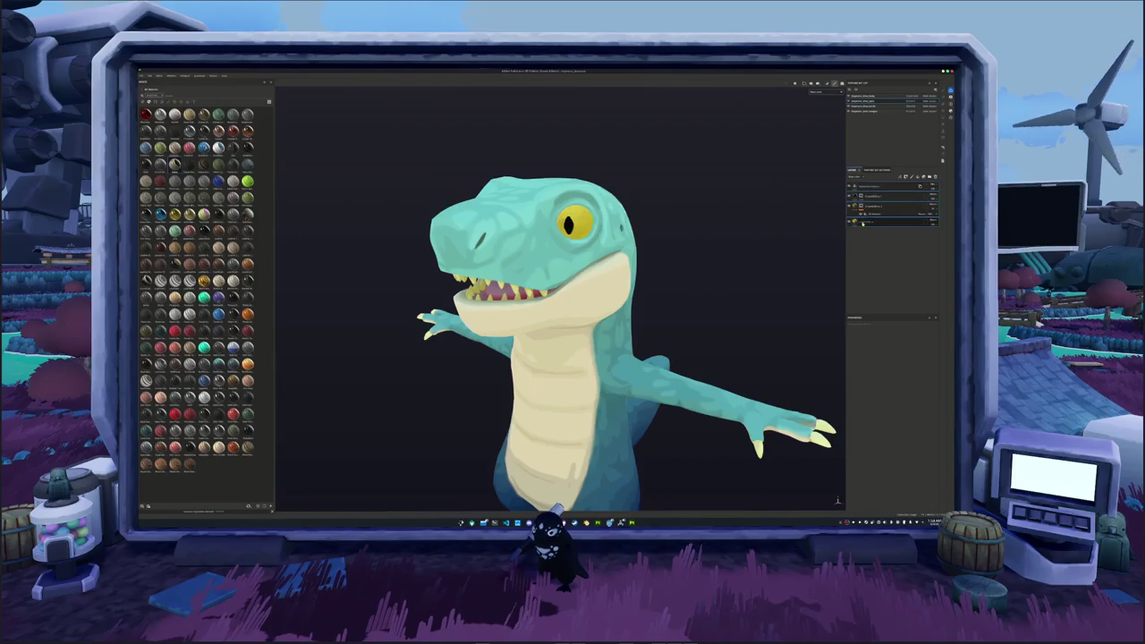
pyautogui.click(859, 221)
pyautogui.click(859, 426)
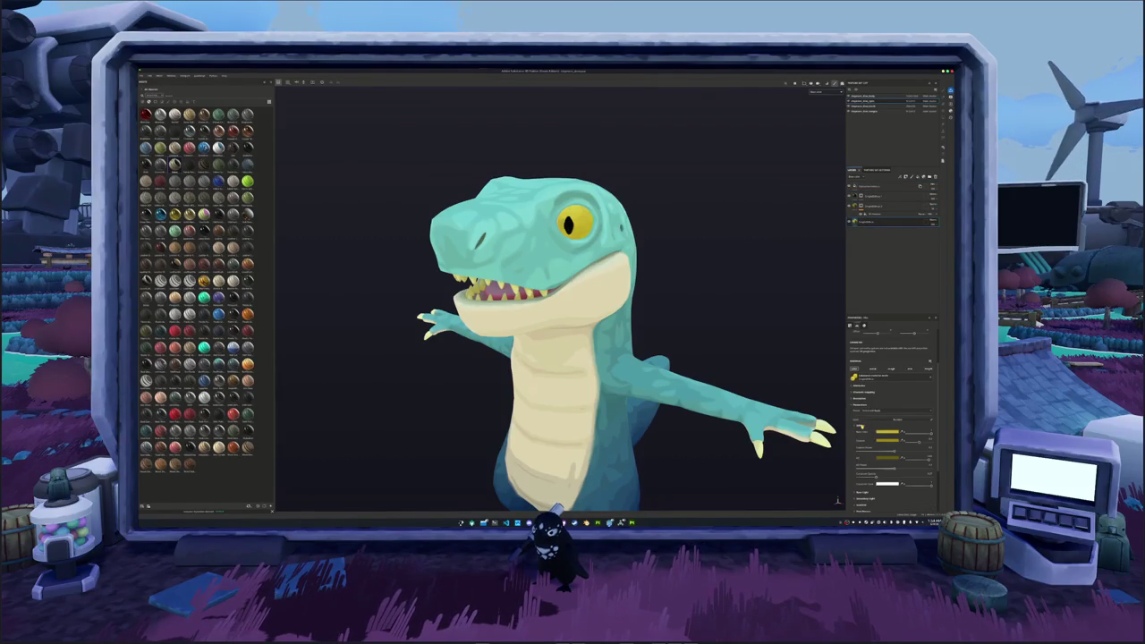
pyautogui.click(887, 433)
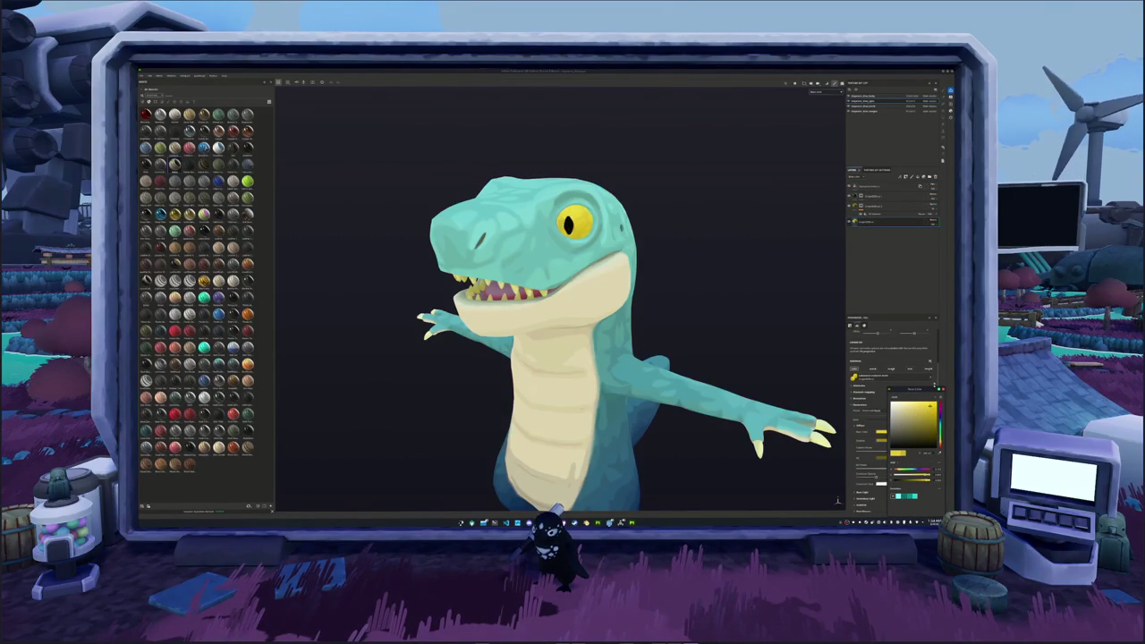
pyautogui.scroll(-3, 755, 317)
pyautogui.hotkey('ctrl', 'shift', 'e')
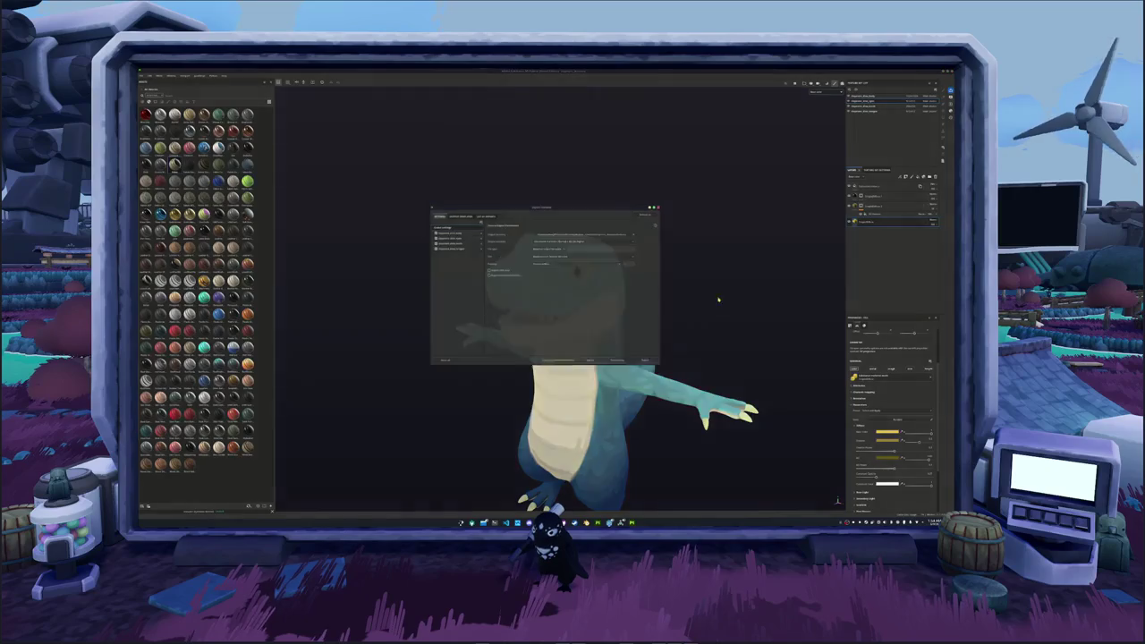
# - Close Export Textures, then add a layer to the dinosaur's stack and rename it
pyautogui.press('Escape')
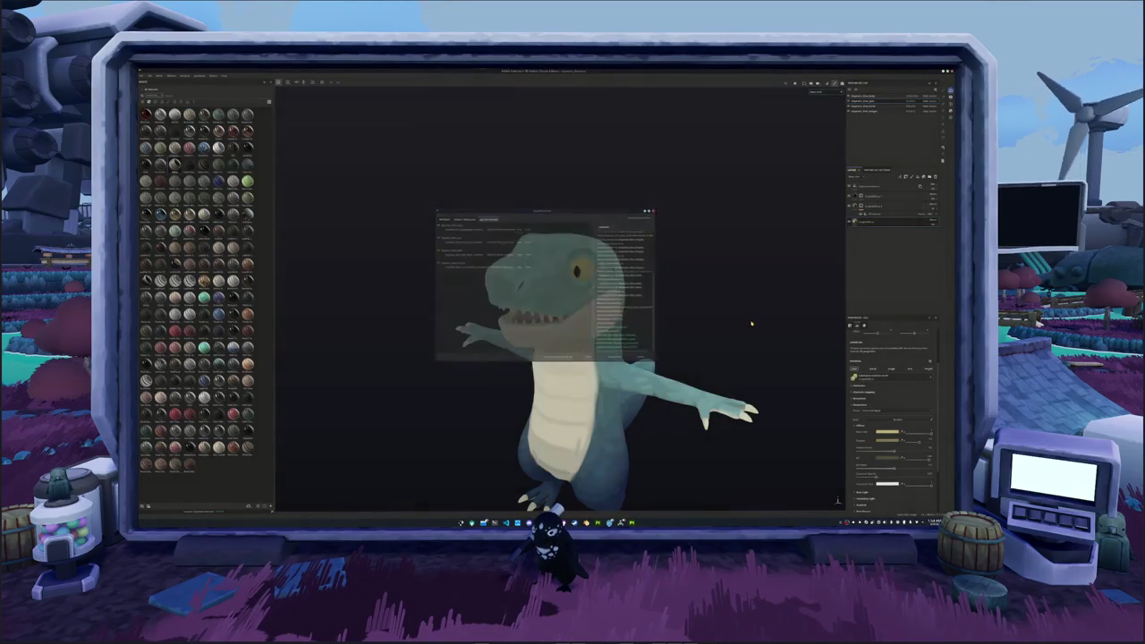
pyautogui.click(875, 196)
pyautogui.click(866, 231)
pyautogui.doubleClick(868, 196)
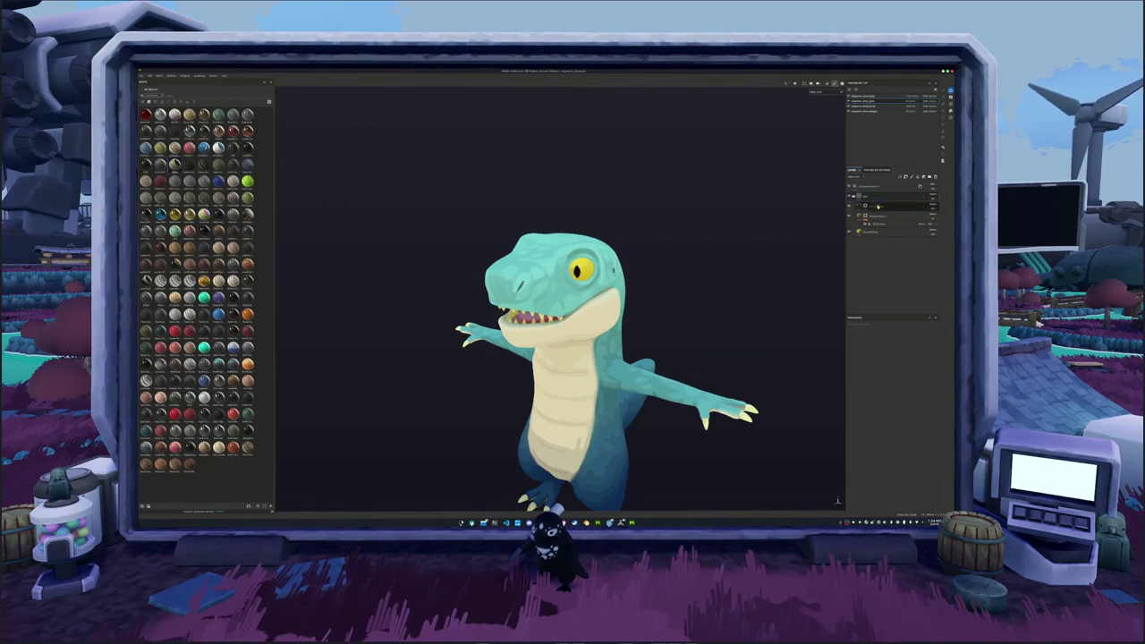
pyautogui.rightClick(878, 197)
pyautogui.click(896, 339)
# - Reopen the recent sword project and answer the save prompt
pyautogui.click(142, 77)
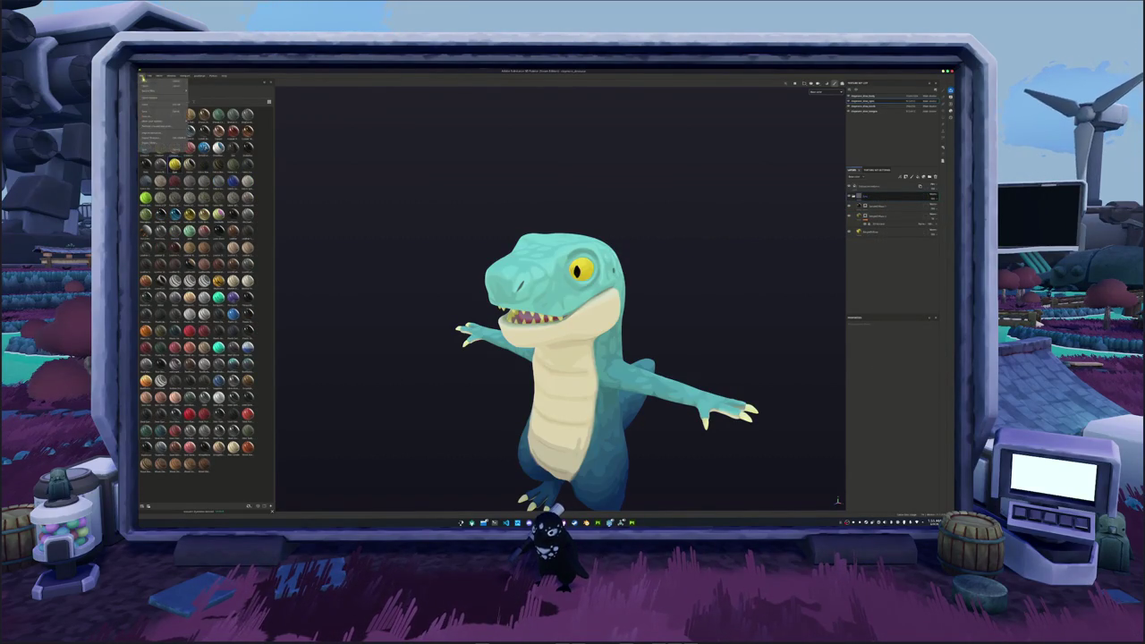
pyautogui.moveTo(150, 90)
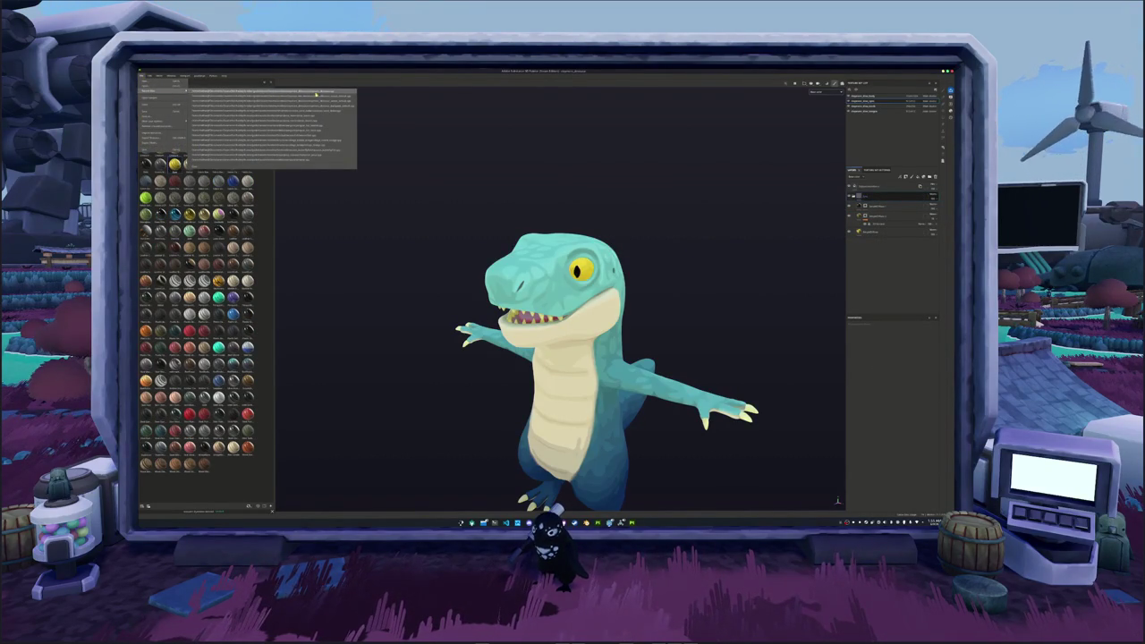
pyautogui.click(315, 93)
pyautogui.click(534, 292)
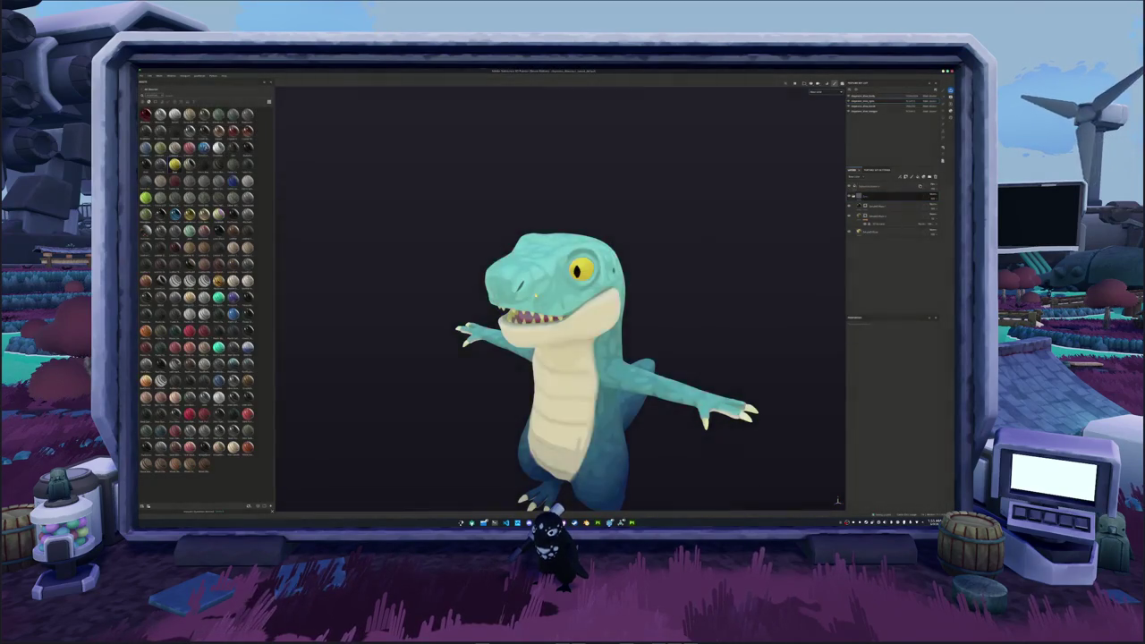
pyautogui.scroll(2, 671, 252)
# - Show the yellow fill across the whole sword and add a paint layer inside its mask
pyautogui.scroll(1, 537, 228)
pyautogui.scroll(2, 340, 197)
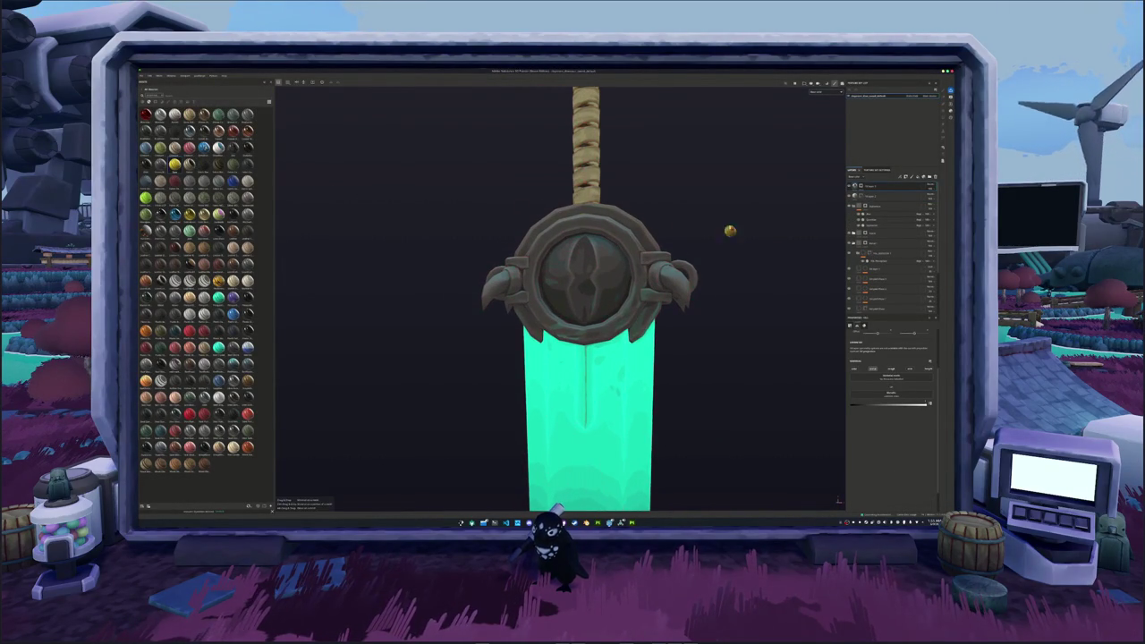
pyautogui.click(868, 230)
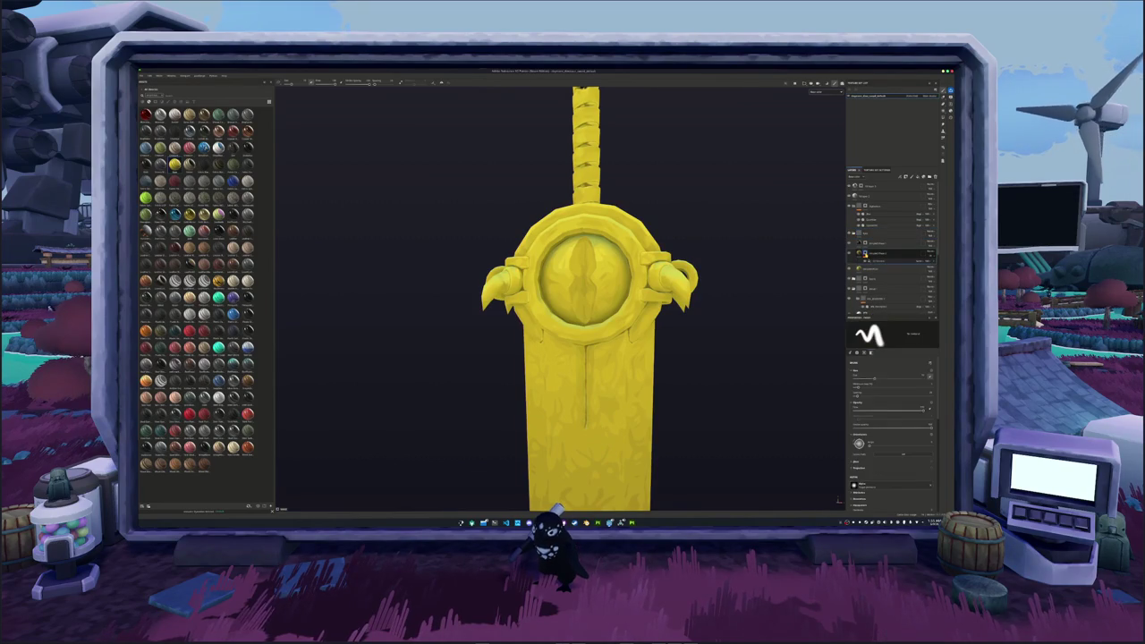
pyautogui.rightClick(868, 254)
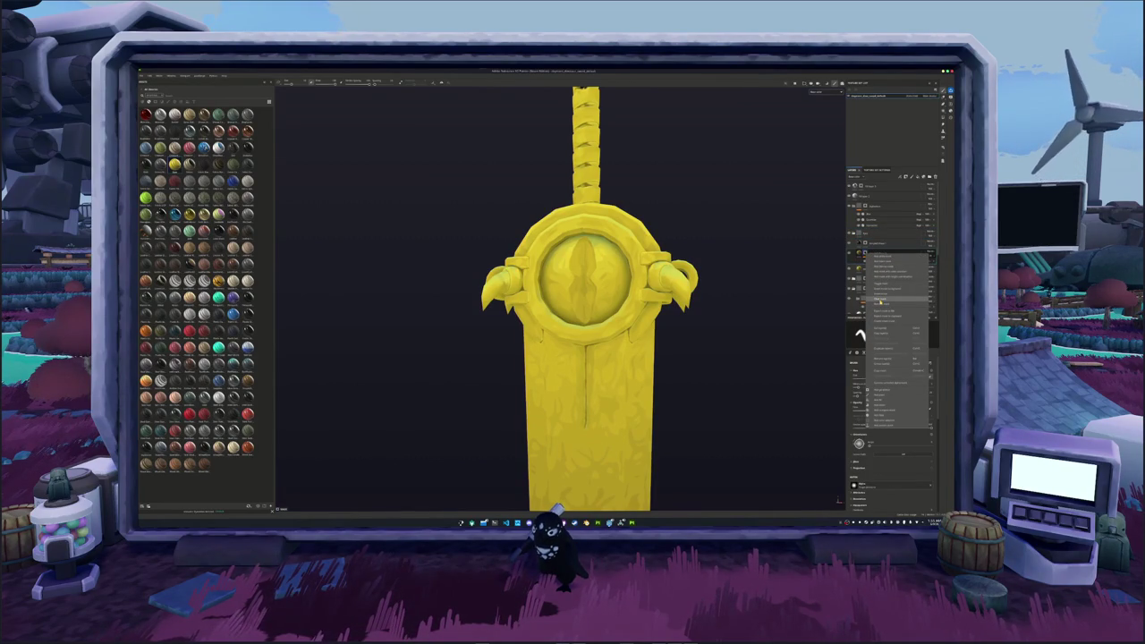
pyautogui.click(881, 302)
# - Move the yellow fill layer lower and give it a black mask hiding the yellow
pyautogui.moveTo(902, 239); pyautogui.dragTo(878, 255)
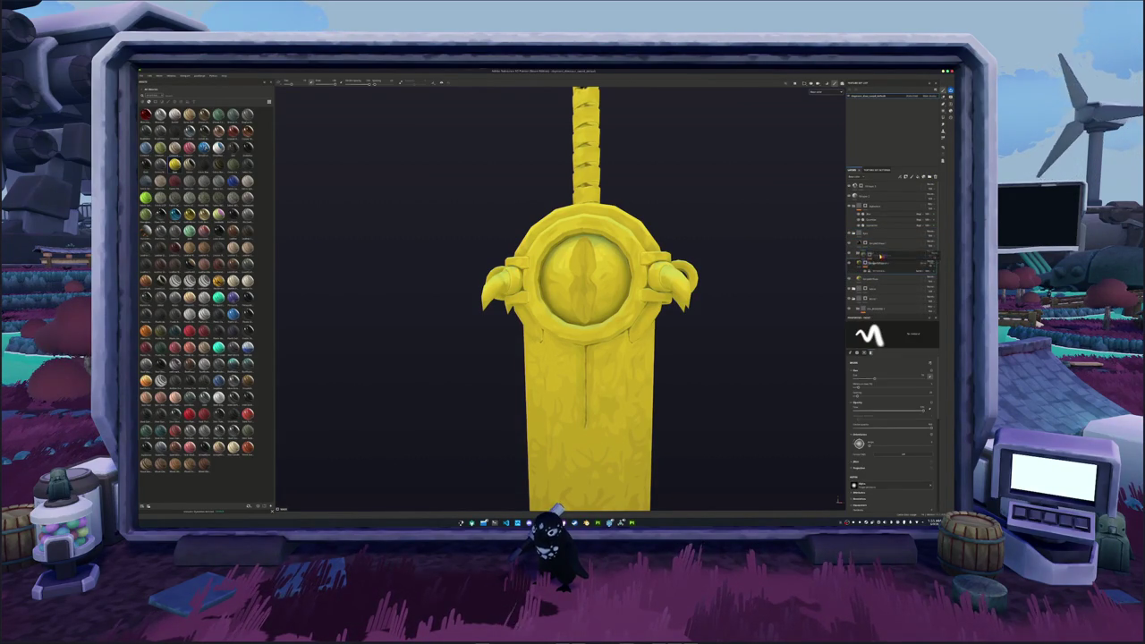
pyautogui.moveTo(881, 255); pyautogui.dragTo(867, 280)
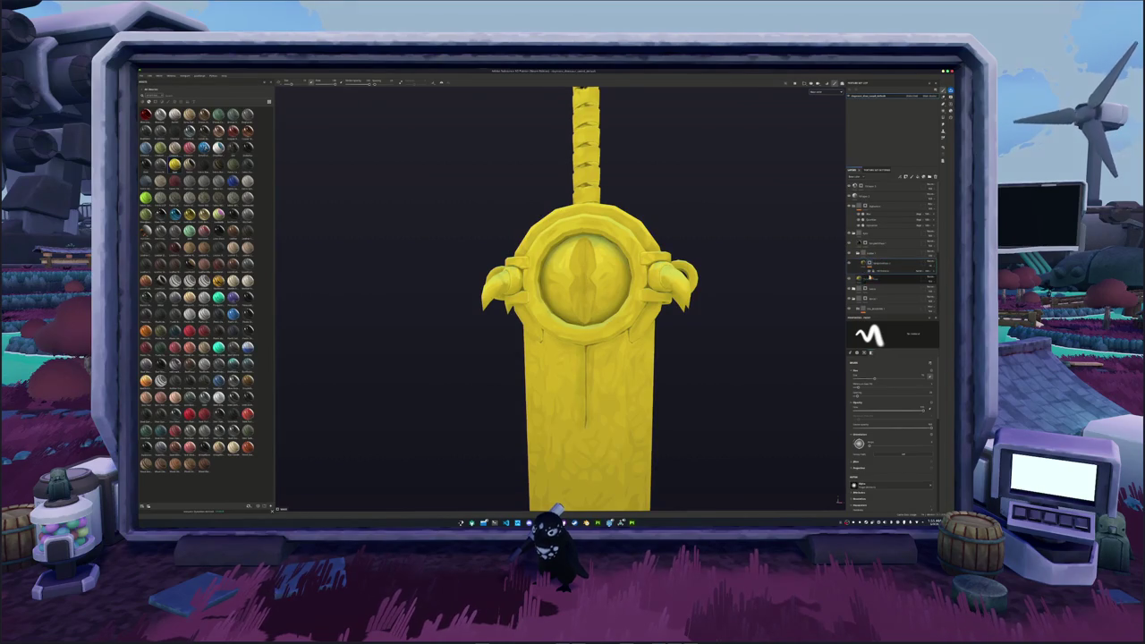
pyautogui.click(886, 255)
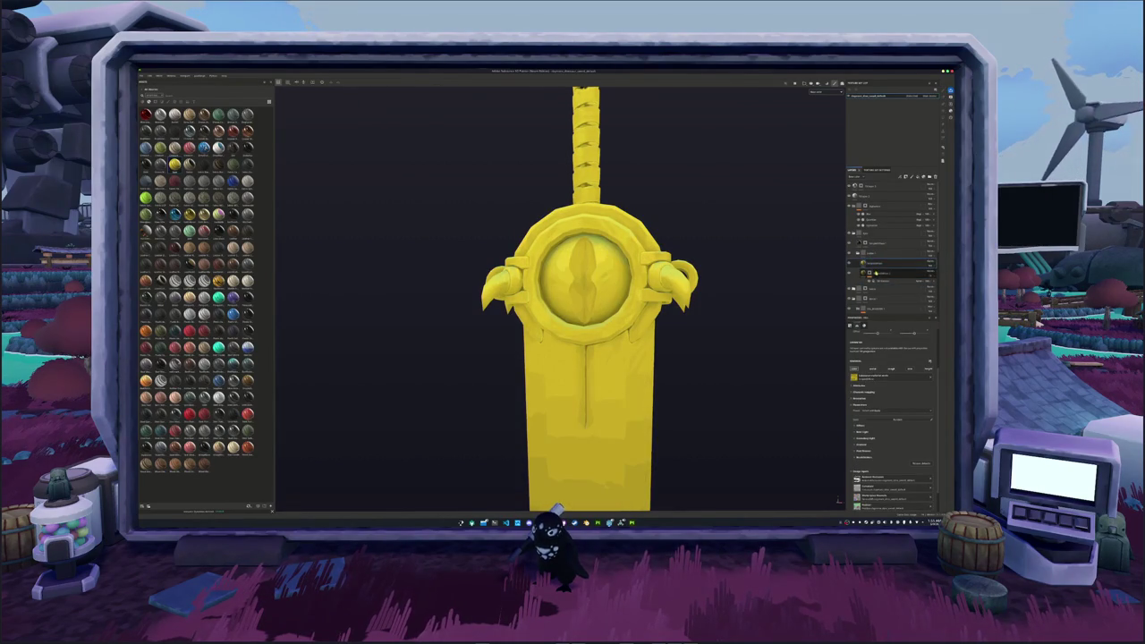
pyautogui.rightClick(874, 255)
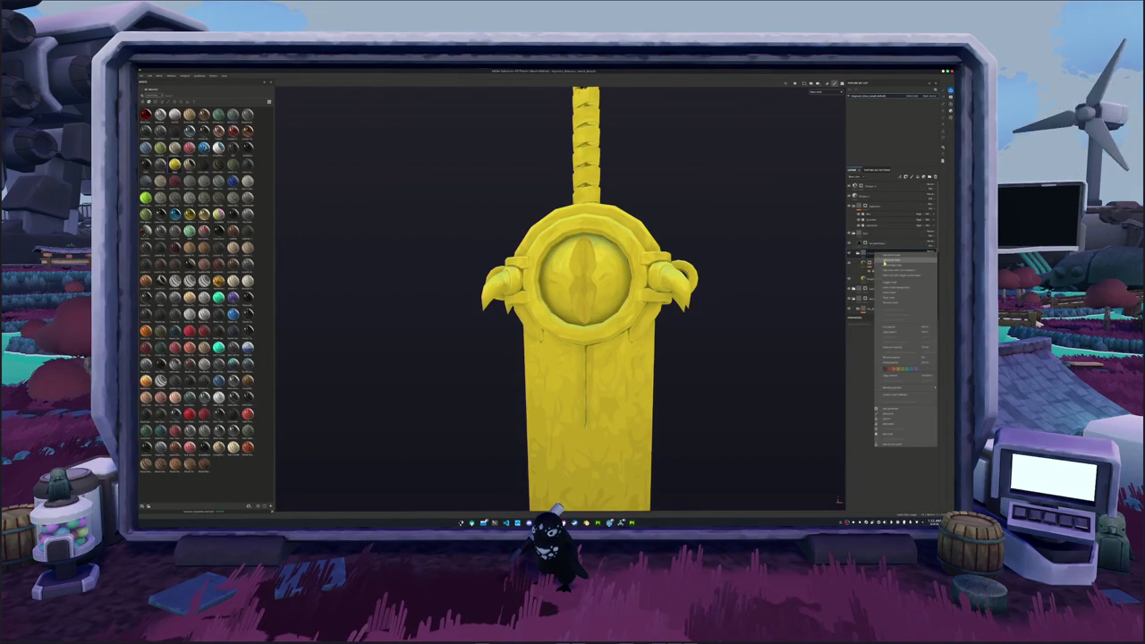
pyautogui.click(895, 313)
pyautogui.scroll(2, 679, 235)
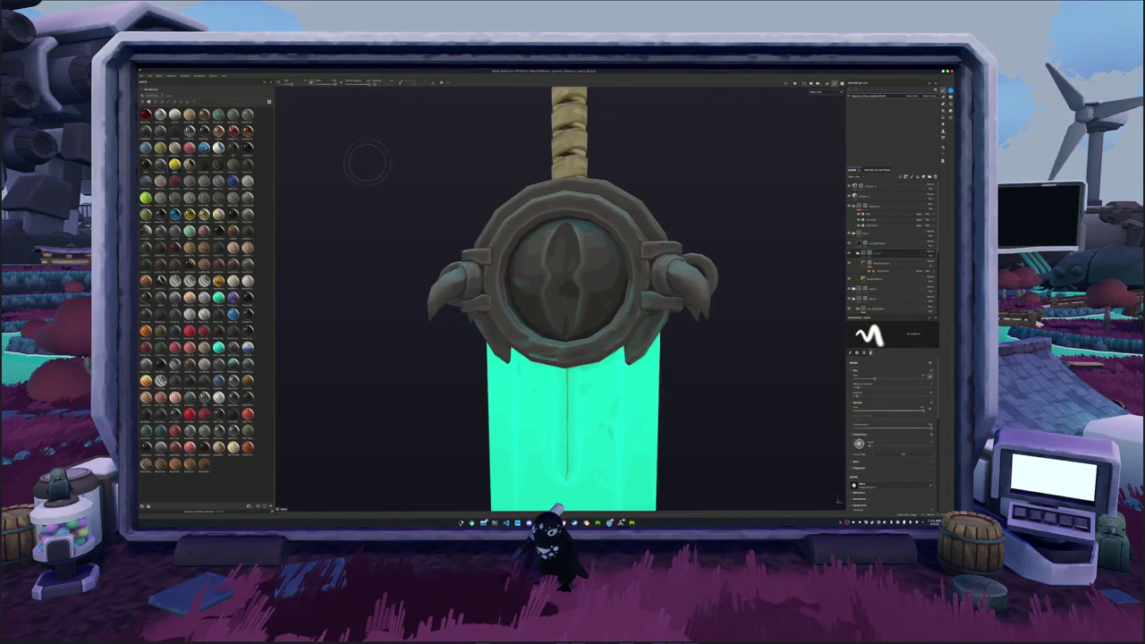
# - Polygon-fill the round guard gem to reveal the yellow fill on it
pyautogui.scroll(-1, 413, 182)
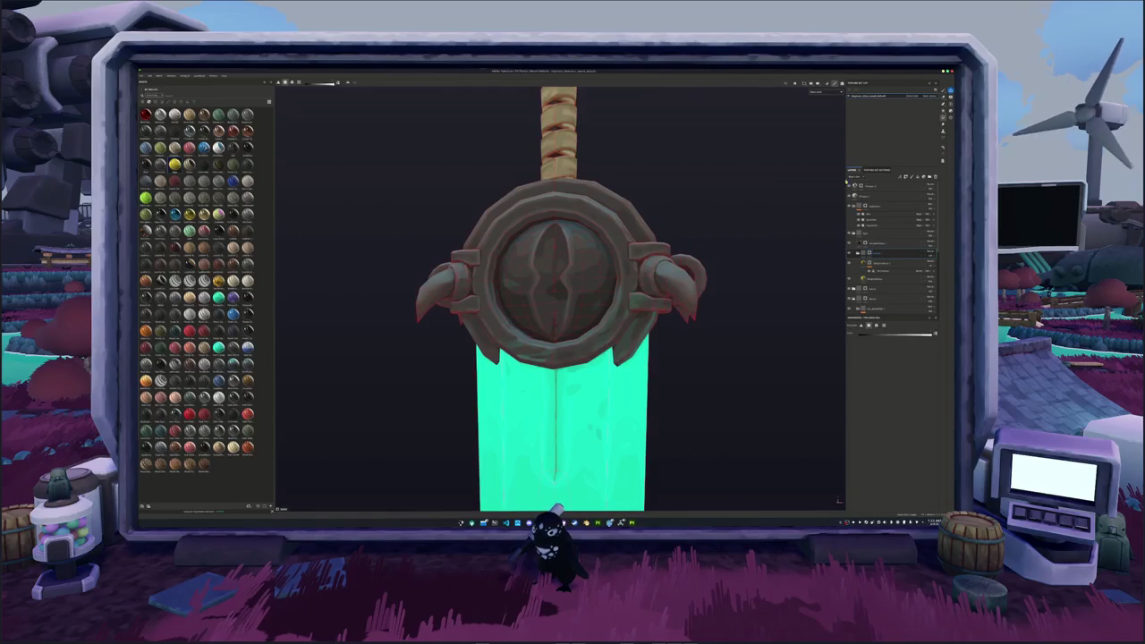
pyautogui.scroll(1, 787, 224)
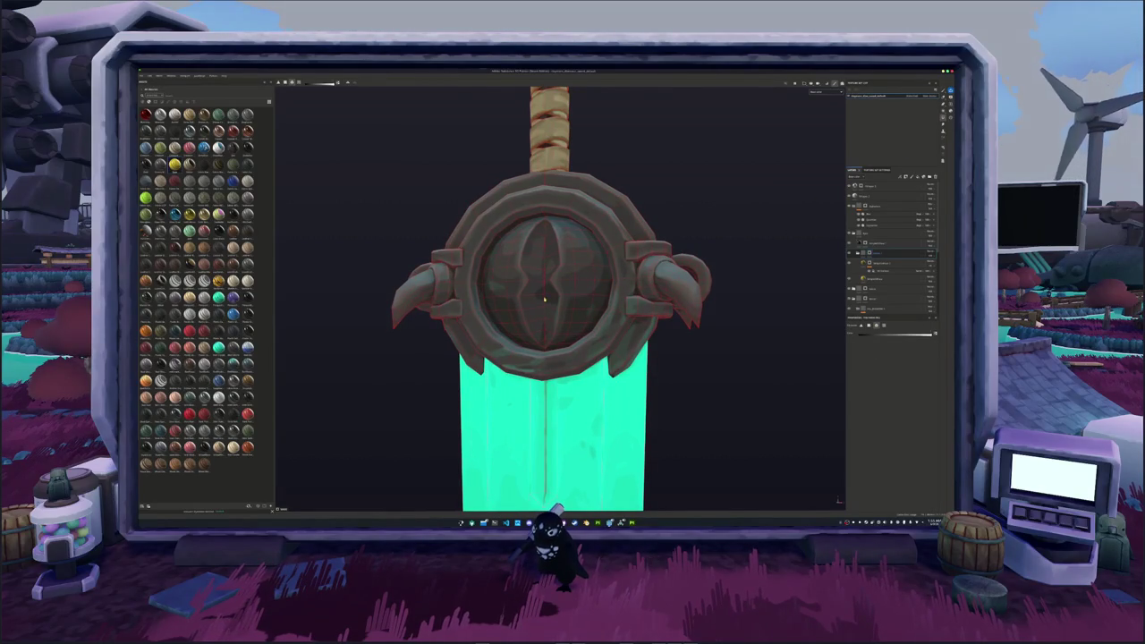
pyautogui.click(547, 303)
pyautogui.scroll(1, 547, 302)
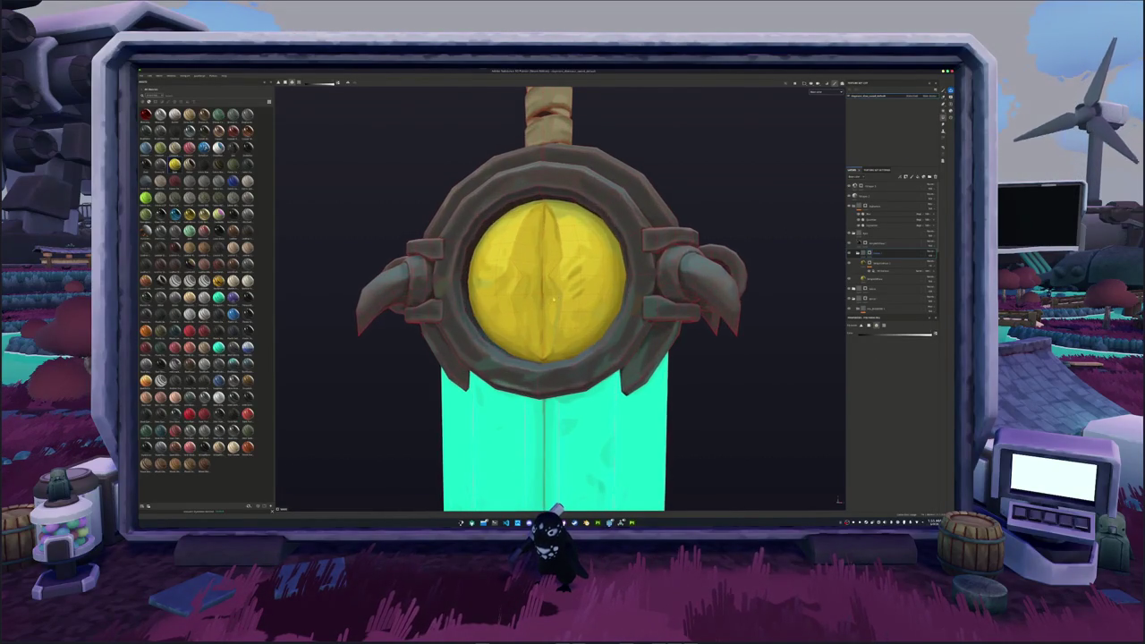
pyautogui.scroll(1, 547, 303)
pyautogui.click(877, 242)
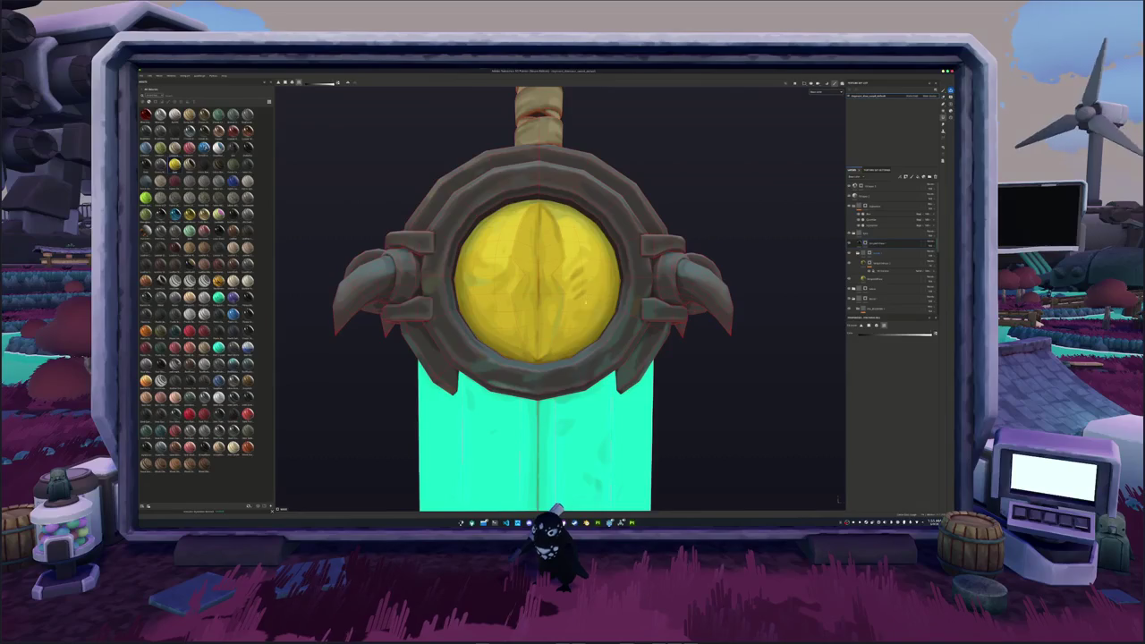
# - Mask out the gem's left and right halves, leaving a yellow slit pupil
pyautogui.click(585, 297)
pyautogui.click(501, 286)
pyautogui.moveTo(501, 287)
pyautogui.keyDown('alt'); pyautogui.mouseDown()
pyautogui.moveTo(442, 361)
pyautogui.moveTo(571, 303)
pyautogui.moveTo(626, 295)
pyautogui.moveTo(663, 326)
pyautogui.mouseUp(); pyautogui.keyUp('alt')
pyautogui.click(654, 297)
pyautogui.scroll(-5, 627, 295)
pyautogui.keyDown('alt'); pyautogui.moveTo(663, 326); pyautogui.dragTo(709, 302, button='middle'); pyautogui.keyUp('alt')
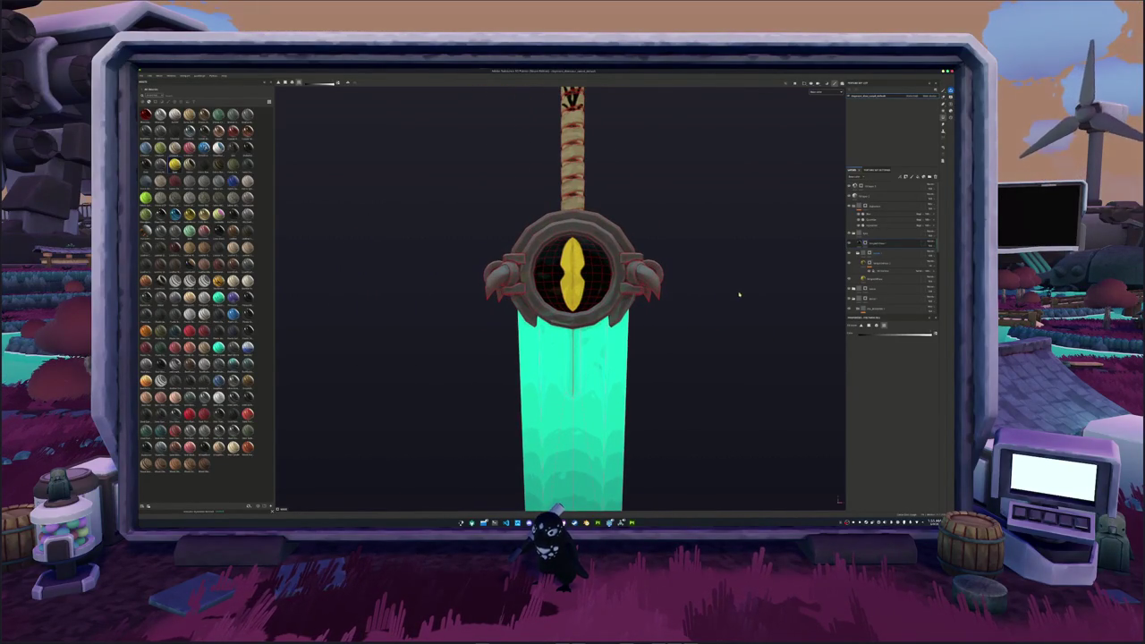
pyautogui.keyDown('alt'); pyautogui.moveTo(738, 312); pyautogui.dragTo(707, 322); pyautogui.keyUp('alt')
pyautogui.scroll(-3, 704, 322)
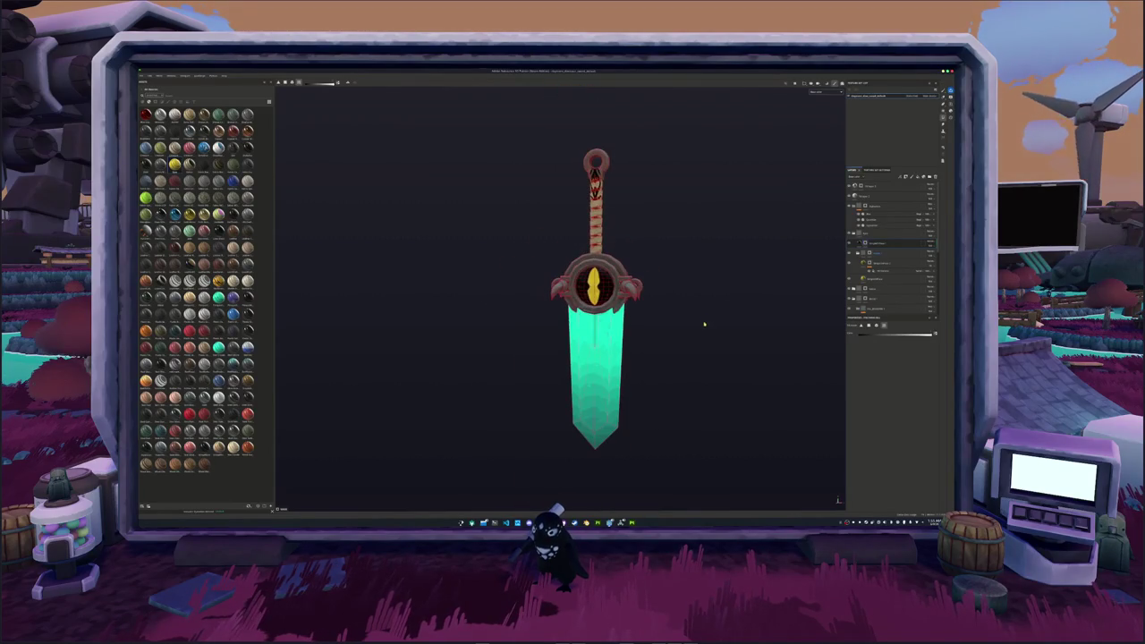
pyautogui.scroll(-2, 681, 313)
pyautogui.click(886, 279)
pyautogui.click(849, 263)
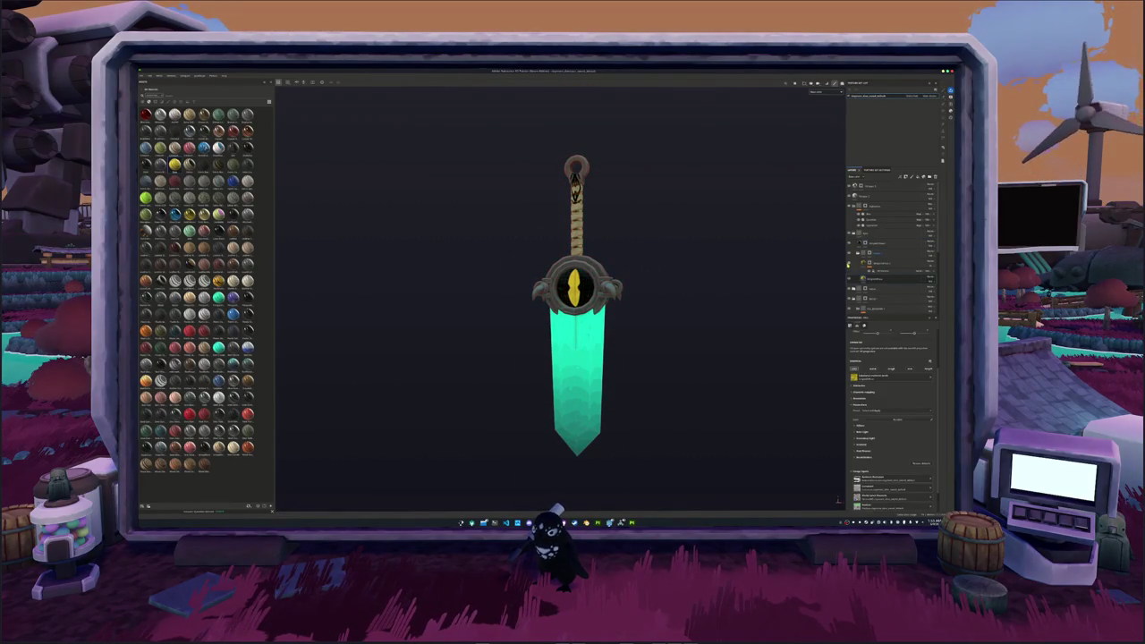
# - Move the eye mask onto the green fill layer so the slit glows teal, keeping the hilt tan
pyautogui.scroll(-3, 890, 260)
pyautogui.click(874, 284)
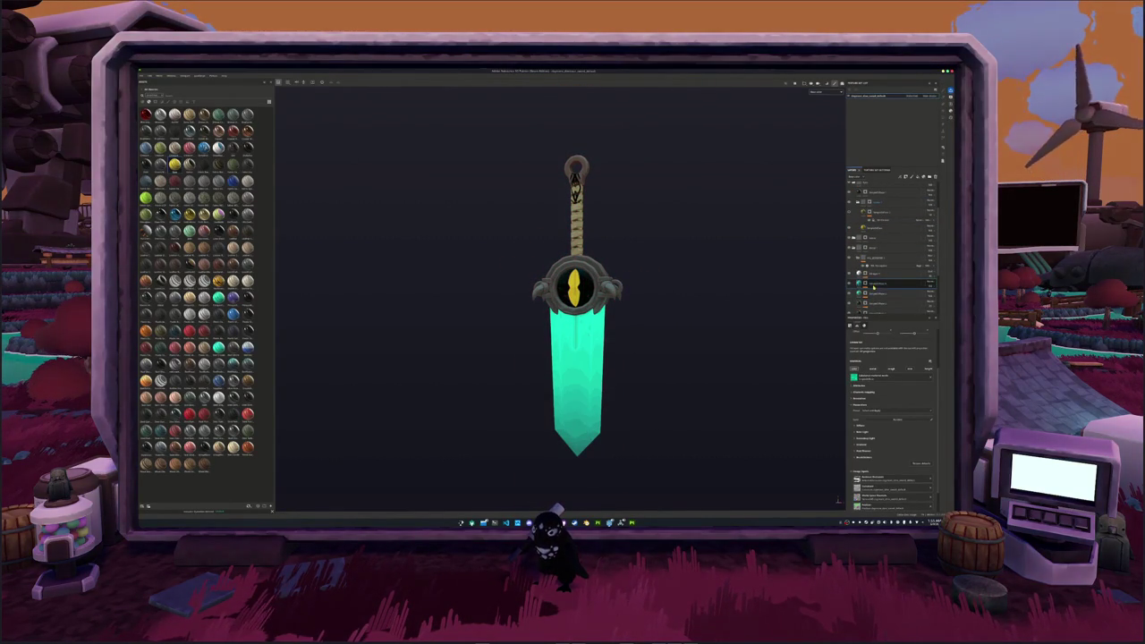
pyautogui.click(895, 207)
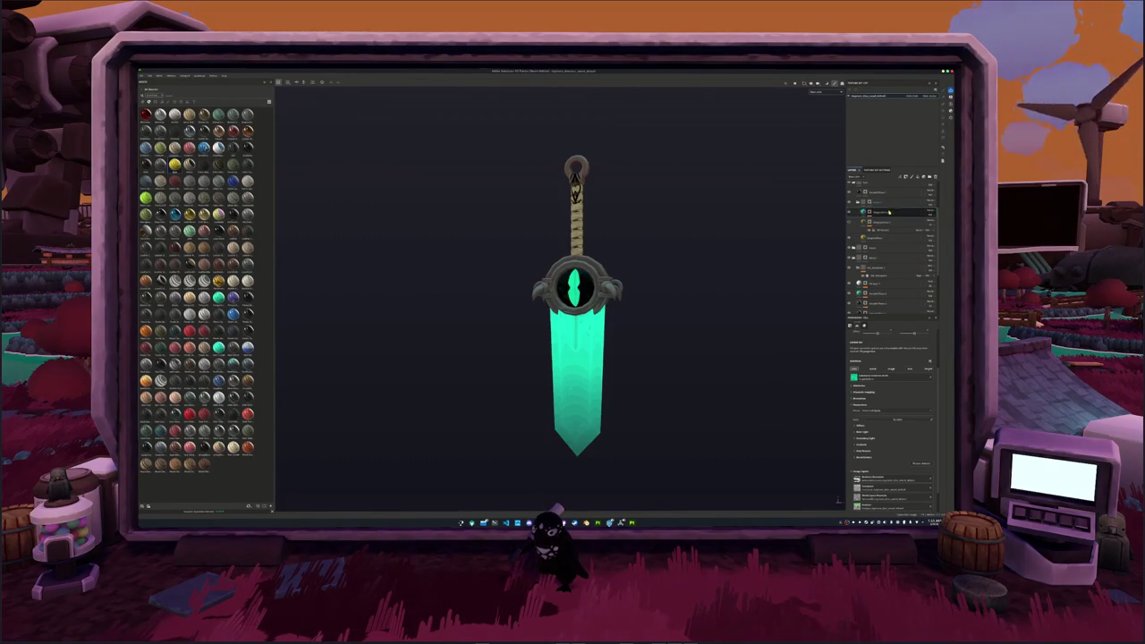
pyautogui.click(883, 242)
pyautogui.moveTo(883, 242); pyautogui.dragTo(881, 254)
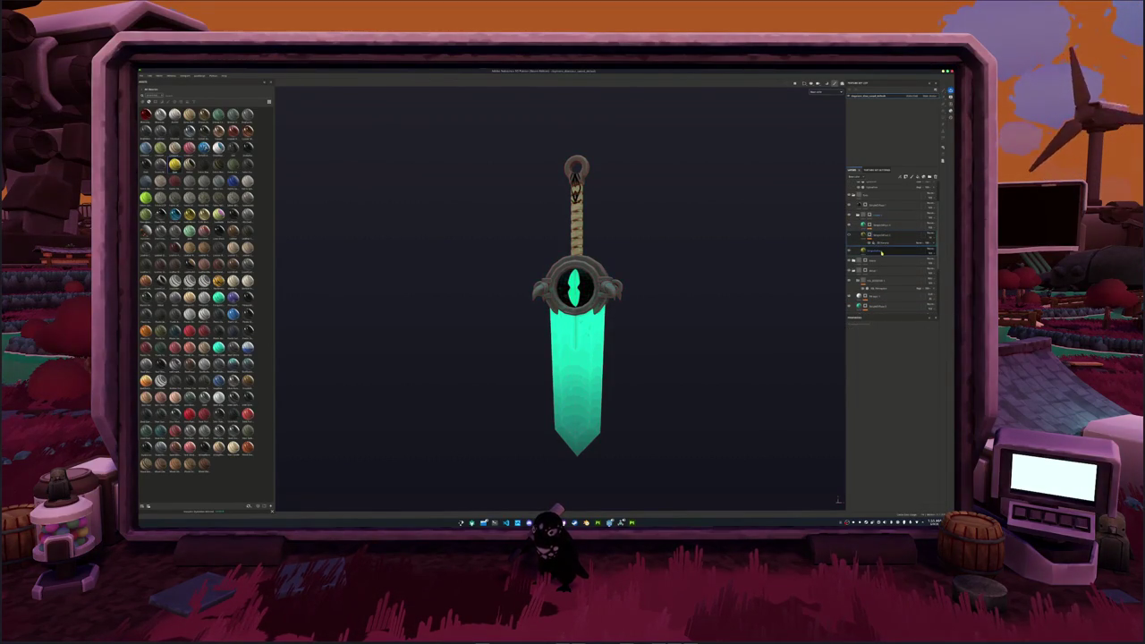
pyautogui.scroll(2, 675, 286)
pyautogui.scroll(2, 706, 278)
pyautogui.scroll(2, 680, 284)
pyautogui.moveTo(680, 284)
pyautogui.keyDown('alt'); pyautogui.mouseDown()
pyautogui.moveTo(644, 290)
pyautogui.moveTo(638, 254)
pyautogui.moveTo(667, 274)
pyautogui.mouseUp(); pyautogui.keyUp('alt')
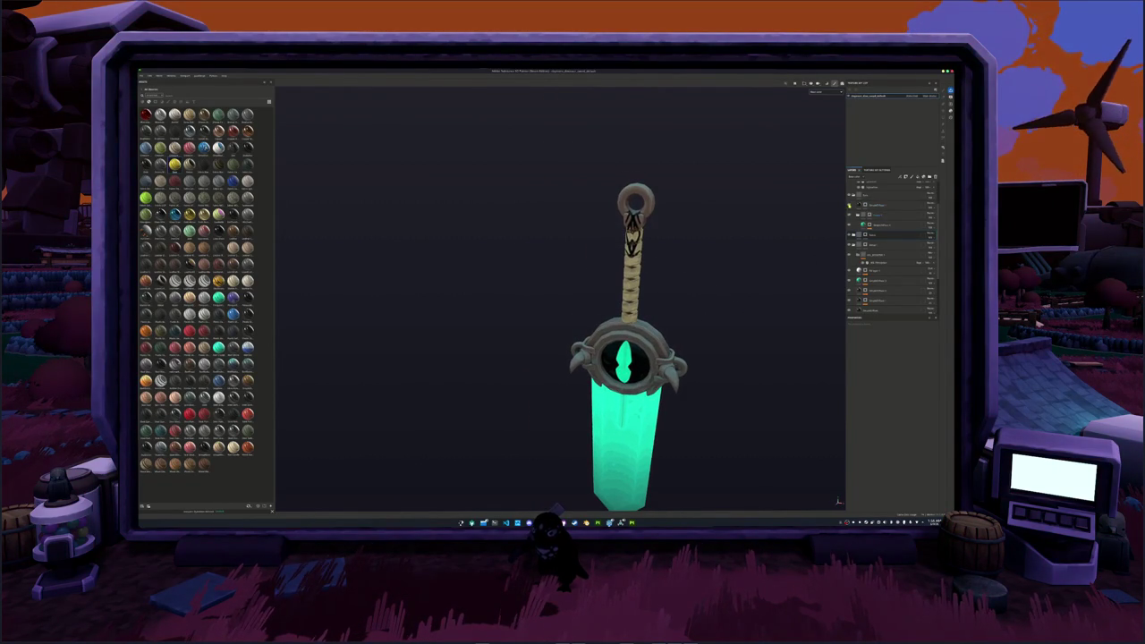
# - Toggle the eye layer's visibility off and on and select the paint layer
pyautogui.click(849, 205)
pyautogui.click(882, 205)
pyautogui.click(849, 205)
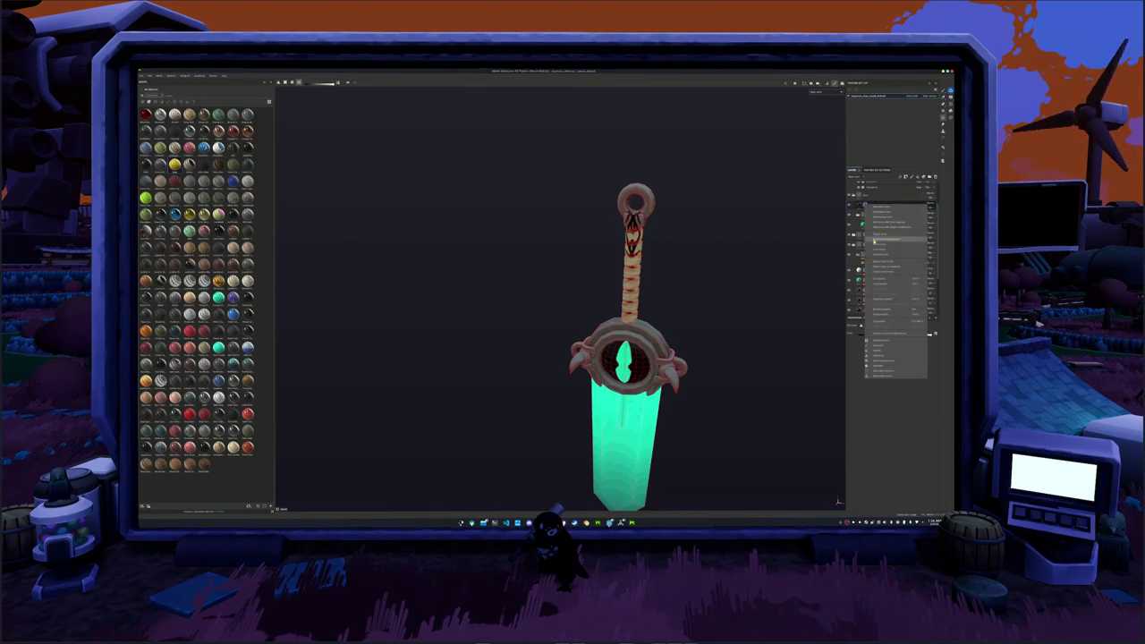
pyautogui.click(849, 205)
pyautogui.scroll(1, 731, 254)
pyautogui.scroll(2, 731, 378)
pyautogui.scroll(2, 731, 378)
pyautogui.scroll(1, 592, 362)
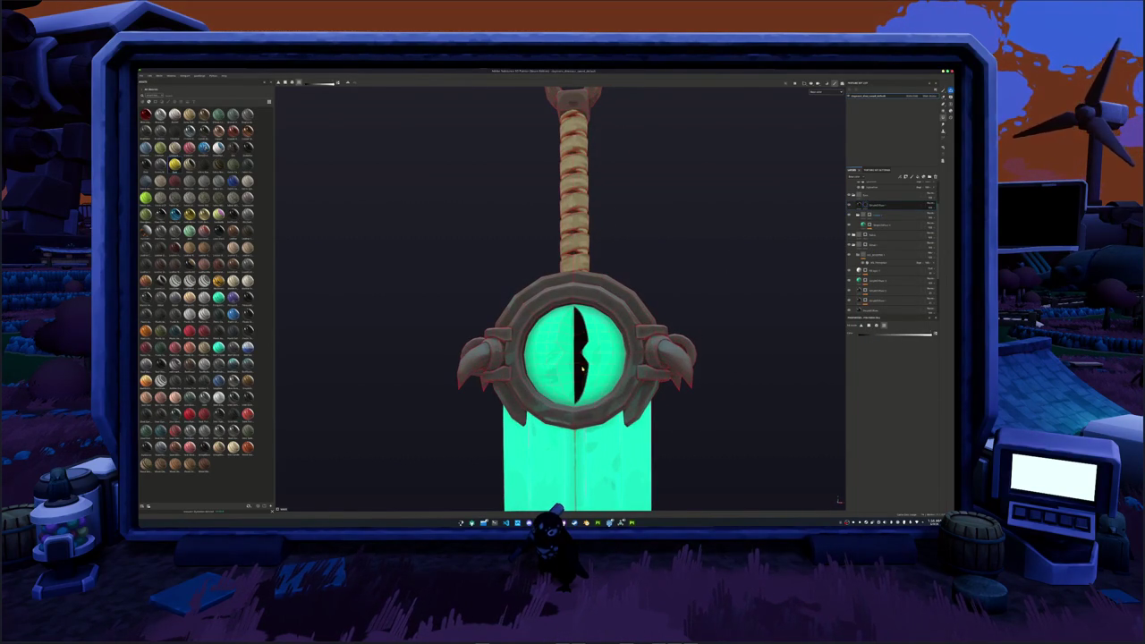
pyautogui.scroll(-2, 687, 381)
pyautogui.scroll(-1, 688, 381)
# - Inspect the sword from side, top and front, then select the lower fill layer to show its settings
pyautogui.keyDown('alt'); pyautogui.moveTo(687, 381); pyautogui.dragTo(537, 376); pyautogui.keyUp('alt')
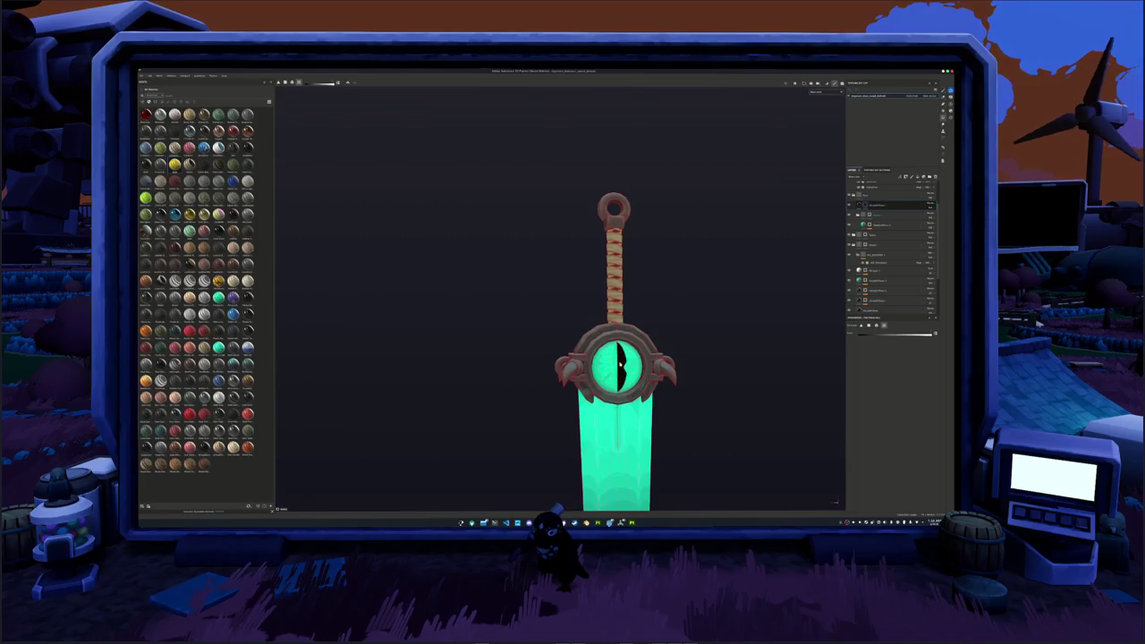
pyautogui.moveTo(706, 366)
pyautogui.keyDown('alt'); pyautogui.mouseDown()
pyautogui.moveTo(455, 372)
pyautogui.moveTo(468, 353)
pyautogui.mouseUp(); pyautogui.keyUp('alt')
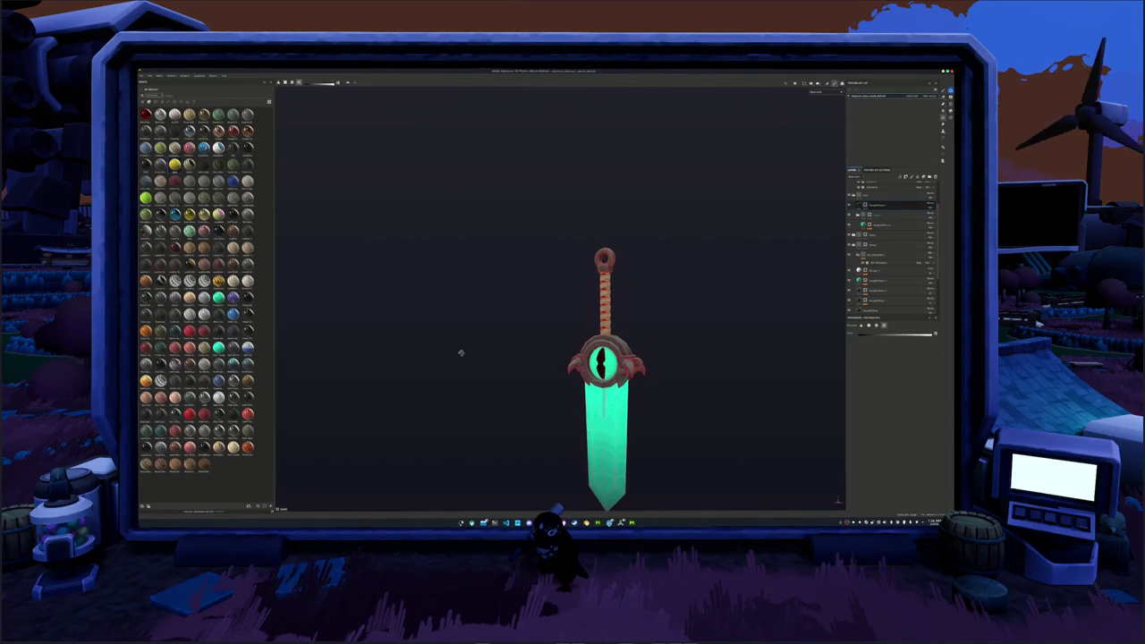
pyautogui.keyDown('alt'); pyautogui.moveTo(546, 352); pyautogui.dragTo(472, 340); pyautogui.keyUp('alt')
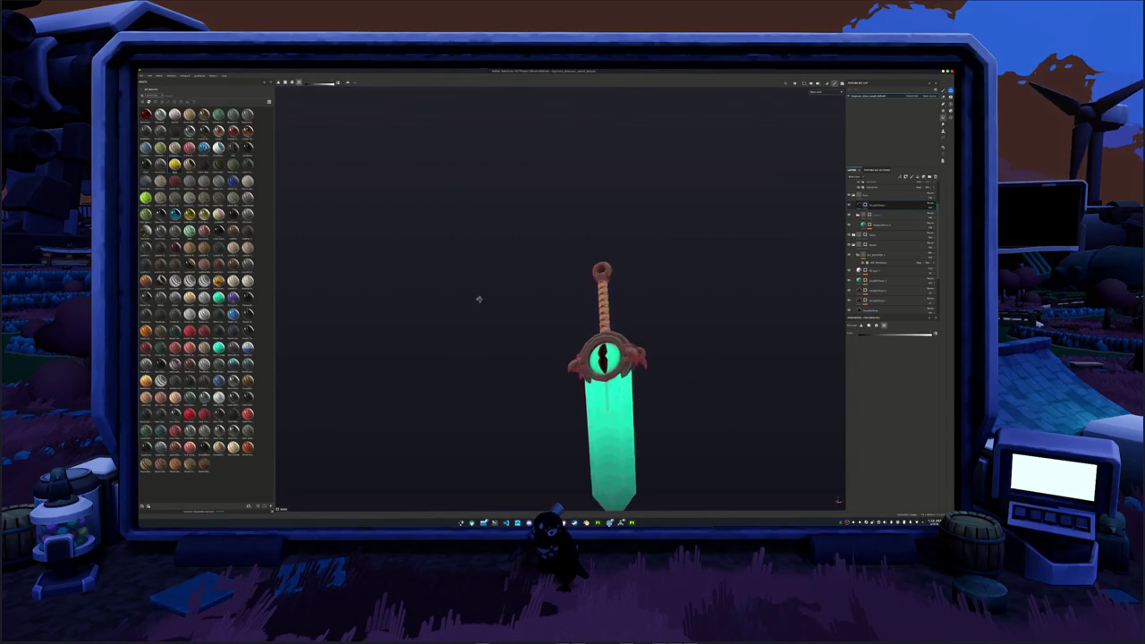
pyautogui.keyDown('alt'); pyautogui.moveTo(485, 293); pyautogui.dragTo(519, 350); pyautogui.keyUp('alt')
pyautogui.scroll(2, 543, 340)
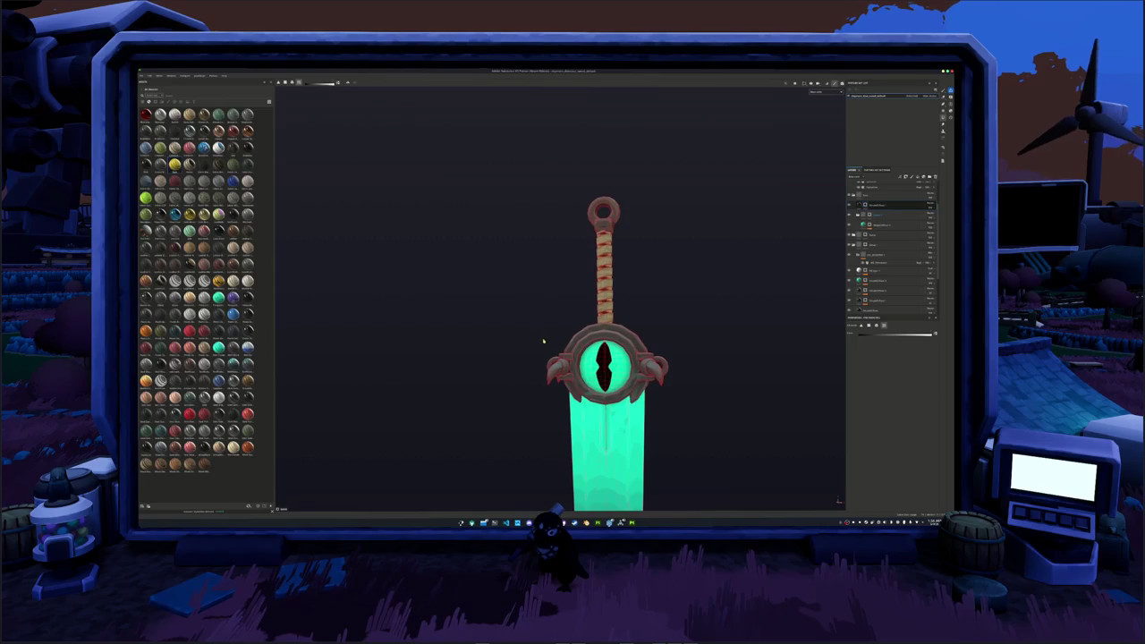
pyautogui.scroll(2, 550, 275)
pyautogui.moveTo(551, 275)
pyautogui.keyDown('alt'); pyautogui.mouseDown()
pyautogui.moveTo(545, 242)
pyautogui.moveTo(514, 238)
pyautogui.mouseUp(); pyautogui.keyUp('alt')
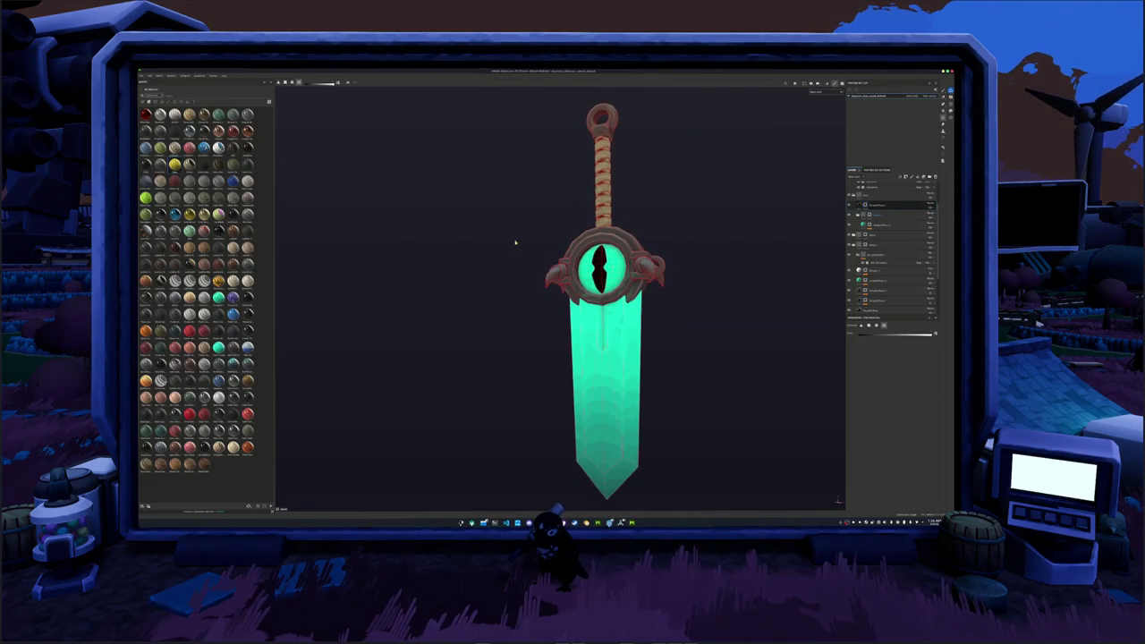
pyautogui.click(882, 225)
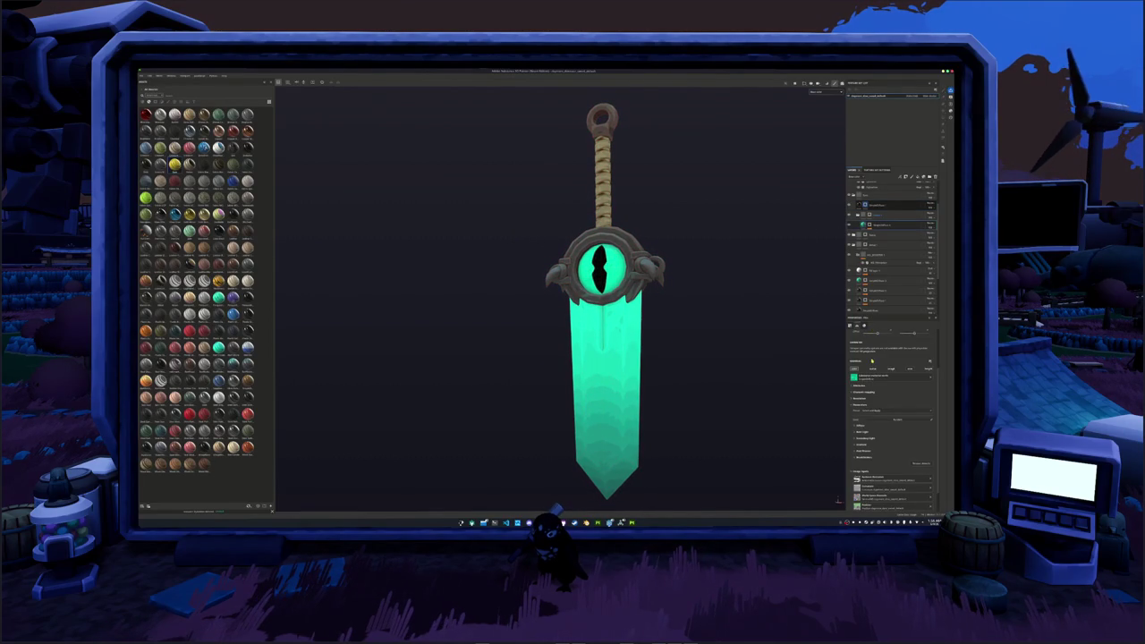
# - Change the fill layer's green eye colour to yellow-green and orbit the sword to check it
pyautogui.click(863, 426)
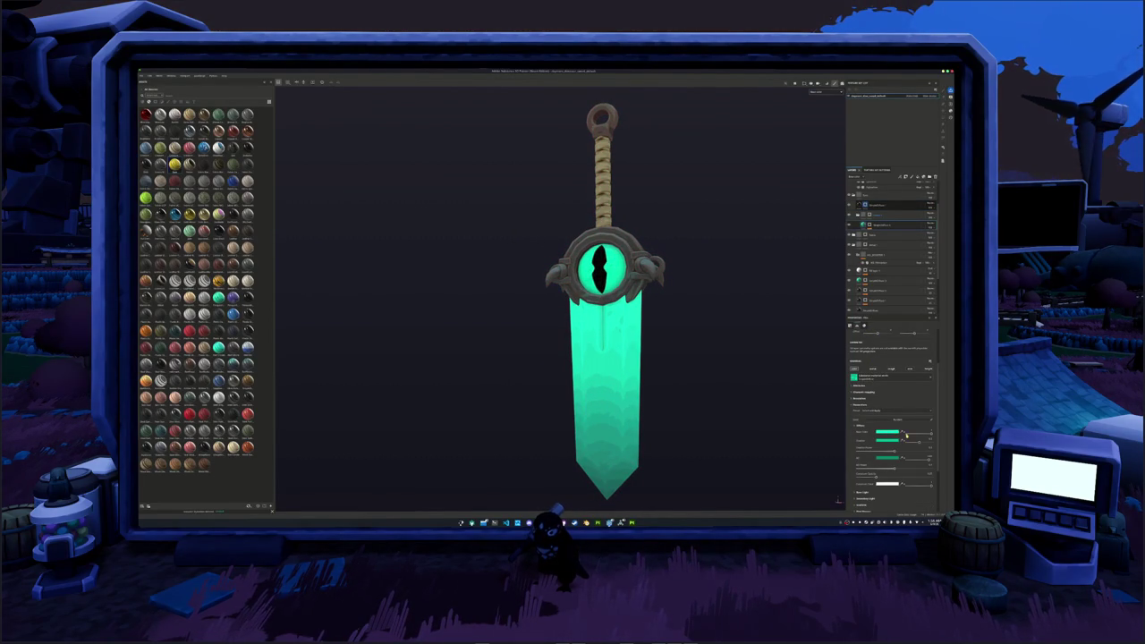
pyautogui.click(904, 434)
pyautogui.click(939, 413)
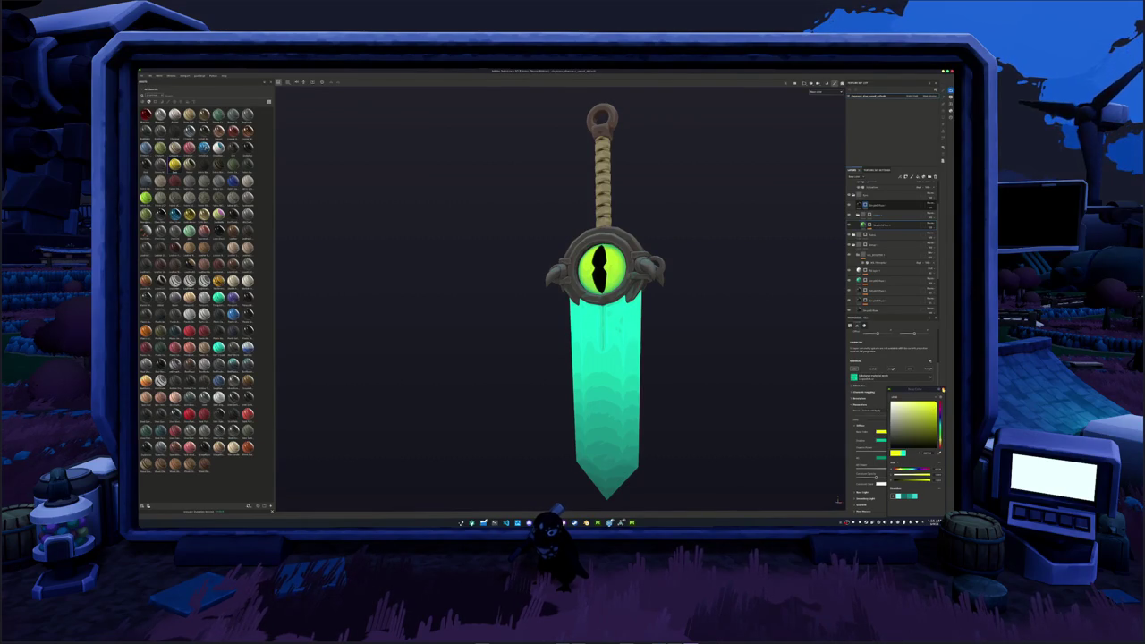
pyautogui.keyDown('alt'); pyautogui.moveTo(737, 307); pyautogui.dragTo(747, 313); pyautogui.keyUp('alt')
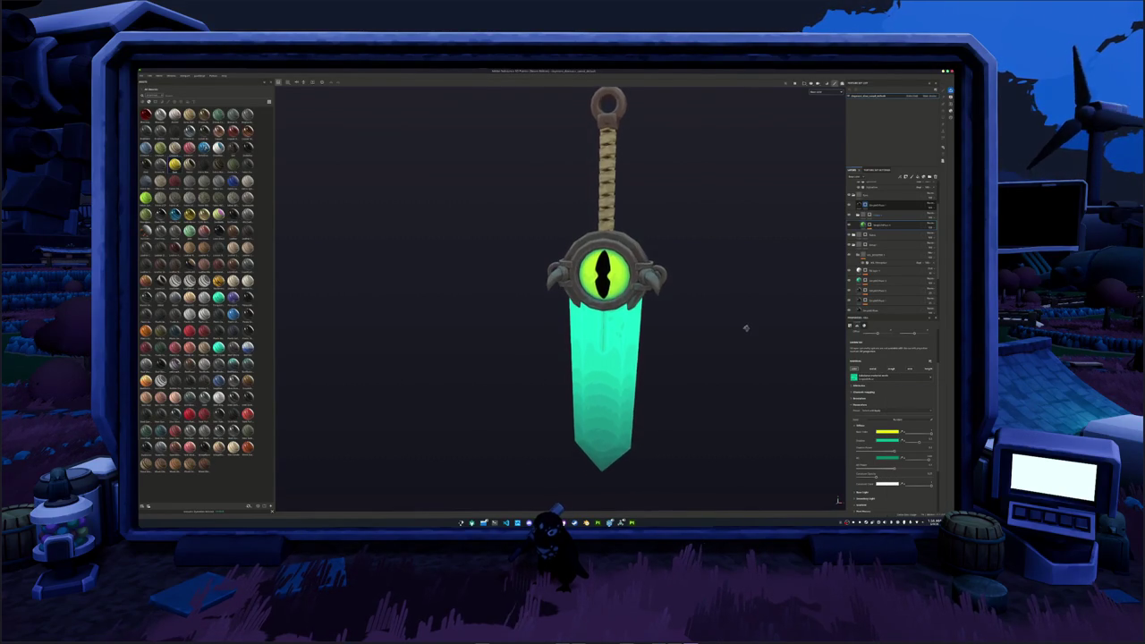
pyautogui.scroll(2, 747, 313)
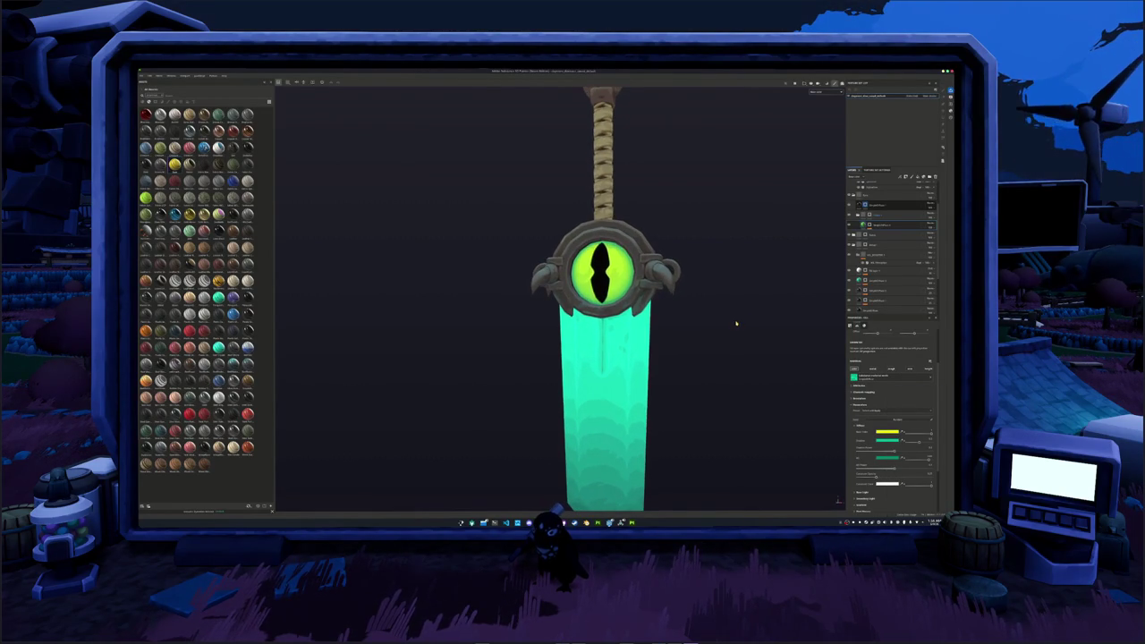
pyautogui.scroll(-1, 736, 324)
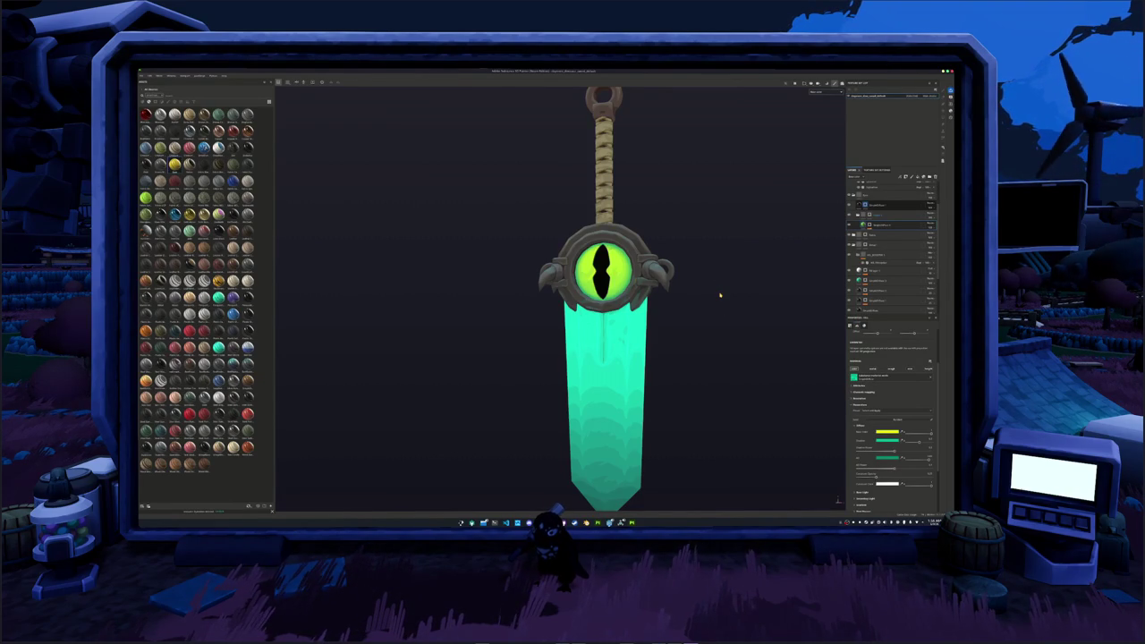
pyautogui.moveTo(726, 298)
pyautogui.keyDown('alt'); pyautogui.mouseDown()
pyautogui.moveTo(631, 322)
pyautogui.moveTo(714, 317)
pyautogui.moveTo(686, 334)
pyautogui.moveTo(671, 251)
pyautogui.moveTo(675, 181)
pyautogui.moveTo(662, 295)
pyautogui.moveTo(672, 326)
pyautogui.mouseUp(); pyautogui.keyUp('alt')
pyautogui.scroll(2, 672, 326)
pyautogui.scroll(2, 676, 325)
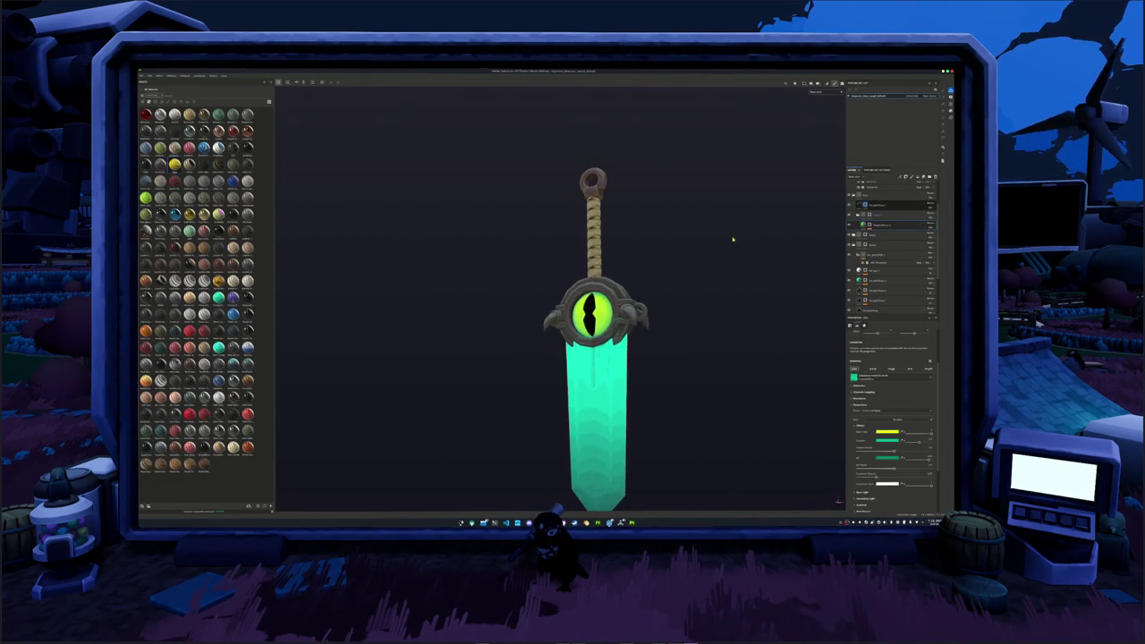
# - Select other layers in the sword's layer stack
pyautogui.click(876, 225)
pyautogui.scroll(1, 858, 214)
pyautogui.click(864, 186)
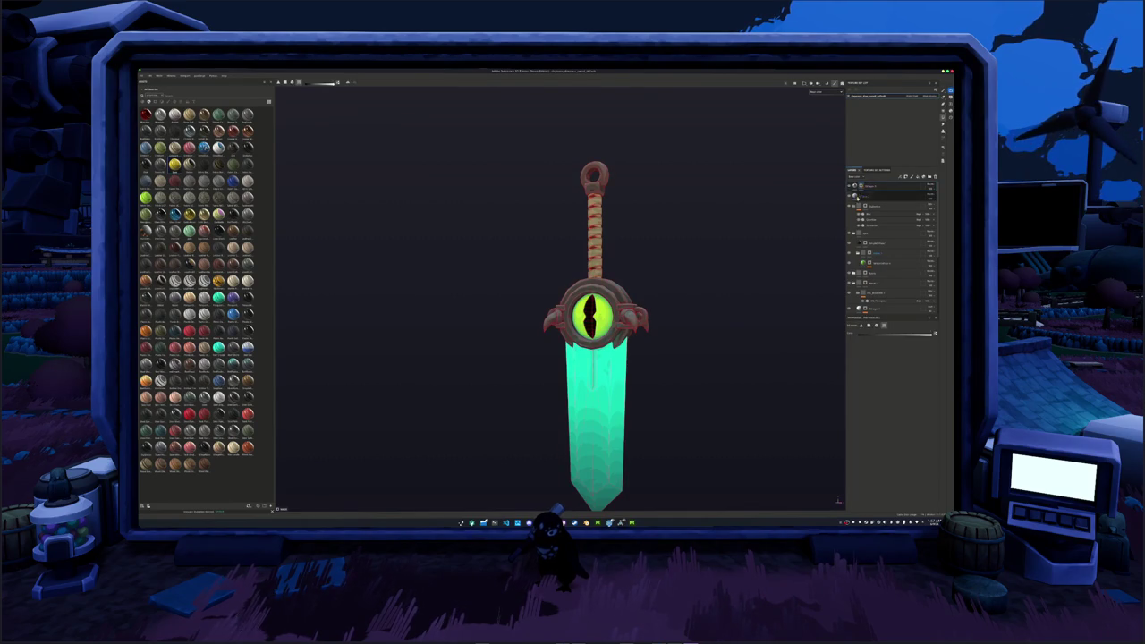
# - Switch the viewport display mode to the UV checker, then to a flat dark channel view
pyautogui.scroll(2, 733, 238)
pyautogui.scroll(2, 734, 238)
pyautogui.click(825, 118)
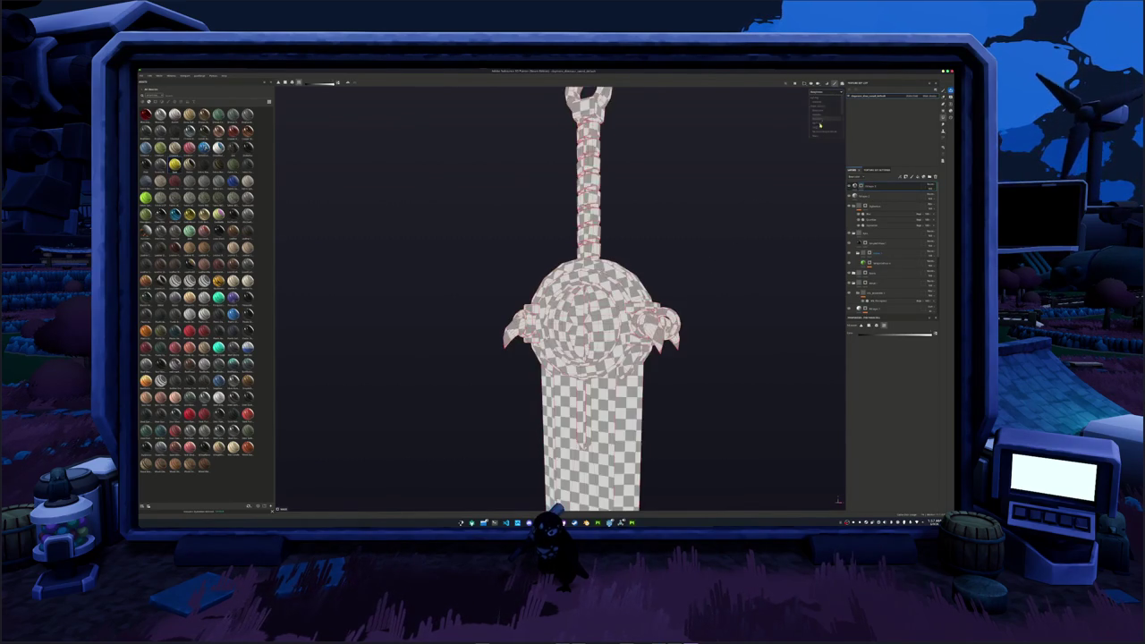
pyautogui.click(824, 114)
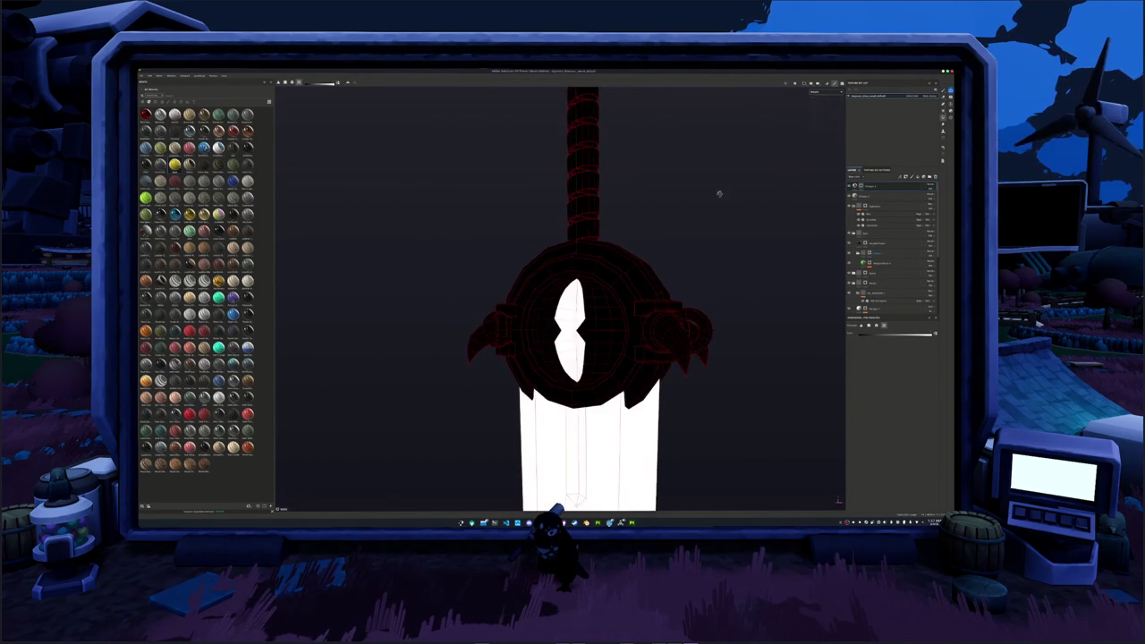
# - Orbit and reframe the view so the whole sword, tip included, is centred
pyautogui.scroll(2, 798, 290)
pyautogui.scroll(-2, 796, 289)
pyautogui.scroll(-2, 796, 289)
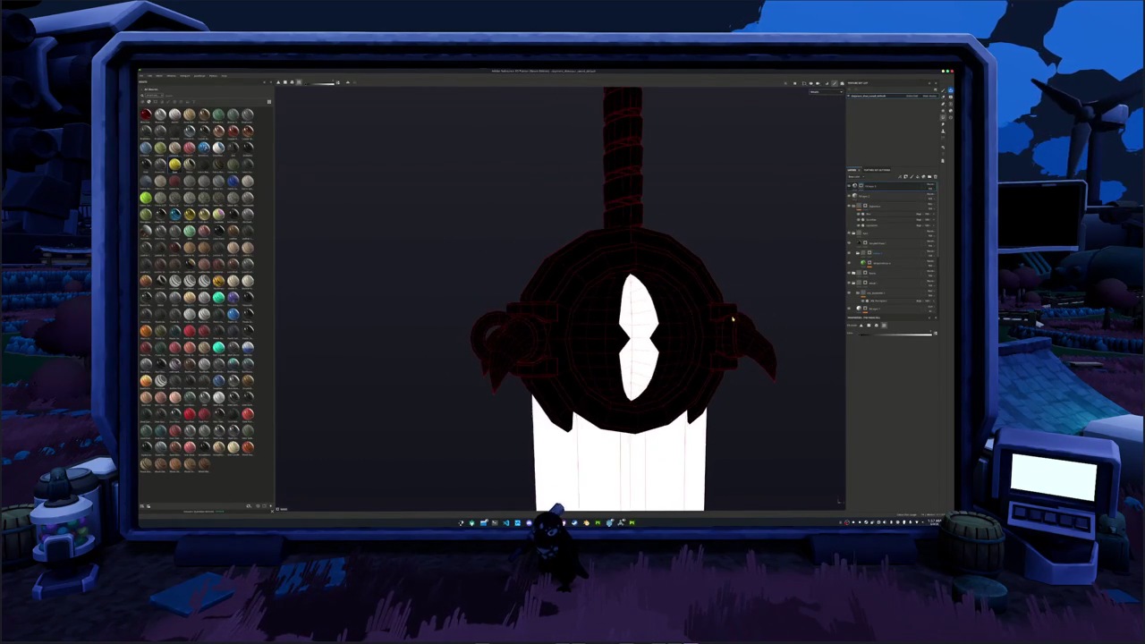
pyautogui.scroll(-1, 795, 289)
pyautogui.moveTo(696, 346); pyautogui.dragTo(614, 290)
pyautogui.scroll(-1, 820, 328)
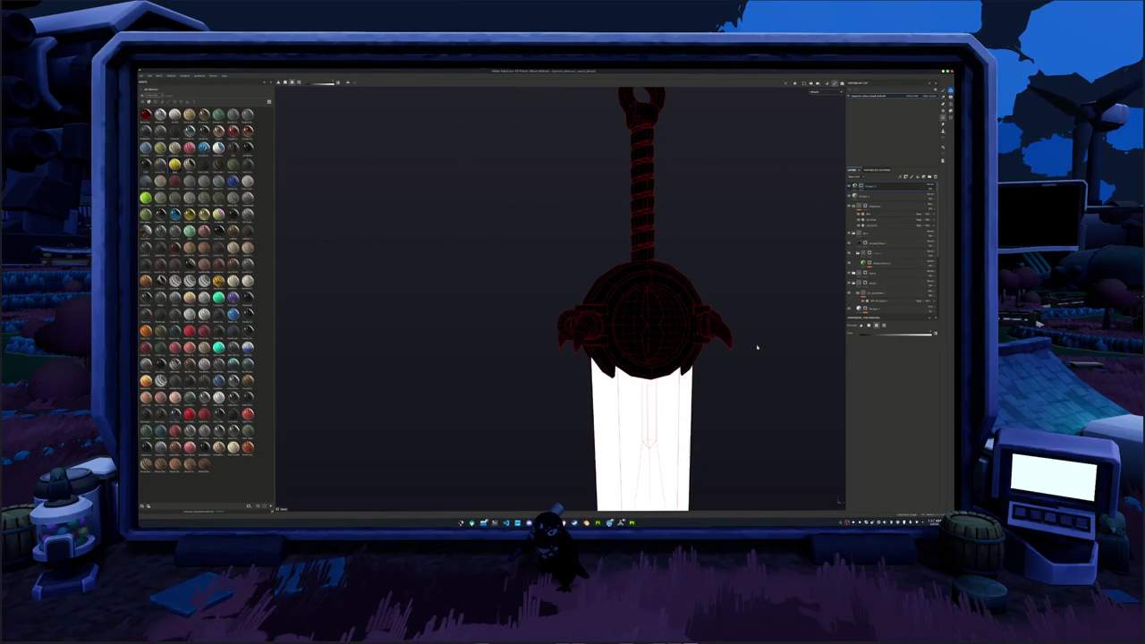
pyautogui.keyDown('alt'); pyautogui.moveTo(734, 352); pyautogui.dragTo(660, 339); pyautogui.keyUp('alt')
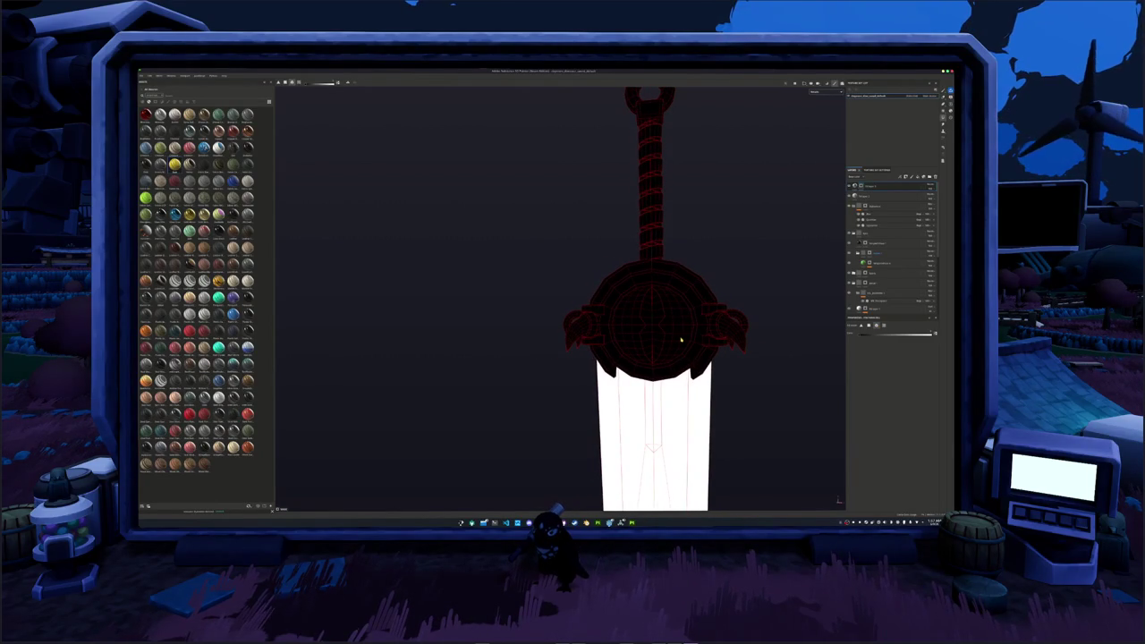
pyautogui.moveTo(678, 333)
pyautogui.keyDown('alt'); pyautogui.mouseDown()
pyautogui.moveTo(555, 340)
pyautogui.moveTo(752, 350)
pyautogui.moveTo(614, 345)
pyautogui.mouseUp(); pyautogui.keyUp('alt')
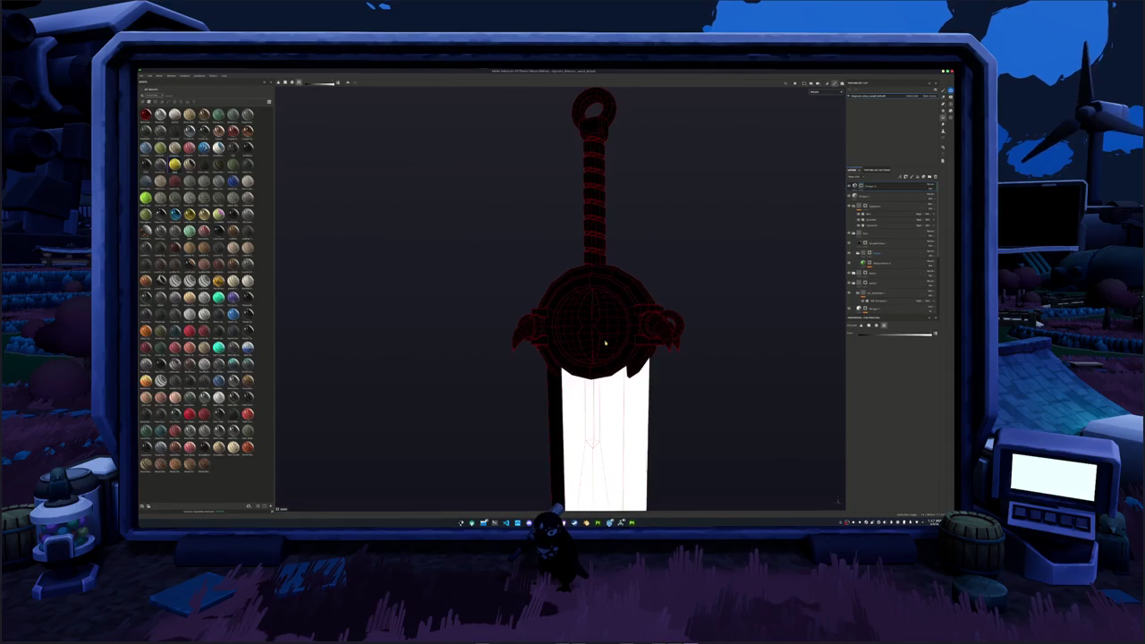
pyautogui.scroll(-2, 626, 362)
pyautogui.keyDown('alt'); pyautogui.moveTo(635, 377); pyautogui.dragTo(685, 358, button='middle'); pyautogui.keyUp('alt')
pyautogui.moveTo(685, 358)
pyautogui.keyDown('alt'); pyautogui.mouseDown()
pyautogui.moveTo(591, 283)
pyautogui.moveTo(724, 310)
pyautogui.moveTo(728, 289)
pyautogui.moveTo(762, 316)
pyautogui.mouseUp(); pyautogui.keyUp('alt')
pyautogui.hotkey('ctrl', 'shift', 'e')
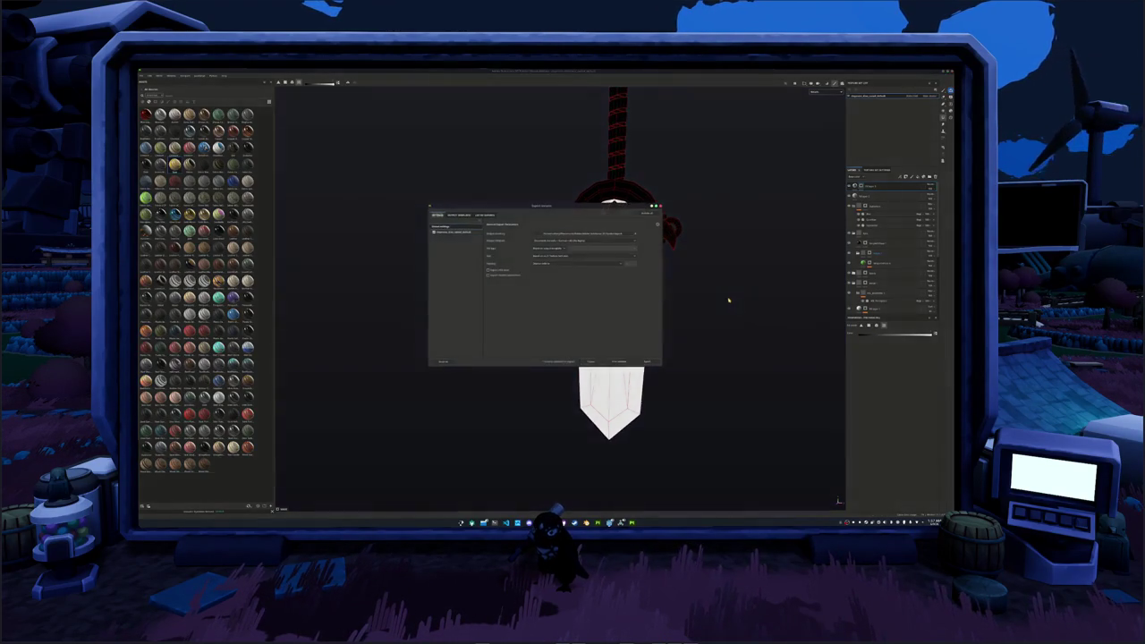
# - Create a new output folder, set it as the export destination, and export the textures
pyautogui.click(583, 235)
pyautogui.click(564, 289)
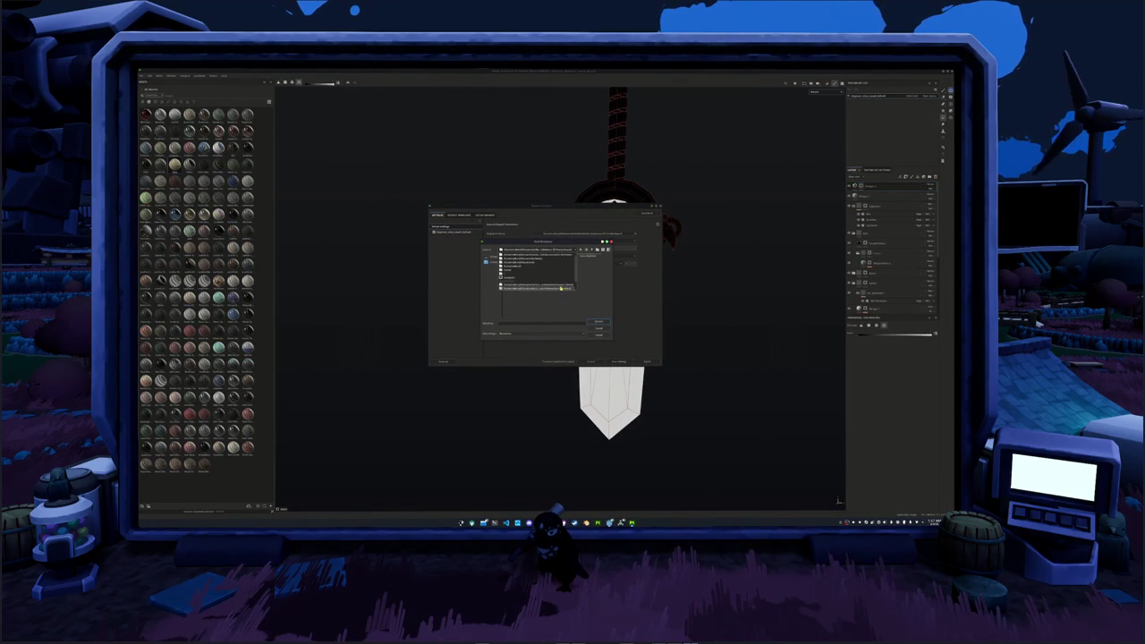
pyautogui.doubleClick(564, 289)
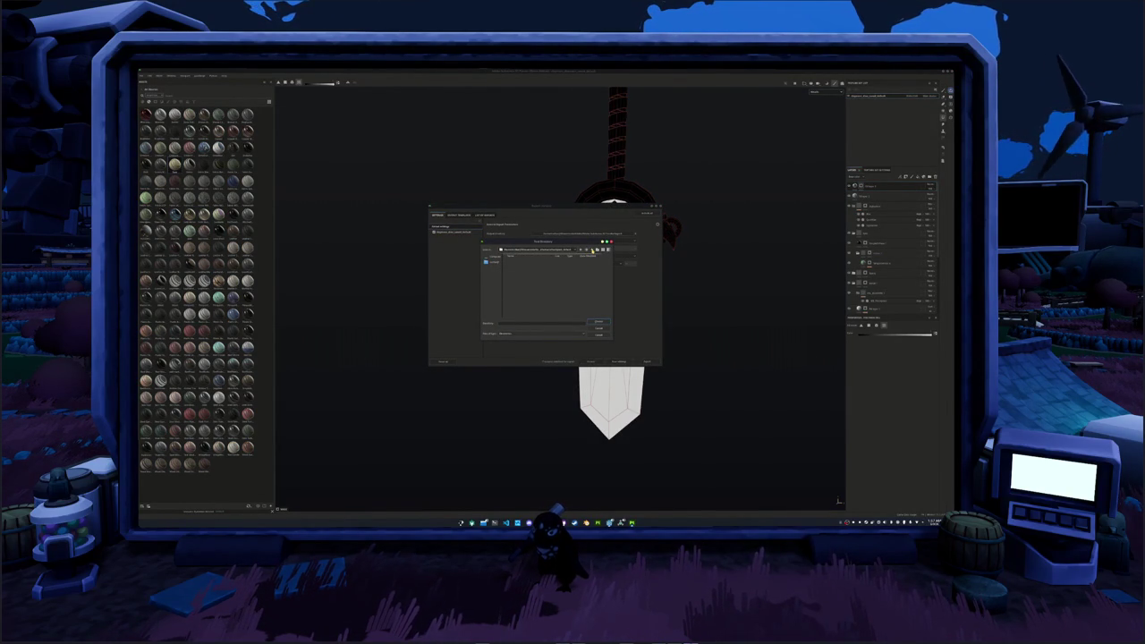
pyautogui.moveTo(581, 246); pyautogui.dragTo(620, 303)
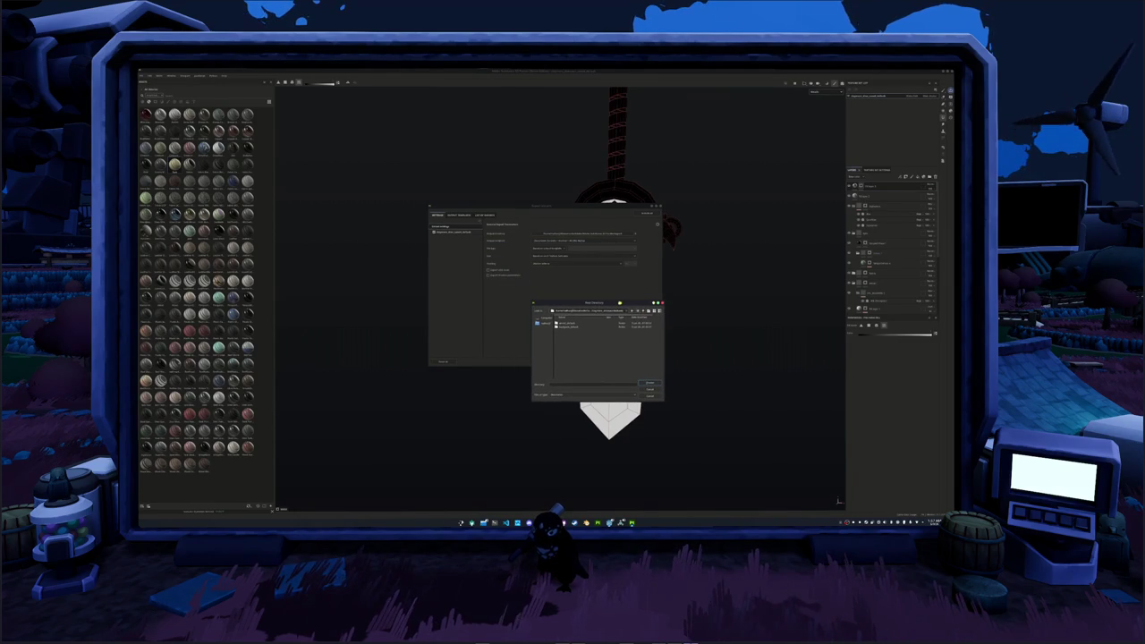
pyautogui.click(642, 311)
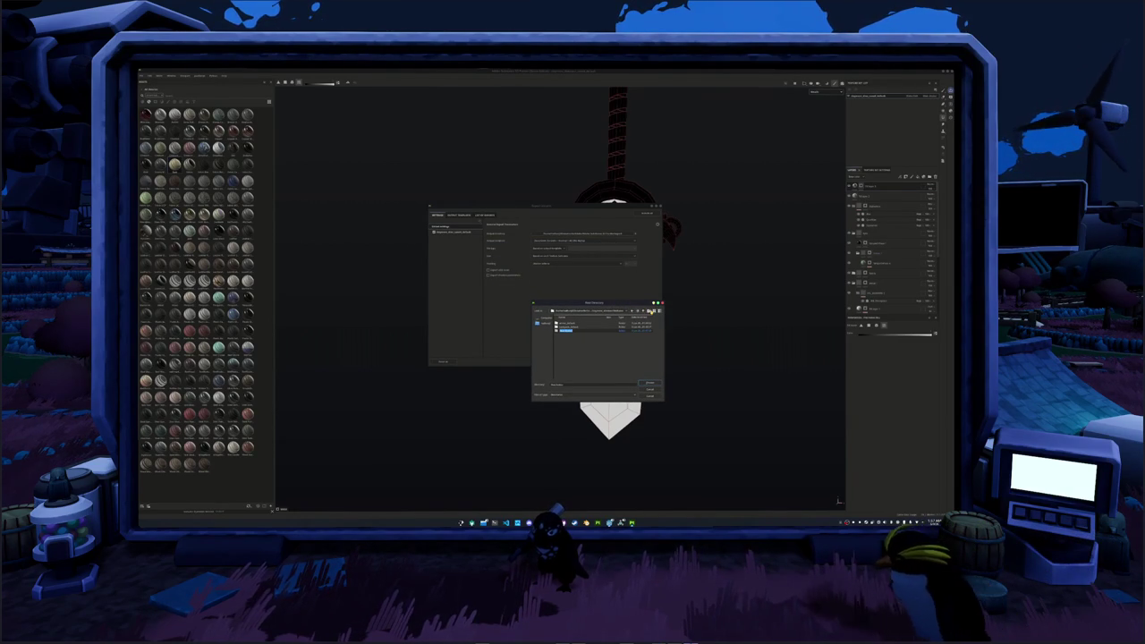
pyautogui.press('Return')
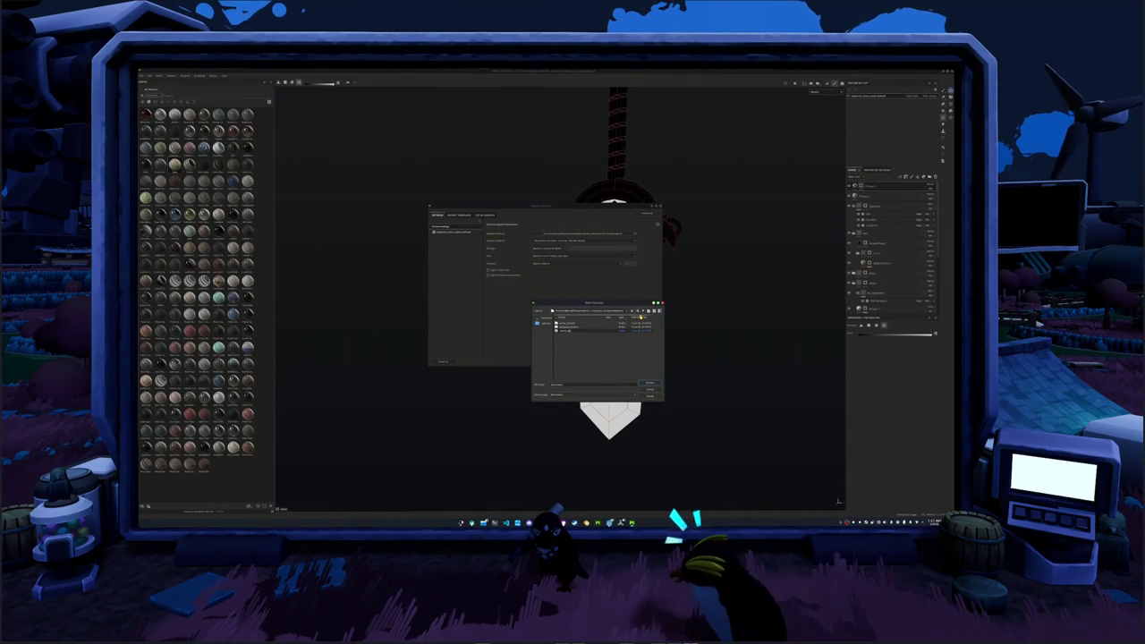
pyautogui.click(653, 384)
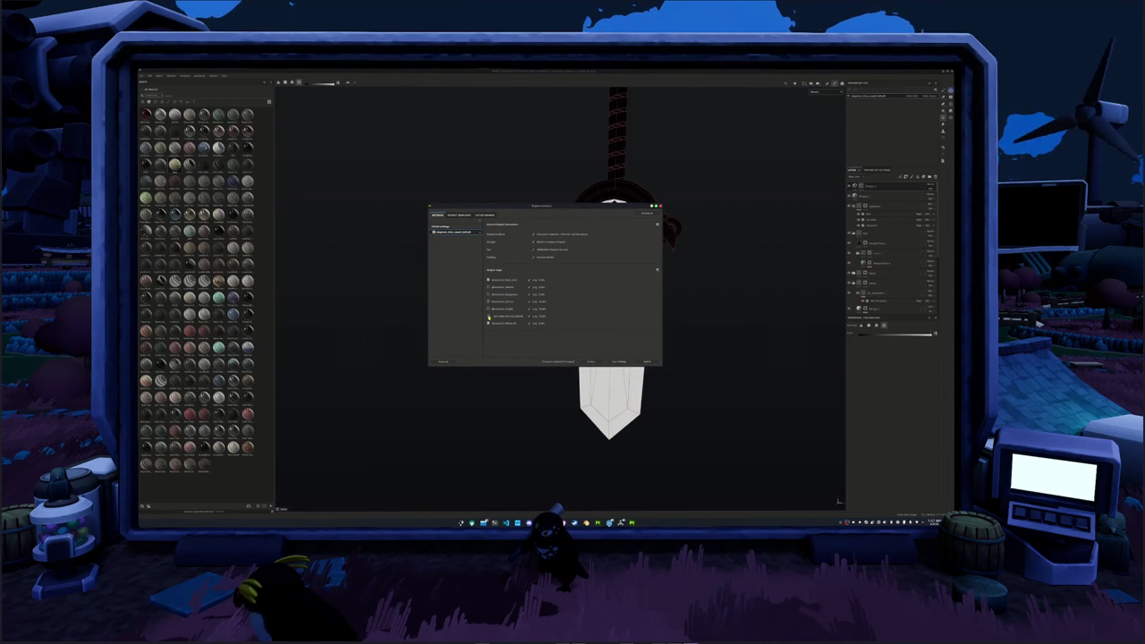
pyautogui.click(644, 362)
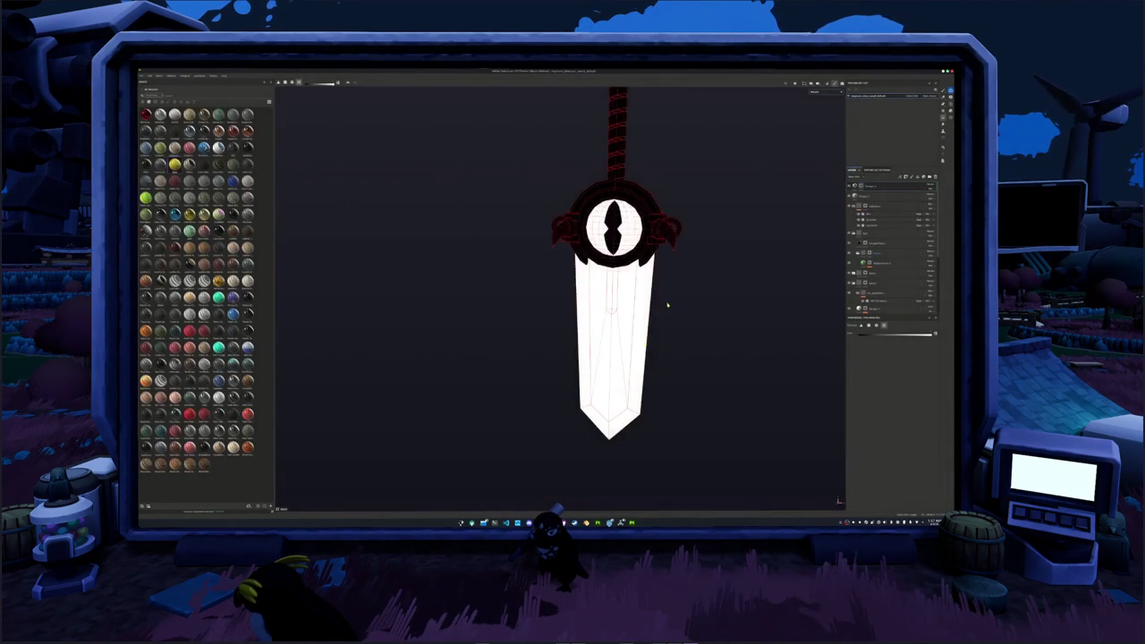
# - Reopen the export settings, show the texture set's output maps, and export the sword textures again
pyautogui.hotkey('ctrl', 'shift', 'e')
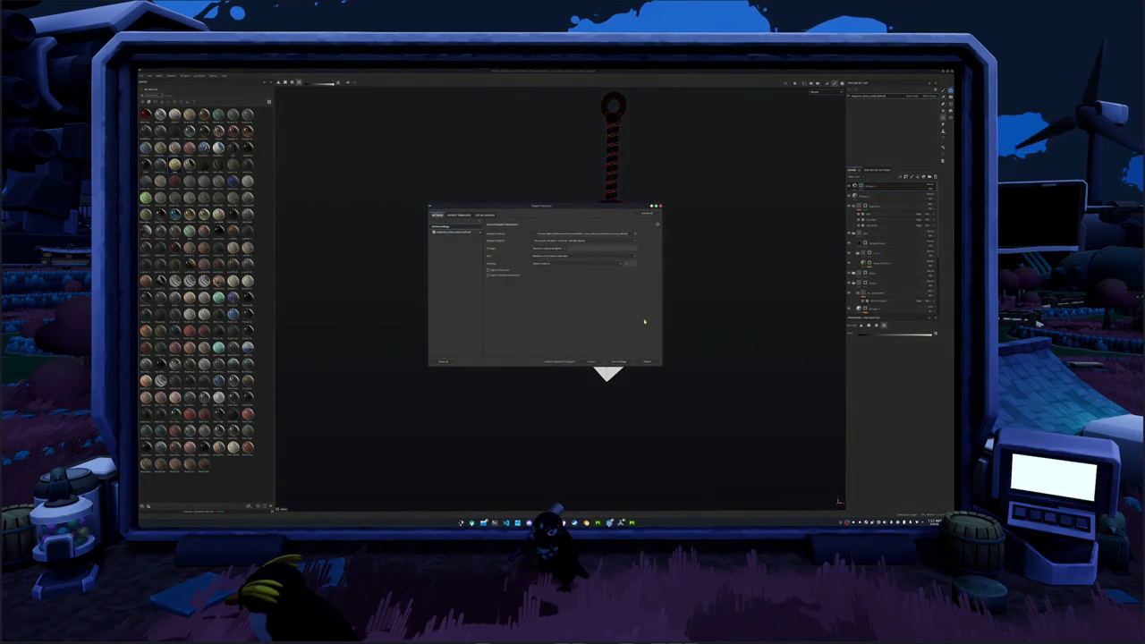
pyautogui.press('Escape')
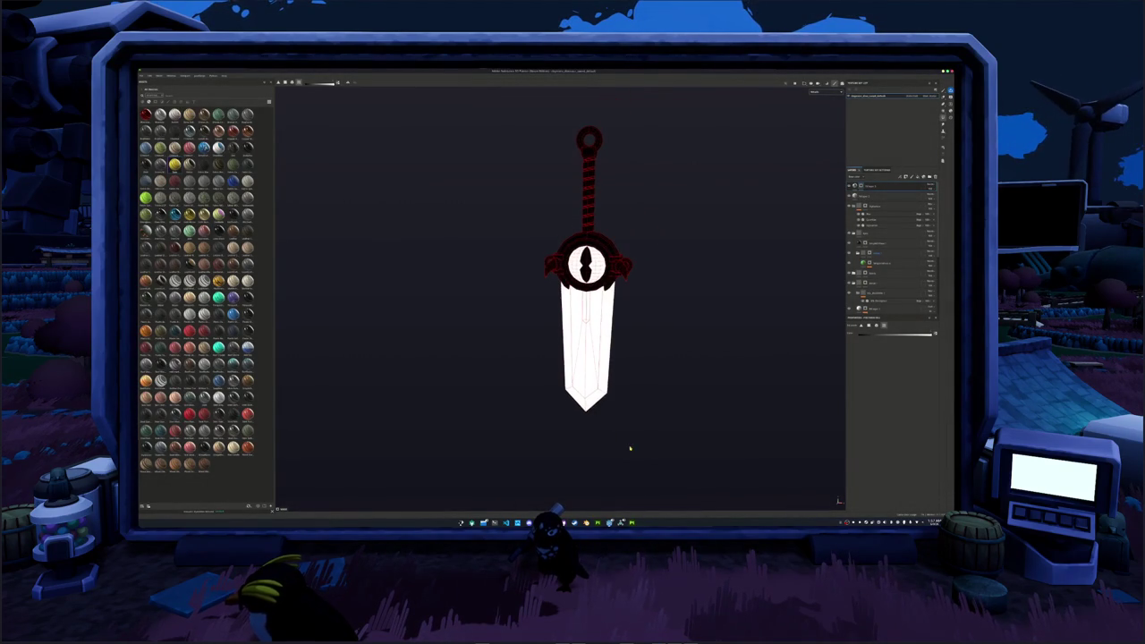
pyautogui.hotkey('ctrl', 'shift', 'e')
pyautogui.click(448, 232)
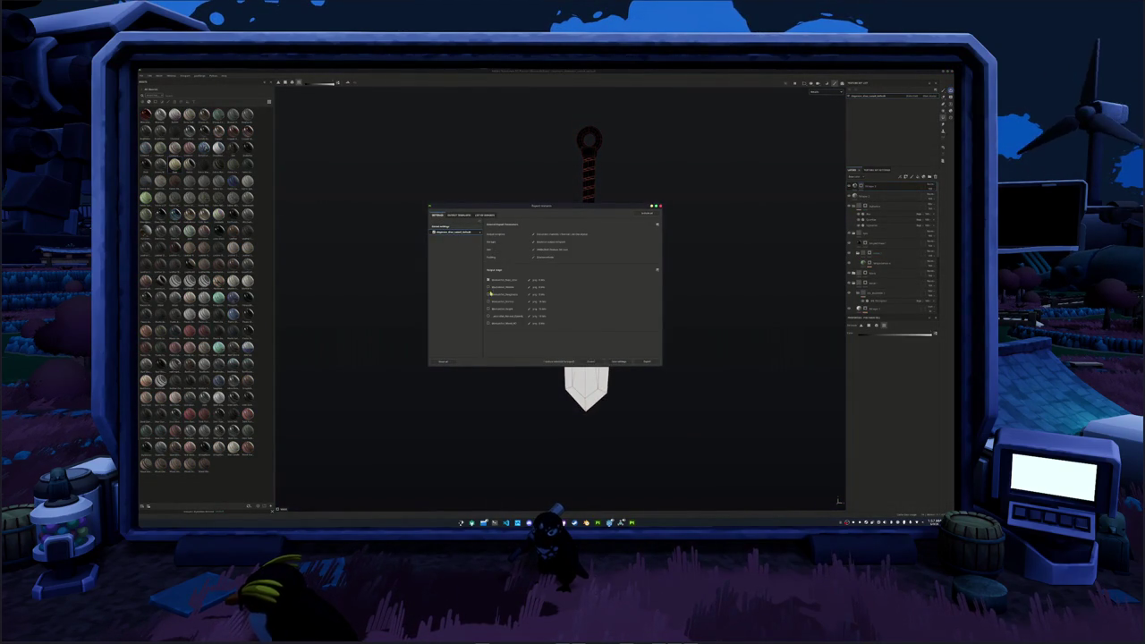
pyautogui.click(647, 363)
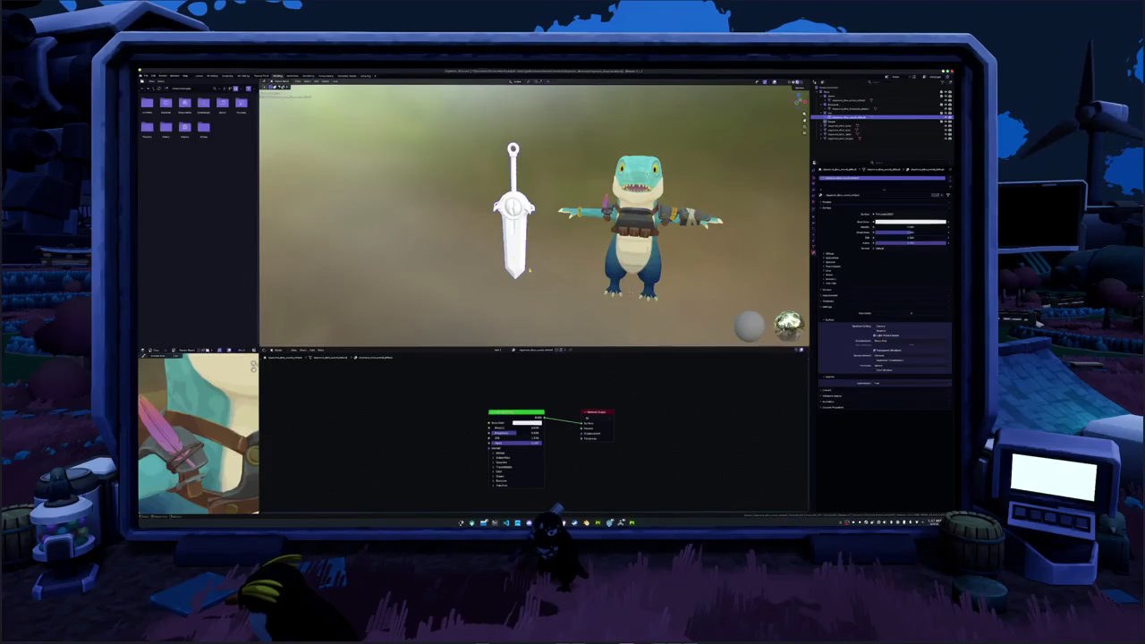
# - Replace the default shader with an image texture node chain and link a new node found with 'tex'
pyautogui.press('x')
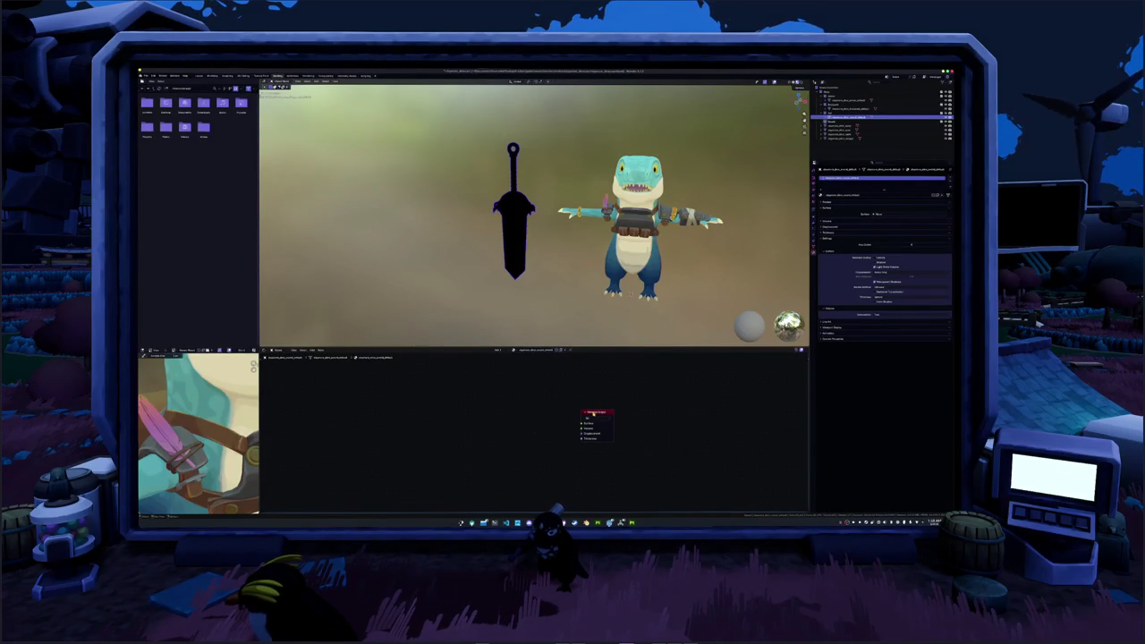
pyautogui.click(595, 414)
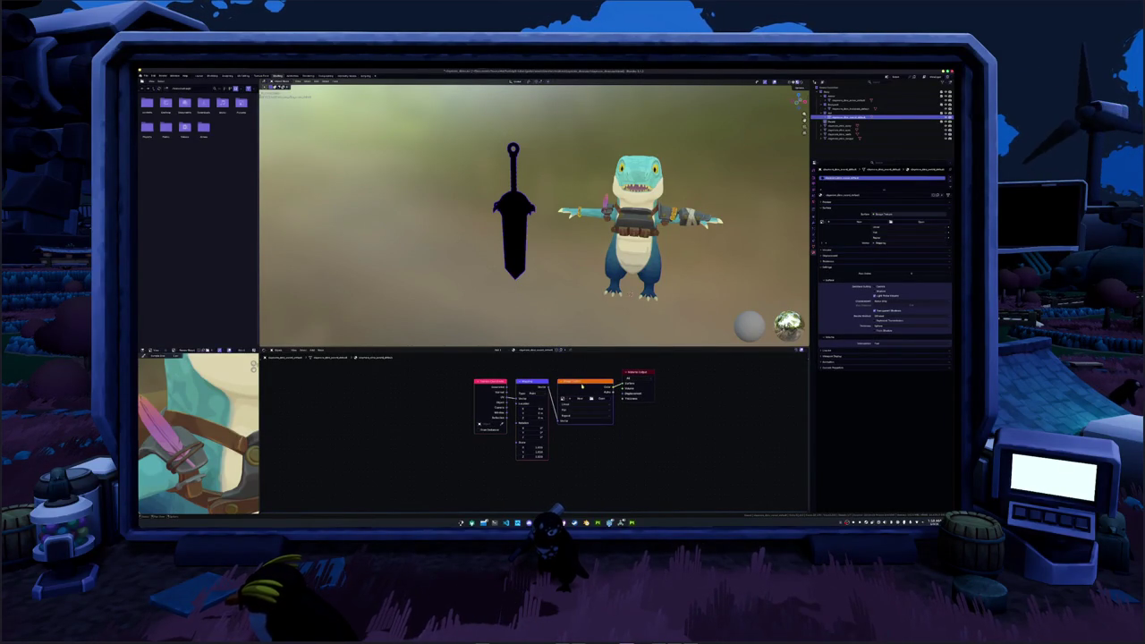
pyautogui.press('g')
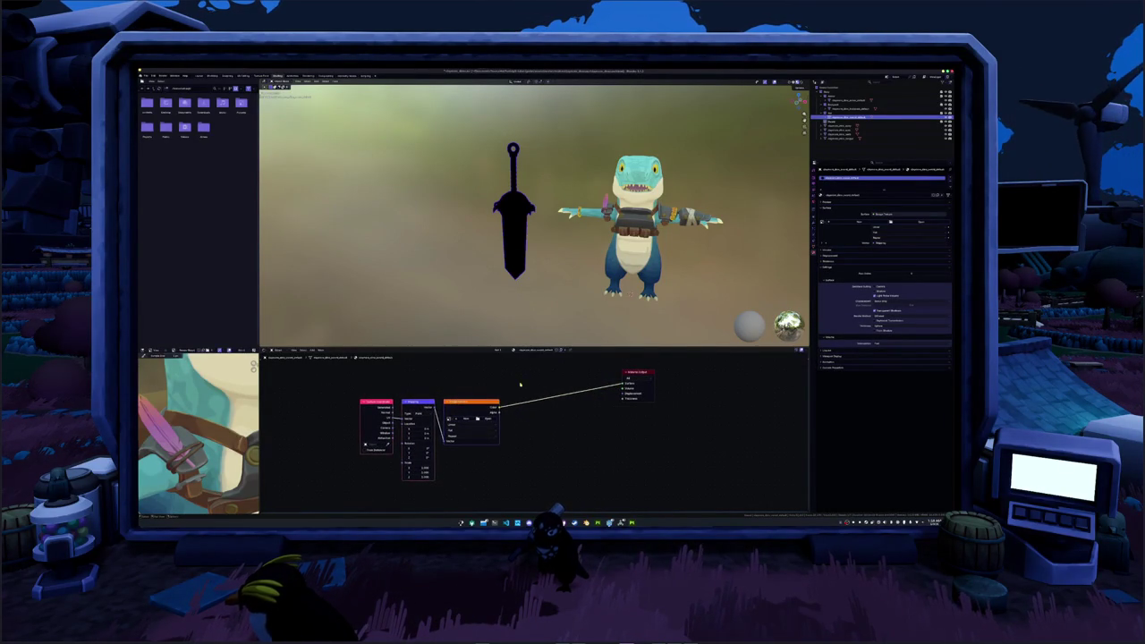
pyautogui.moveTo(503, 406); pyautogui.dragTo(560, 417)
pyautogui.write('tex')
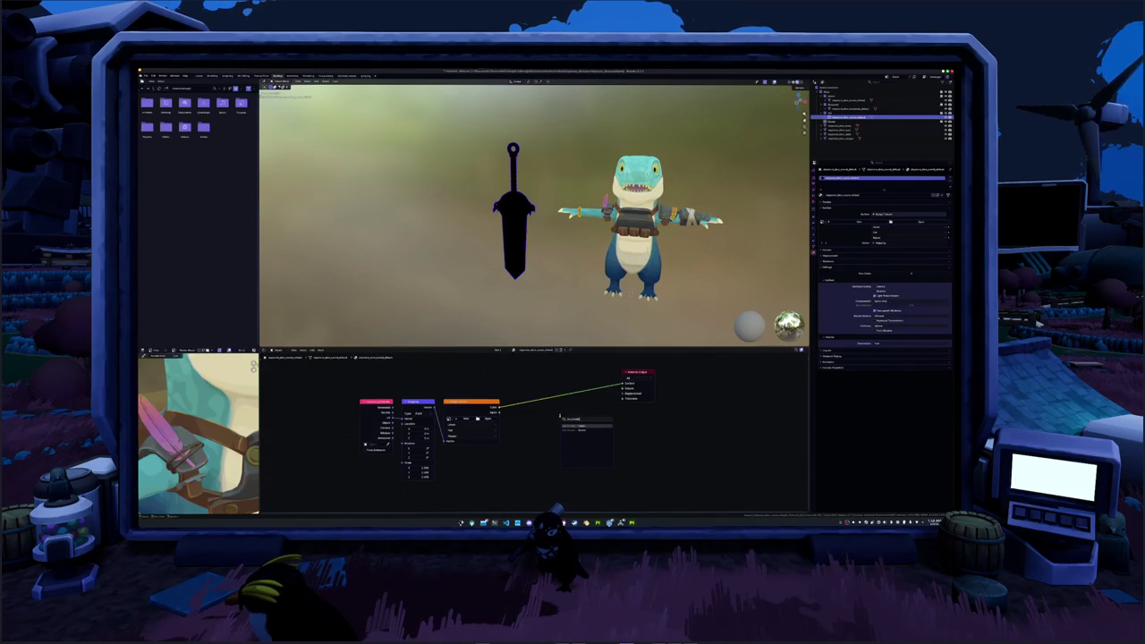
pyautogui.press('Return')
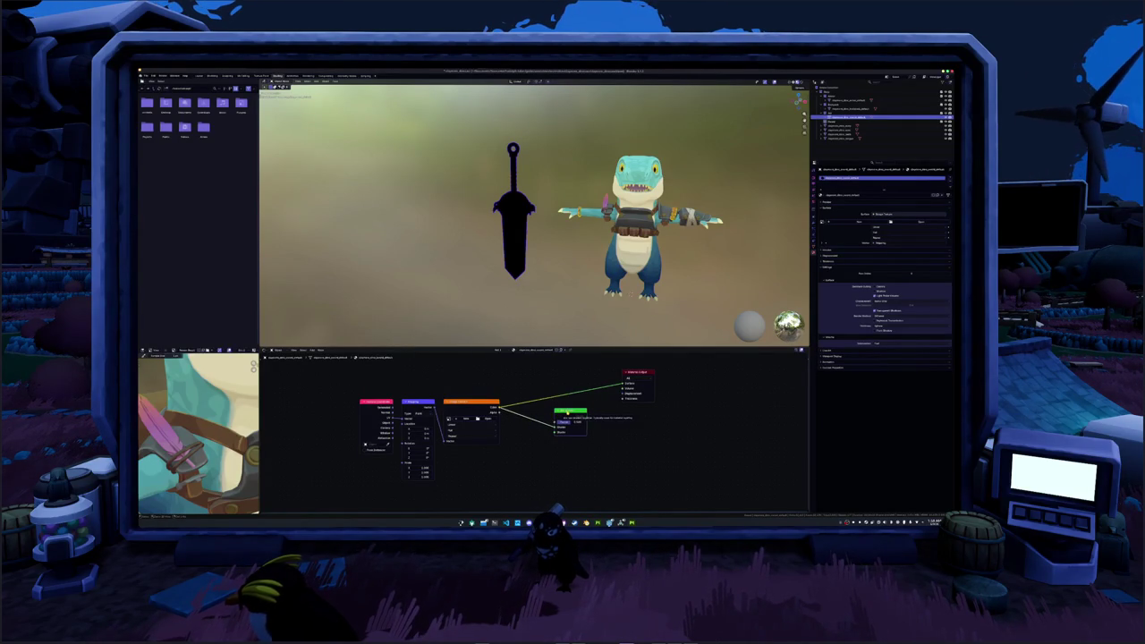
# - Add a Ctrl+T texture chain and load the second exported PNG into its Image Texture node
pyautogui.hotkey('ctrl', 't')
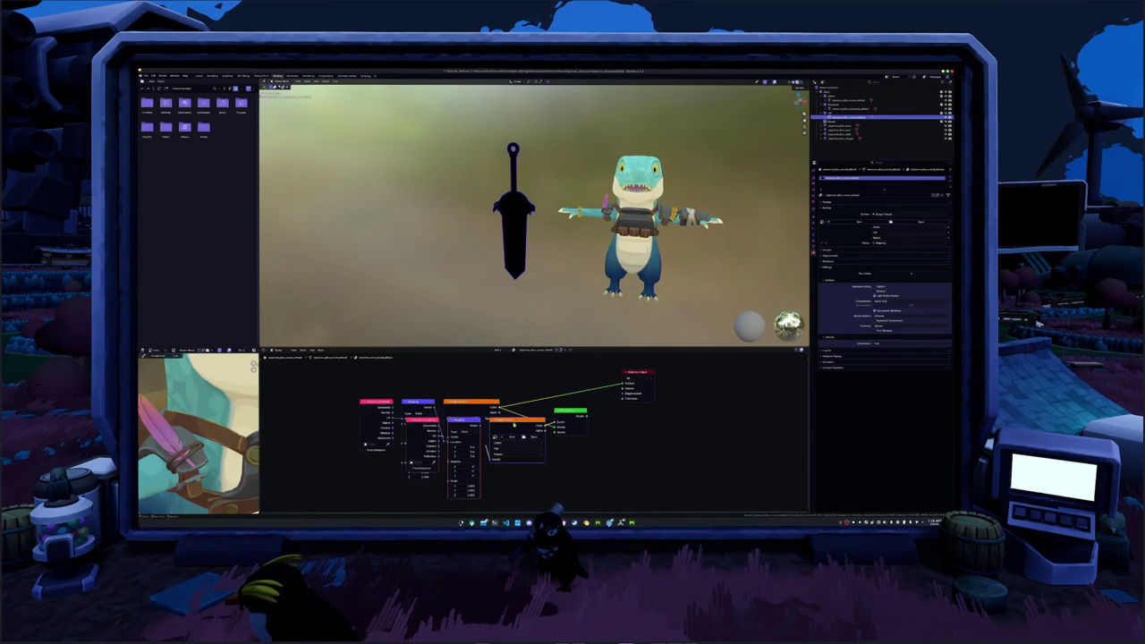
pyautogui.moveTo(458, 419); pyautogui.dragTo(431, 424)
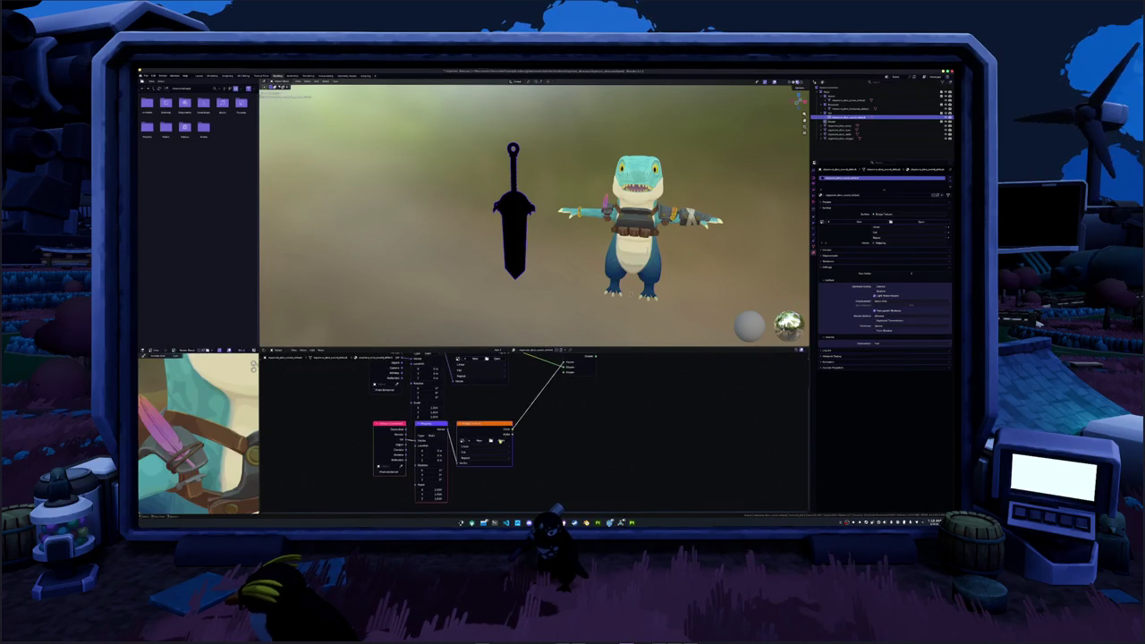
pyautogui.click(500, 440)
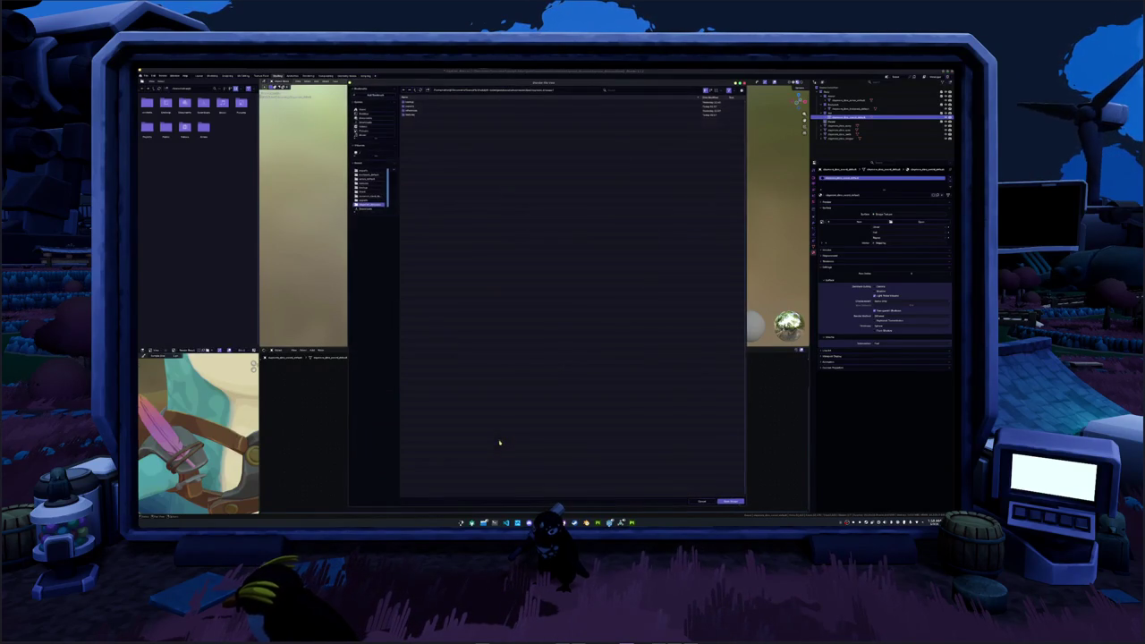
pyautogui.click(416, 115)
pyautogui.click(423, 109)
pyautogui.doubleClick(423, 106)
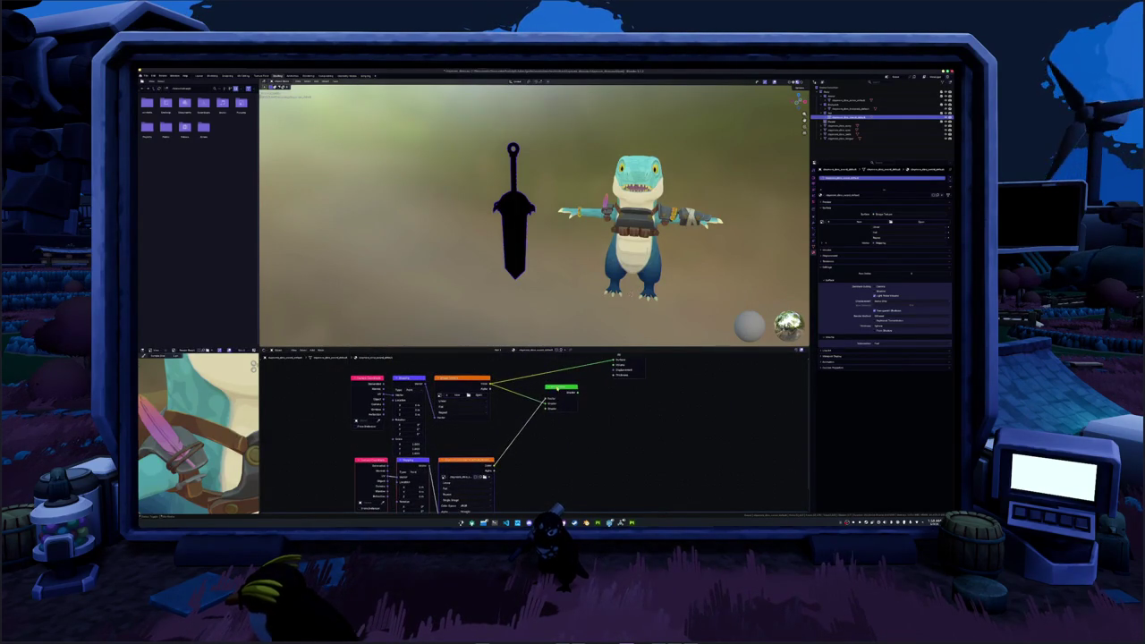
# - Move the Material Output node closer and load the other exported PNG into the second texture node
pyautogui.moveTo(572, 430); pyautogui.dragTo(566, 453, button='middle')
pyautogui.moveTo(613, 378); pyautogui.dragTo(663, 403)
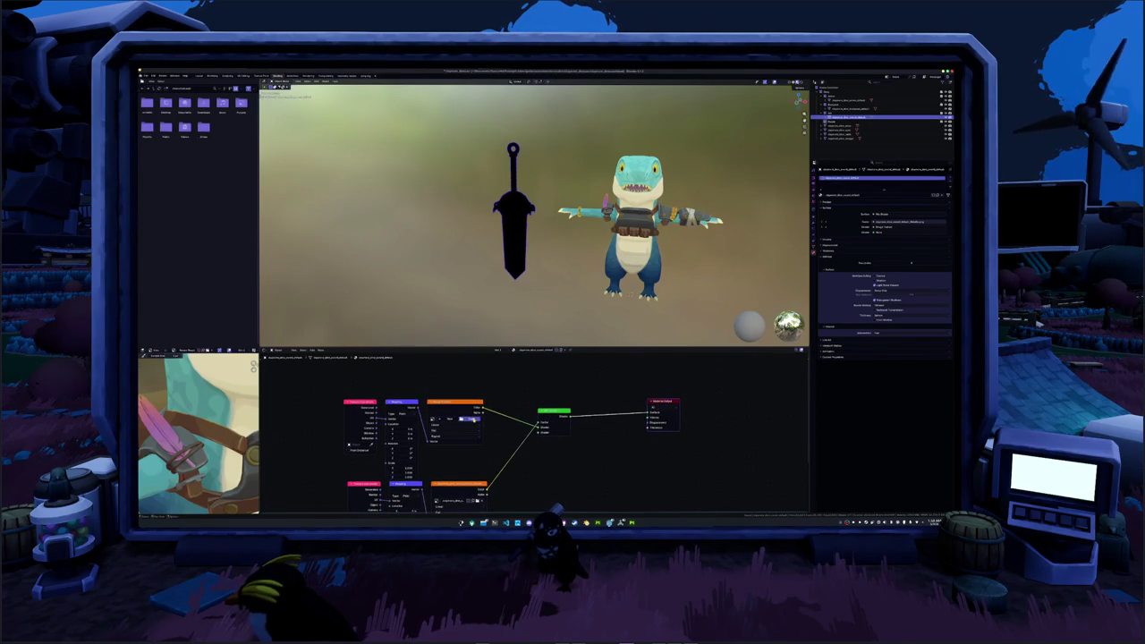
pyautogui.click(462, 418)
pyautogui.doubleClick(413, 115)
pyautogui.doubleClick(411, 115)
pyautogui.doubleClick(419, 106)
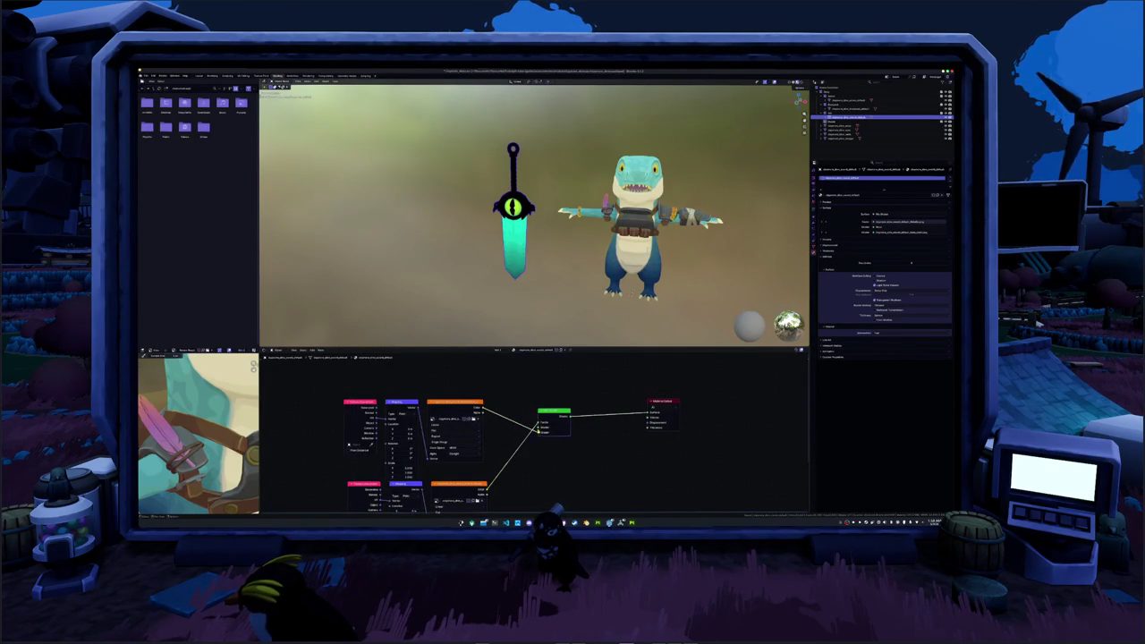
pyautogui.moveTo(476, 408); pyautogui.dragTo(515, 417, button='middle')
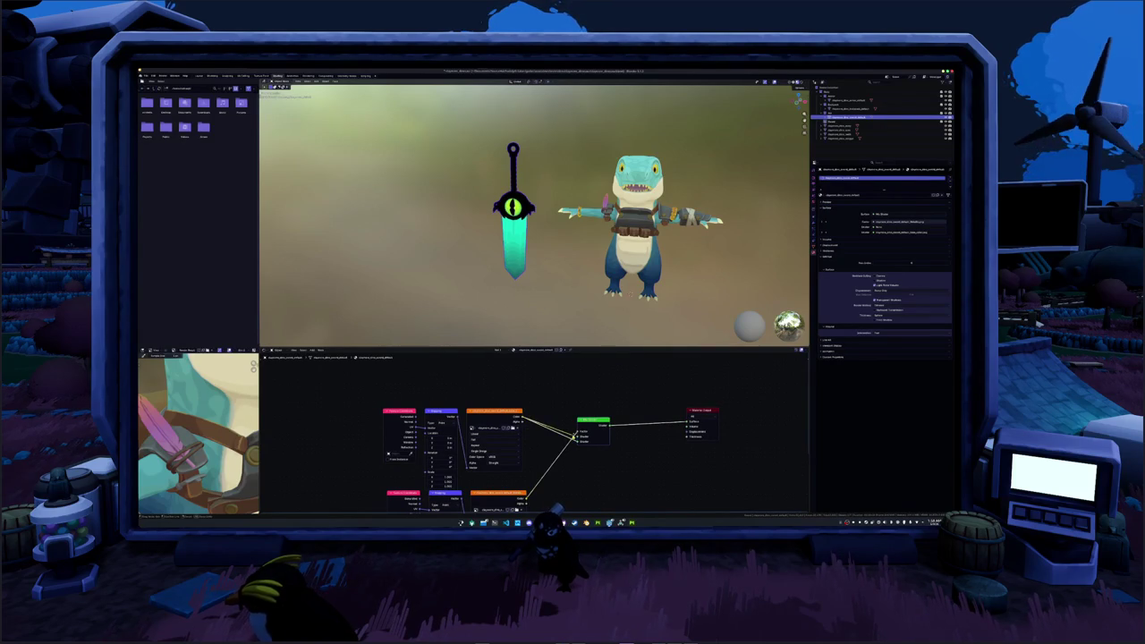
pyautogui.moveTo(577, 437); pyautogui.dragTo(542, 383)
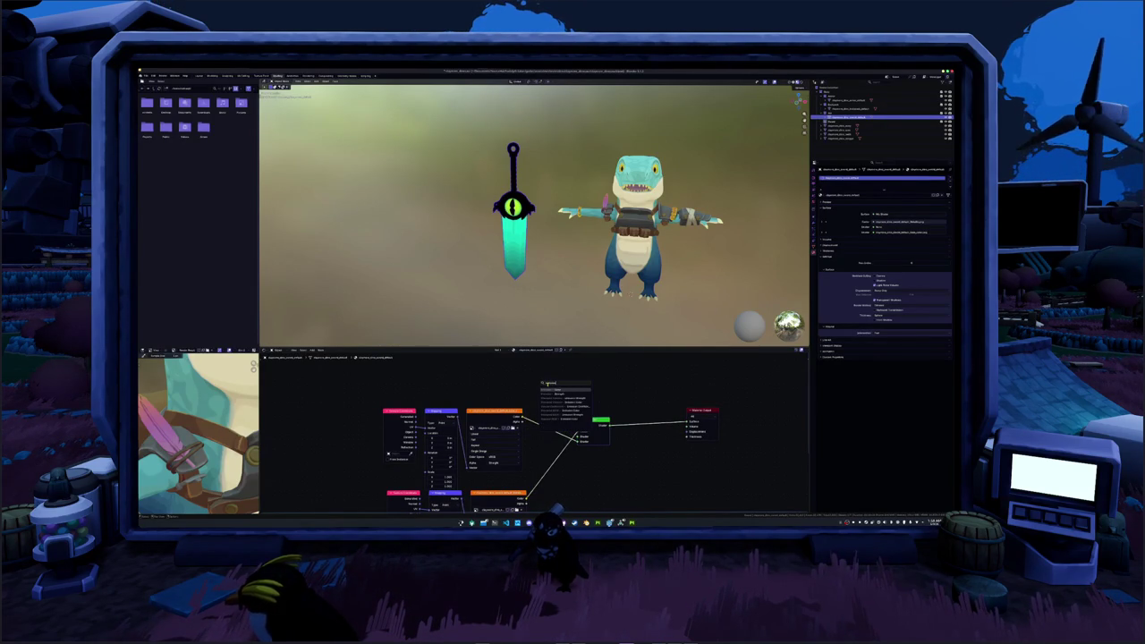
# - Add an Emission shader fed by the texture colour and connect it into the Mix Shader
pyautogui.press('Return')
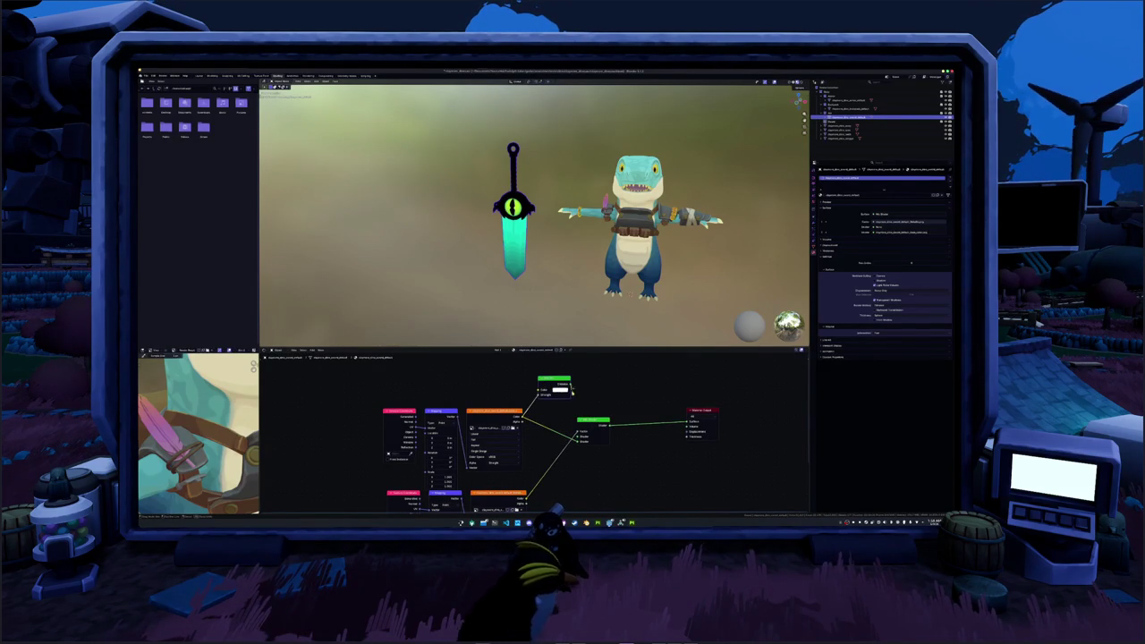
pyautogui.moveTo(570, 384)
pyautogui.mouseDown()
pyautogui.moveTo(580, 431)
pyautogui.moveTo(624, 408)
pyautogui.mouseUp()
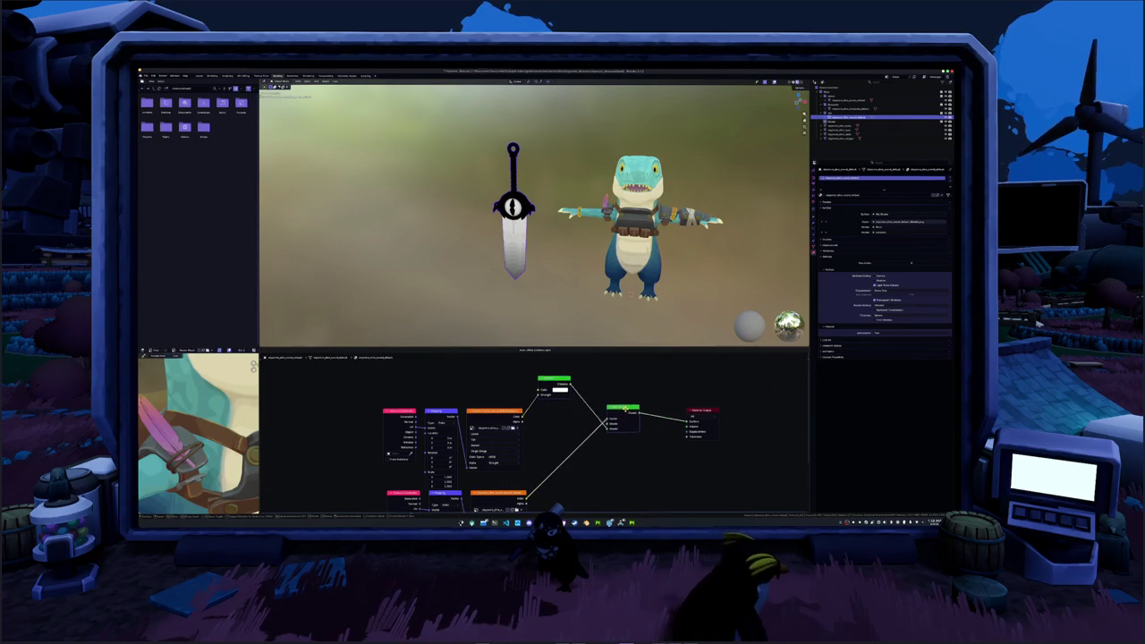
pyautogui.moveTo(527, 421); pyautogui.dragTo(502, 415, button='middle')
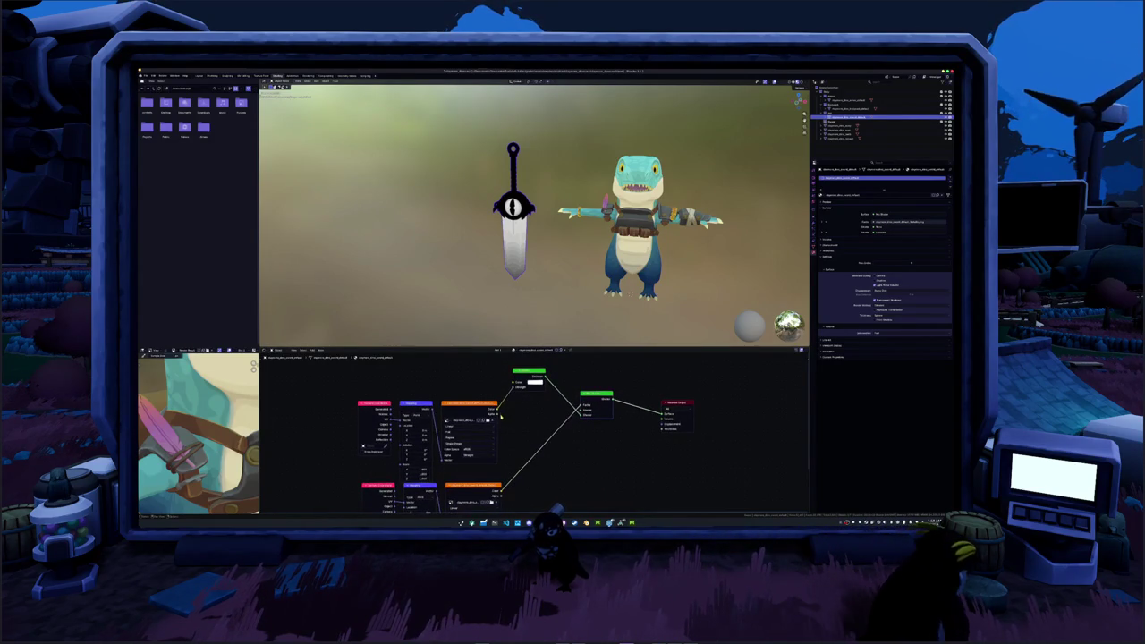
pyautogui.moveTo(499, 410); pyautogui.dragTo(581, 414)
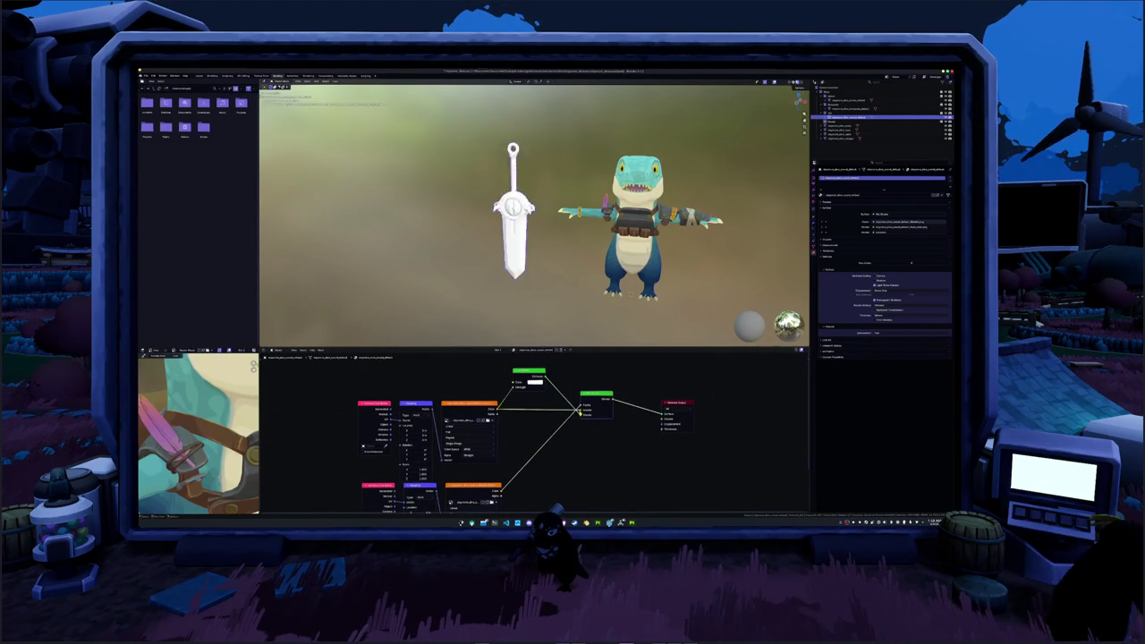
pyautogui.scroll(-1, 537, 421)
pyautogui.scroll(-1, 507, 426)
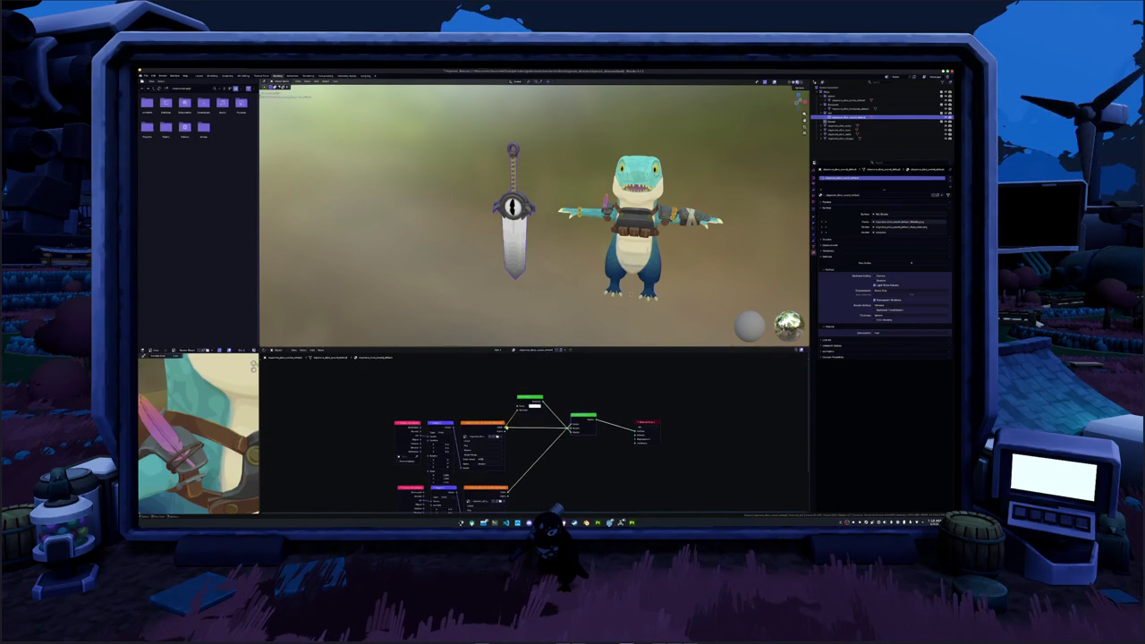
pyautogui.moveTo(516, 408); pyautogui.dragTo(518, 414)
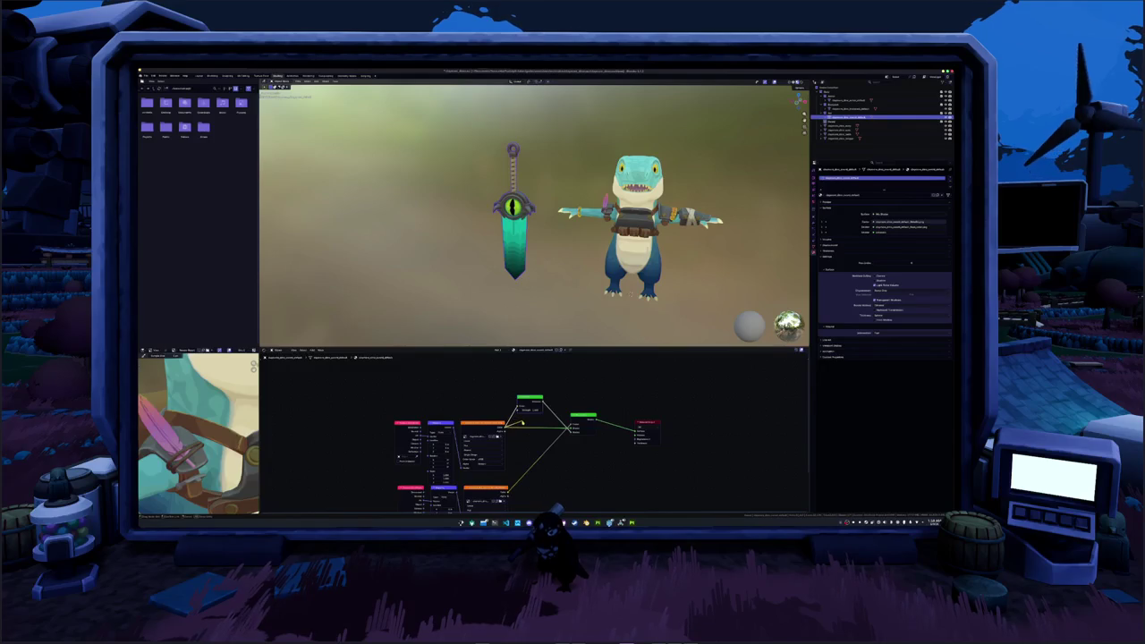
pyautogui.scroll(1, 528, 425)
pyautogui.scroll(2, 506, 408)
# - Add a Value node wired into the Emission node and set it to 2.070
pyautogui.moveTo(479, 382); pyautogui.dragTo(482, 378)
pyautogui.write('trans')
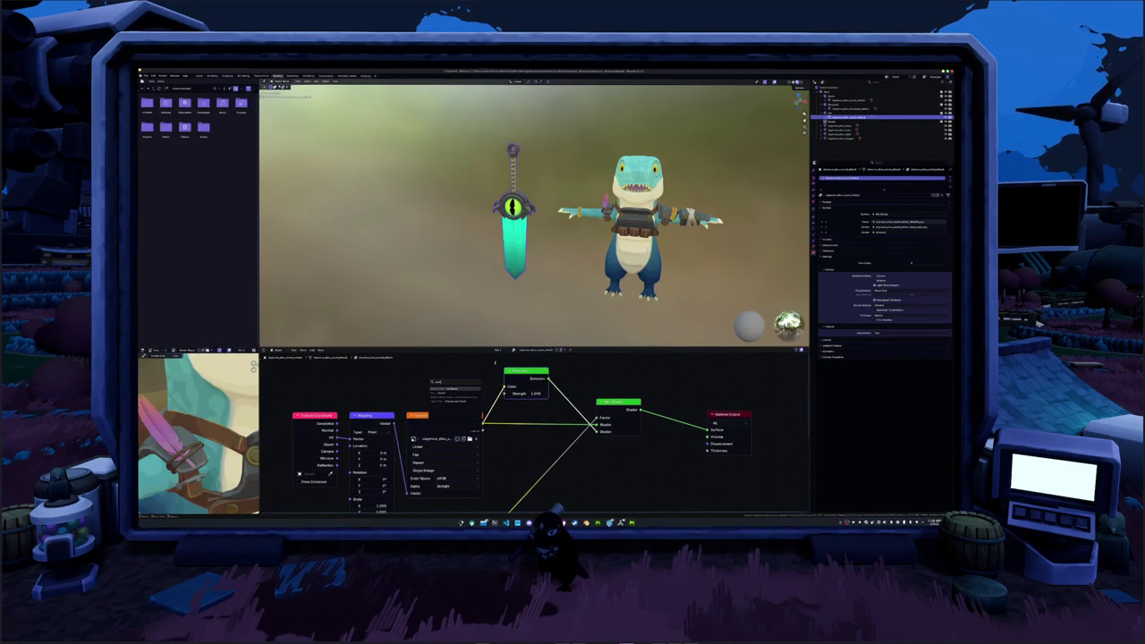
pyautogui.press('BackSpace')
pyautogui.press('BackSpace')
pyautogui.press('BackSpace')
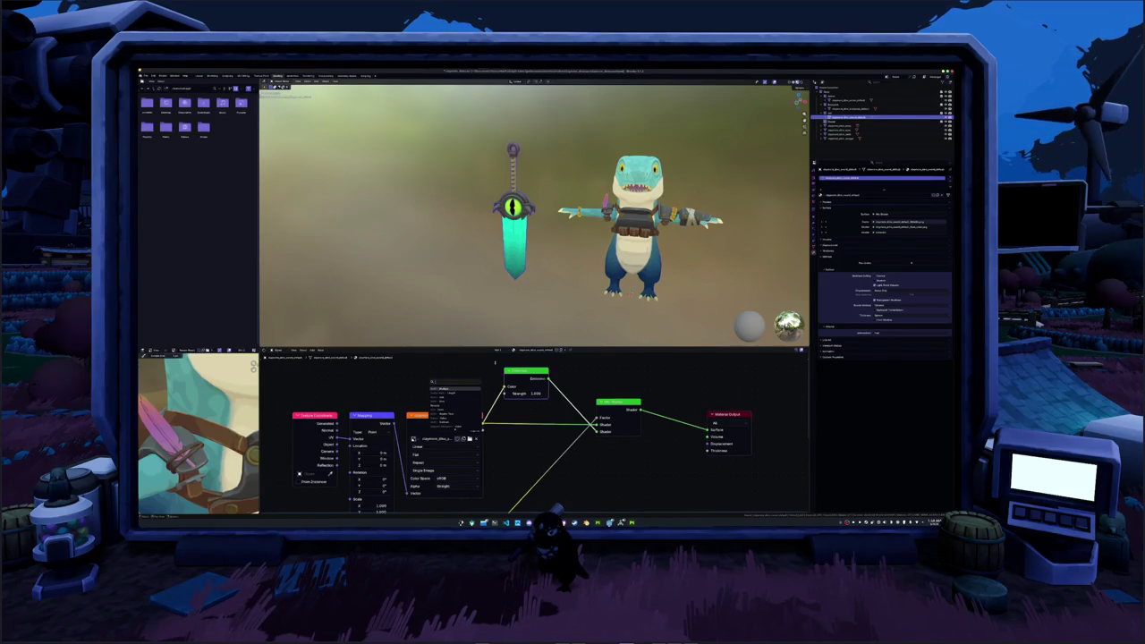
pyautogui.press('Return')
pyautogui.click(475, 363)
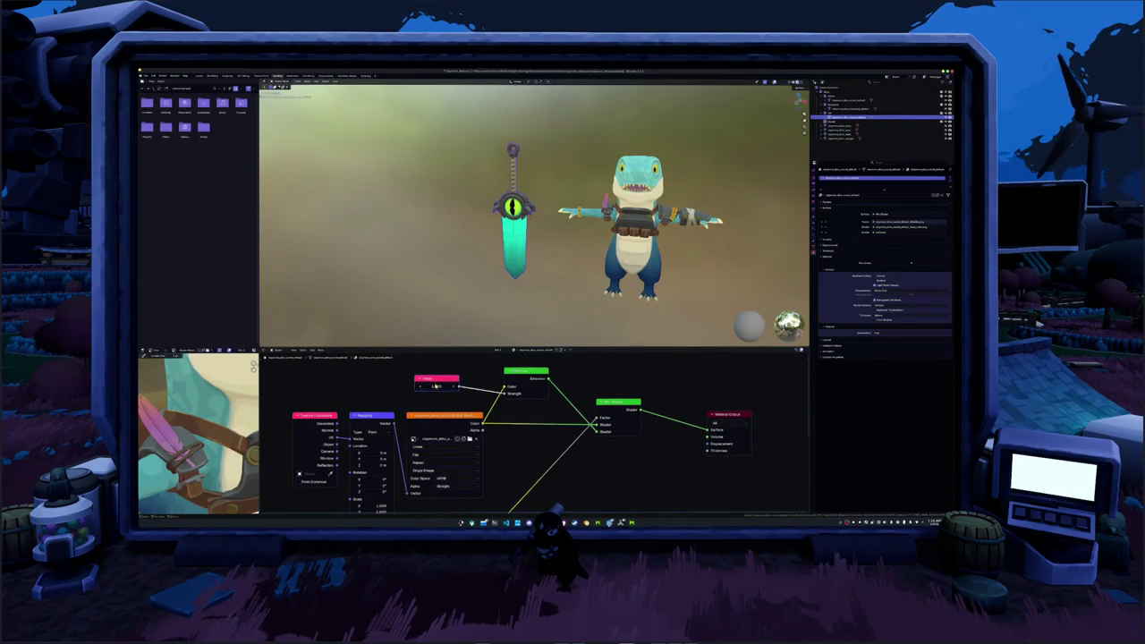
pyautogui.moveTo(577, 363); pyautogui.dragTo(578, 367)
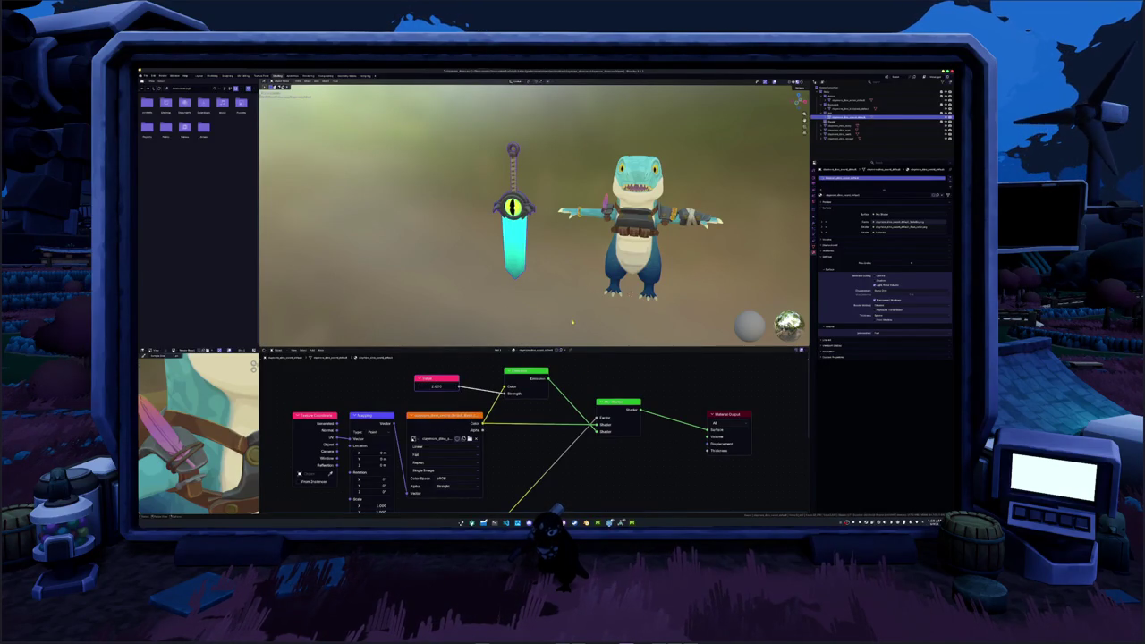
# - Orbit to a front view and select the sword to inspect its glowing material
pyautogui.moveTo(573, 276)
pyautogui.mouseDown(button='middle')
pyautogui.moveTo(537, 274)
pyautogui.moveTo(671, 264)
pyautogui.mouseUp(button='middle')
pyautogui.click(552, 229)
pyautogui.moveTo(552, 229)
pyautogui.mouseDown(button='middle')
pyautogui.moveTo(565, 271)
pyautogui.moveTo(495, 269)
pyautogui.mouseUp(button='middle')
pyautogui.press('KP_1')
pyautogui.click(498, 265)
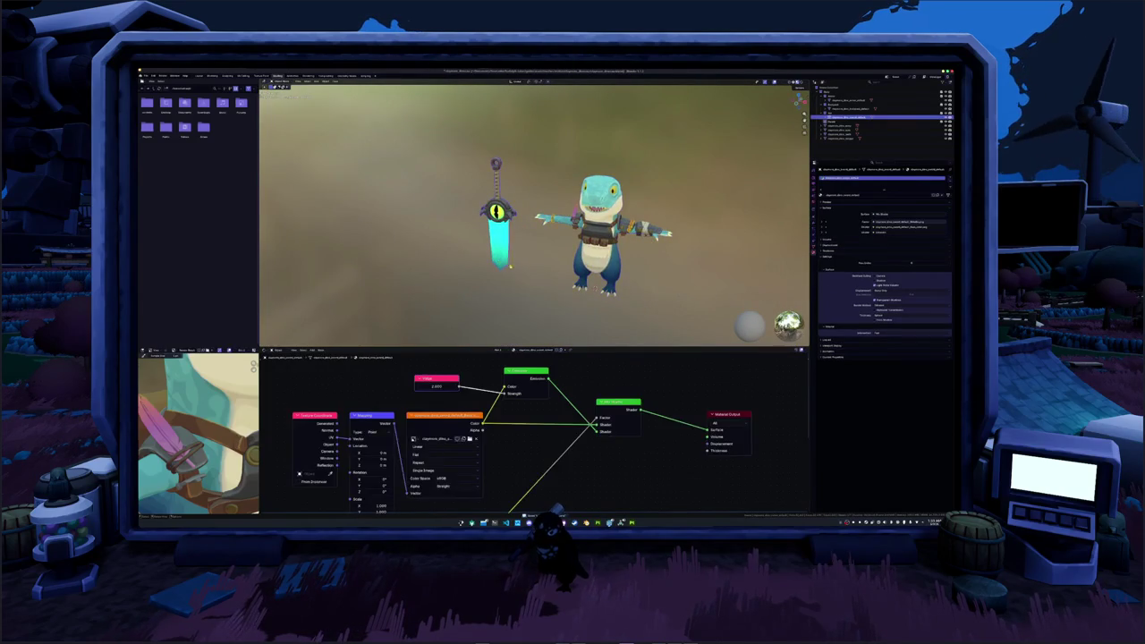
# - Select the armour to view its image-texture material and orbit slightly around the character
pyautogui.scroll(2, 560, 258)
pyautogui.click(621, 319)
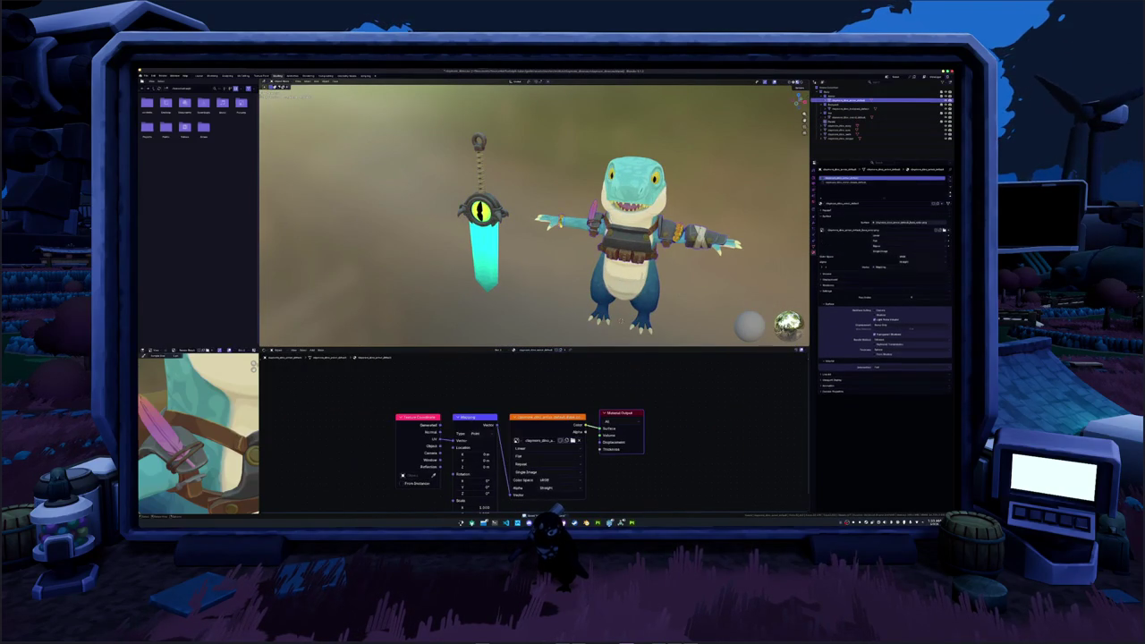
pyautogui.moveTo(552, 266); pyautogui.dragTo(540, 268, button='middle')
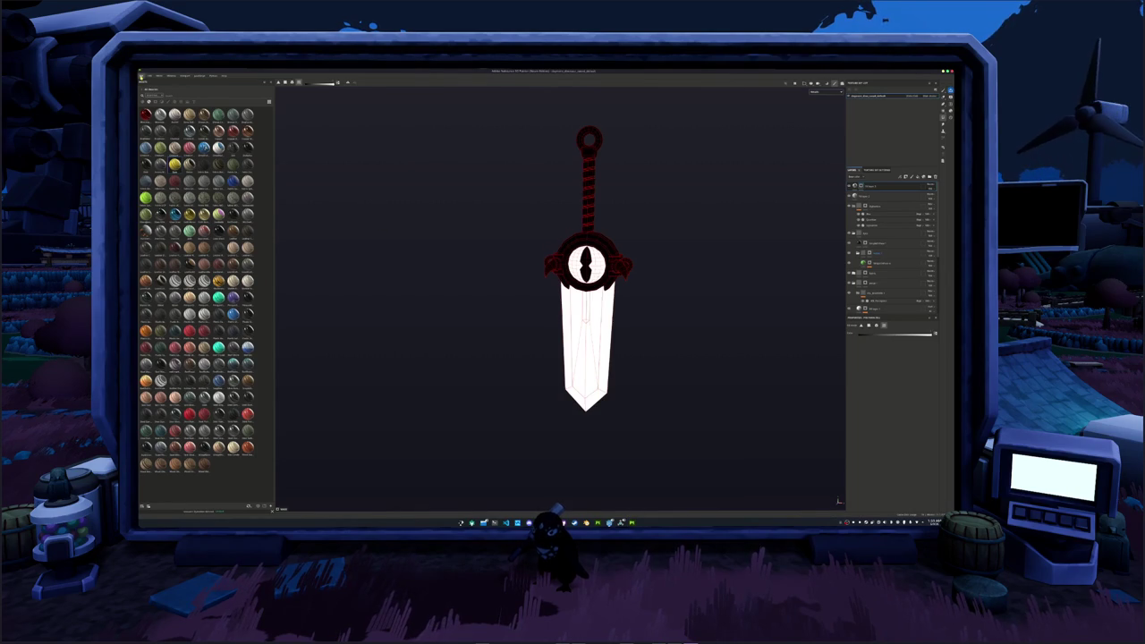
# - Open the armour project from Recent files, switch to the gauntlet texture set, and select a layer
pyautogui.click(144, 75)
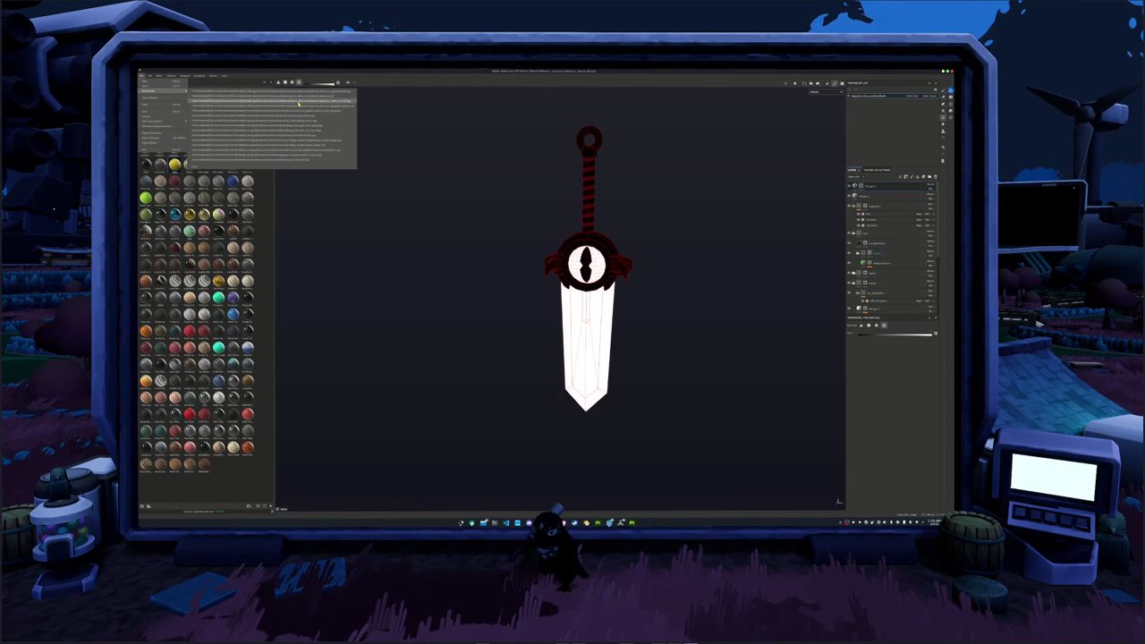
pyautogui.click(303, 101)
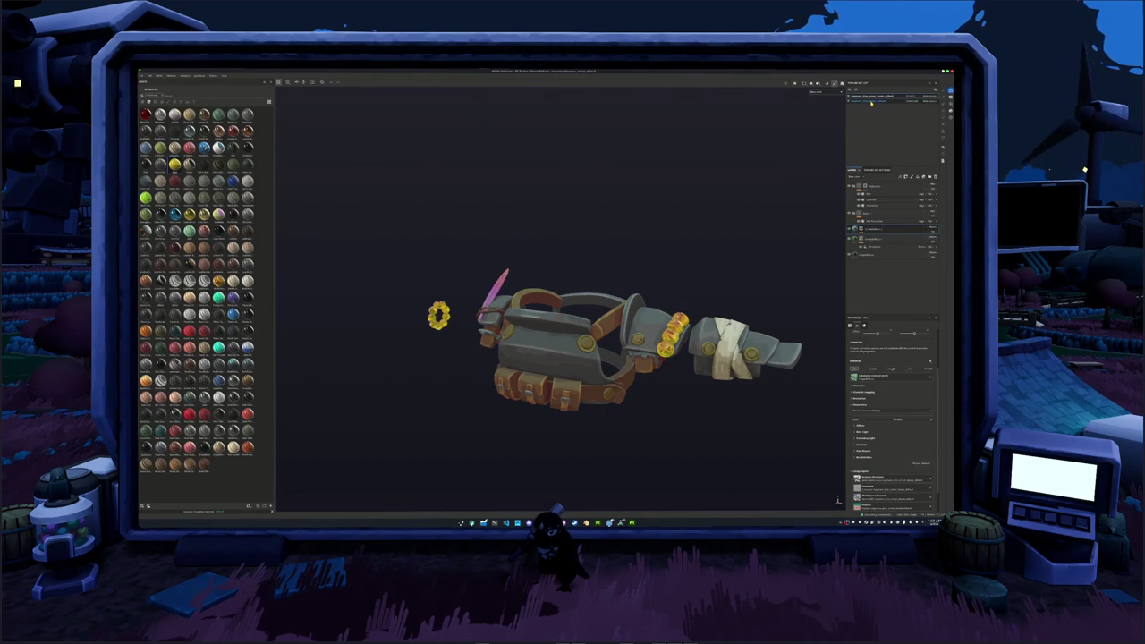
pyautogui.click(872, 102)
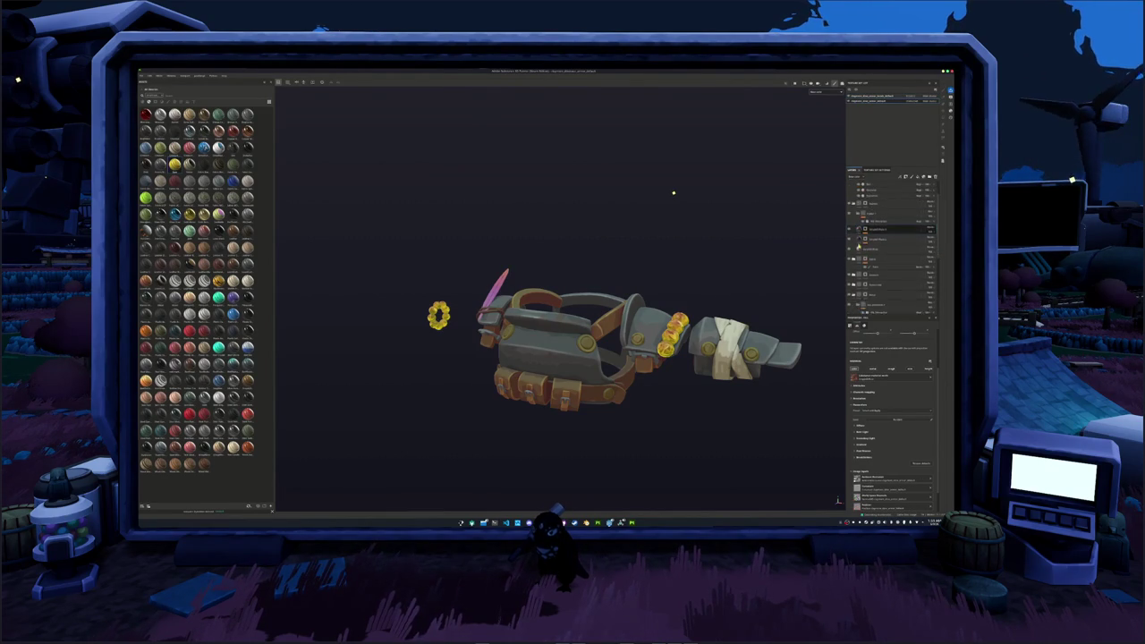
pyautogui.click(872, 95)
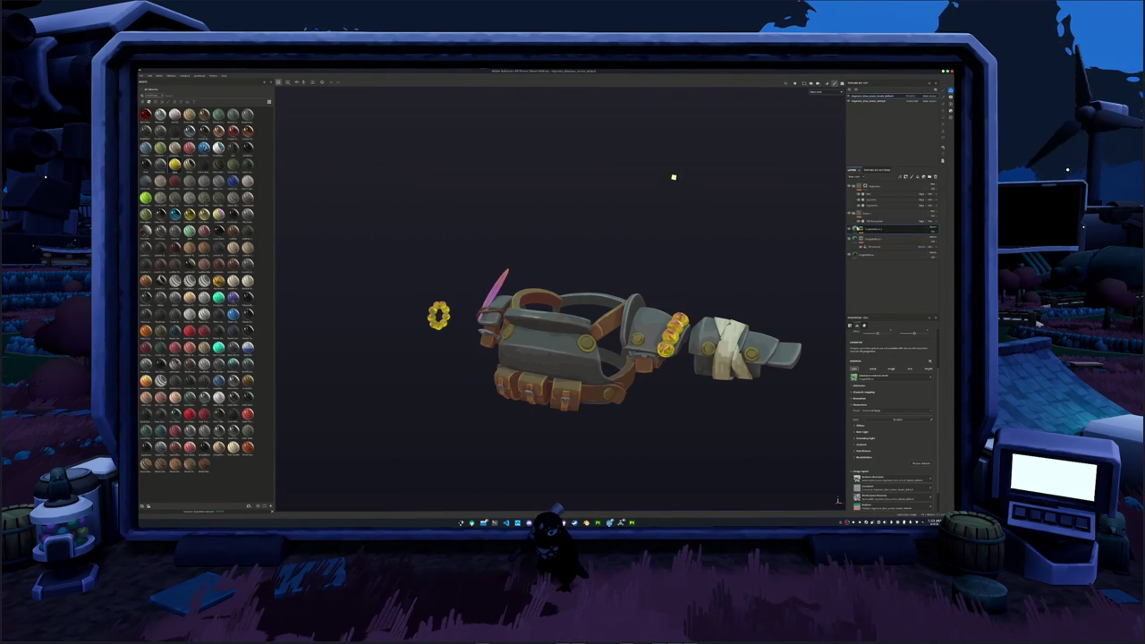
pyautogui.click(870, 221)
# - Turn the gauntlet rings' fill layer from gold metallic to glowing green and save the project
pyautogui.scroll(2, 753, 243)
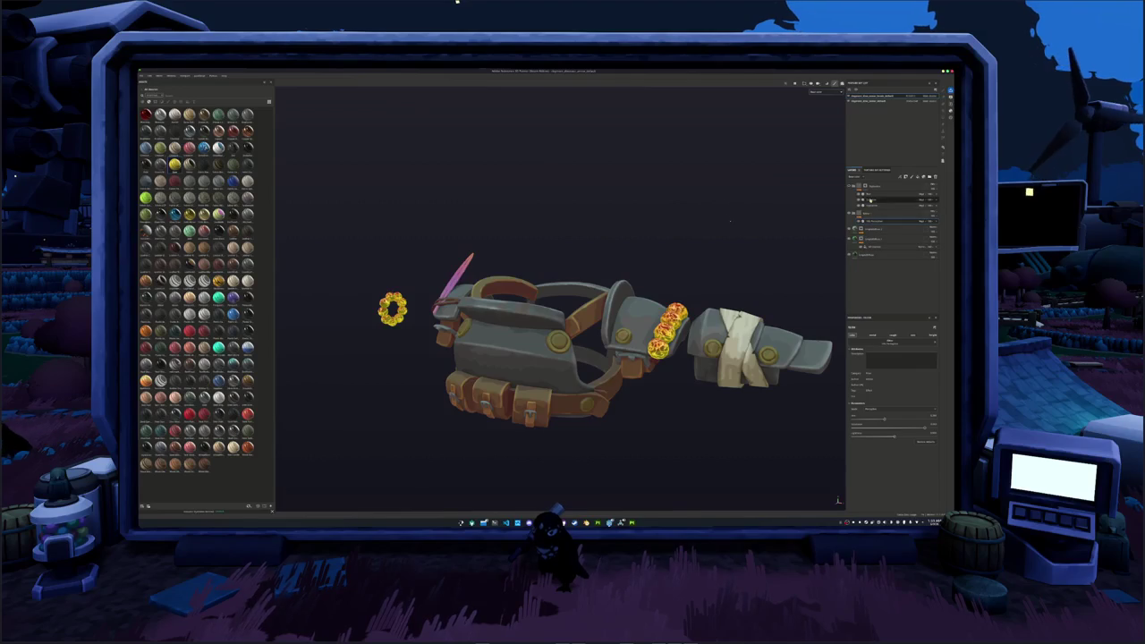
pyautogui.click(873, 219)
pyautogui.click(890, 429)
pyautogui.moveTo(890, 430)
pyautogui.mouseDown()
pyautogui.moveTo(851, 429)
pyautogui.moveTo(928, 429)
pyautogui.moveTo(892, 420)
pyautogui.mouseUp()
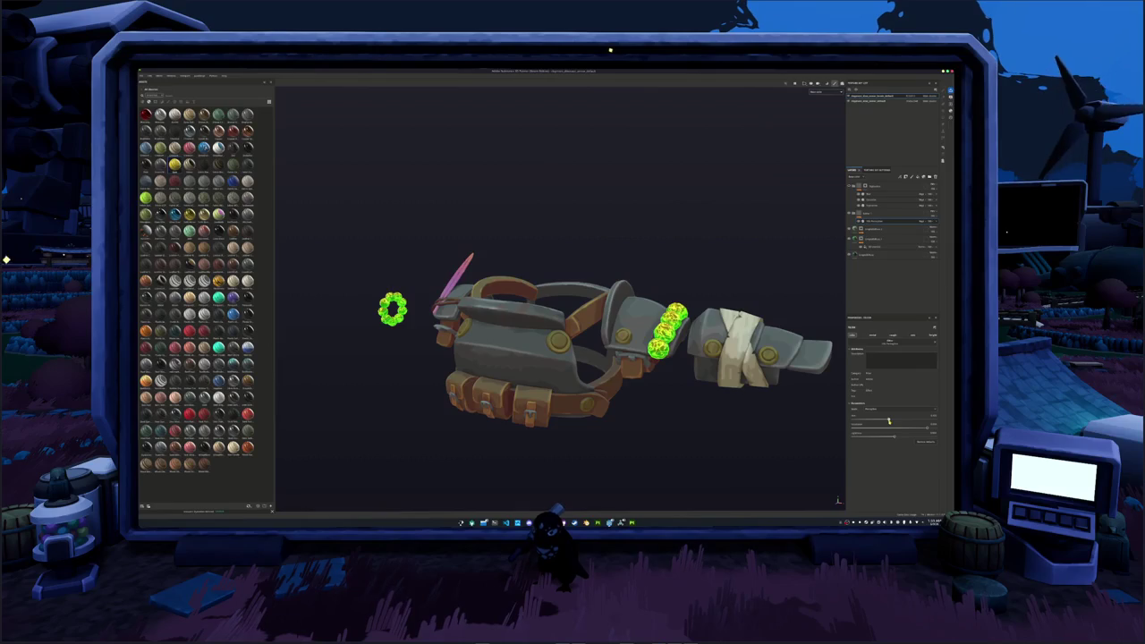
pyautogui.scroll(-2, 679, 244)
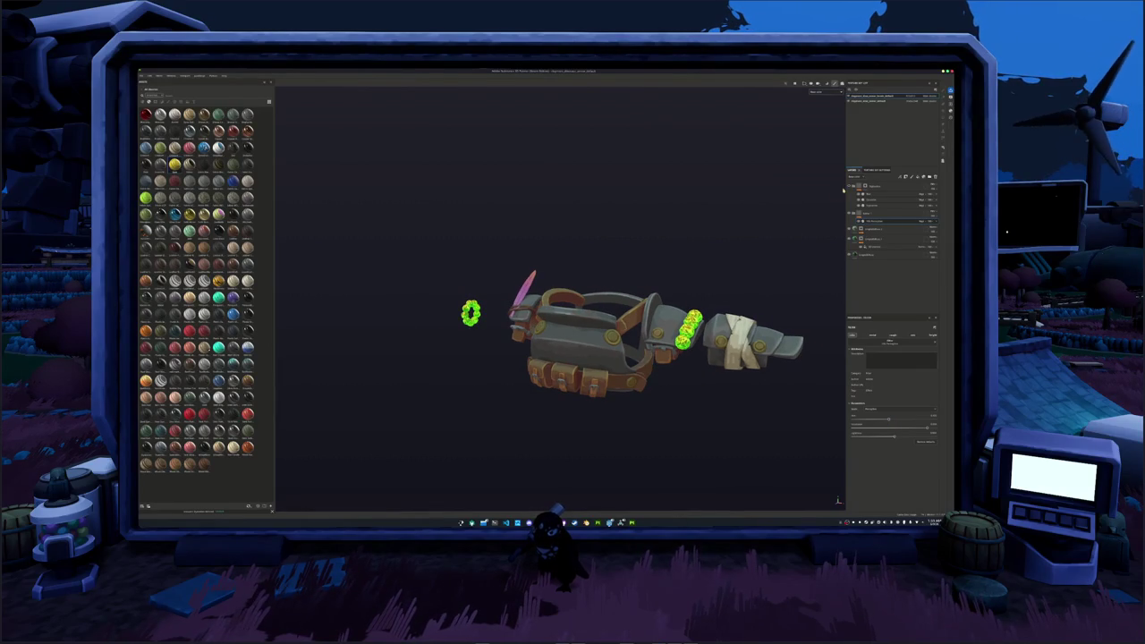
pyautogui.scroll(2, 811, 211)
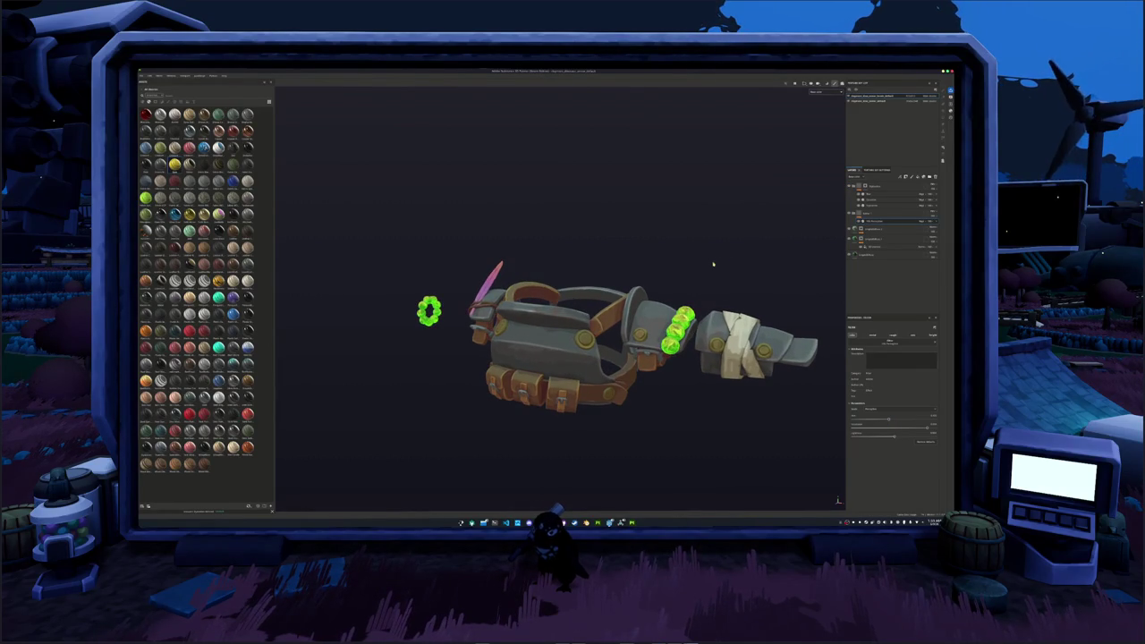
pyautogui.hotkey('ctrl', 's')
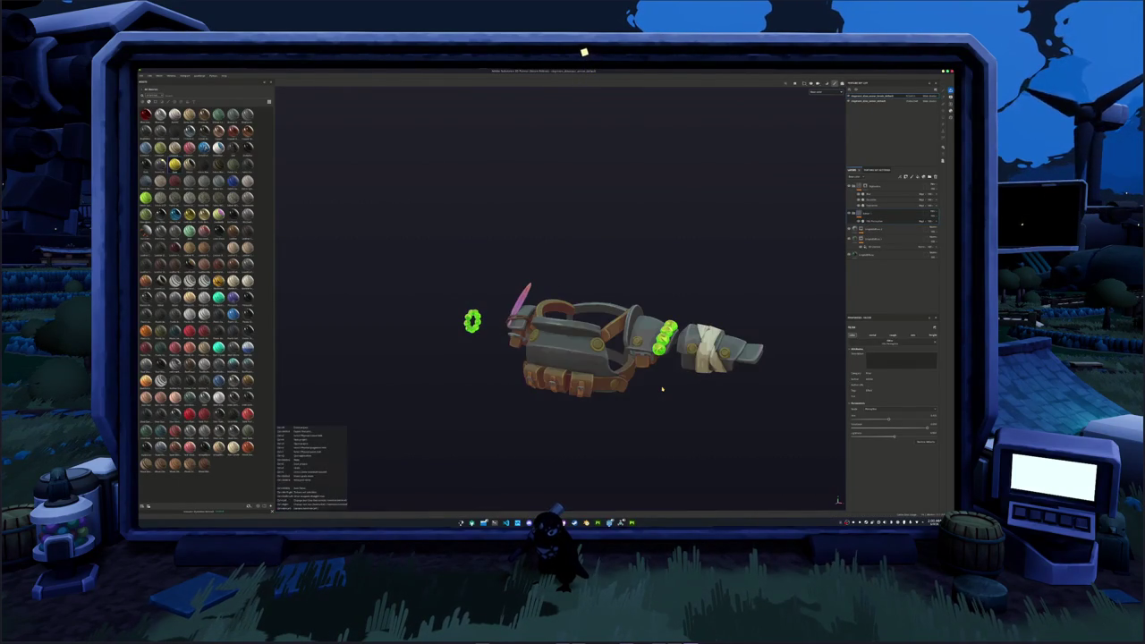
pyautogui.hotkey('ctrl', 'shift', 'e')
# - Export the bracer textures with the global export settings, then export them a second time
pyautogui.click(472, 232)
pyautogui.click(472, 227)
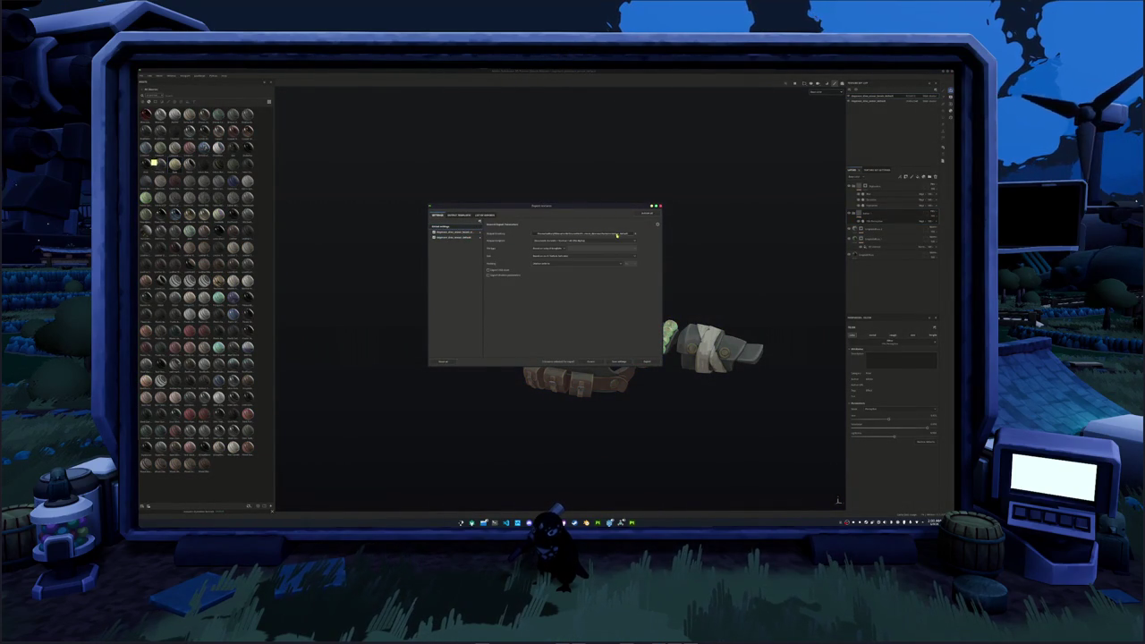
pyautogui.click(653, 363)
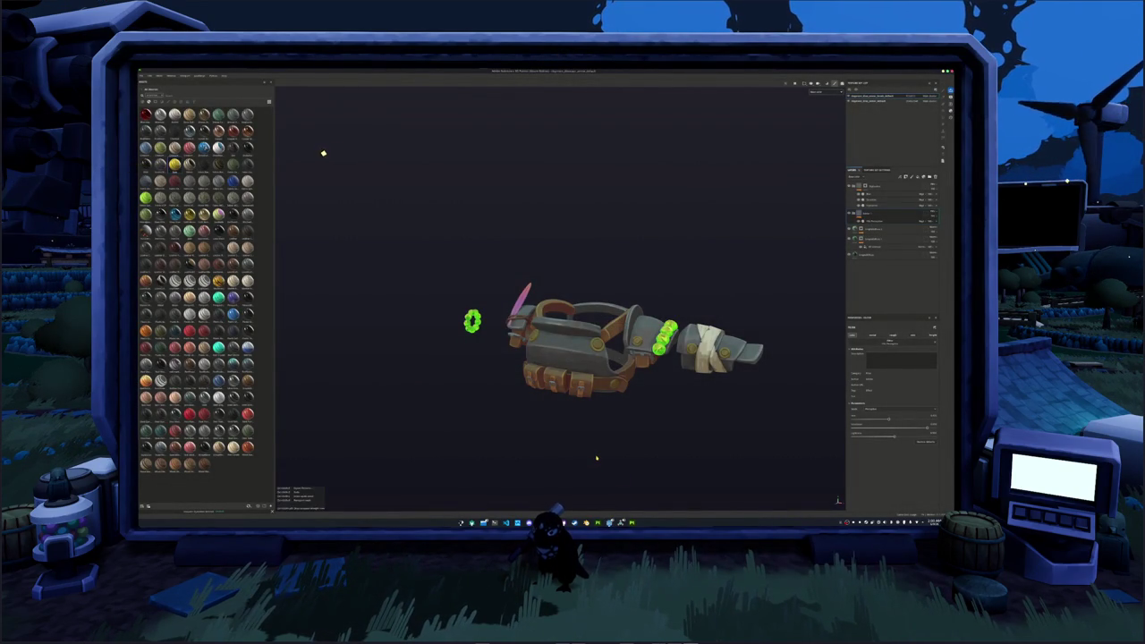
pyautogui.hotkey('ctrl', 'shift', 'e')
pyautogui.click(646, 361)
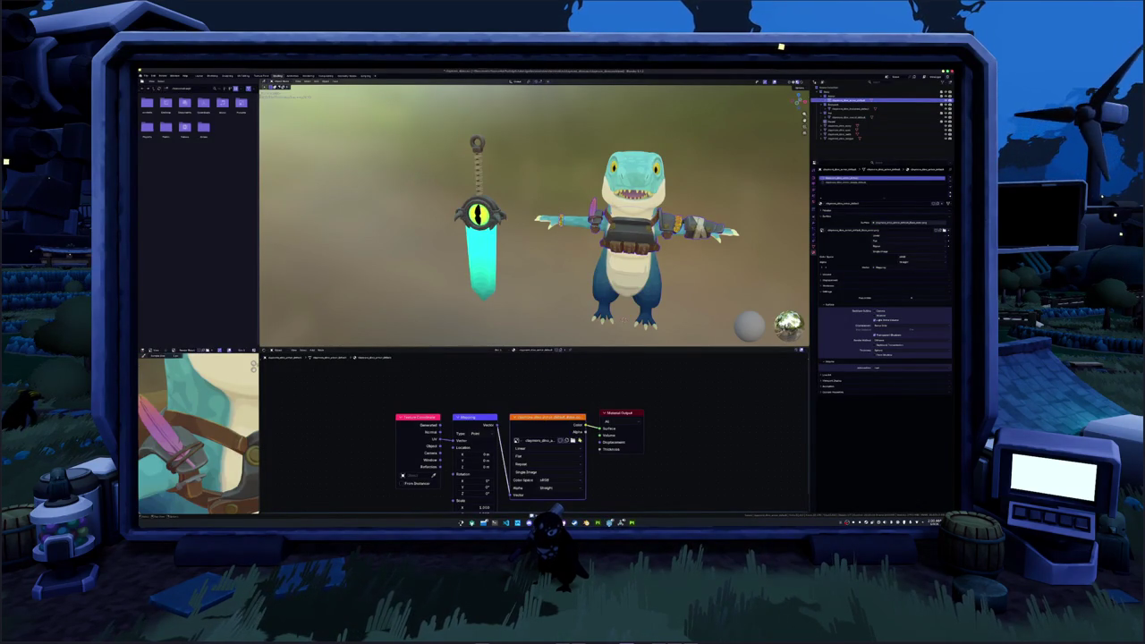
# - Load the re-exported bracer texture into the Image Texture node and recentre the view on the character
pyautogui.click(567, 441)
pyautogui.doubleClick(422, 114)
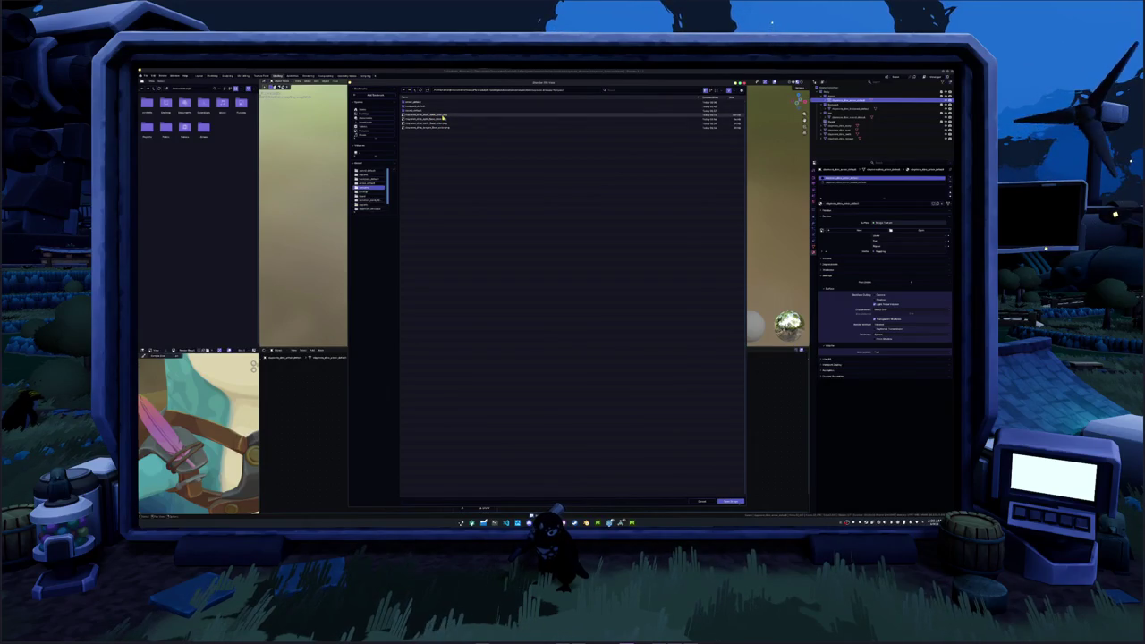
pyautogui.doubleClick(429, 105)
pyautogui.doubleClick(428, 106)
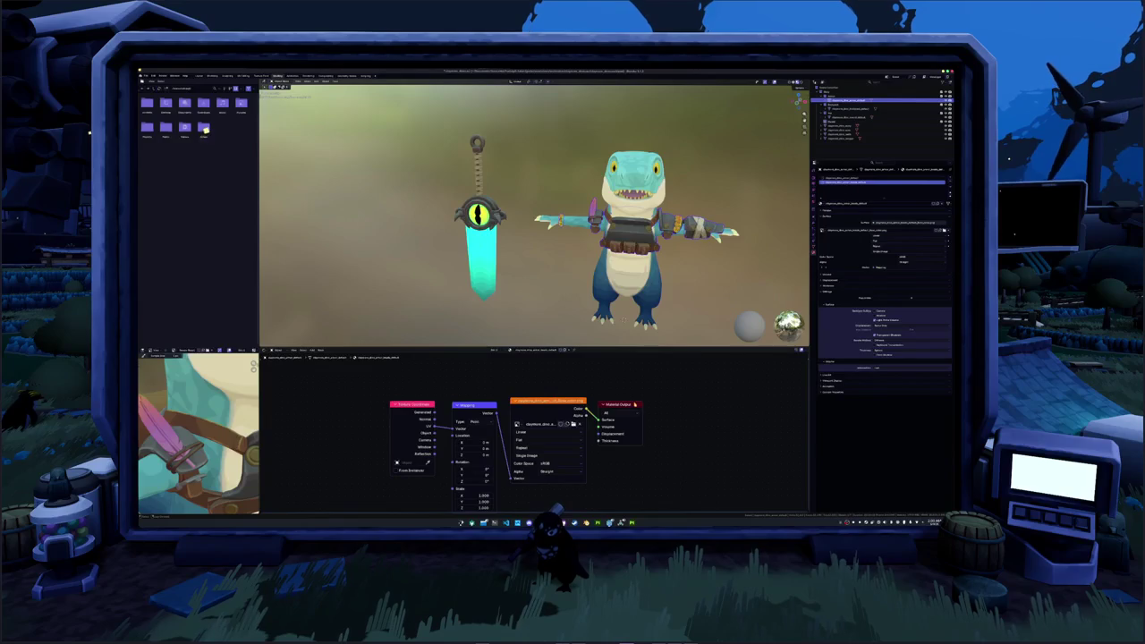
pyautogui.keyDown('shift'); pyautogui.moveTo(662, 316); pyautogui.dragTo(638, 307, button='middle'); pyautogui.keyUp('shift')
pyautogui.click(648, 299)
pyautogui.scroll(1, 639, 295)
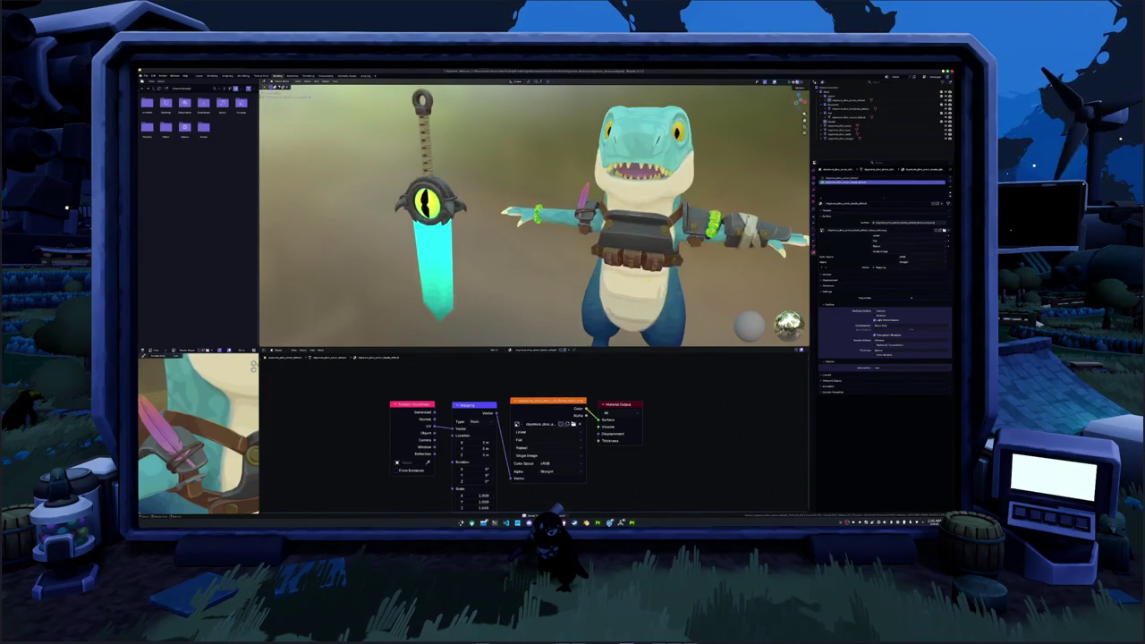
pyautogui.scroll(2, 591, 273)
pyautogui.scroll(2, 532, 248)
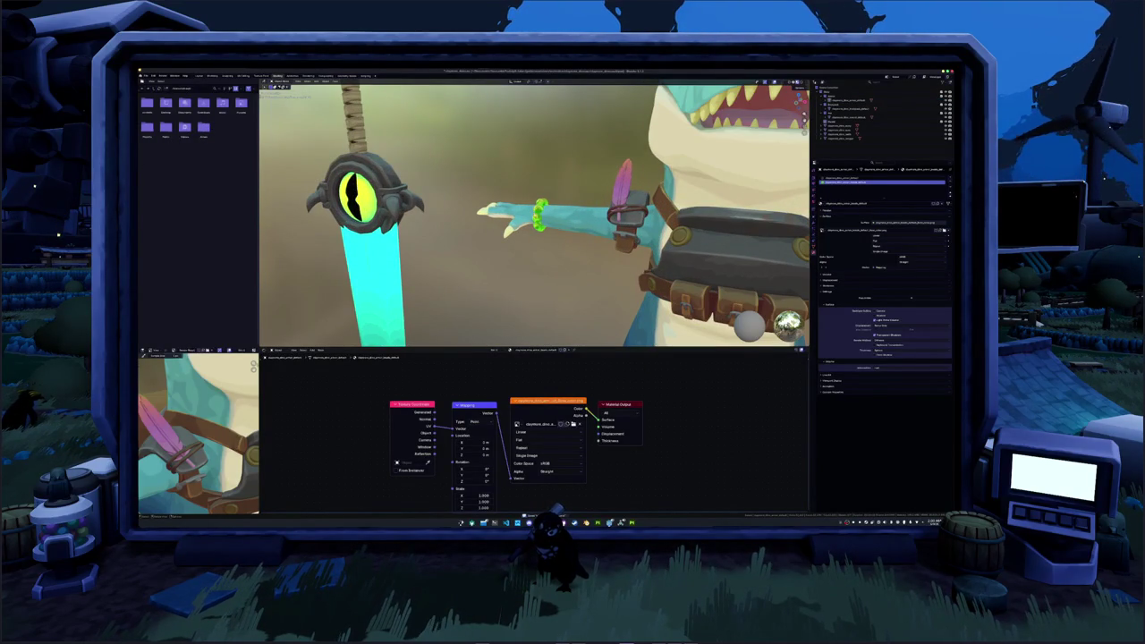
pyautogui.scroll(-5, 531, 248)
pyautogui.scroll(-2, 532, 248)
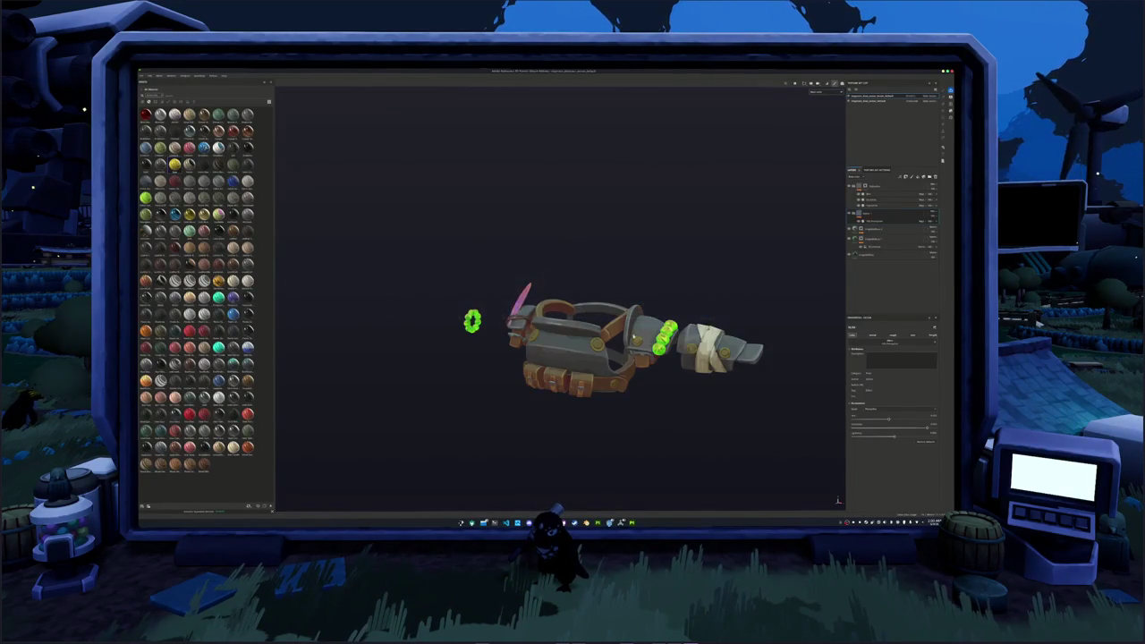
# - Delete the unneeded layer from the bracer's layer stack
pyautogui.scroll(1, 619, 331)
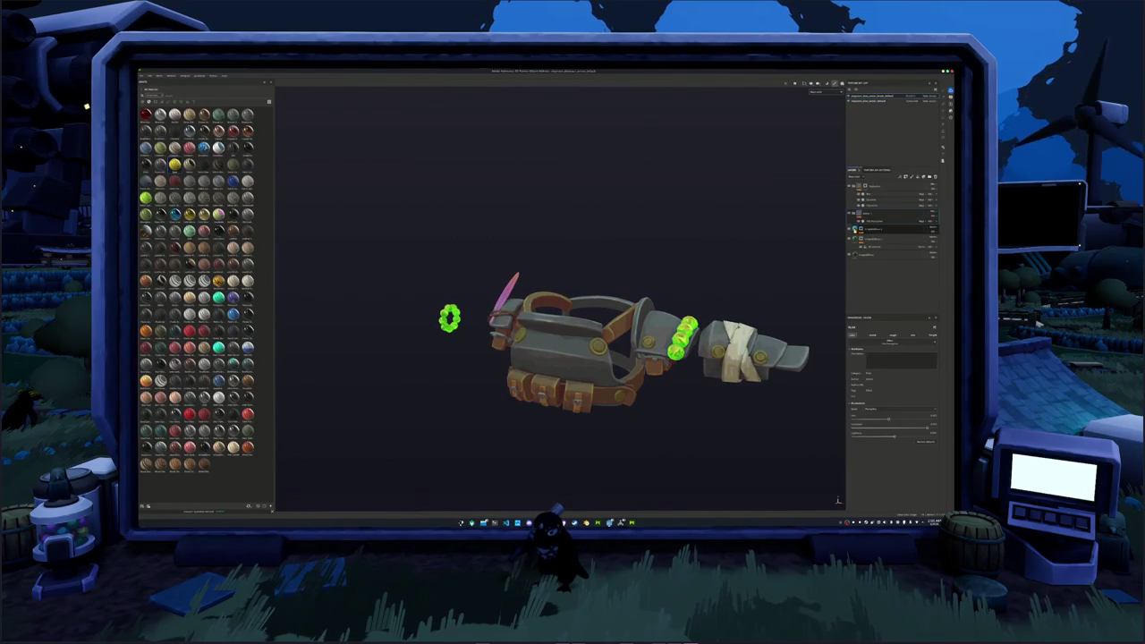
pyautogui.click(858, 229)
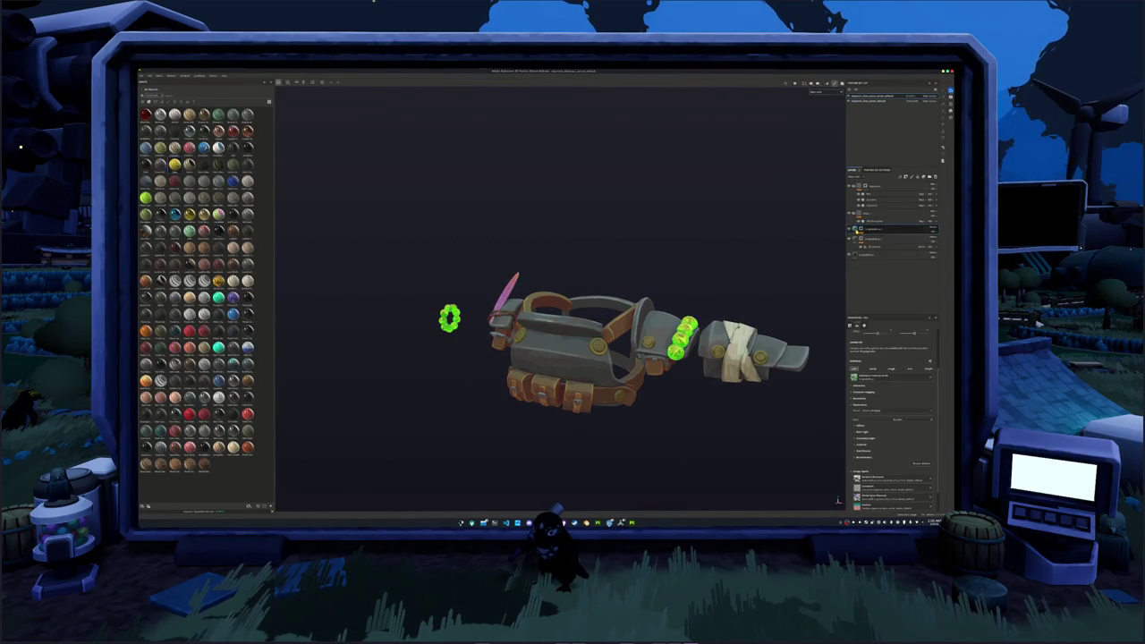
pyautogui.scroll(2, 793, 417)
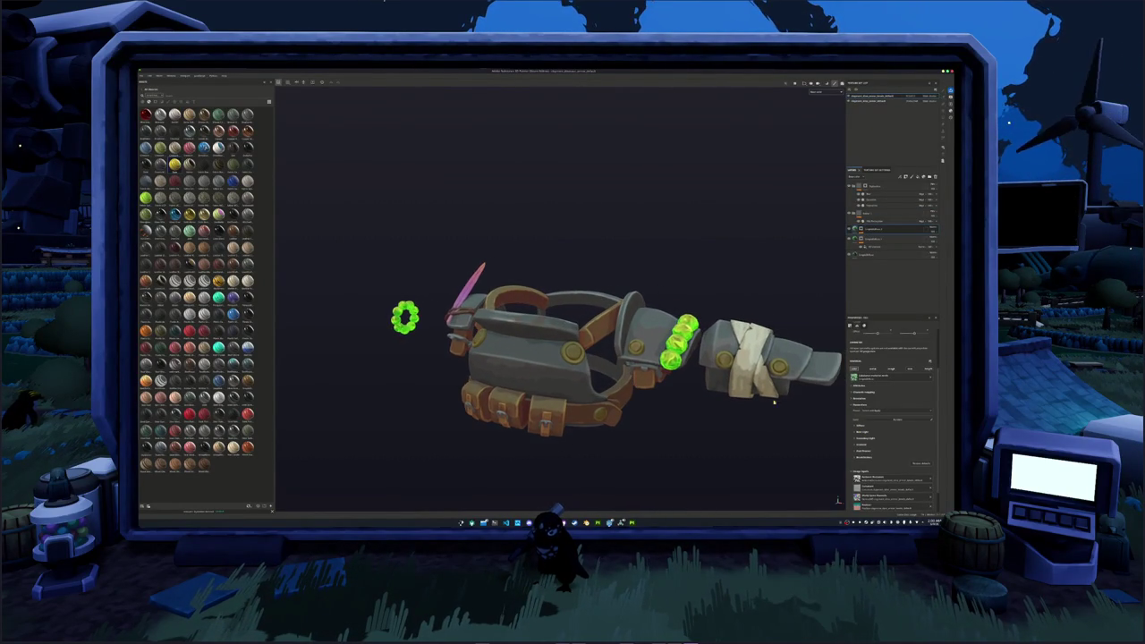
pyautogui.hotkey('ctrl', 'z')
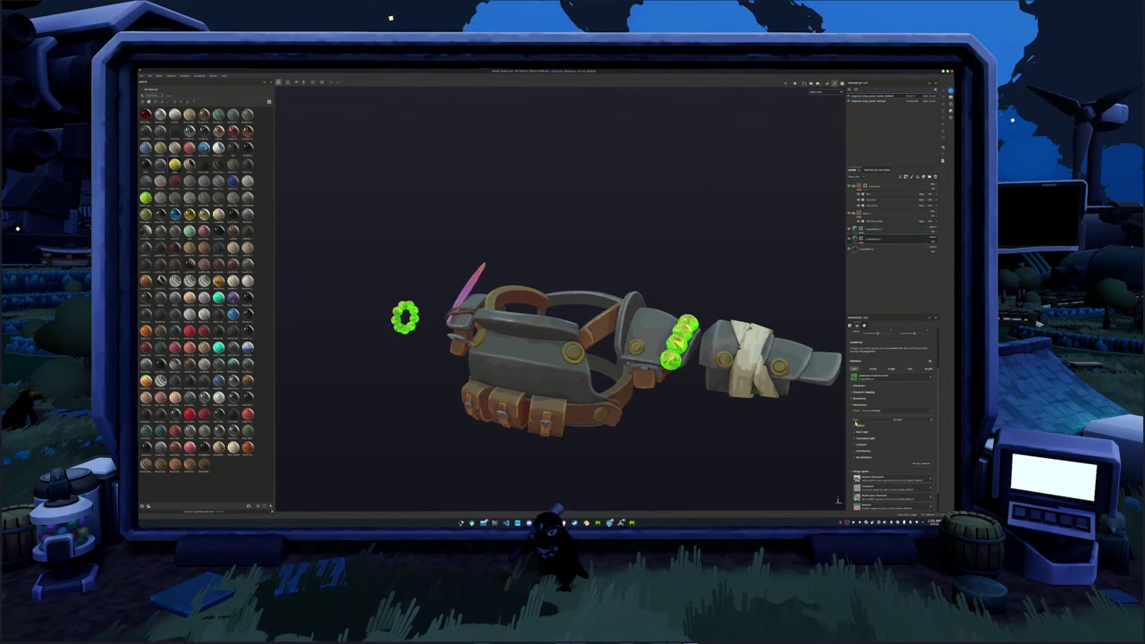
# - Change the fill layer's orange lighting colour to cyan
pyautogui.click(872, 229)
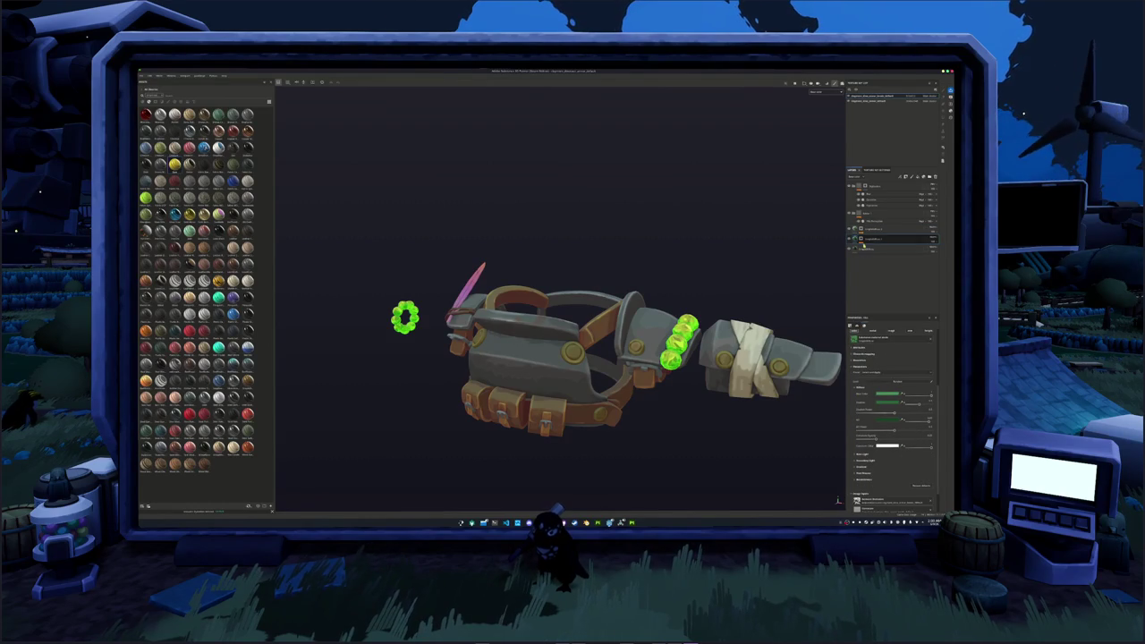
pyautogui.click(931, 229)
pyautogui.click(861, 398)
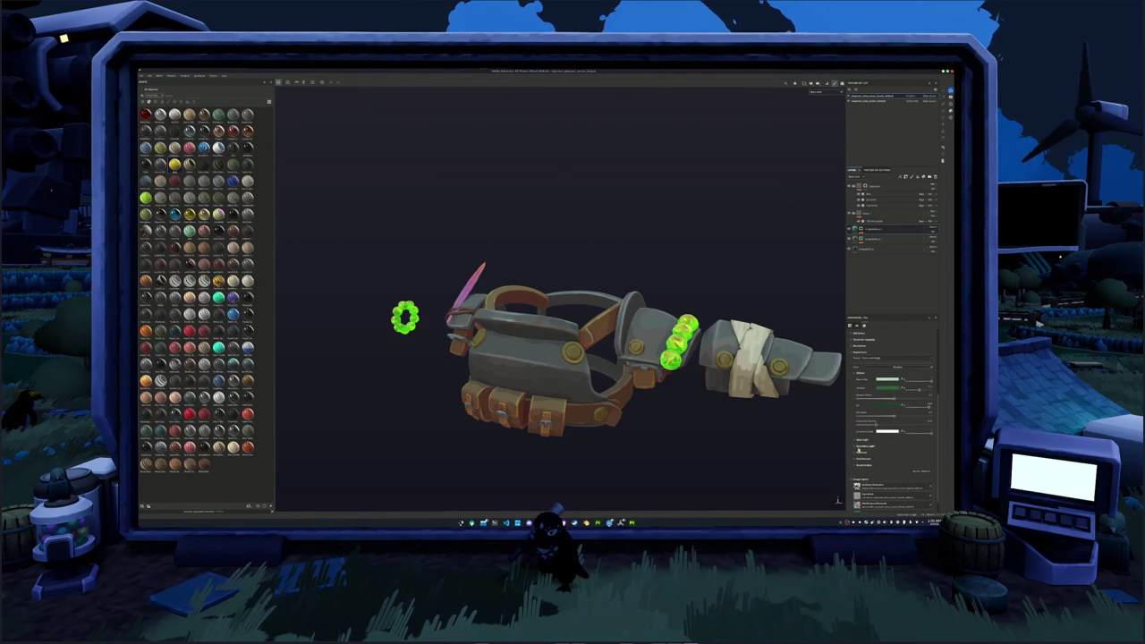
pyautogui.click(861, 445)
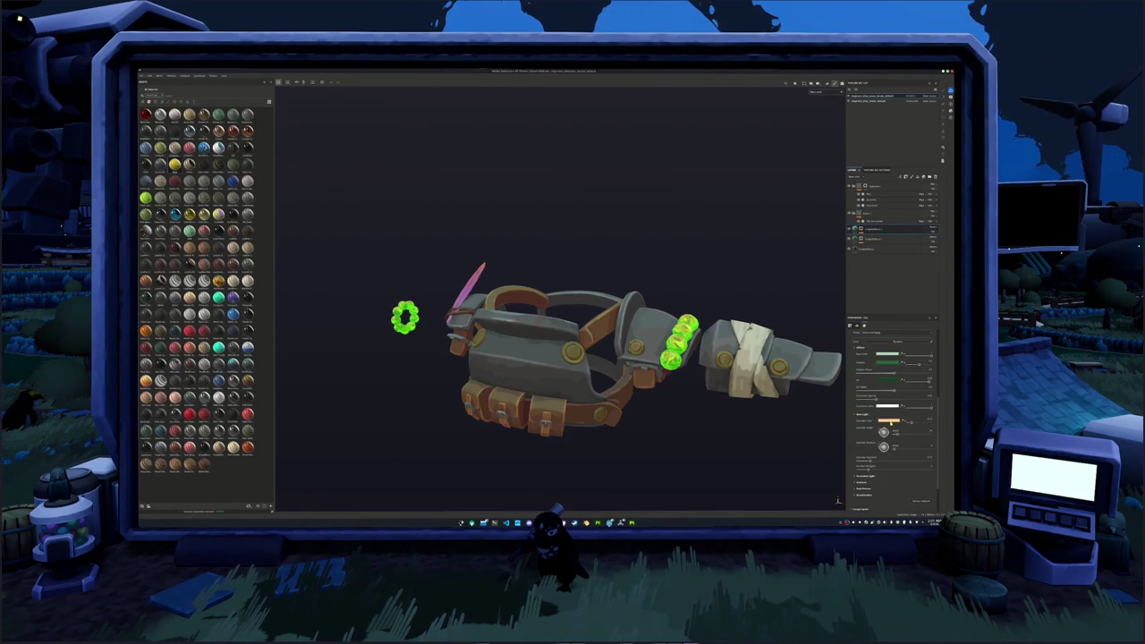
pyautogui.click(888, 421)
pyautogui.click(939, 423)
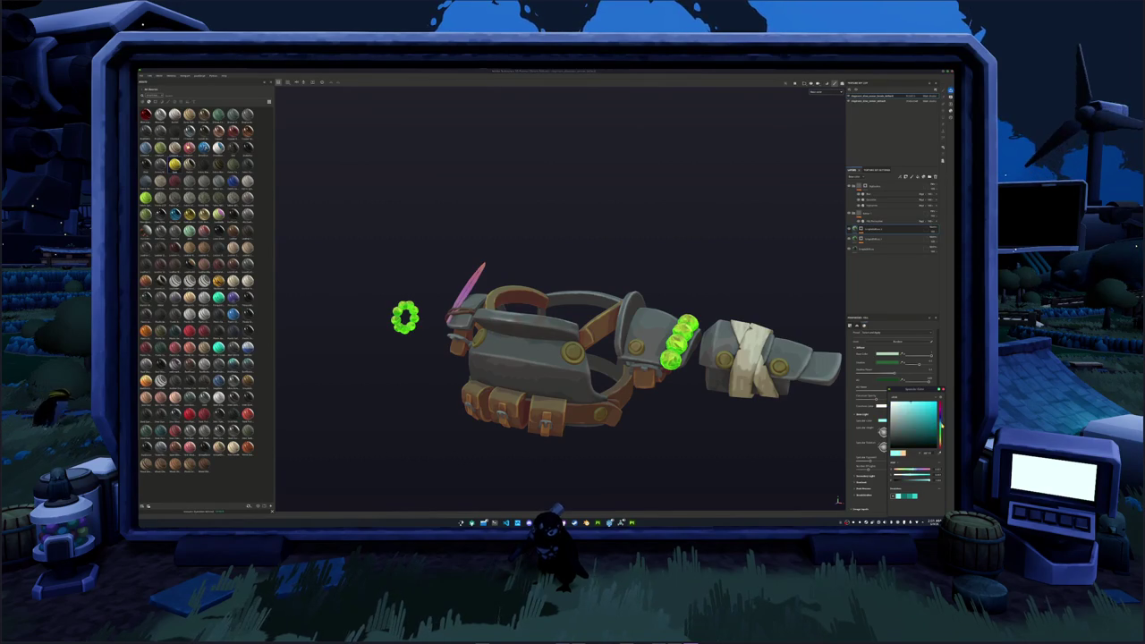
pyautogui.moveTo(939, 423); pyautogui.dragTo(939, 414)
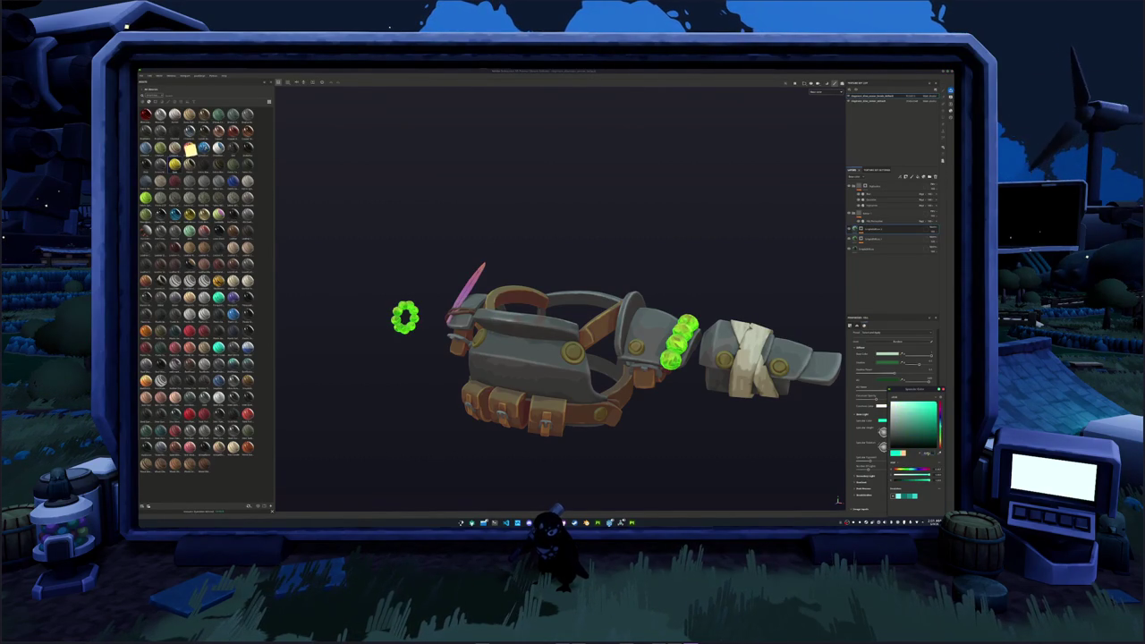
pyautogui.press('Escape')
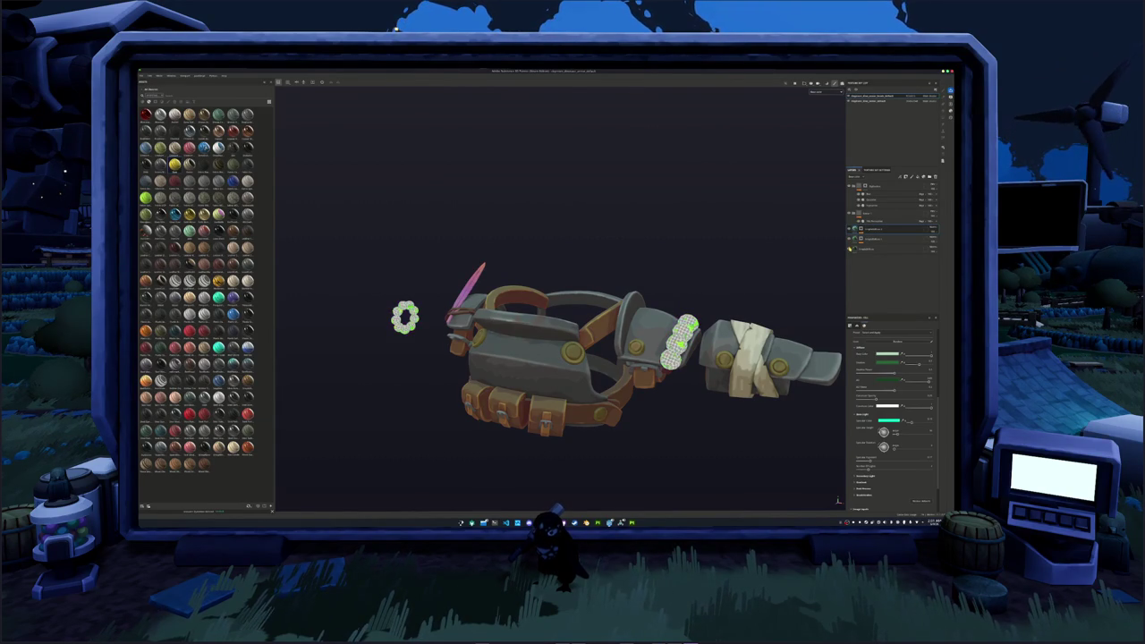
pyautogui.click(872, 249)
pyautogui.click(860, 418)
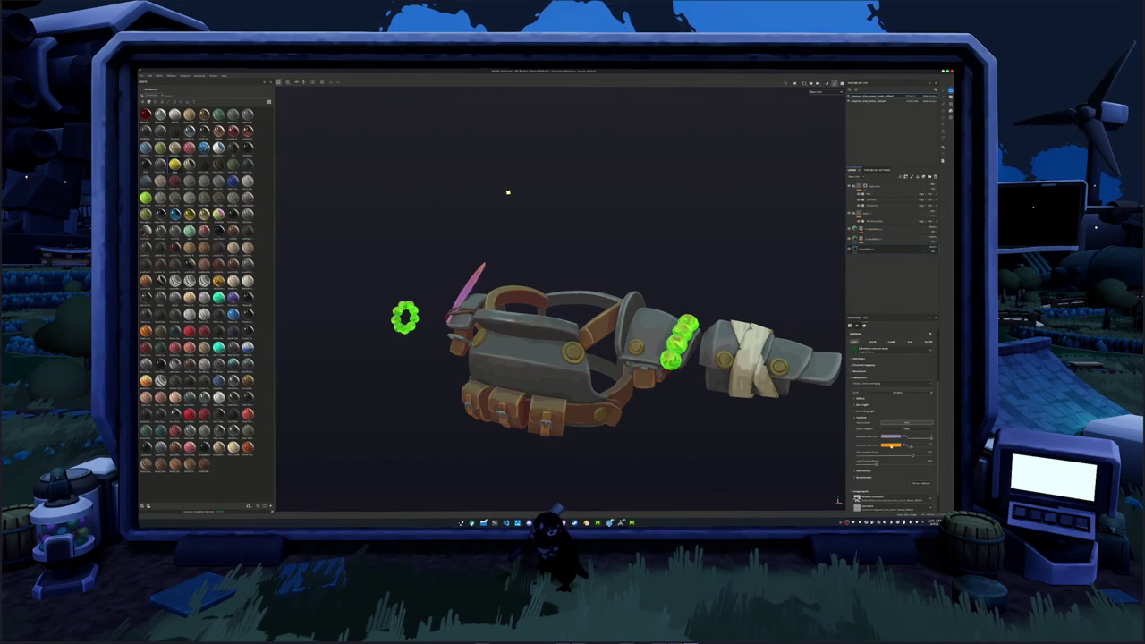
# - Shift the layer's two orange colour settings to cyan-green and green
pyautogui.click(891, 445)
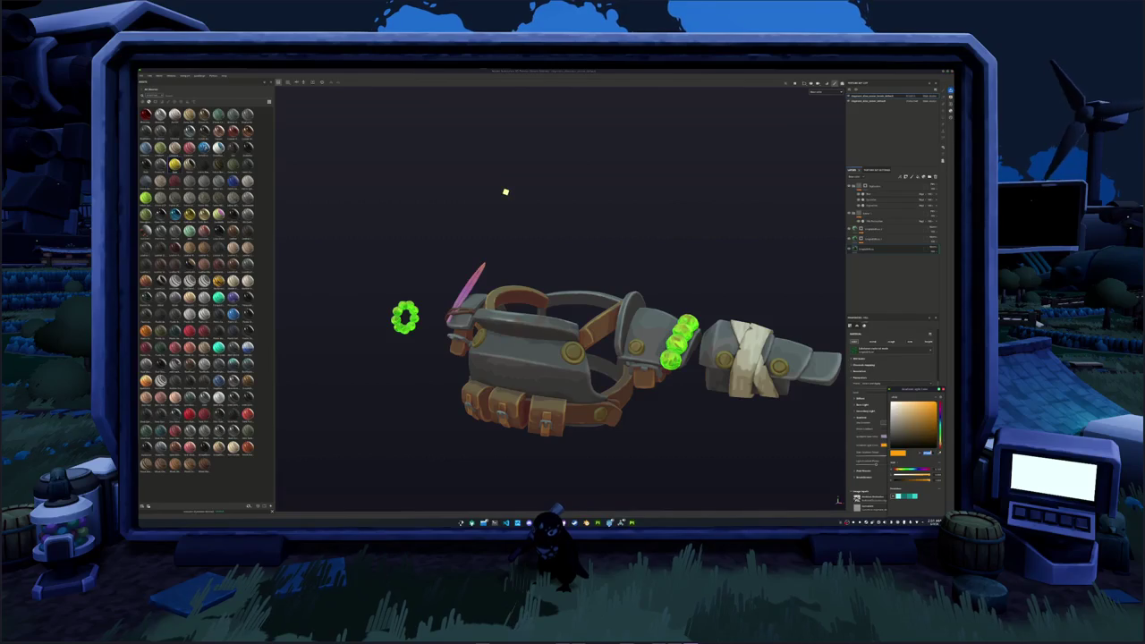
pyautogui.moveTo(940, 420); pyautogui.dragTo(939, 407)
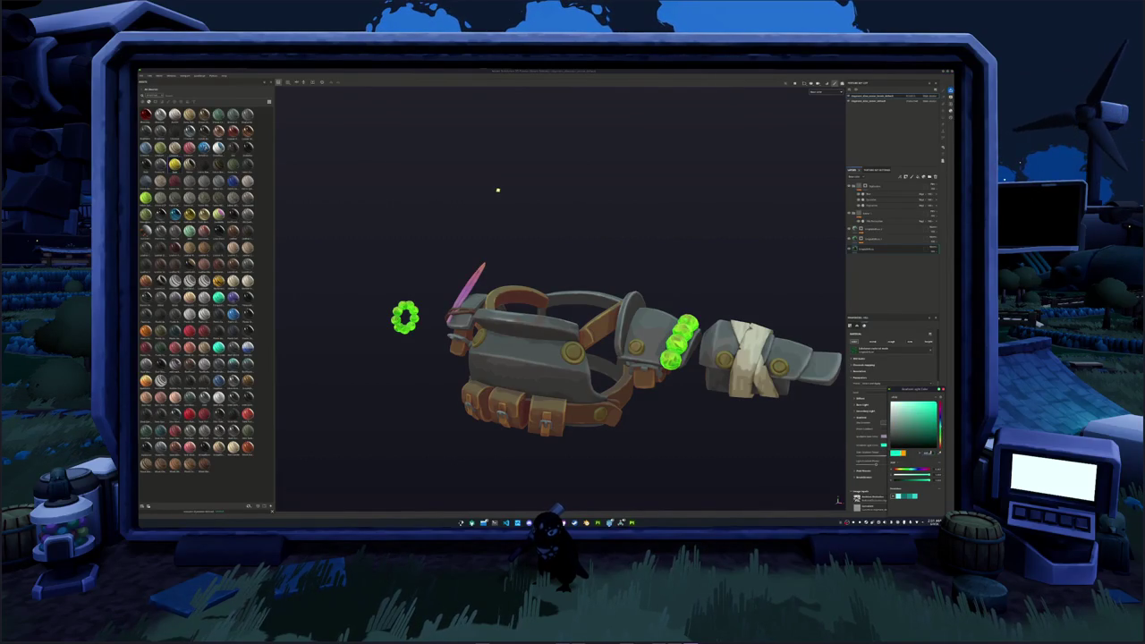
pyautogui.click(859, 414)
pyautogui.click(866, 411)
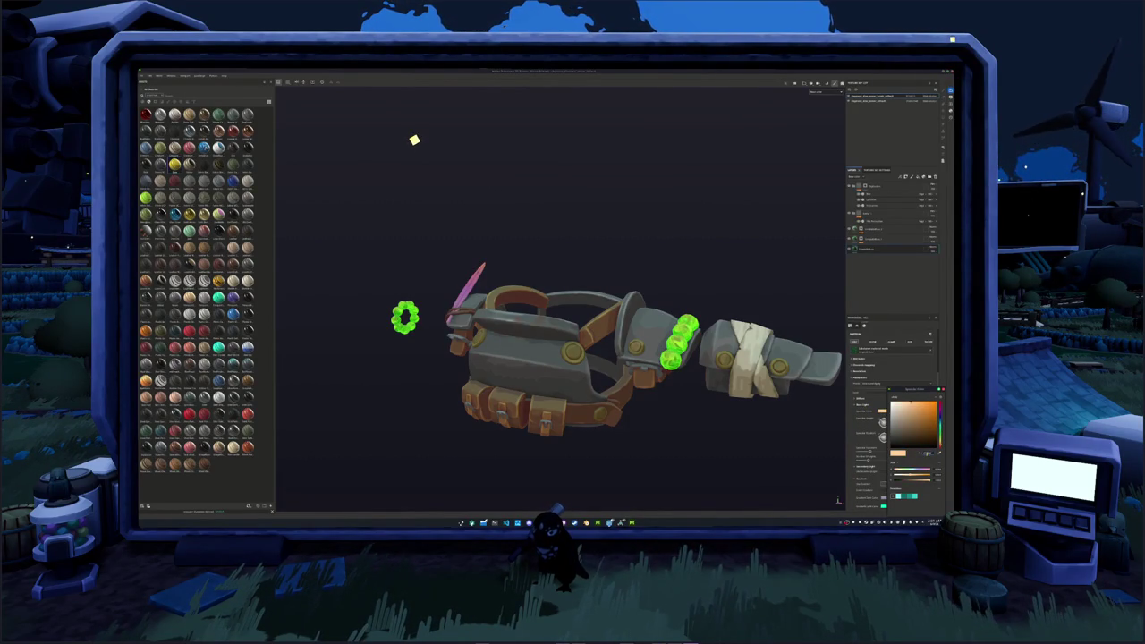
pyautogui.moveTo(940, 425); pyautogui.dragTo(940, 408)
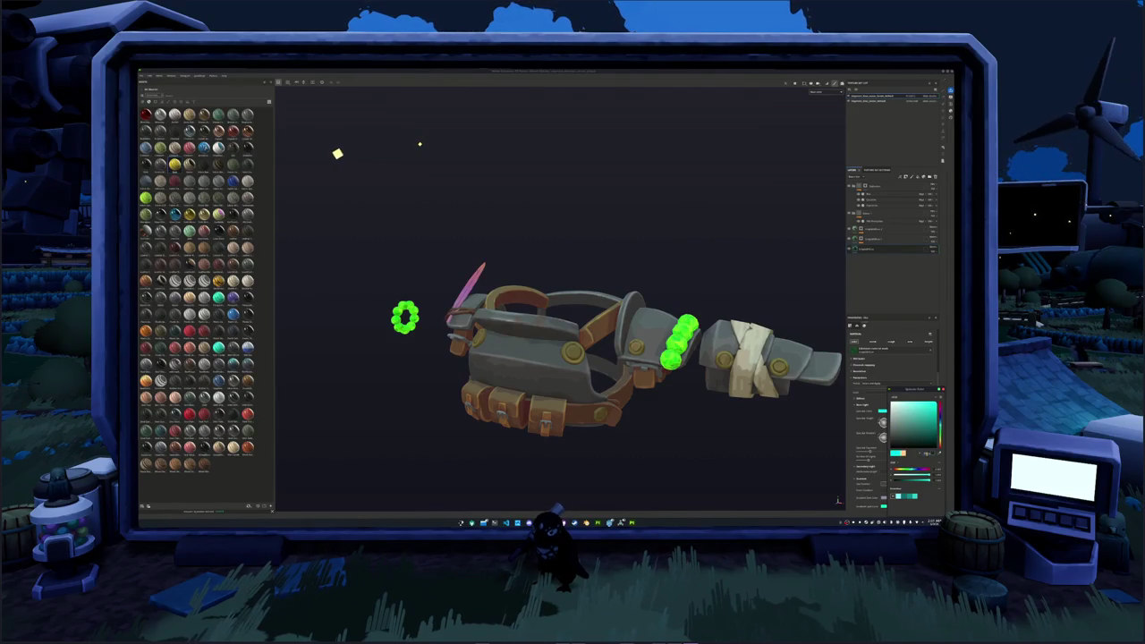
pyautogui.click(875, 422)
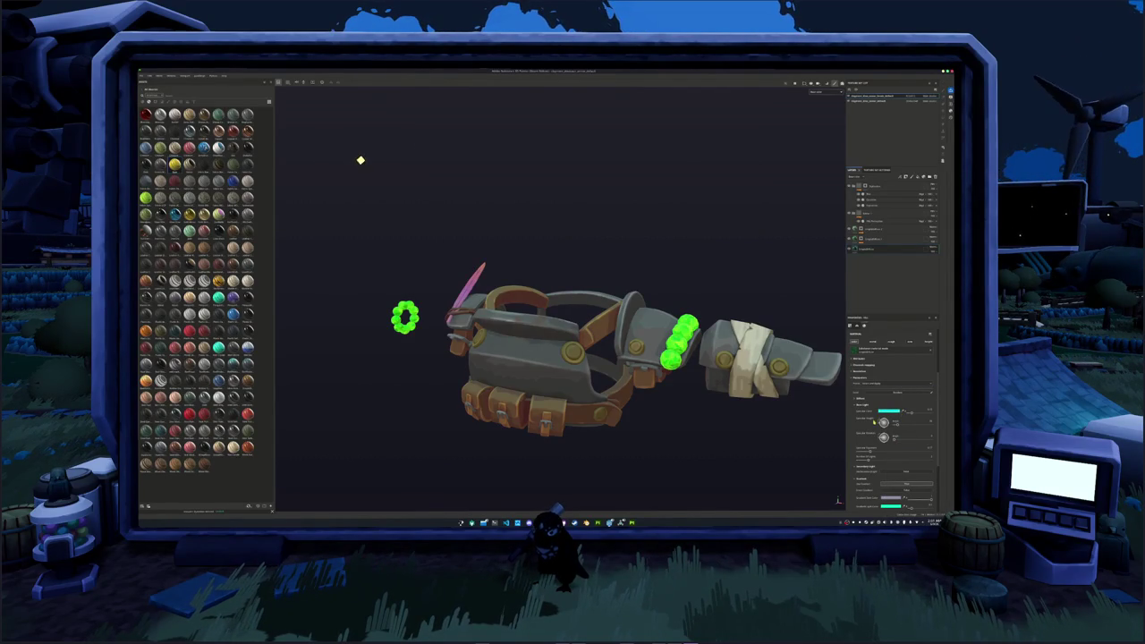
# - Change the layer's yellow colour setting to bright green
pyautogui.click(890, 410)
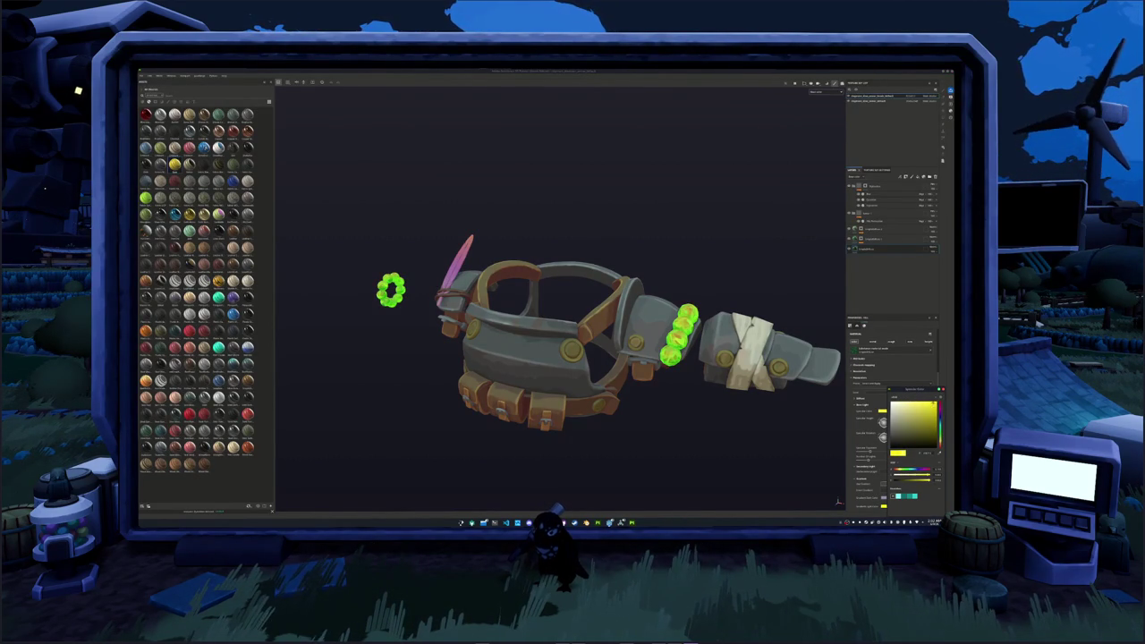
pyautogui.moveTo(940, 413); pyautogui.dragTo(950, 438)
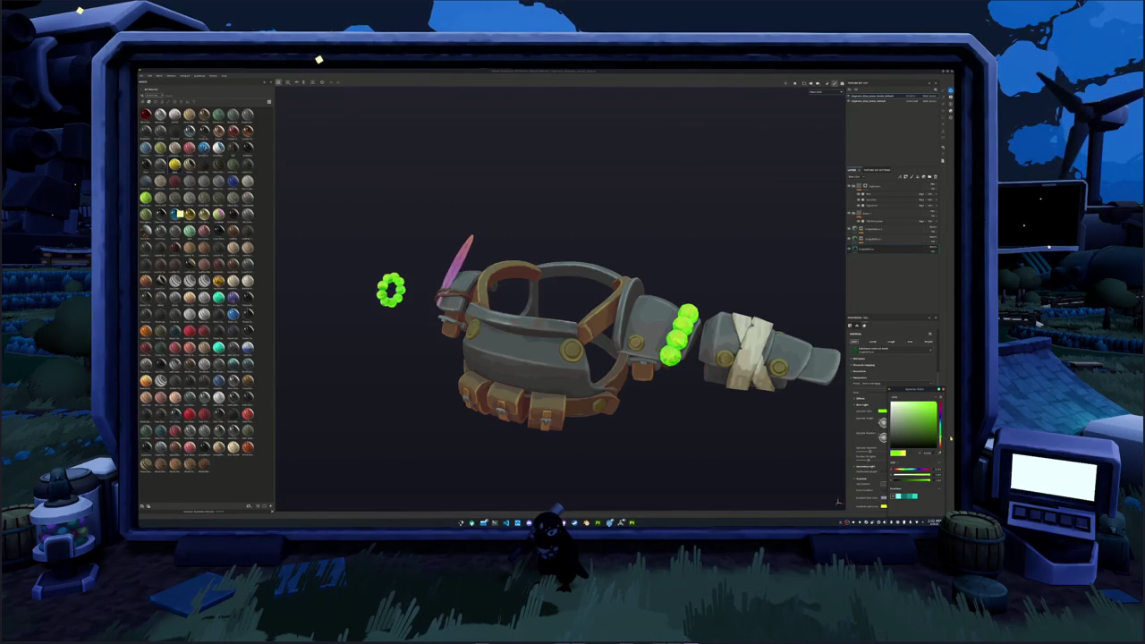
pyautogui.click(384, 97)
pyautogui.scroll(-3, 402, 116)
pyautogui.scroll(-2, 430, 141)
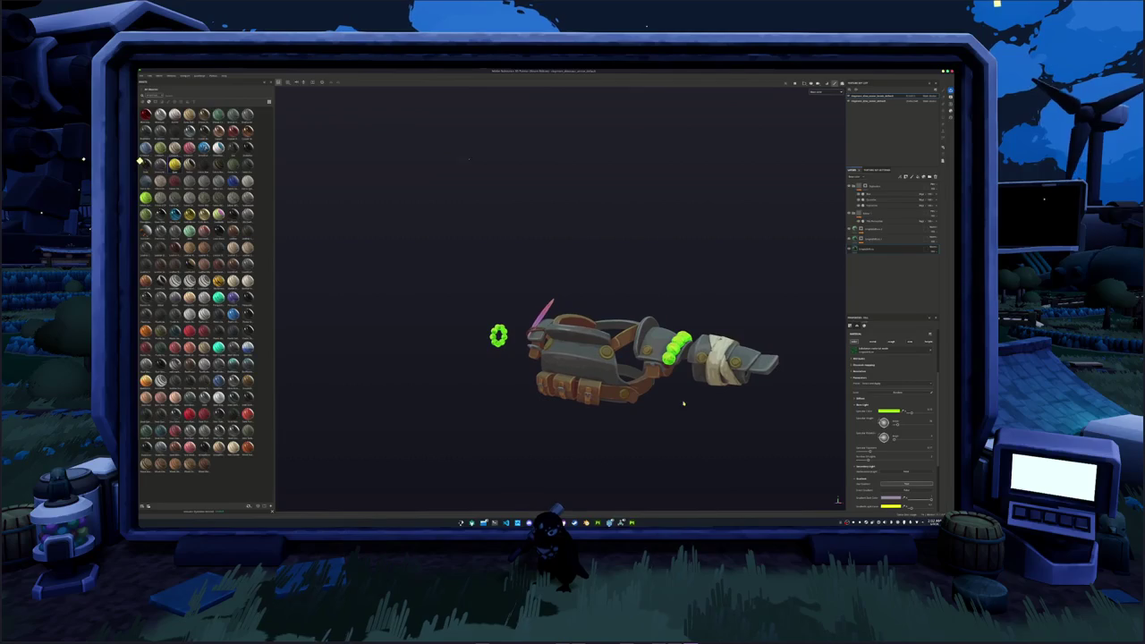
# - Save the armor project and export its textures
pyautogui.hotkey('ctrl', 's')
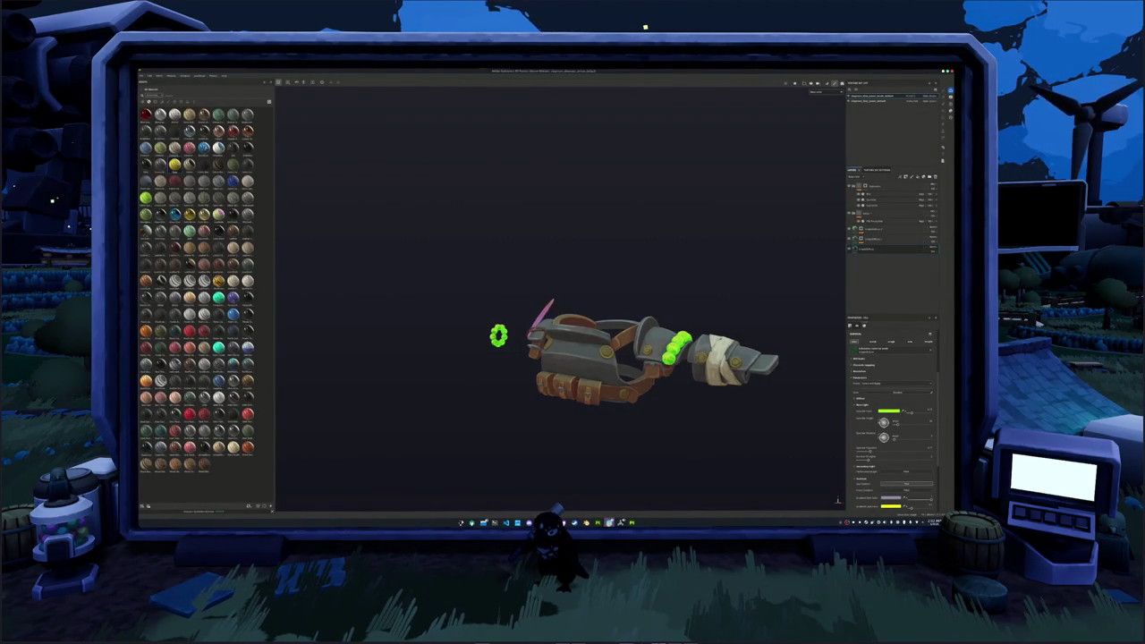
pyautogui.hotkey('ctrl', 'shift', 'e')
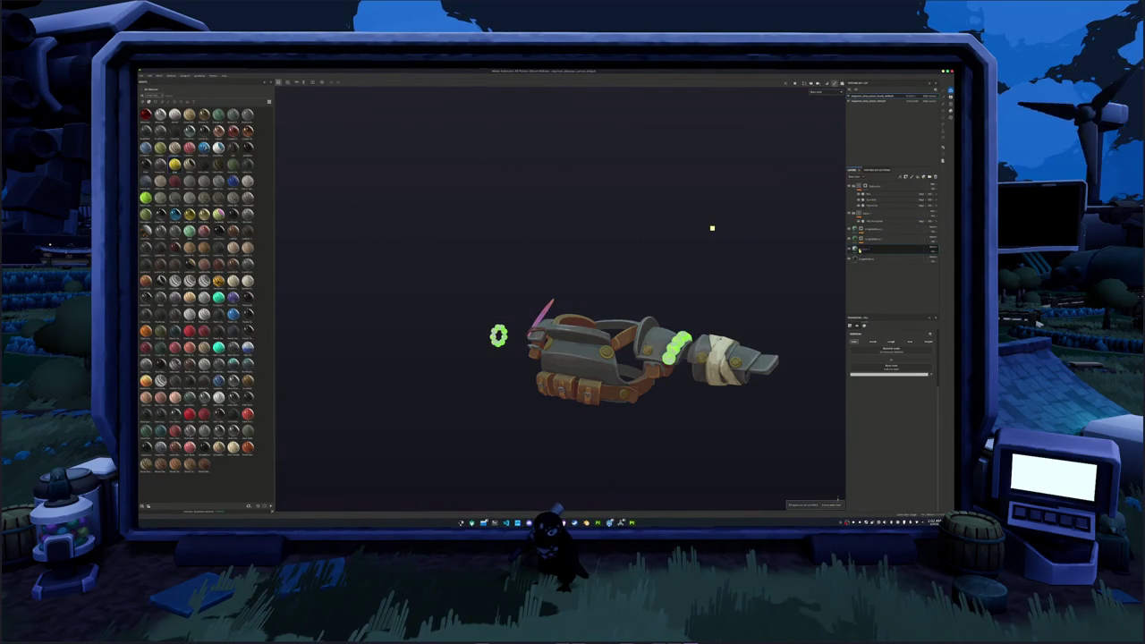
pyautogui.click(877, 186)
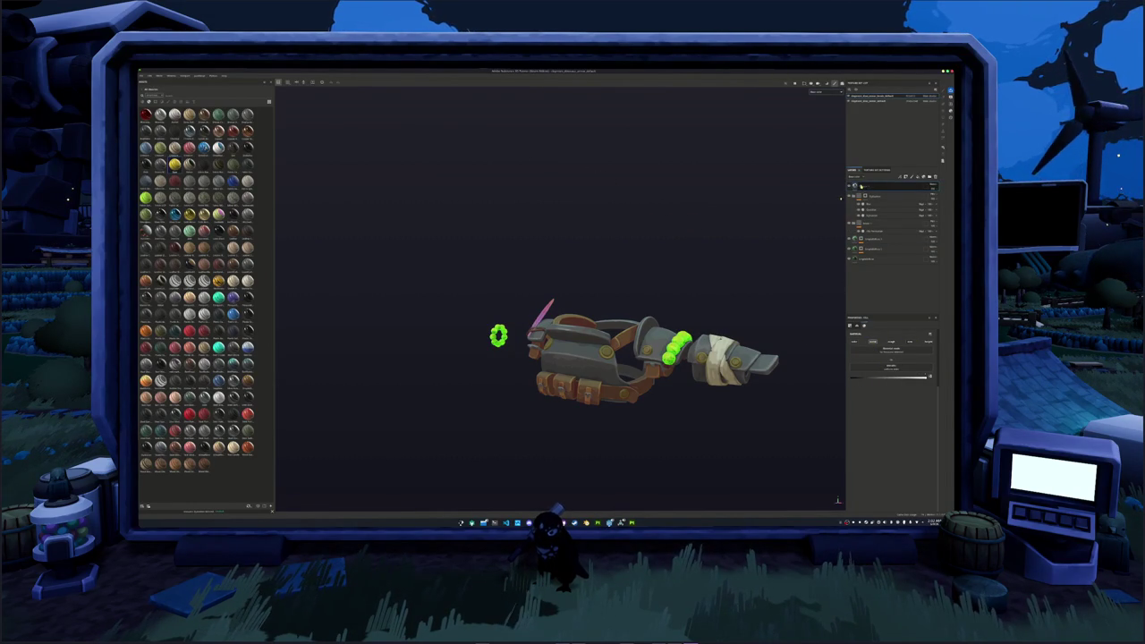
# - Add a new paint layer at the top of the armor's stack, select it, and orbit the armor
pyautogui.rightClick(863, 186)
pyautogui.click(878, 190)
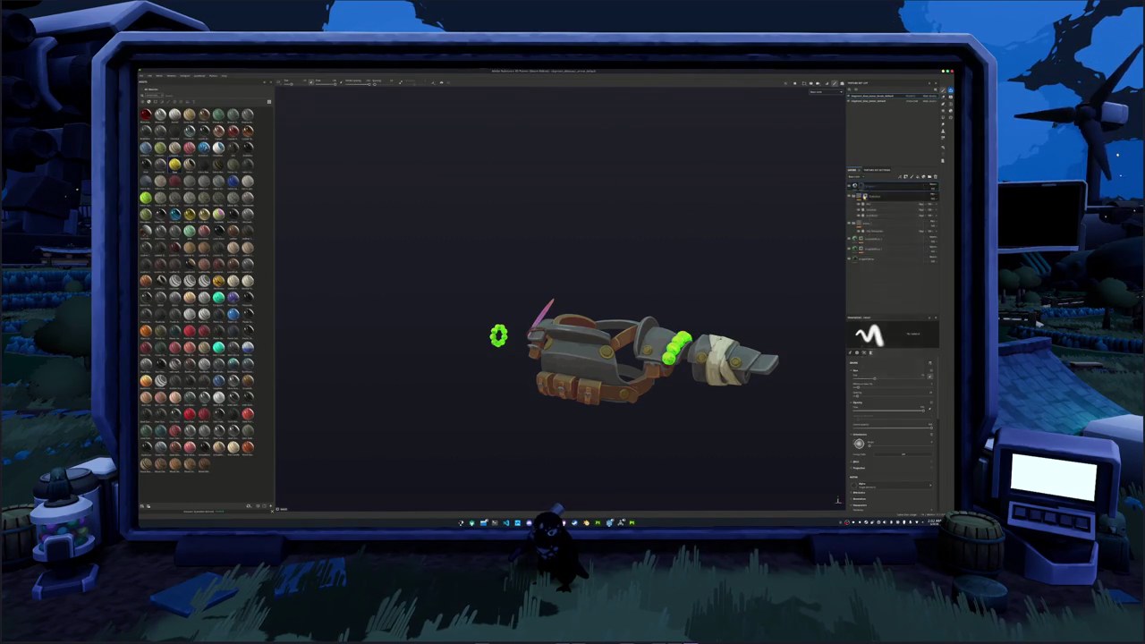
pyautogui.click(912, 178)
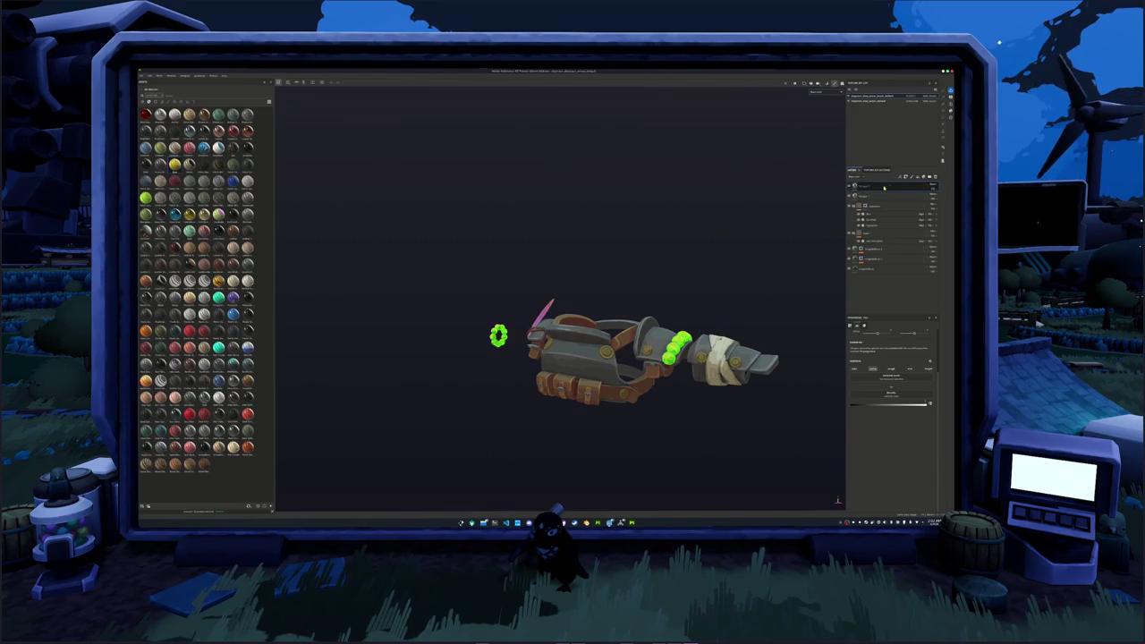
pyautogui.scroll(2, 793, 405)
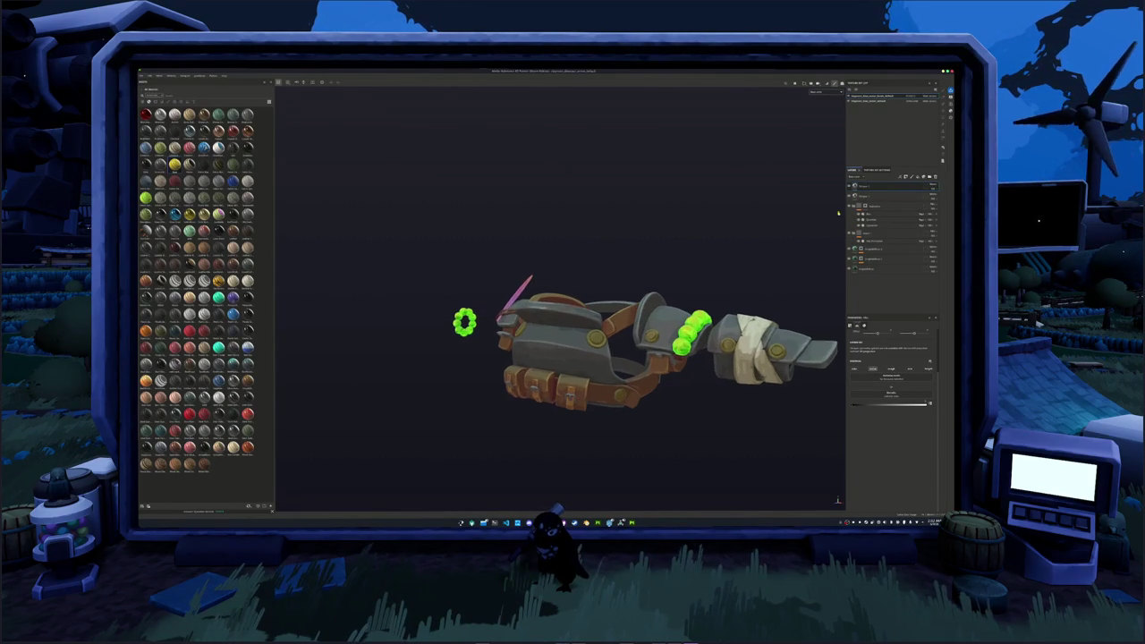
pyautogui.click(890, 186)
pyautogui.scroll(3, 686, 418)
pyautogui.keyDown('alt'); pyautogui.moveTo(686, 419); pyautogui.dragTo(644, 448); pyautogui.keyUp('alt')
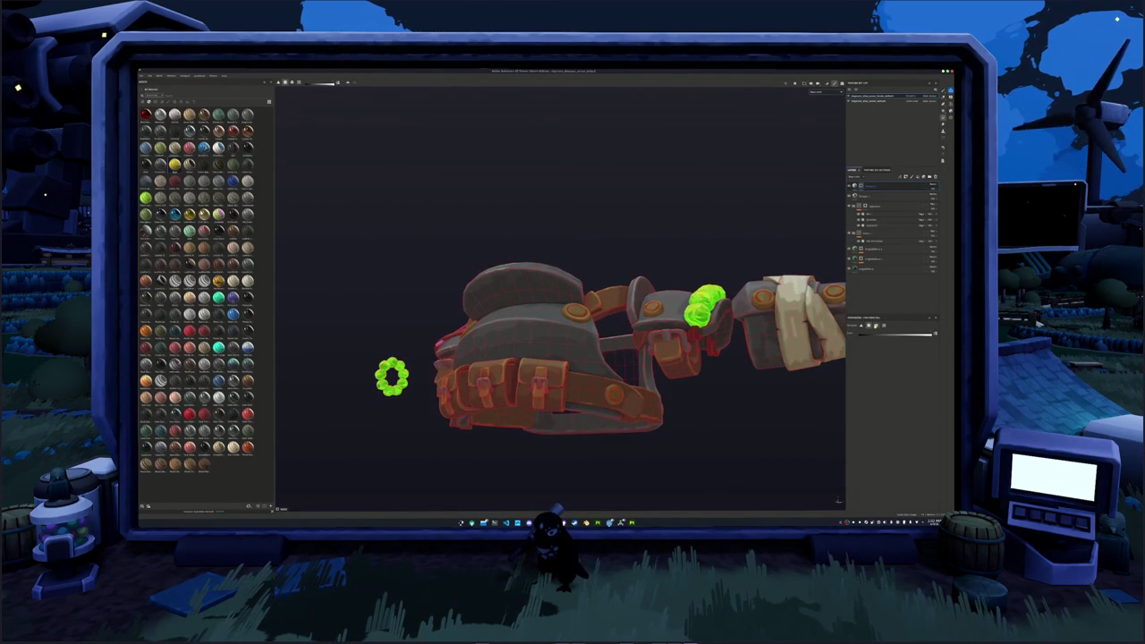
# - Paint a red stroke onto the armor strap
pyautogui.moveTo(691, 335); pyautogui.dragTo(722, 356)
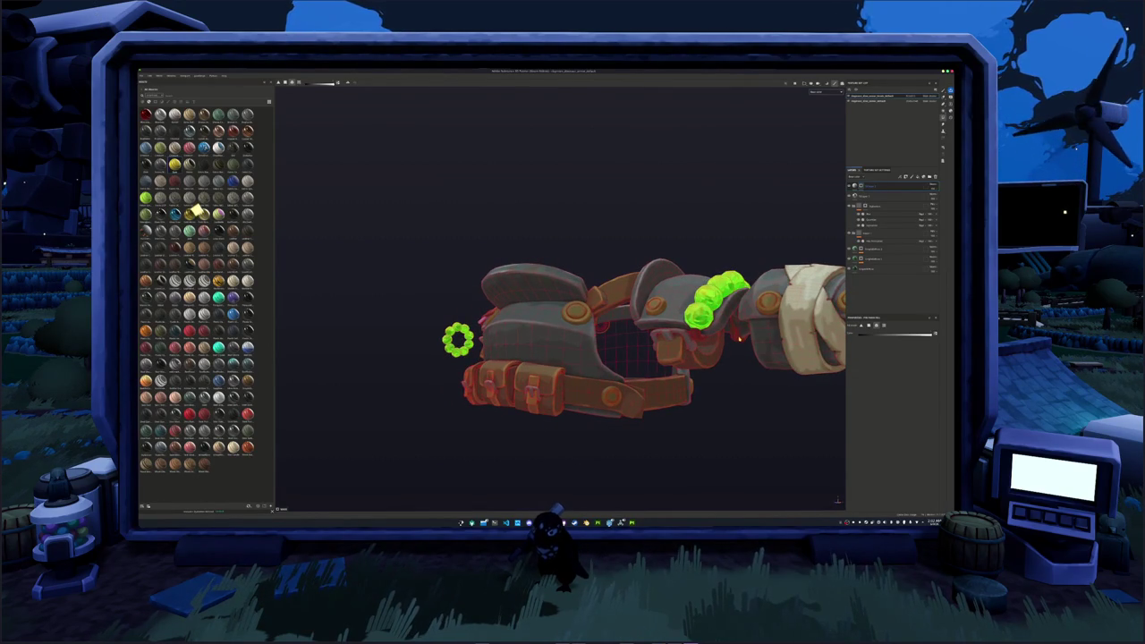
pyautogui.keyDown('alt'); pyautogui.moveTo(645, 343); pyautogui.dragTo(606, 318); pyautogui.keyUp('alt')
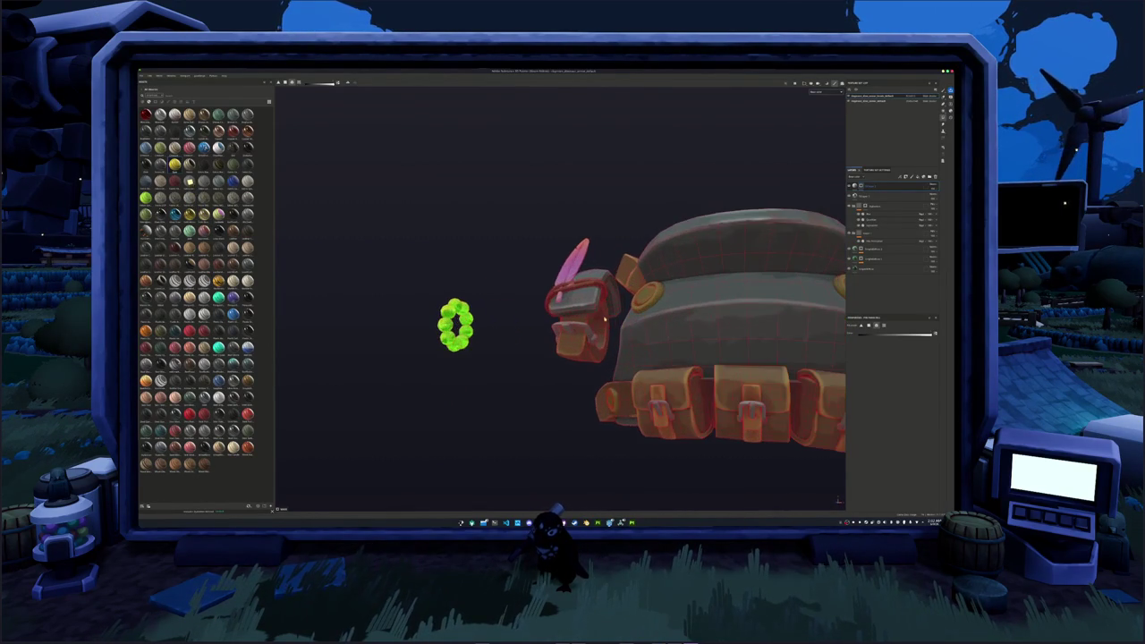
pyautogui.scroll(-4, 607, 318)
pyautogui.keyDown('alt'); pyautogui.moveTo(606, 319); pyautogui.dragTo(602, 300); pyautogui.keyUp('alt')
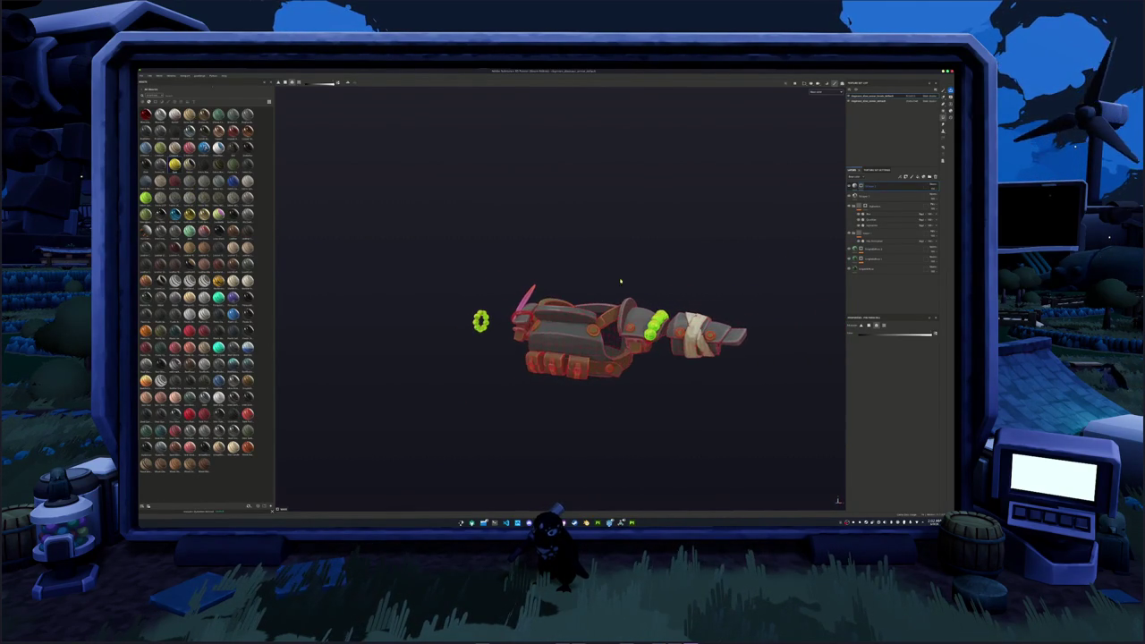
# - Switch the model to checker display and hide most of the armor's parts
pyautogui.click(820, 96)
pyautogui.click(825, 115)
pyautogui.scroll(2, 765, 196)
pyautogui.keyDown('alt'); pyautogui.moveTo(765, 196); pyautogui.dragTo(757, 120); pyautogui.keyUp('alt')
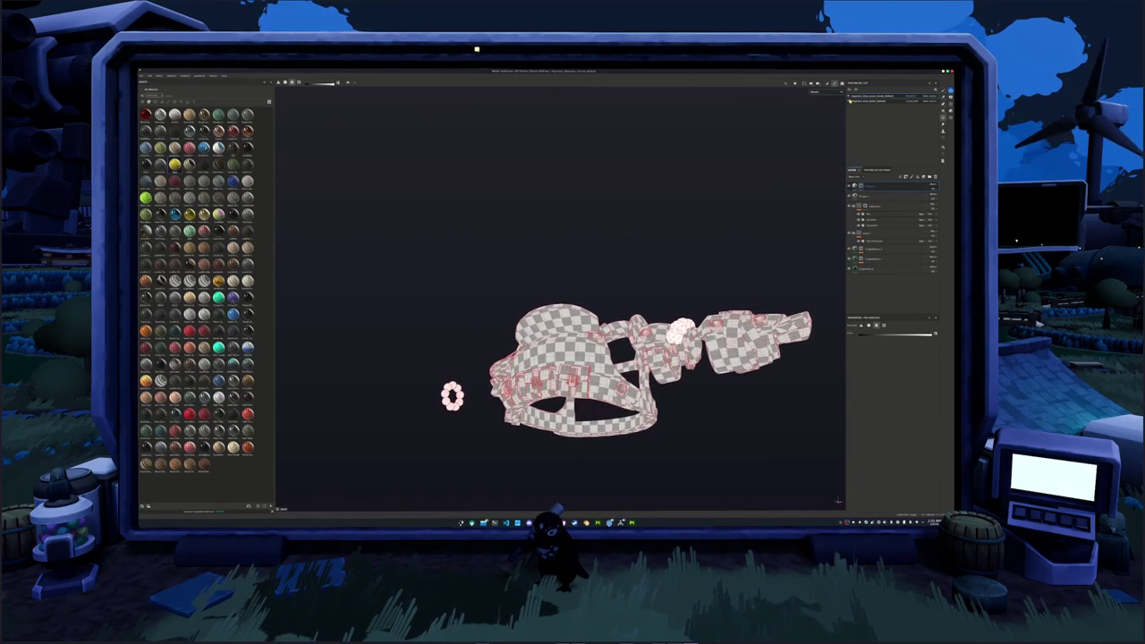
pyautogui.click(850, 103)
pyautogui.moveTo(762, 189)
pyautogui.keyDown('alt'); pyautogui.mouseDown()
pyautogui.moveTo(657, 251)
pyautogui.moveTo(635, 245)
pyautogui.moveTo(648, 212)
pyautogui.moveTo(743, 224)
pyautogui.mouseUp(); pyautogui.keyUp('alt')
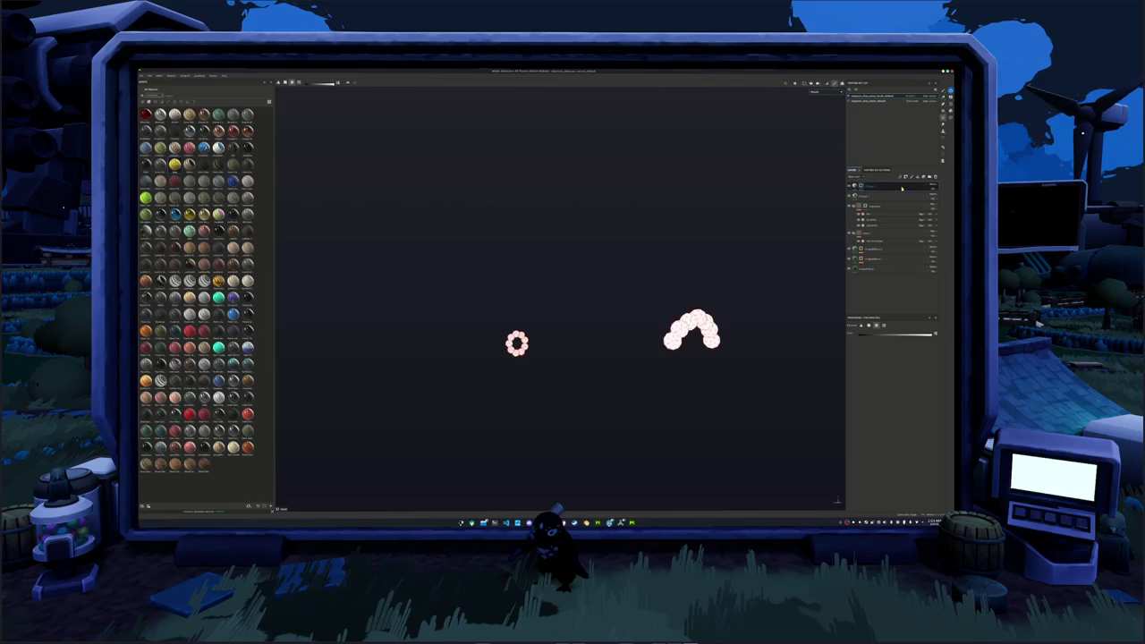
pyautogui.click(844, 193)
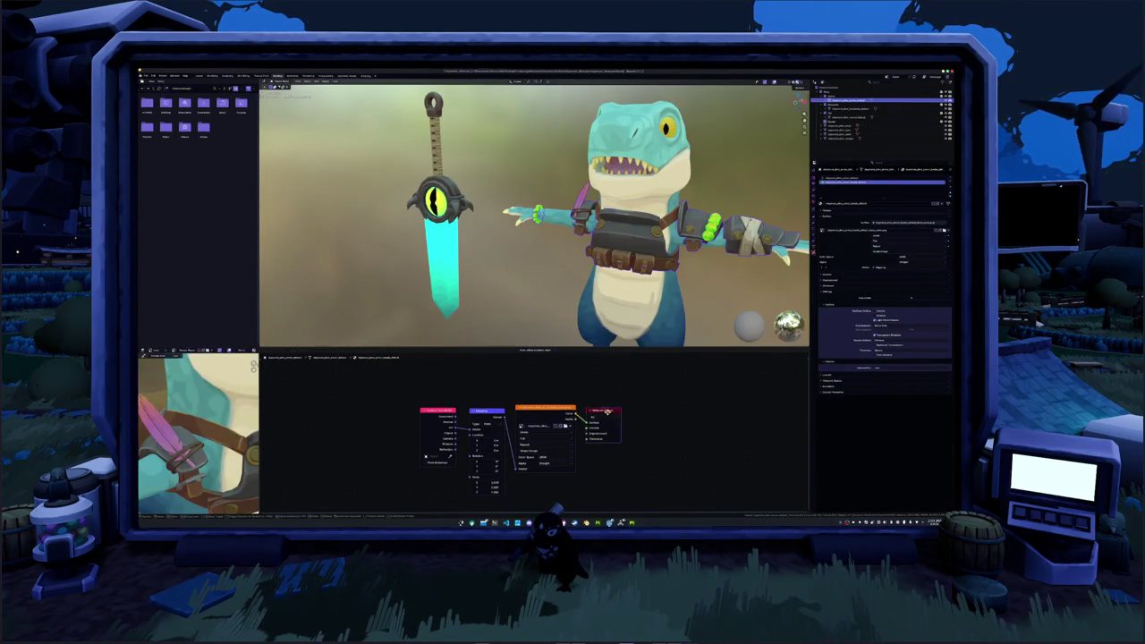
# - In Blender's node editor, add a Mix Shader node after the material's shader
pyautogui.moveTo(608, 410); pyautogui.dragTo(686, 410)
pyautogui.moveTo(576, 413); pyautogui.dragTo(613, 397)
pyautogui.write('mix')
pyautogui.press('Return')
pyautogui.click(609, 390)
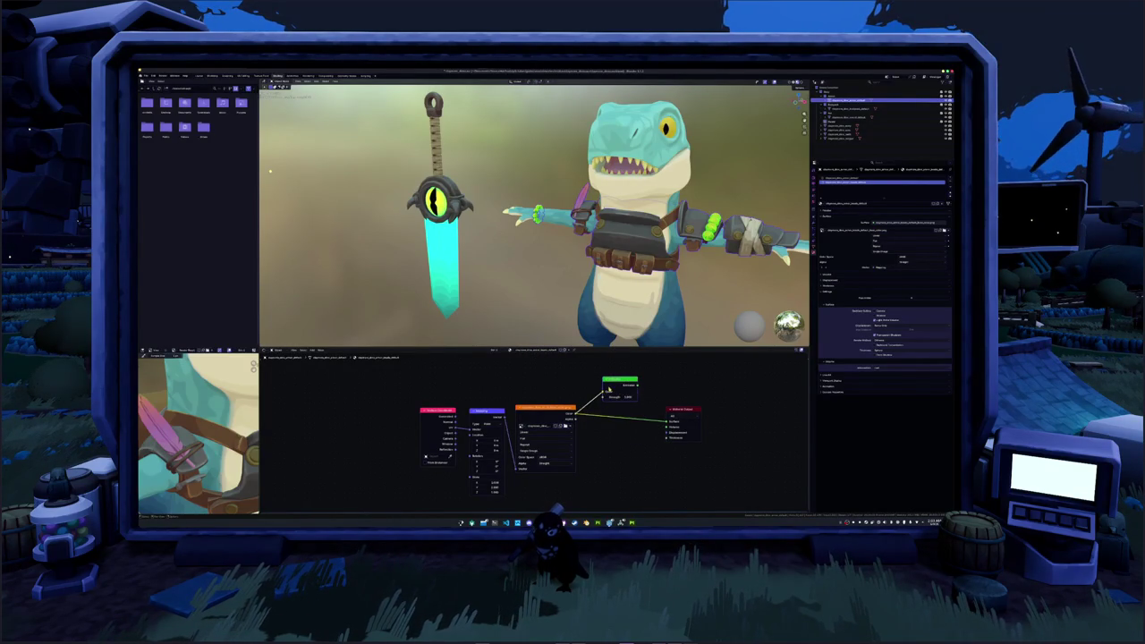
# - Wire the Mix Shader into Material Output Surface, edit its value, and review other objects' materials
pyautogui.click(624, 391)
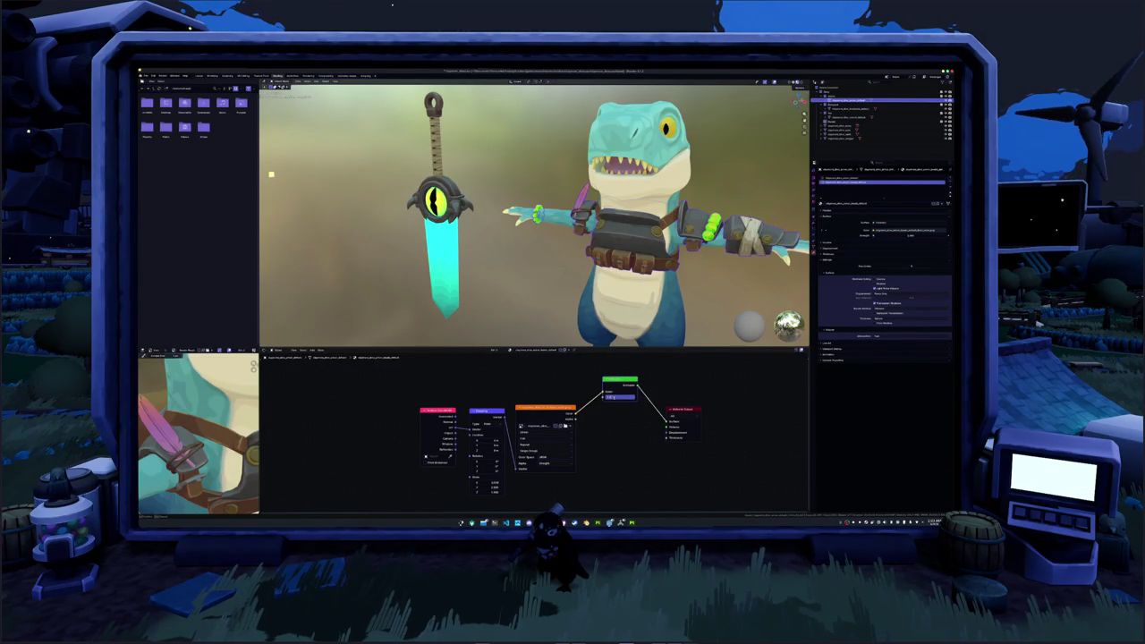
pyautogui.click(614, 397)
pyautogui.click(846, 117)
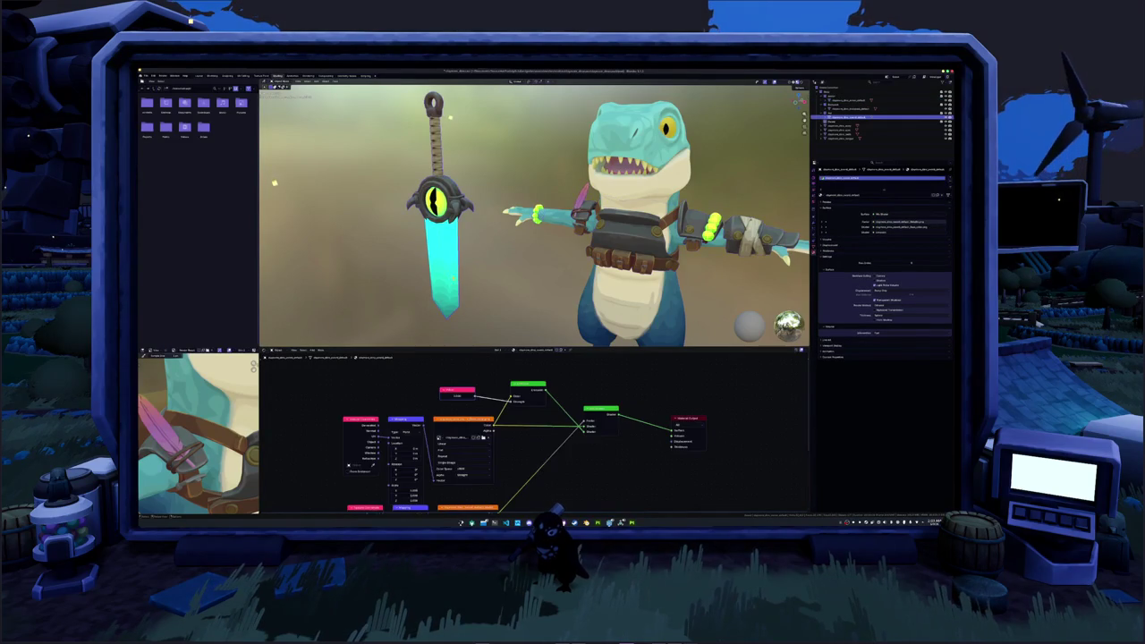
pyautogui.click(845, 101)
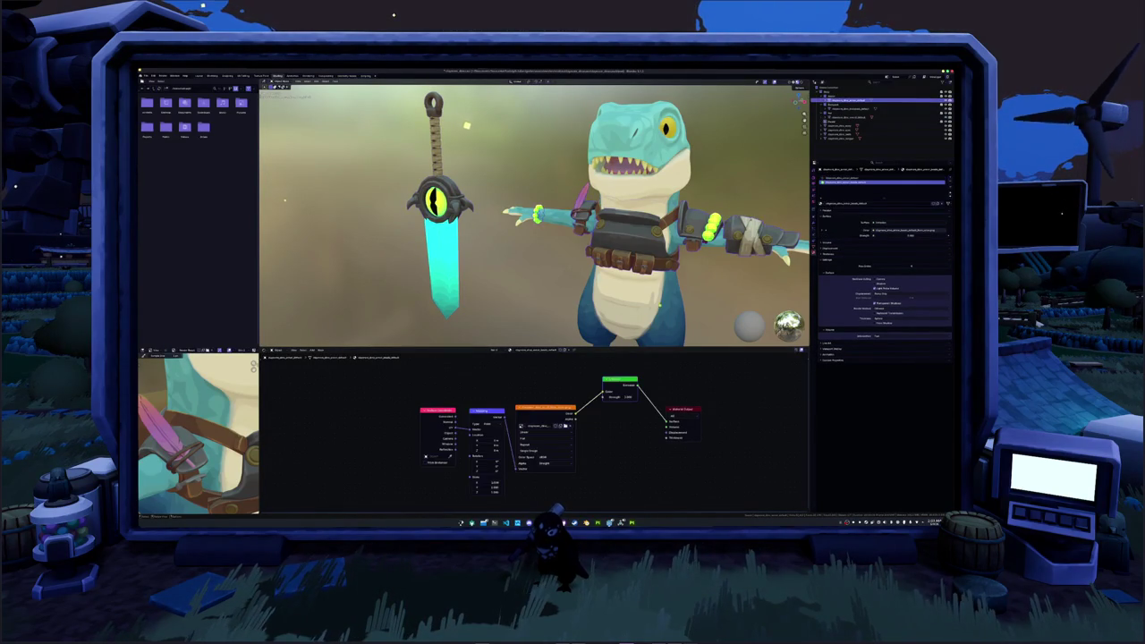
pyautogui.scroll(-3, 546, 292)
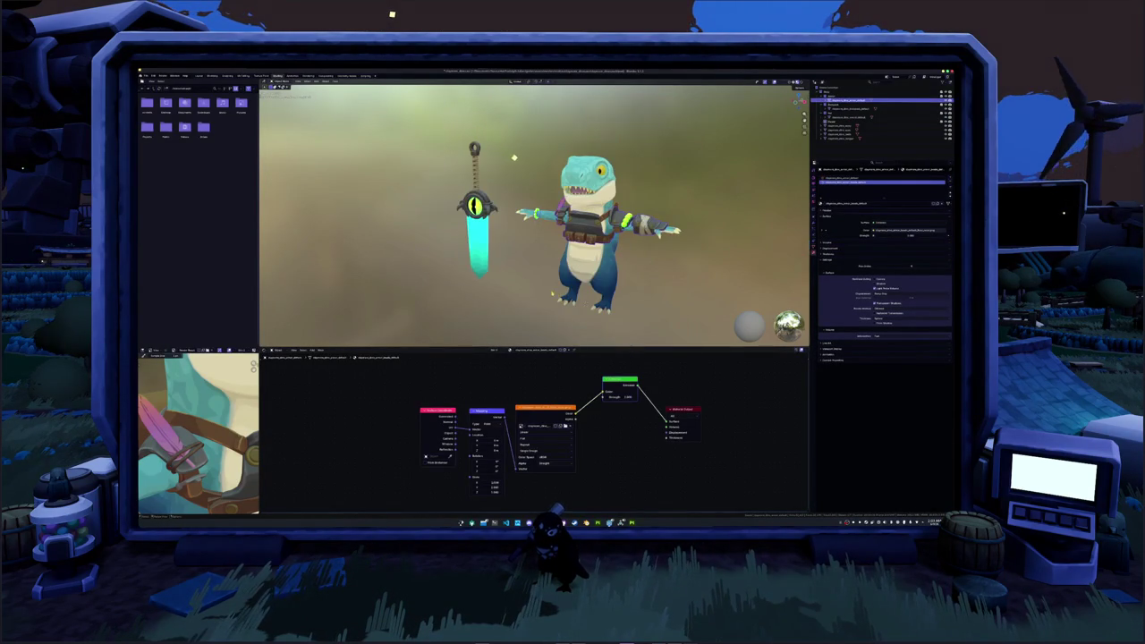
pyautogui.moveTo(553, 192); pyautogui.dragTo(627, 296, button='middle')
pyautogui.click(648, 316)
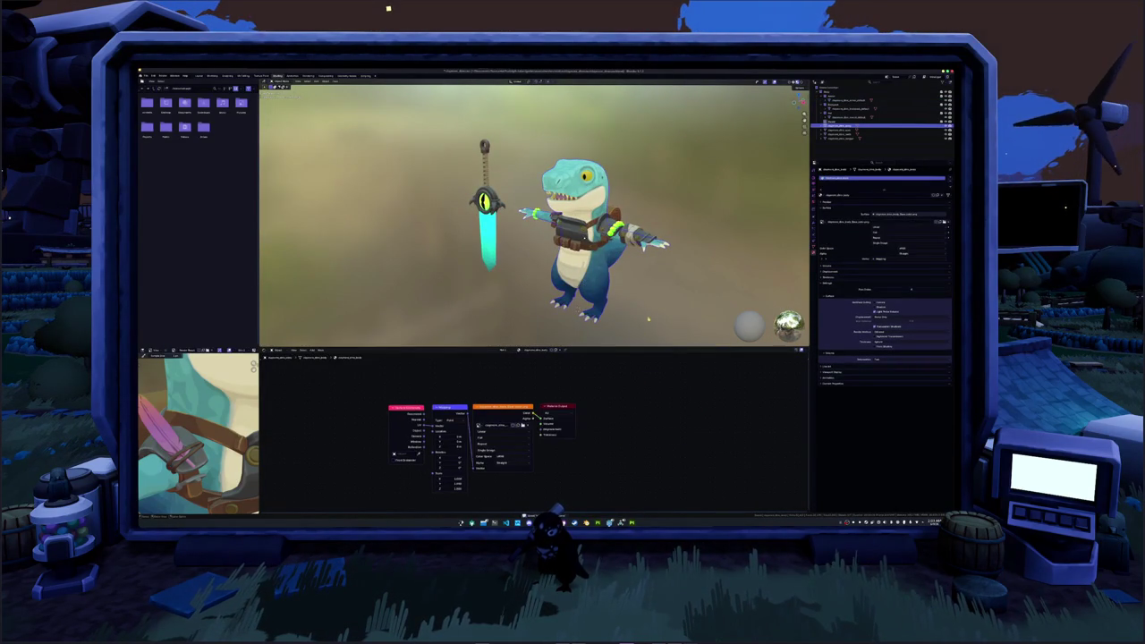
pyautogui.click(631, 522)
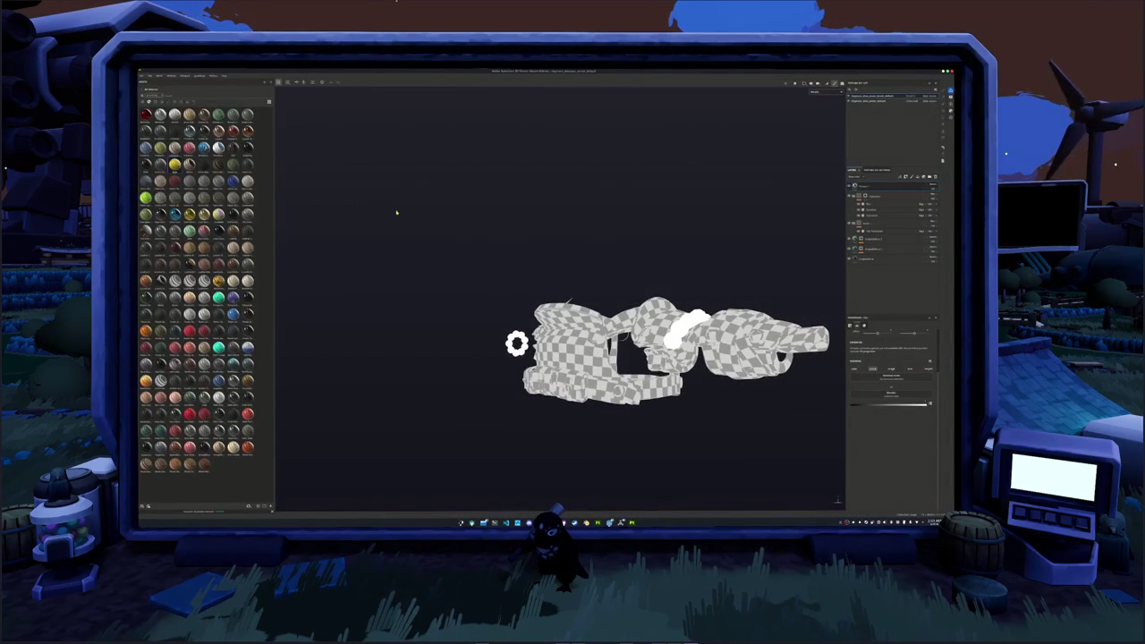
# - Load the dinosaur body project from Recent Files and orbit it to a three-quarter view
pyautogui.scroll(-2, 398, 213)
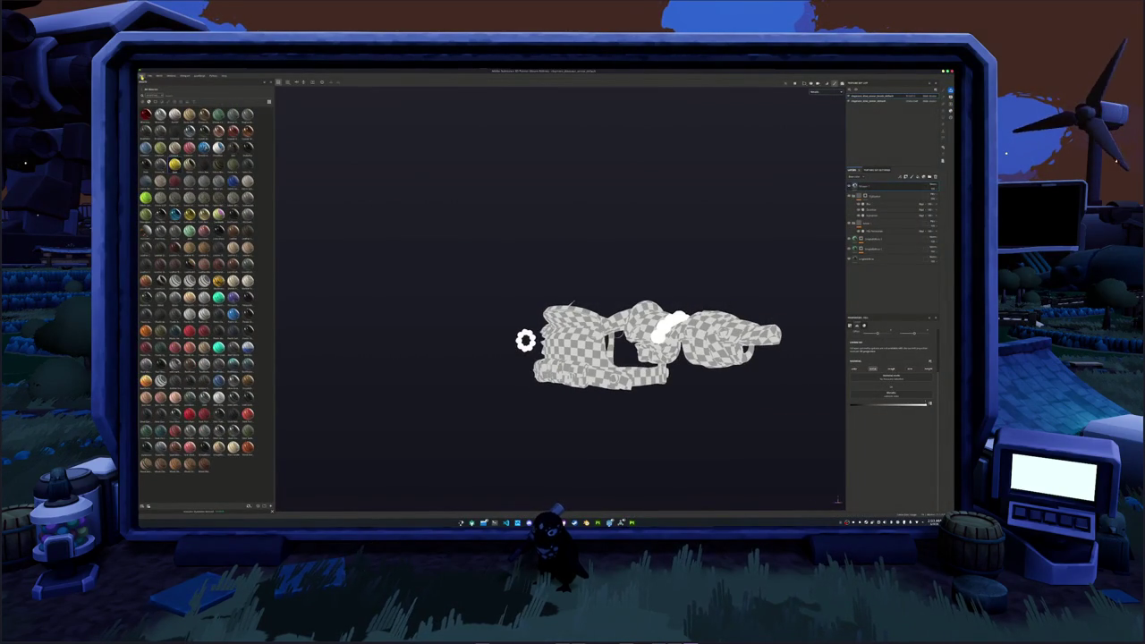
pyautogui.click(151, 75)
pyautogui.moveTo(161, 90)
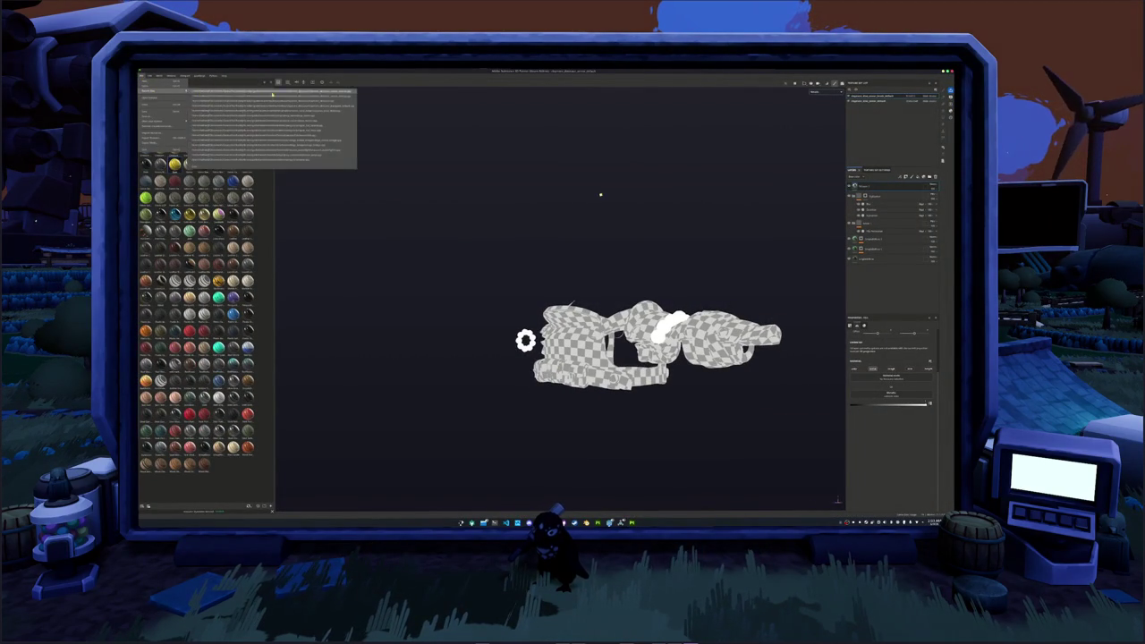
pyautogui.click(307, 99)
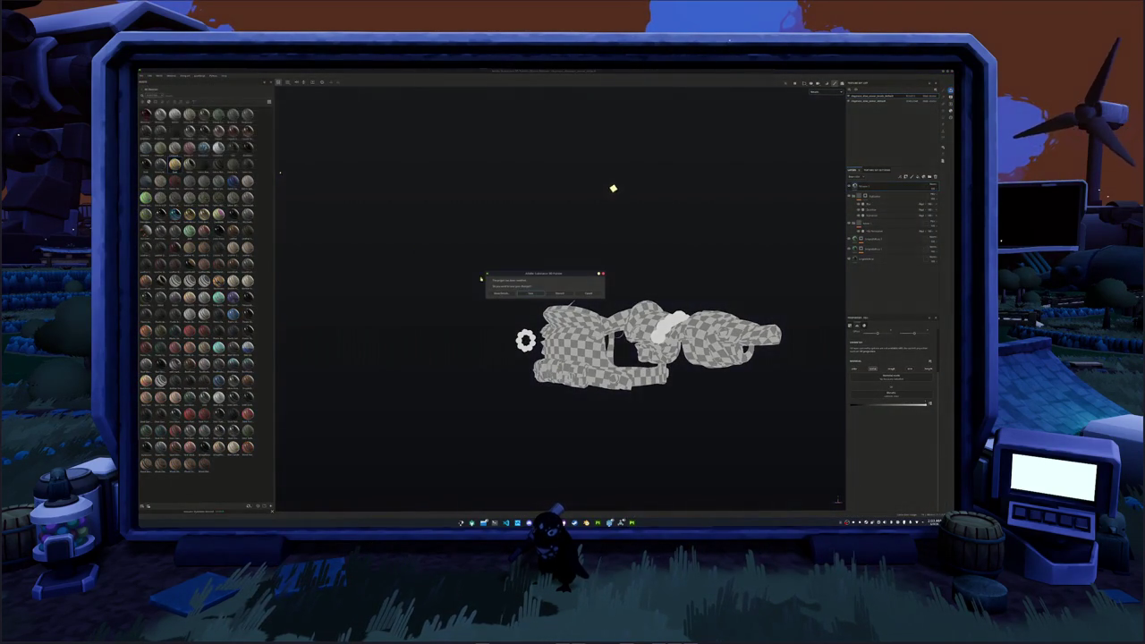
pyautogui.click(539, 296)
pyautogui.keyDown('alt'); pyautogui.moveTo(537, 296); pyautogui.dragTo(784, 285); pyautogui.keyUp('alt')
# - Expand the dinosaur's Base layer group to reach the HSL filter layer's properties
pyautogui.scroll(-2, 891, 246)
pyautogui.scroll(-1, 891, 246)
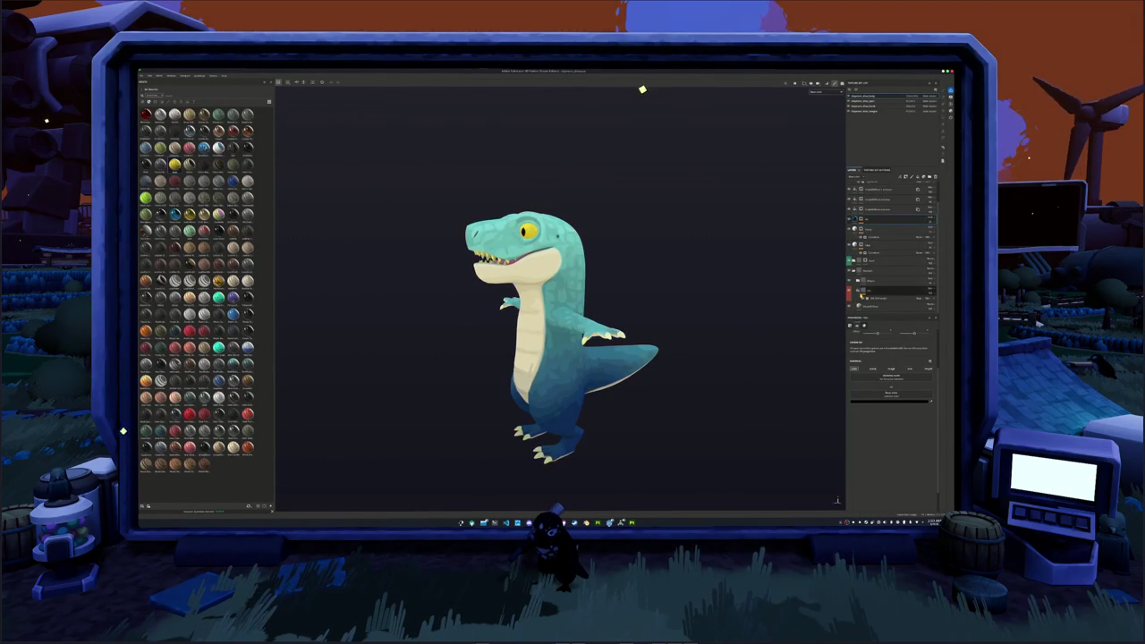
pyautogui.click(876, 282)
pyautogui.scroll(2, 876, 283)
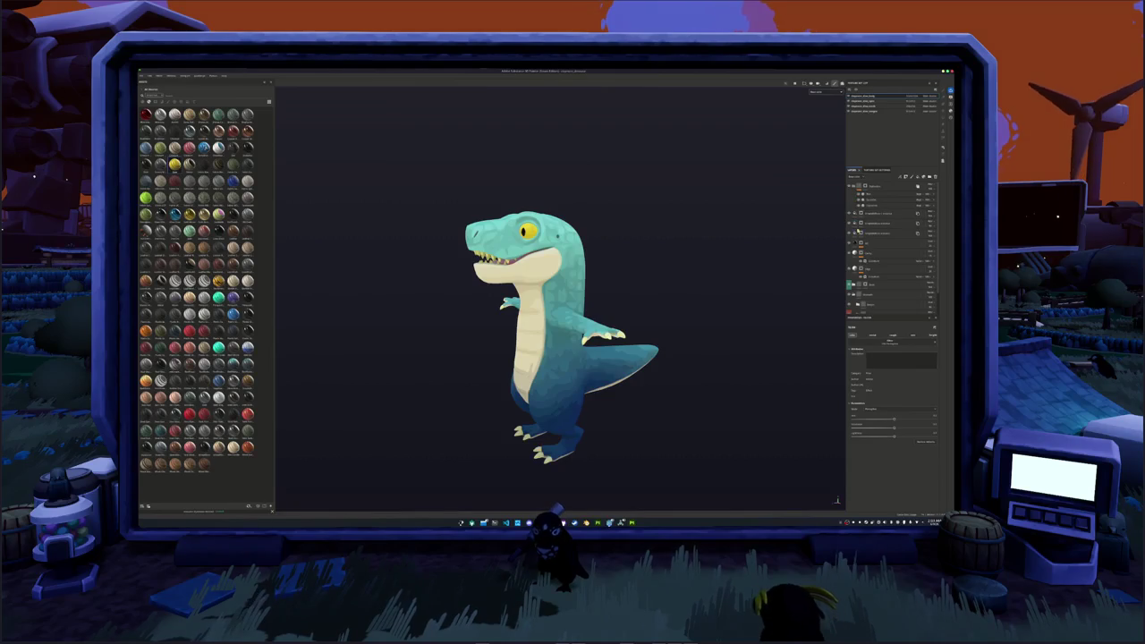
pyautogui.scroll(-2, 881, 246)
pyautogui.click(855, 269)
pyautogui.scroll(-3, 855, 268)
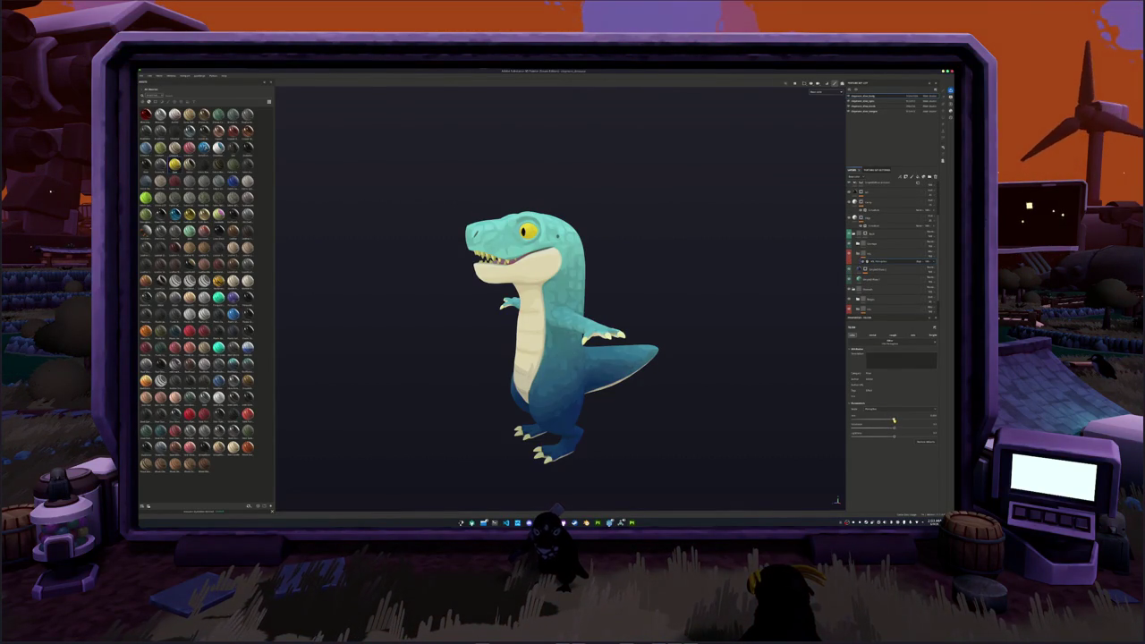
# - Shift the HSL hue so the dinosaur's skin turns from blue to green, then save
pyautogui.moveTo(894, 420); pyautogui.dragTo(887, 418)
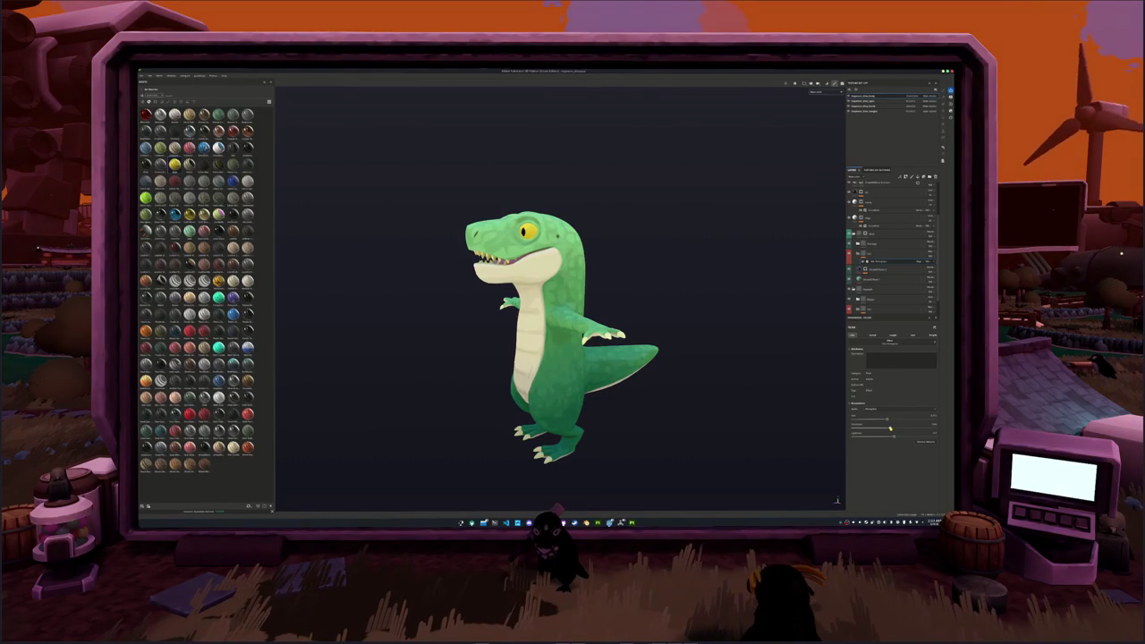
pyautogui.moveTo(739, 386)
pyautogui.keyDown('alt'); pyautogui.mouseDown()
pyautogui.moveTo(742, 355)
pyautogui.moveTo(681, 340)
pyautogui.moveTo(791, 372)
pyautogui.mouseUp(); pyautogui.keyUp('alt')
pyautogui.scroll(2, 861, 254)
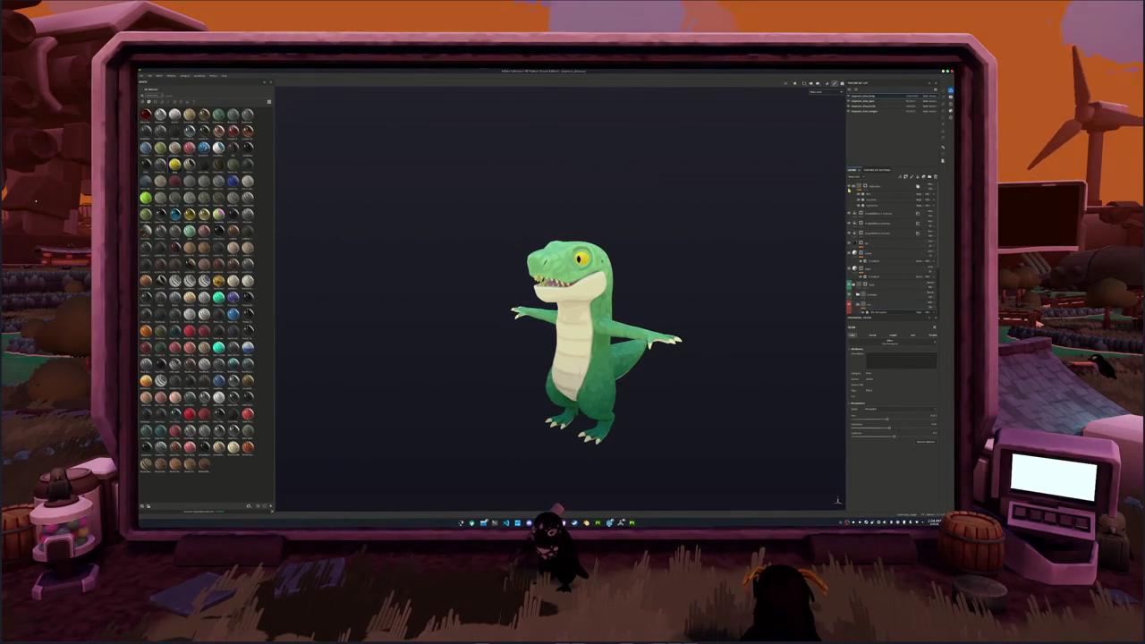
pyautogui.scroll(-2, 861, 260)
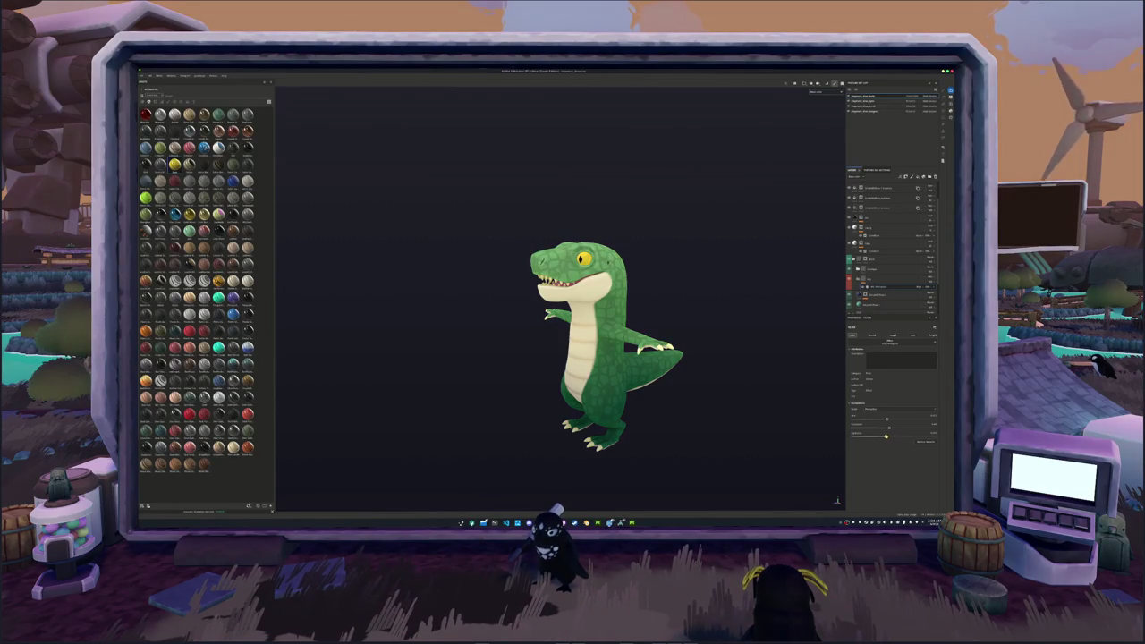
pyautogui.click(875, 200)
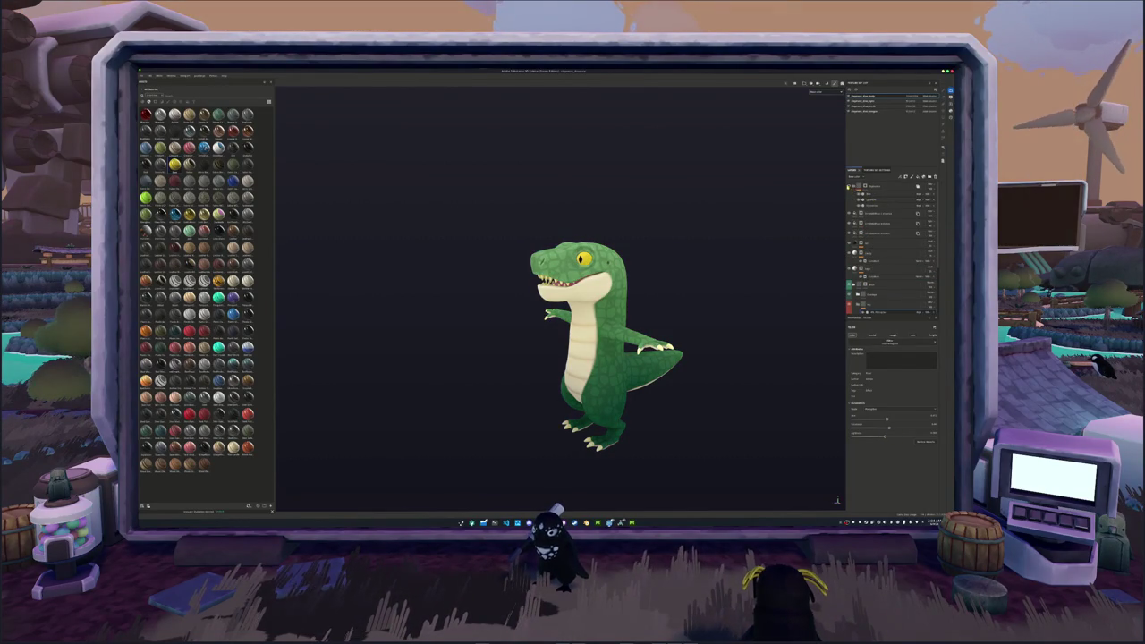
pyautogui.keyDown('alt'); pyautogui.moveTo(720, 275); pyautogui.dragTo(719, 295); pyautogui.keyUp('alt')
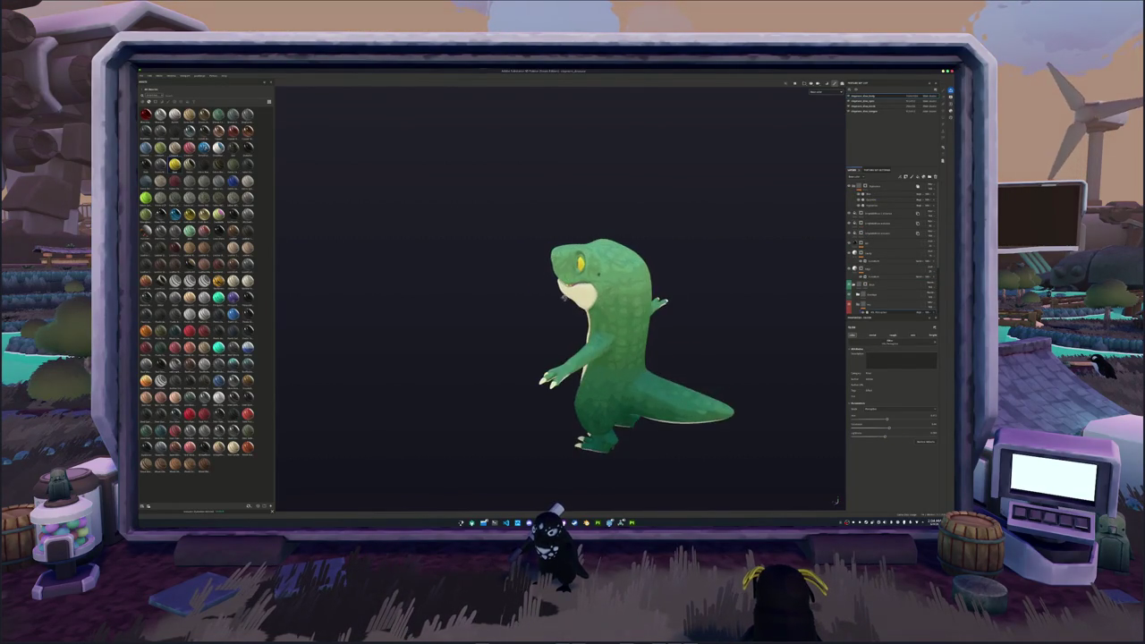
pyautogui.hotkey('ctrl', 's')
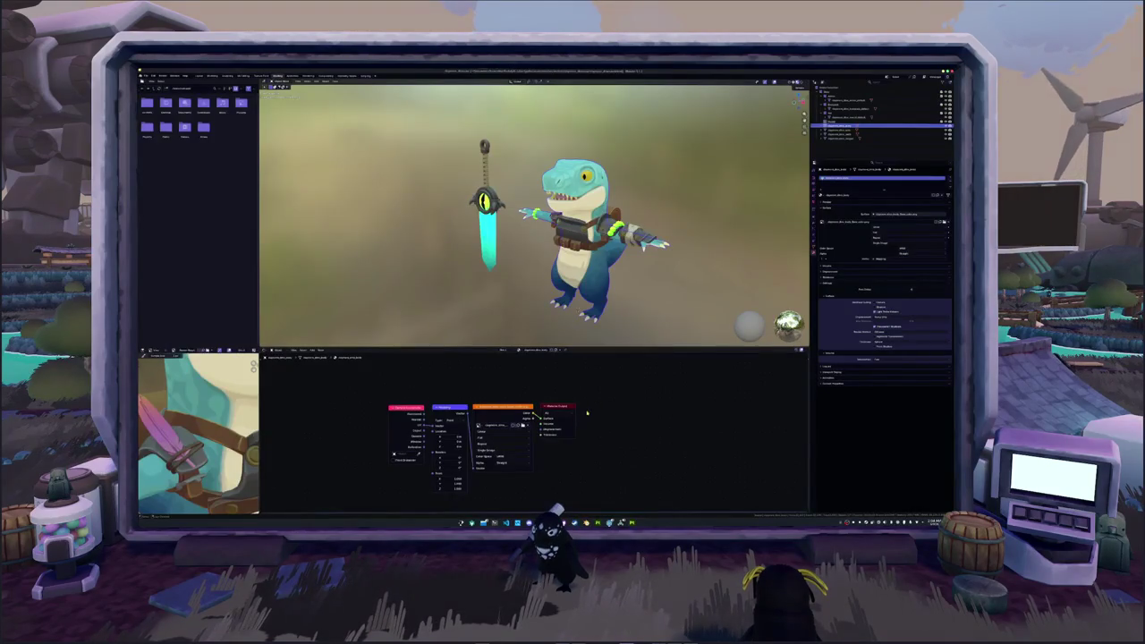
# - Orbit the Blender viewport around the dinosaur and sword
pyautogui.moveTo(634, 317)
pyautogui.mouseDown(button='middle')
pyautogui.moveTo(688, 313)
pyautogui.moveTo(618, 307)
pyautogui.moveTo(634, 317)
pyautogui.moveTo(644, 287)
pyautogui.mouseUp(button='middle')
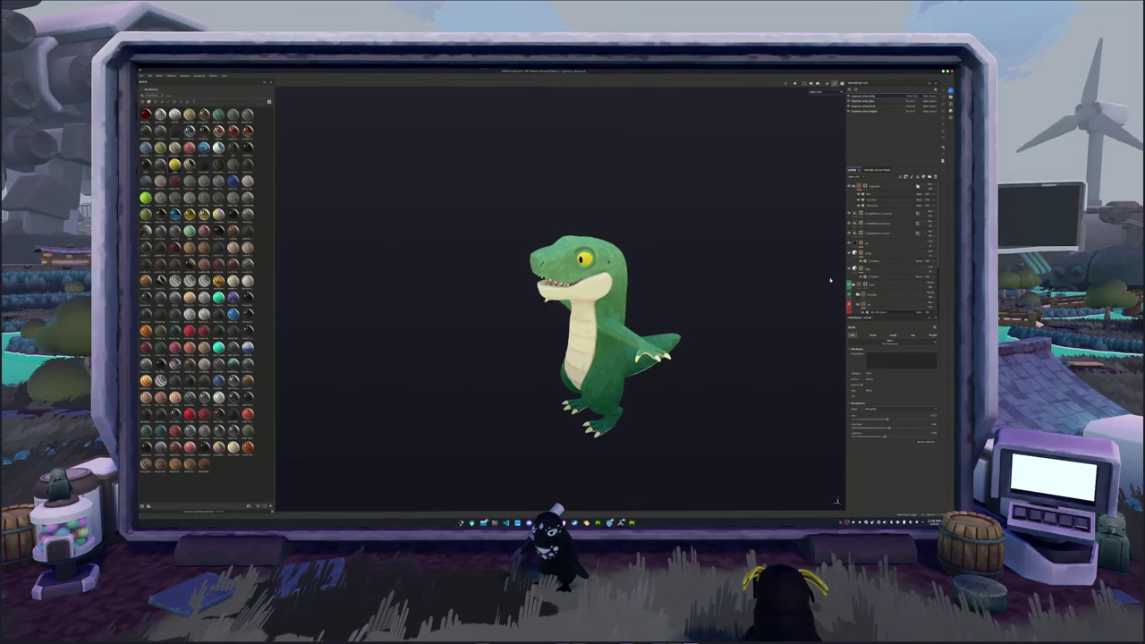
# - Tune the skin layer's hue, saturation and darkness until the body reads as darker teal-blue
pyautogui.scroll(-3, 894, 260)
pyautogui.scroll(-3, 870, 259)
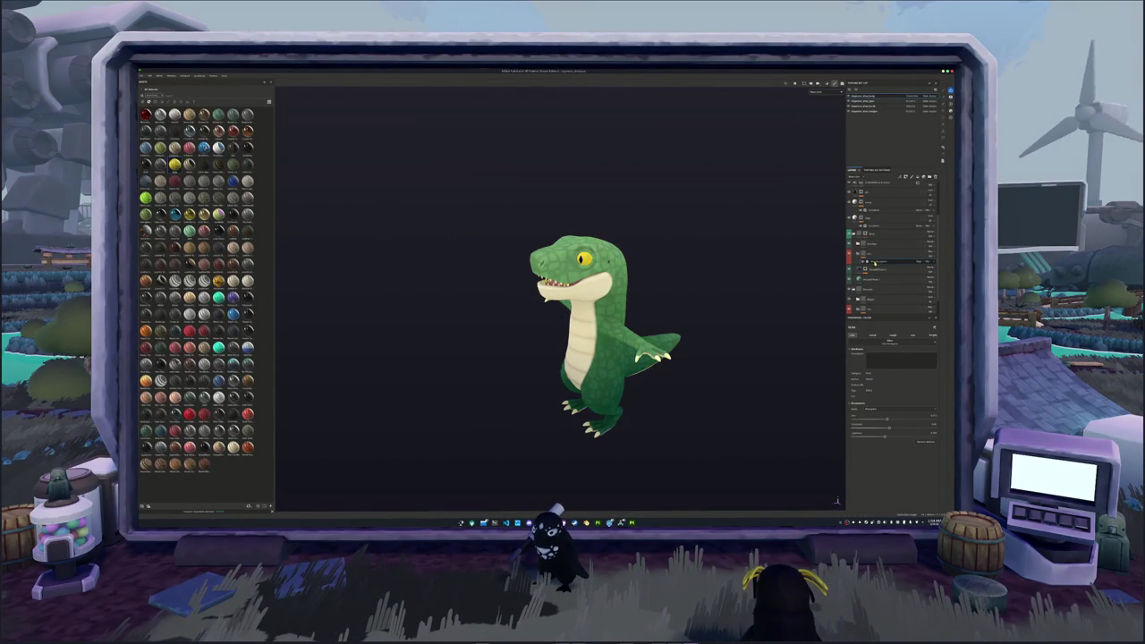
pyautogui.moveTo(889, 419)
pyautogui.mouseDown()
pyautogui.moveTo(942, 421)
pyautogui.moveTo(879, 426)
pyautogui.moveTo(911, 421)
pyautogui.moveTo(891, 424)
pyautogui.mouseUp()
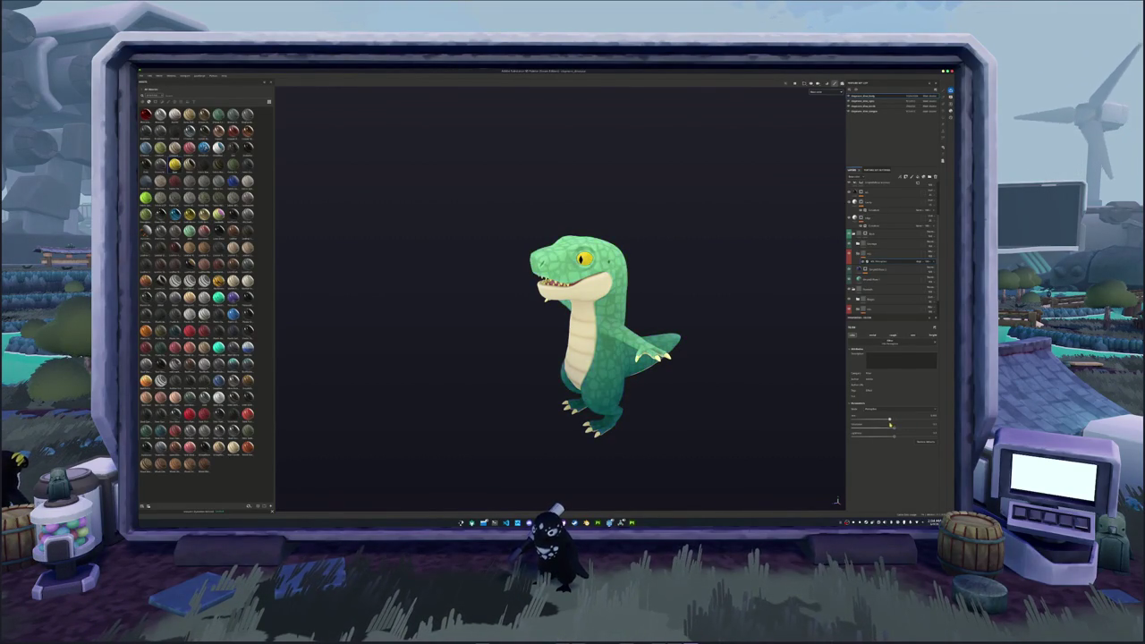
pyautogui.moveTo(892, 430)
pyautogui.mouseDown()
pyautogui.moveTo(841, 433)
pyautogui.moveTo(881, 431)
pyautogui.mouseUp()
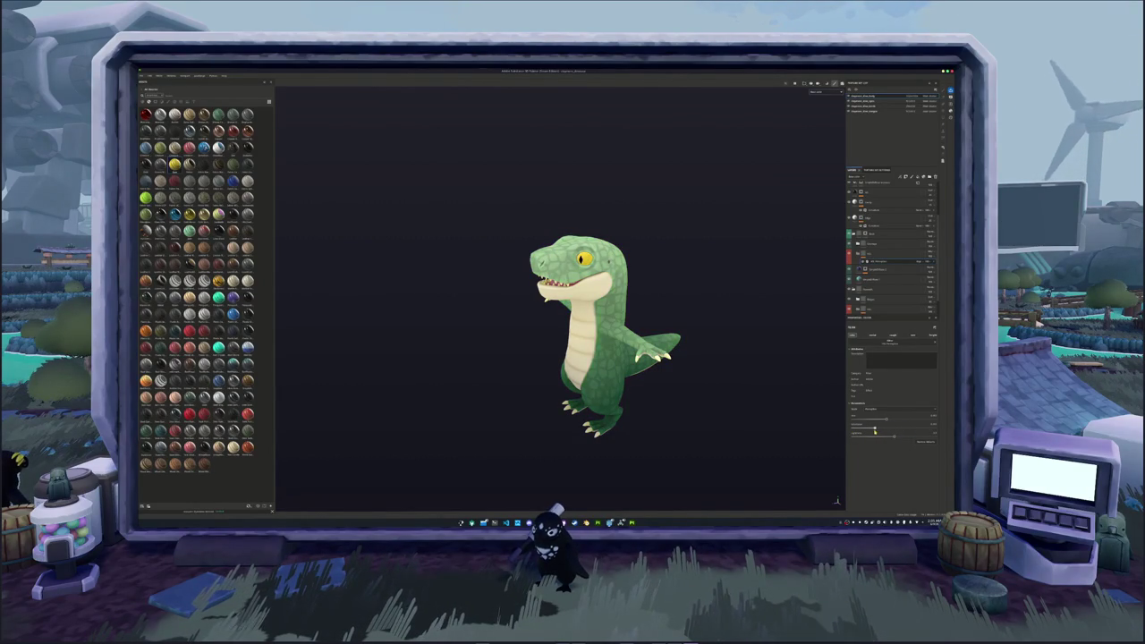
pyautogui.moveTo(885, 433); pyautogui.dragTo(885, 438)
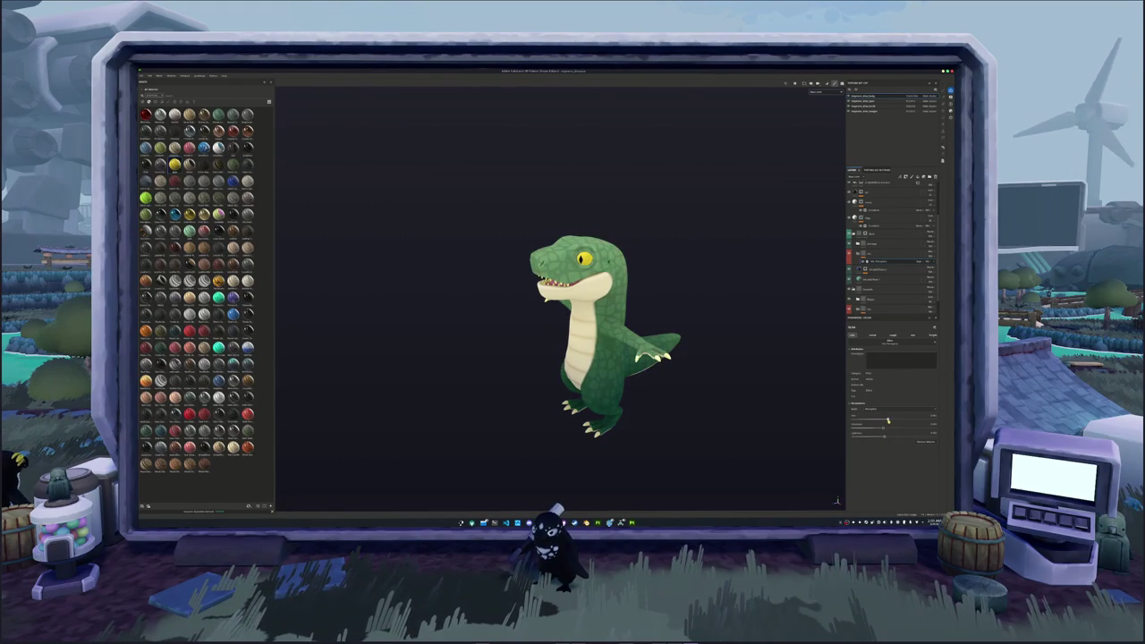
pyautogui.moveTo(887, 421); pyautogui.dragTo(895, 419)
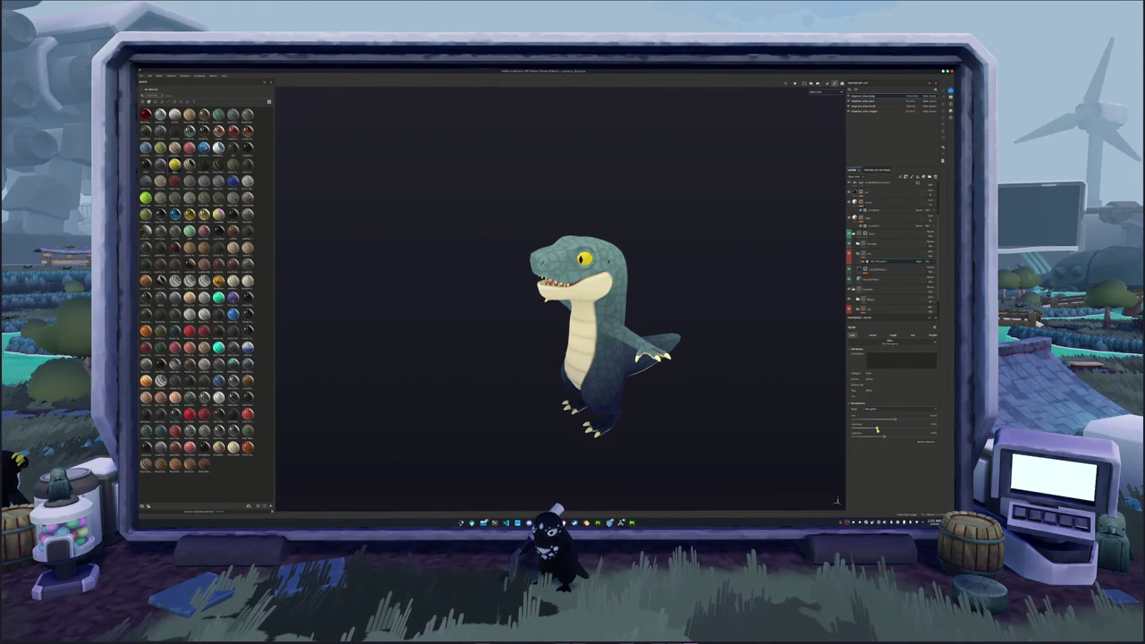
pyautogui.moveTo(895, 419); pyautogui.dragTo(896, 422)
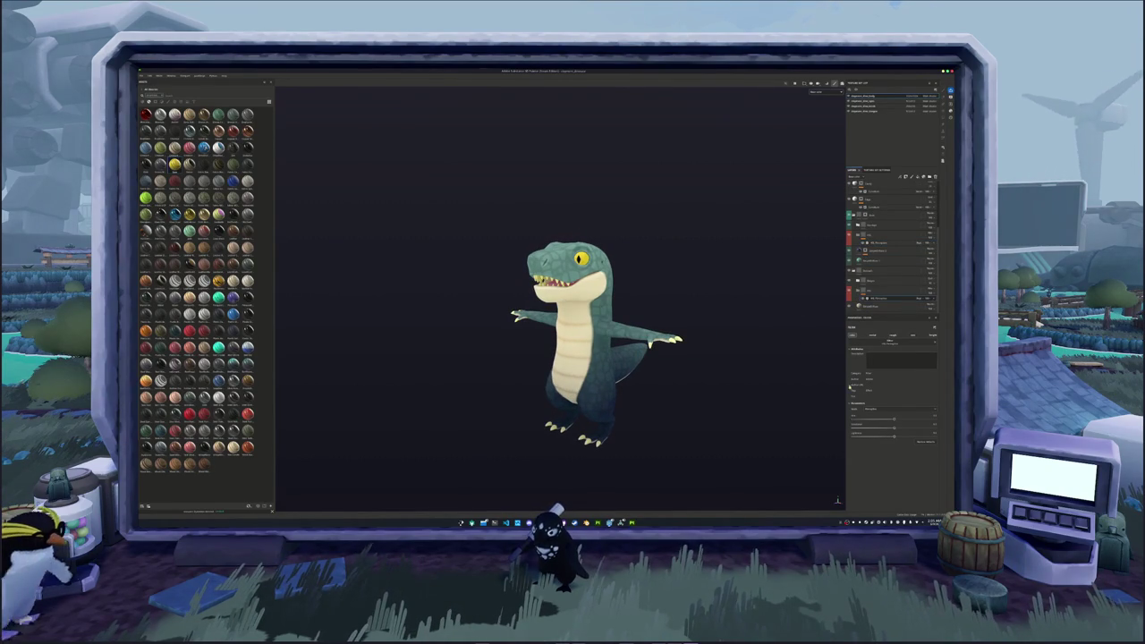
# - Tint the belly layer toward pale yellow-green and export the dinosaur's updated textures
pyautogui.moveTo(895, 431); pyautogui.dragTo(887, 437)
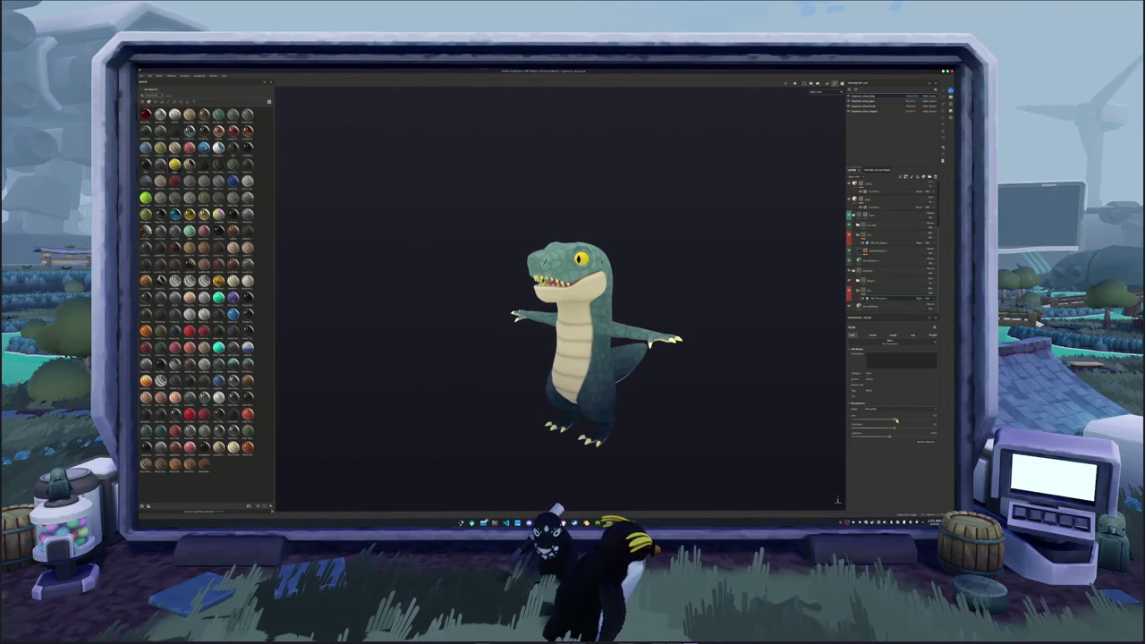
pyautogui.moveTo(893, 419); pyautogui.dragTo(897, 421)
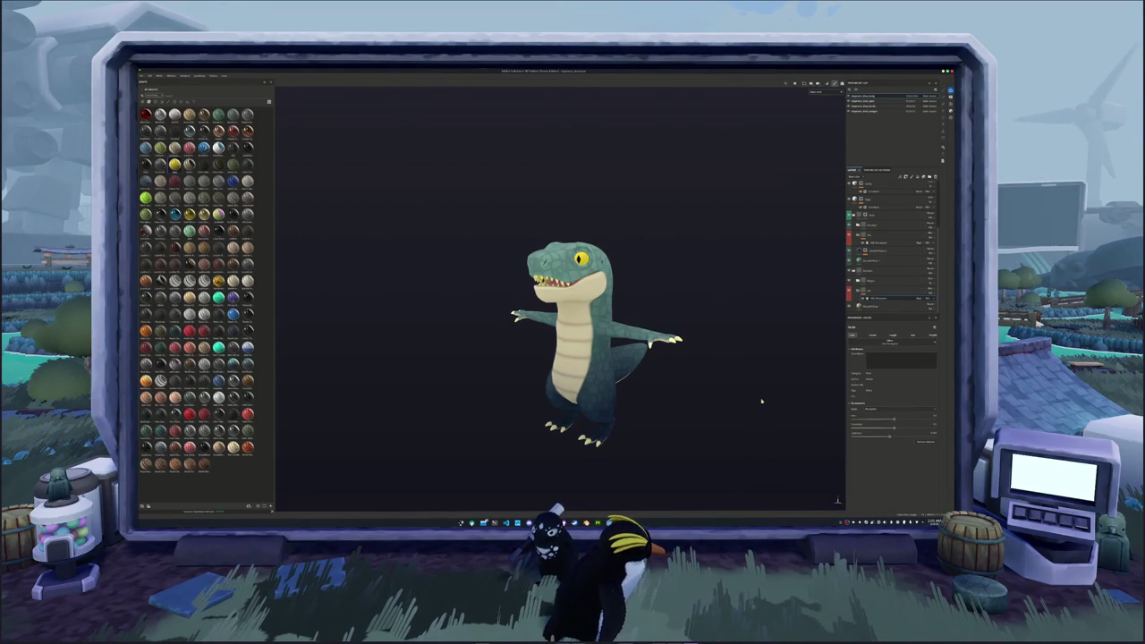
pyautogui.hotkey('ctrl', 'shift', 'e')
pyautogui.click(648, 363)
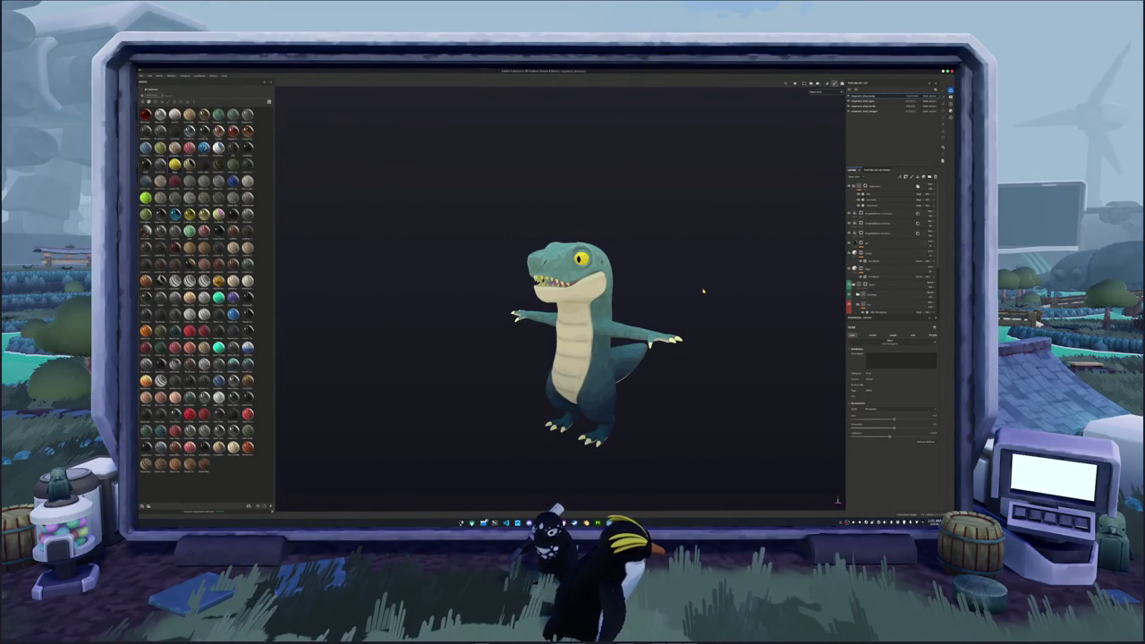
pyautogui.hotkey('ctrl', 'shift', 'e')
pyautogui.click(648, 362)
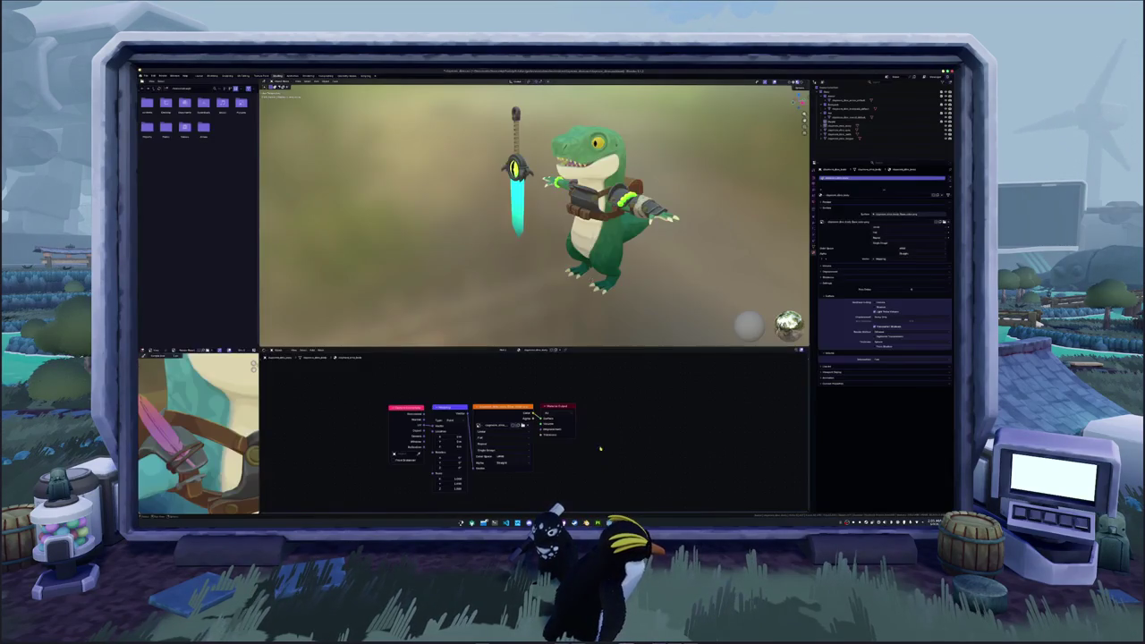
# - Check the new teal skin in a zoomed front view, then select another object
pyautogui.moveTo(553, 309)
pyautogui.mouseDown(button='middle')
pyautogui.moveTo(533, 298)
pyautogui.moveTo(569, 305)
pyautogui.mouseUp(button='middle')
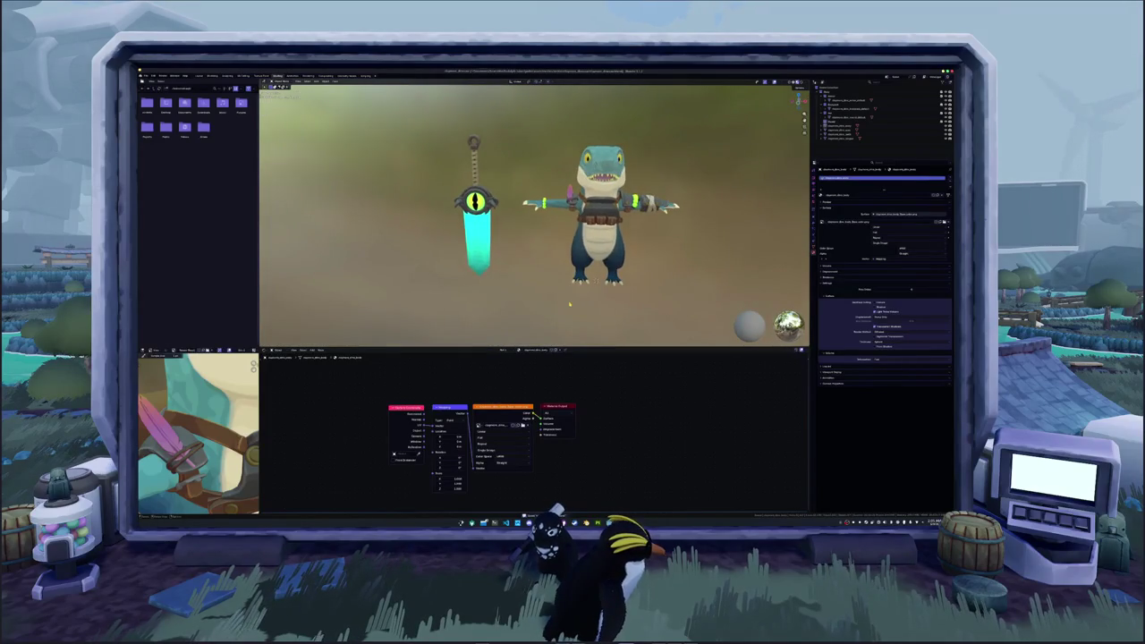
pyautogui.press('KP_1')
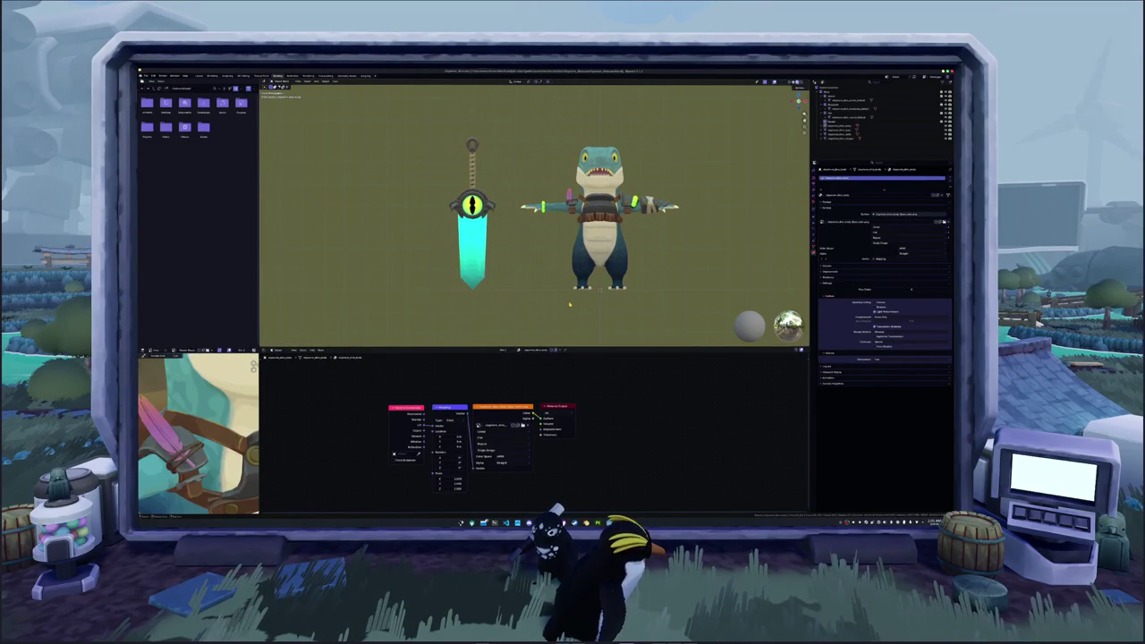
pyautogui.scroll(1, 566, 302)
pyautogui.scroll(1, 565, 303)
pyautogui.scroll(1, 565, 302)
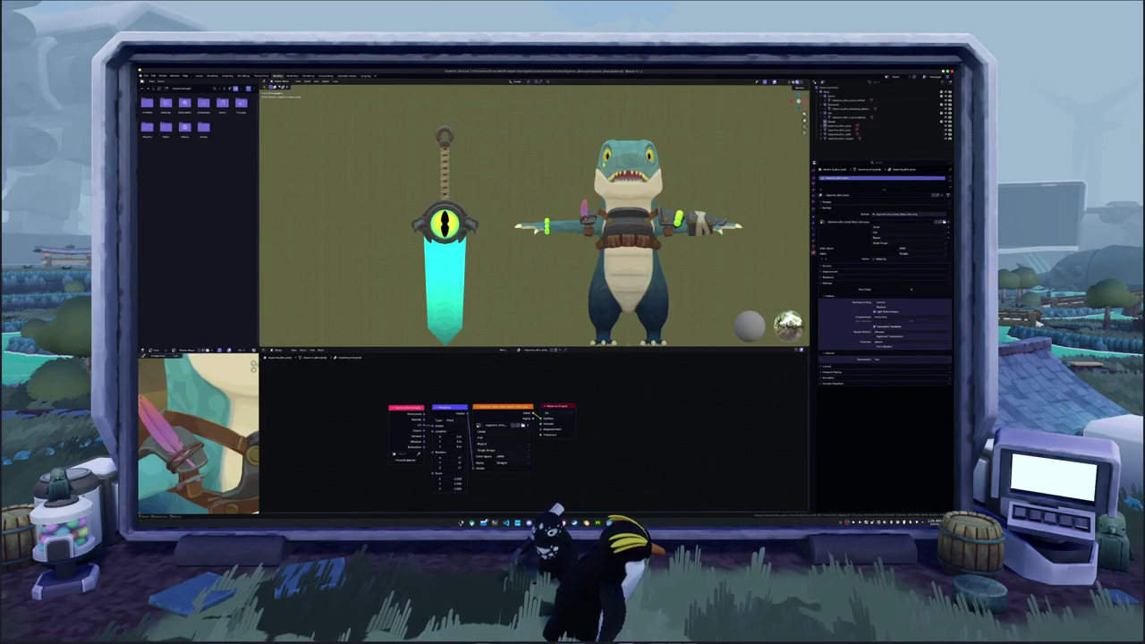
pyautogui.click(841, 130)
# - Select the belt harness in a zoomed perspective view to inspect its material
pyautogui.moveTo(566, 193)
pyautogui.mouseDown(button='middle')
pyautogui.moveTo(532, 200)
pyautogui.moveTo(542, 201)
pyautogui.mouseUp(button='middle')
pyautogui.scroll(1, 528, 275)
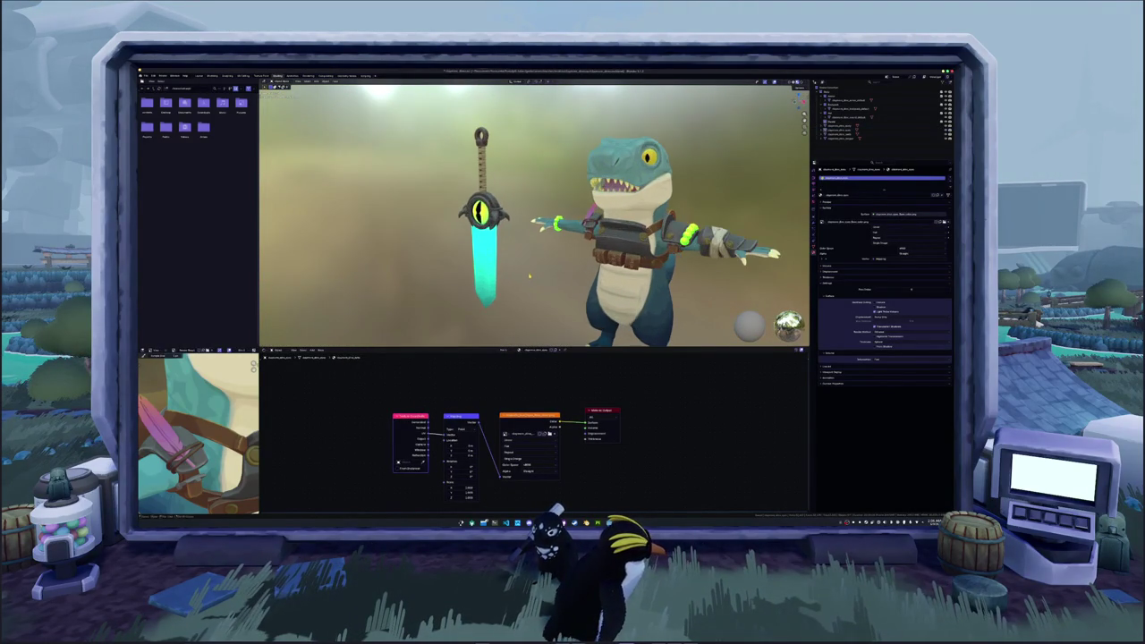
pyautogui.scroll(2, 521, 264)
pyautogui.scroll(2, 513, 255)
pyautogui.click(618, 228)
pyautogui.scroll(2, 617, 229)
pyautogui.scroll(1, 617, 228)
# - Orbit around the belt and arm, then select another body object to see its material
pyautogui.moveTo(617, 228); pyautogui.dragTo(590, 210, button='middle')
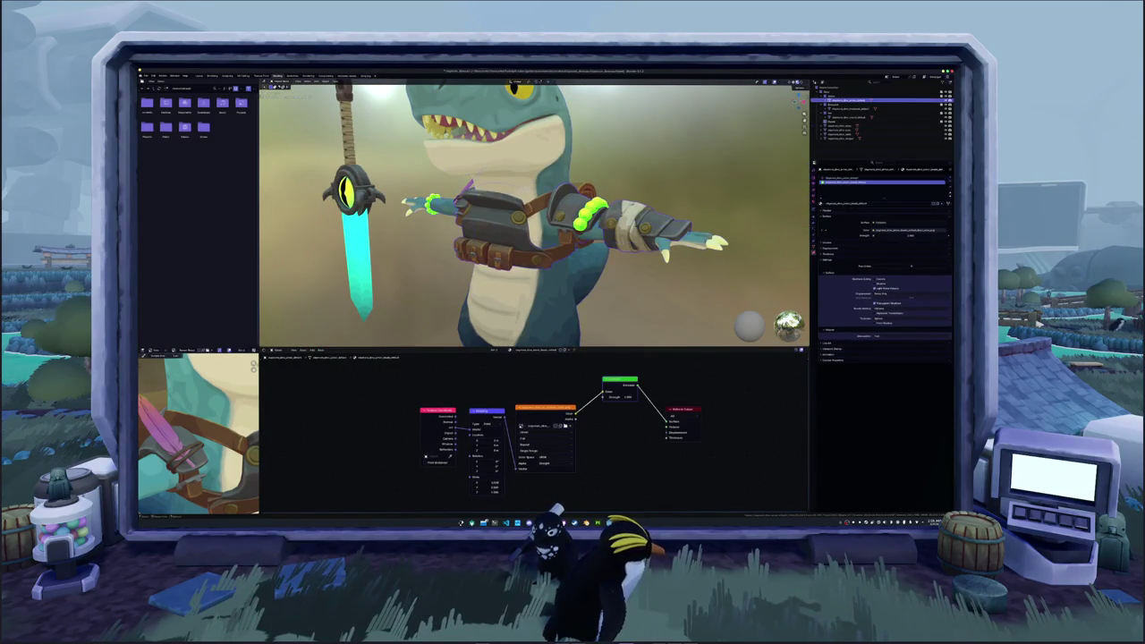
pyautogui.scroll(-5, 537, 215)
pyautogui.moveTo(626, 232)
pyautogui.mouseDown(button='middle')
pyautogui.moveTo(649, 237)
pyautogui.moveTo(648, 248)
pyautogui.mouseUp(button='middle')
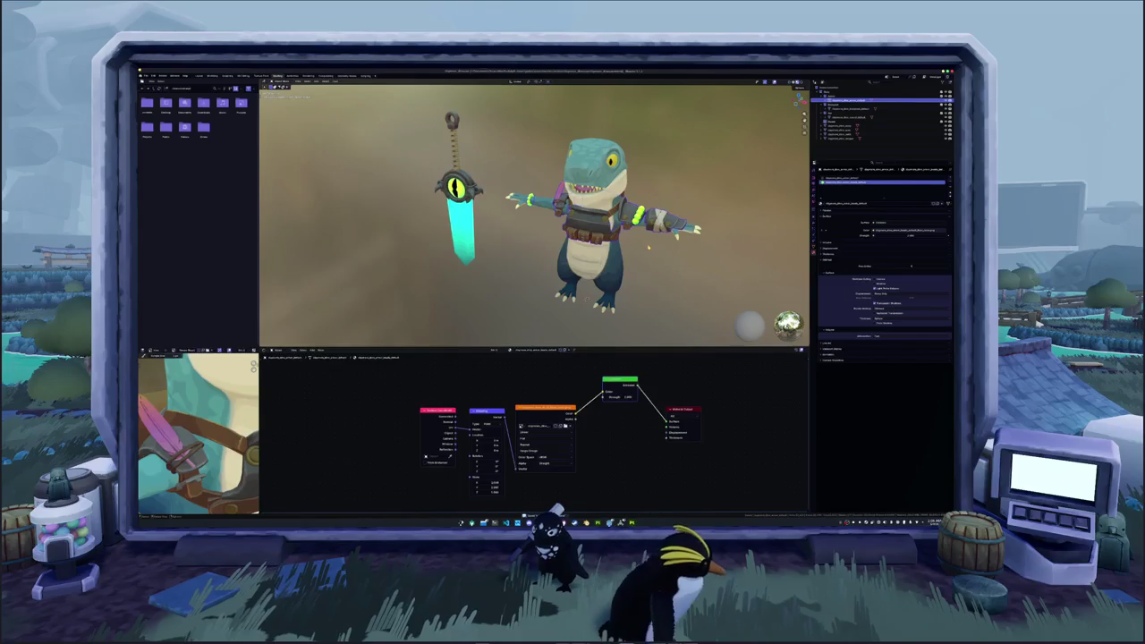
pyautogui.click(590, 259)
pyautogui.moveTo(572, 246)
pyautogui.mouseDown(button='middle')
pyautogui.moveTo(542, 240)
pyautogui.moveTo(537, 268)
pyautogui.mouseUp(button='middle')
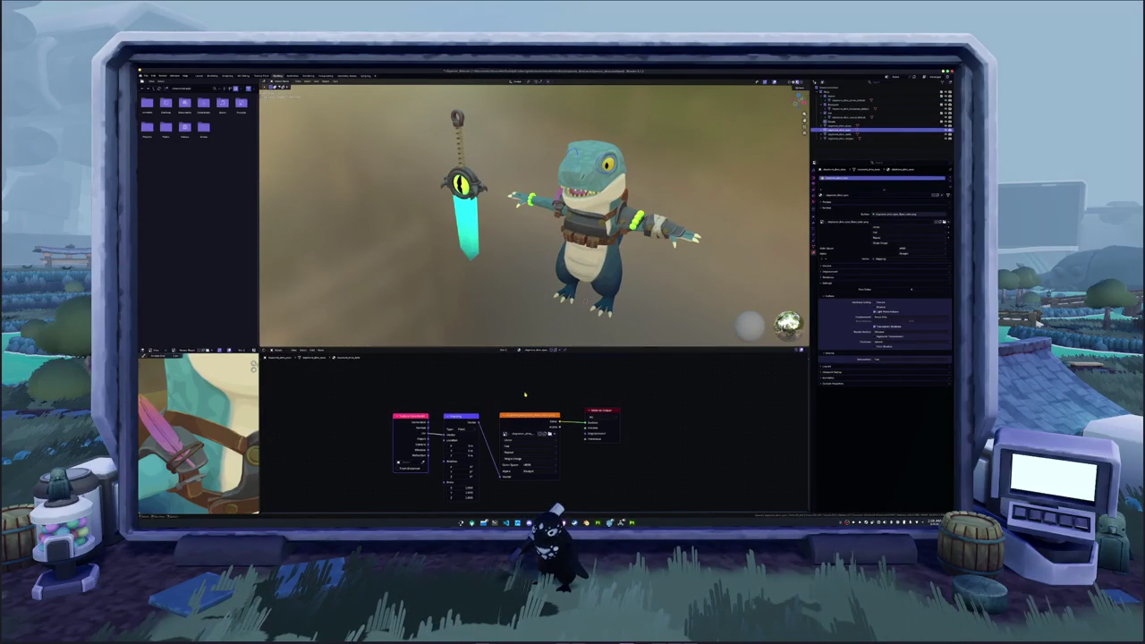
# - Select the top object in the Outliner to show its material node tree
pyautogui.moveTo(529, 381); pyautogui.dragTo(581, 400, button='middle')
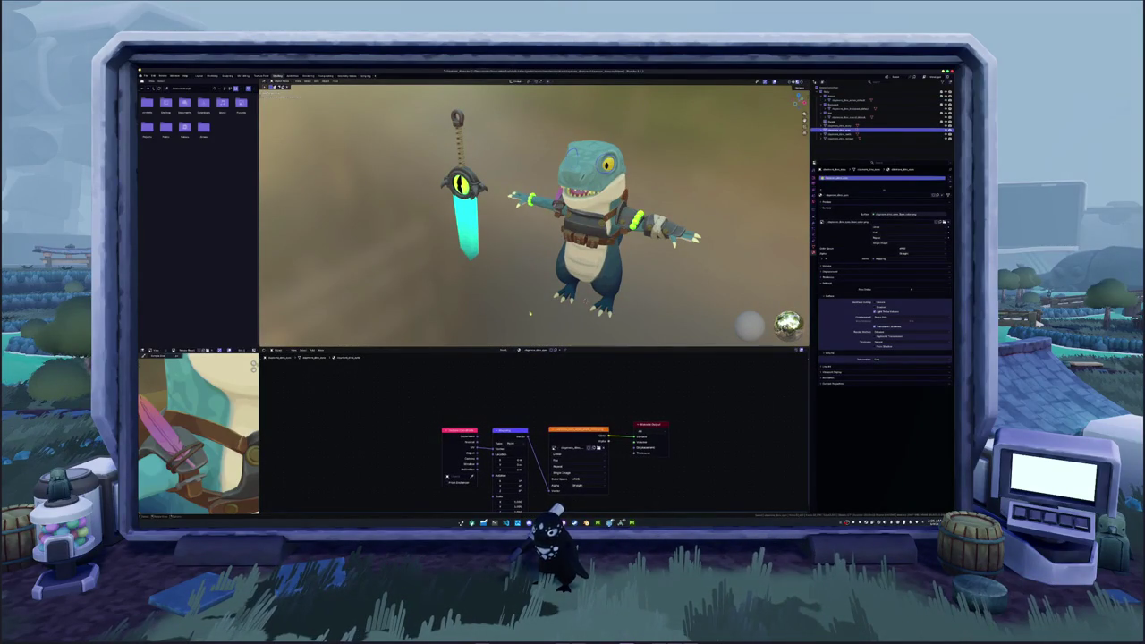
pyautogui.moveTo(530, 316); pyautogui.dragTo(522, 305, button='middle')
pyautogui.click(846, 100)
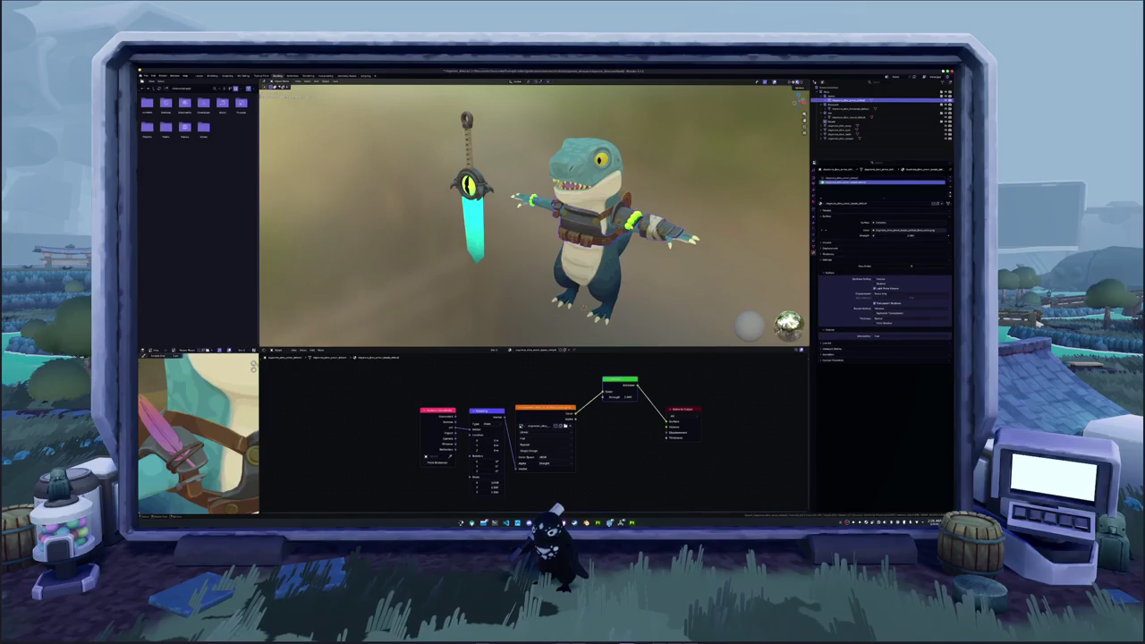
pyautogui.moveTo(584, 366); pyautogui.dragTo(591, 362, button='middle')
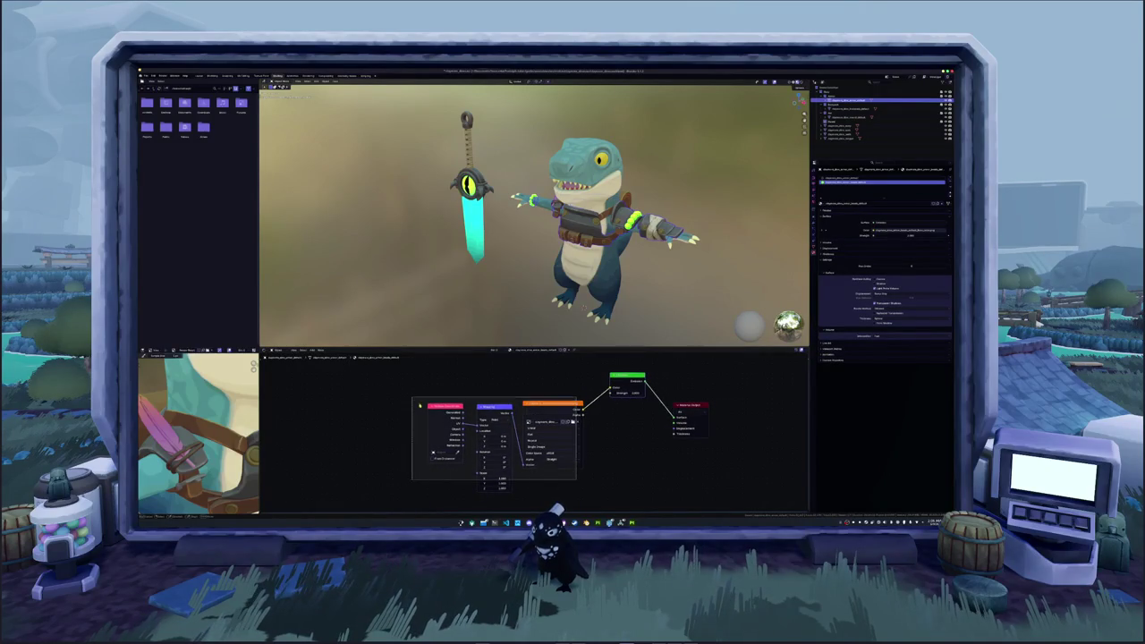
# - Move the three texture input nodes left and the green shader node down-right
pyautogui.moveTo(555, 405); pyautogui.dragTo(485, 405)
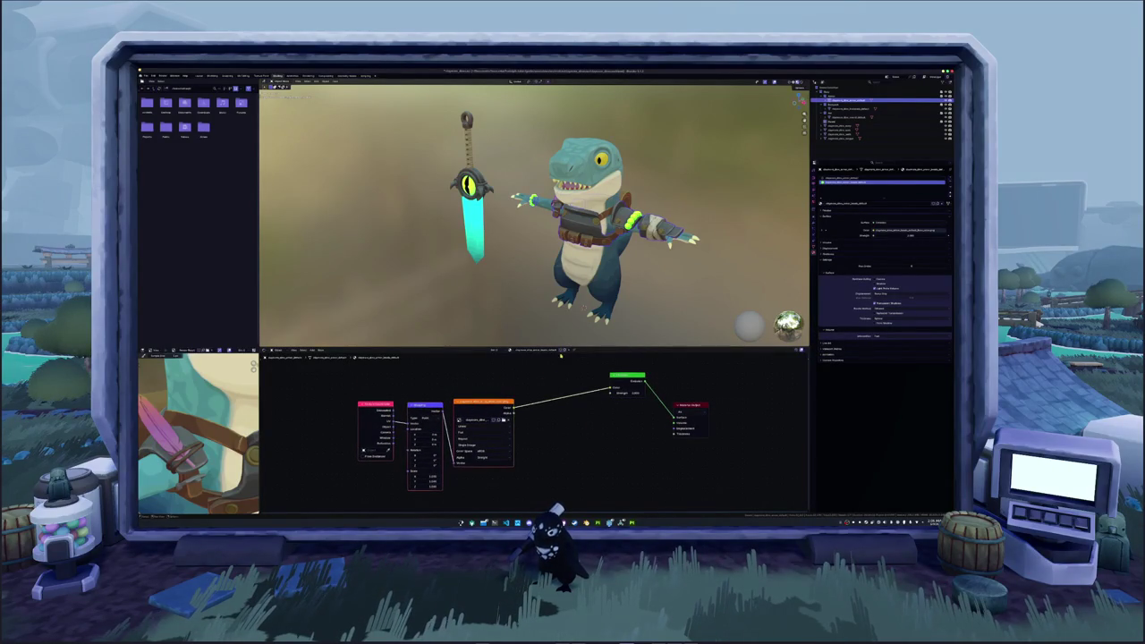
pyautogui.moveTo(625, 375); pyautogui.dragTo(635, 403)
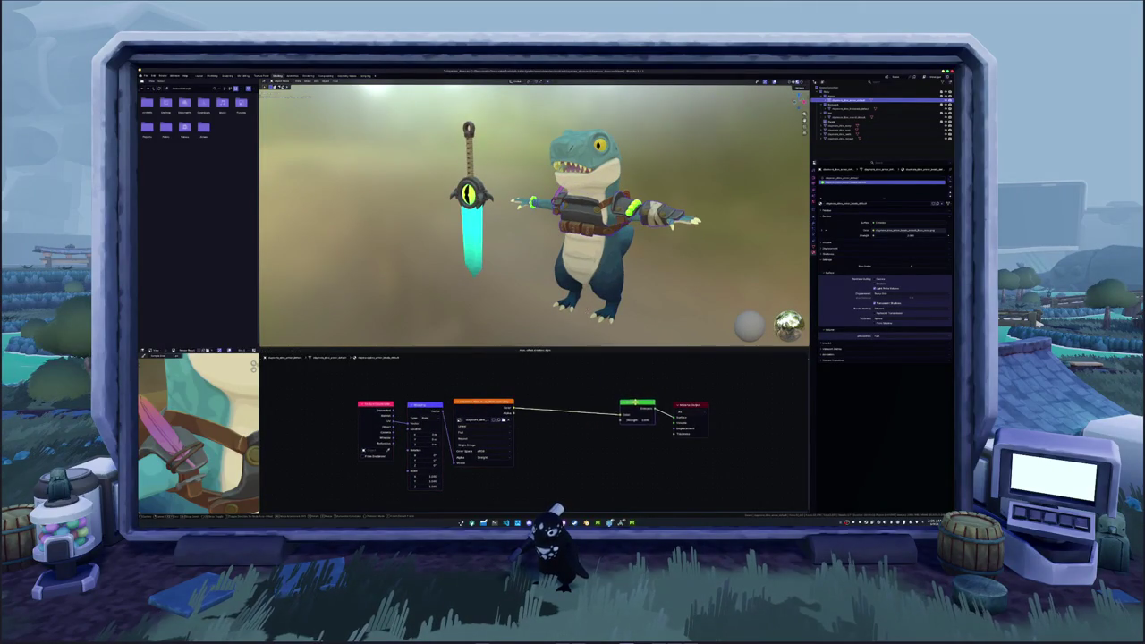
pyautogui.scroll(2, 535, 215)
pyautogui.scroll(-1, 528, 213)
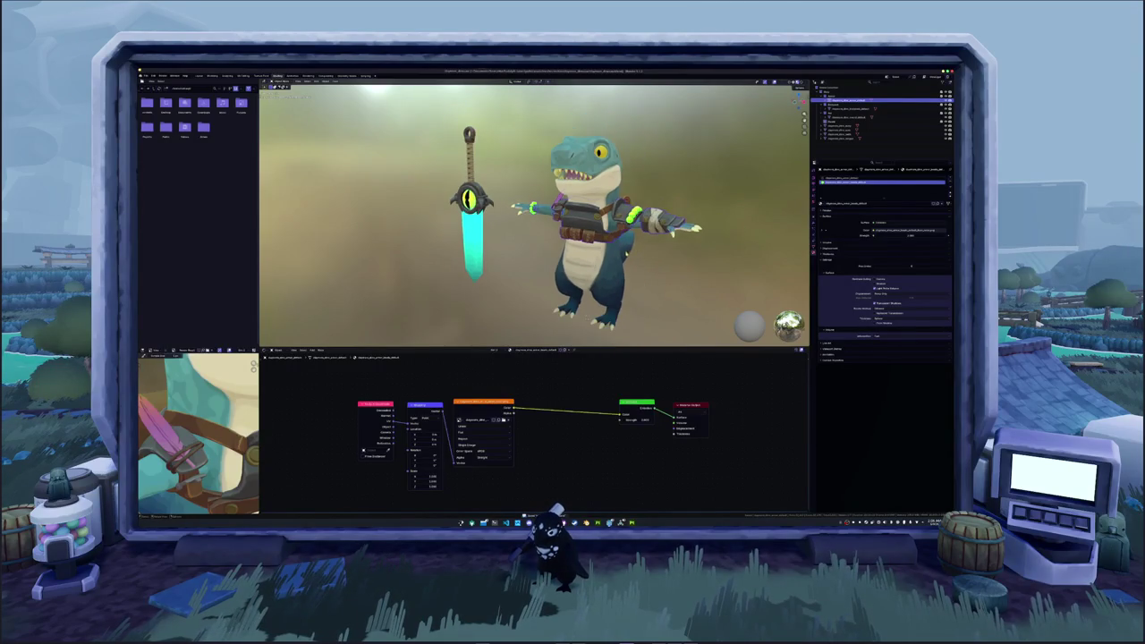
pyautogui.moveTo(502, 215); pyautogui.dragTo(555, 225, button='middle')
pyautogui.click(535, 258)
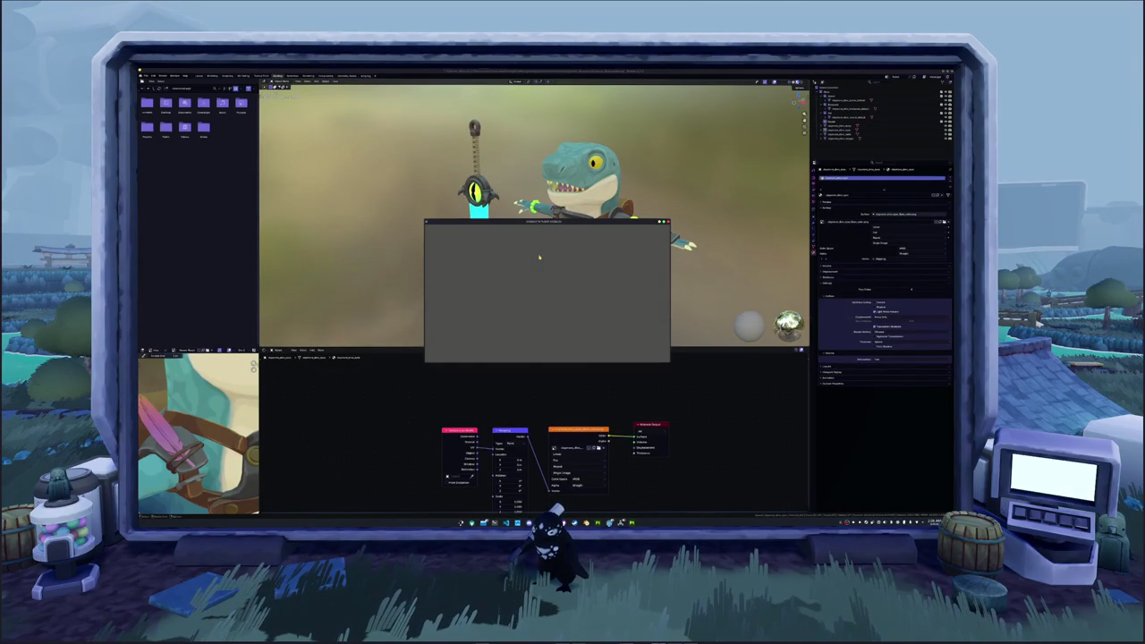
# - Frame the character in front view, then return to Substance 3D Painter via Godot
pyautogui.press('KP_1')
pyautogui.keyDown('shift'); pyautogui.moveTo(605, 322); pyautogui.dragTo(565, 331, button='middle'); pyautogui.keyUp('shift')
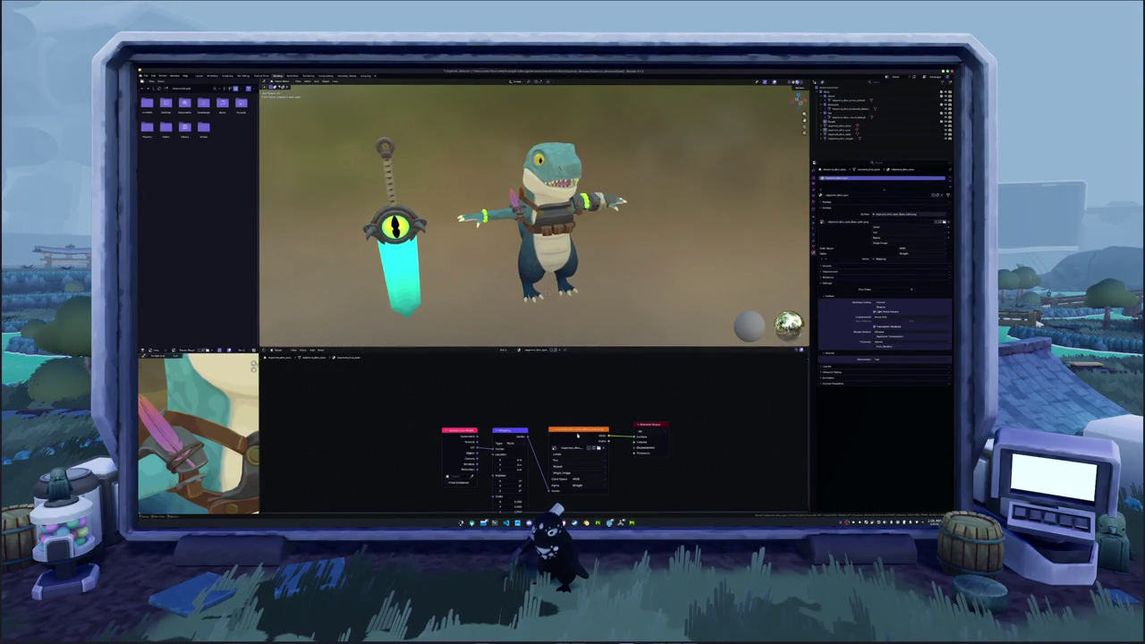
pyautogui.hotkey('alt', 'Tab')
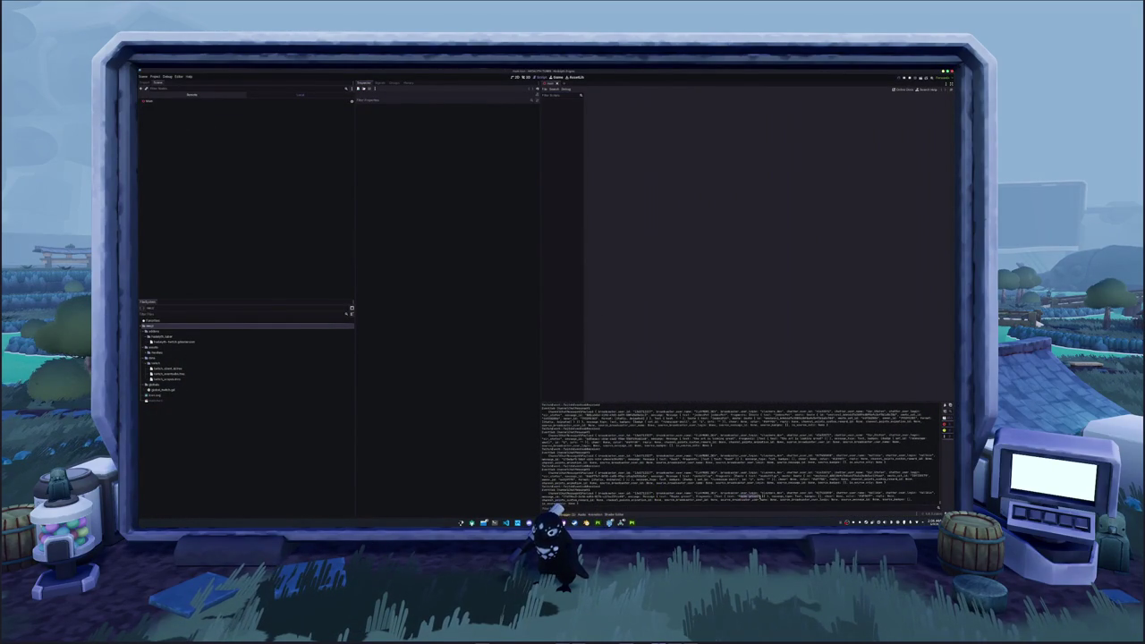
pyautogui.hotkey('alt', 'Tab')
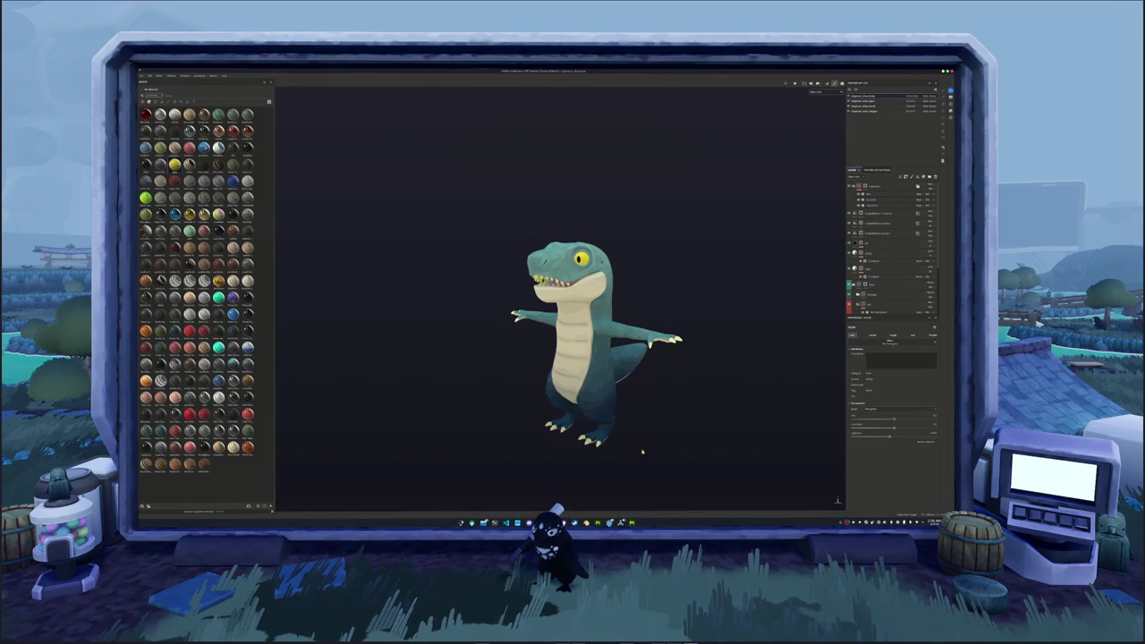
pyautogui.scroll(-1, 643, 452)
pyautogui.scroll(1, 645, 443)
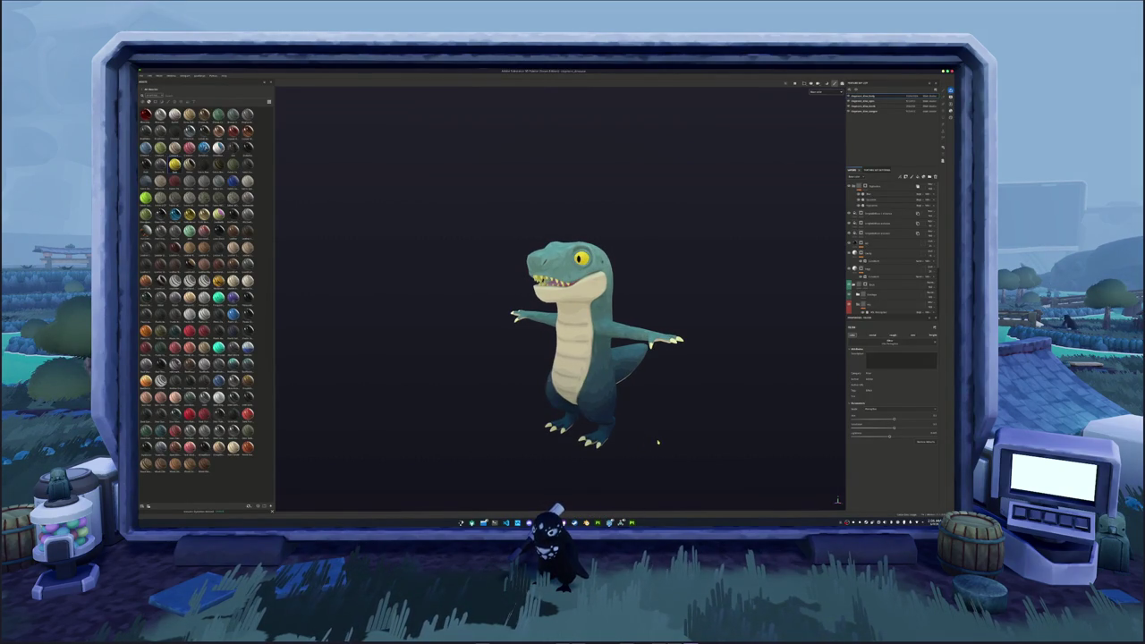
pyautogui.keyDown('alt'); pyautogui.moveTo(656, 438); pyautogui.dragTo(635, 433, button='middle'); pyautogui.keyUp('alt')
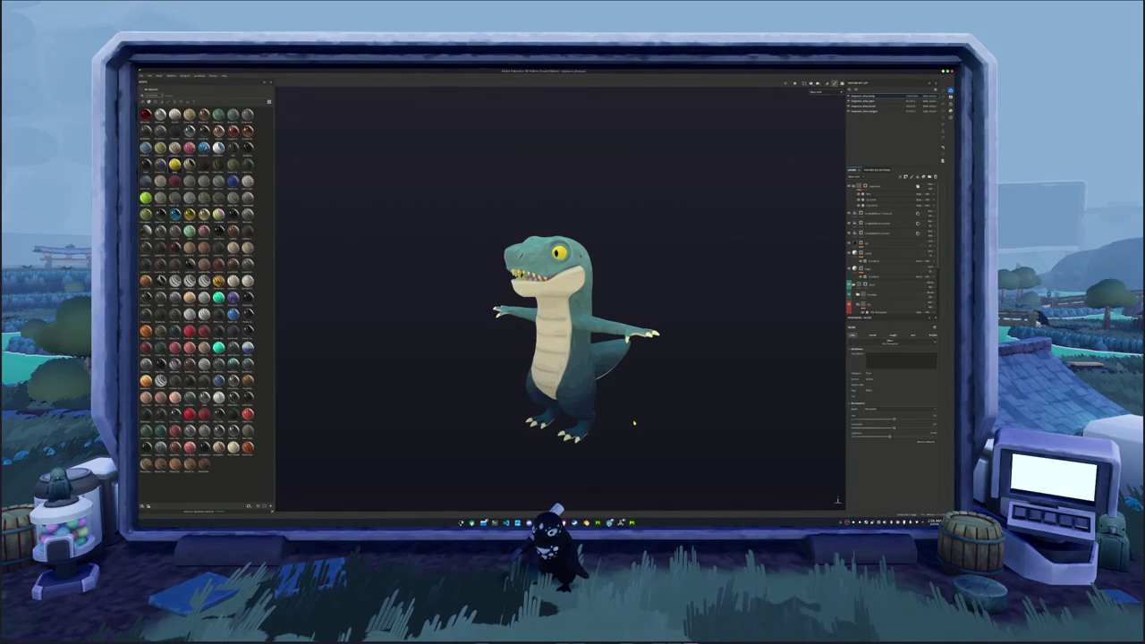
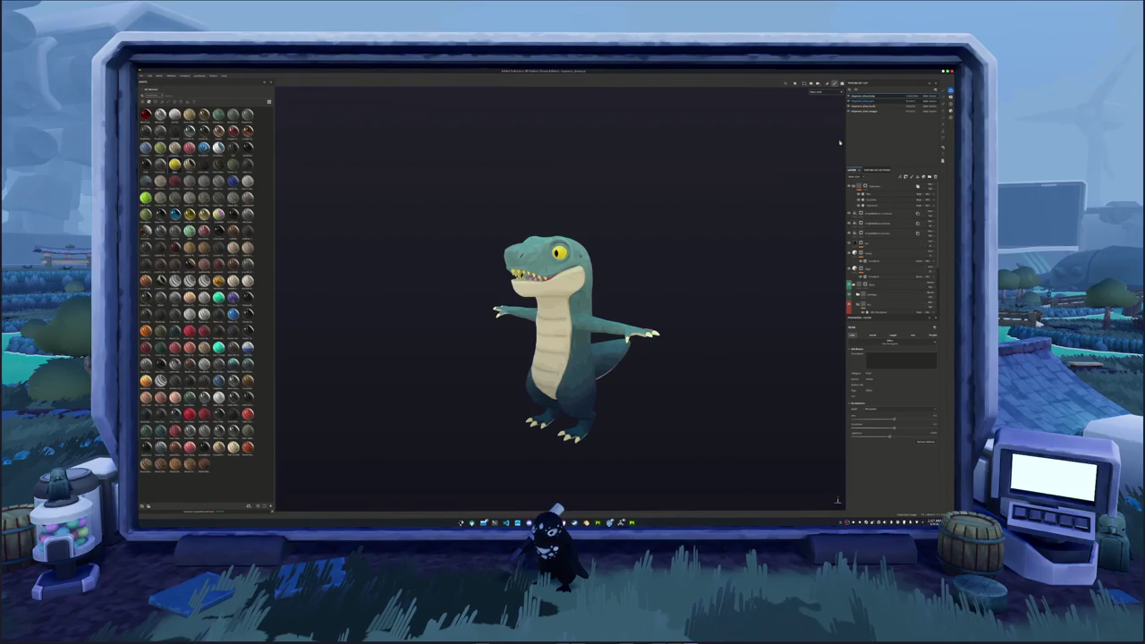
# - Switch to another texture set and select the yellow fill layer at the bottom of the stack
pyautogui.click(860, 121)
pyautogui.click(877, 216)
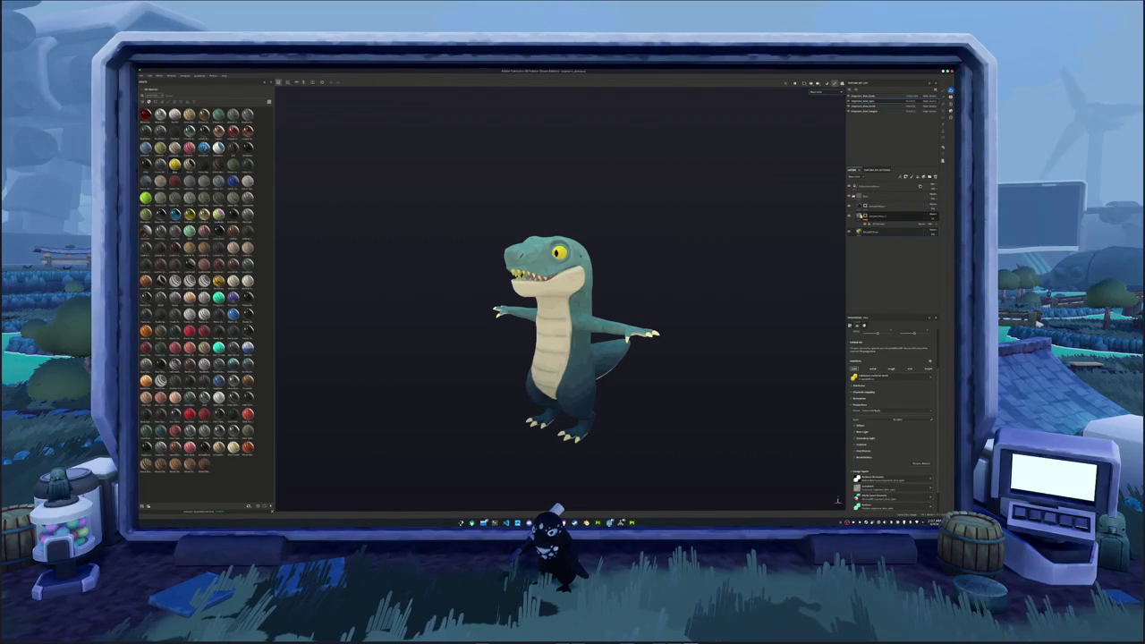
pyautogui.keyDown('alt'); pyautogui.moveTo(685, 277); pyautogui.dragTo(672, 281); pyautogui.keyUp('alt')
pyautogui.scroll(2, 725, 267)
pyautogui.scroll(1, 778, 254)
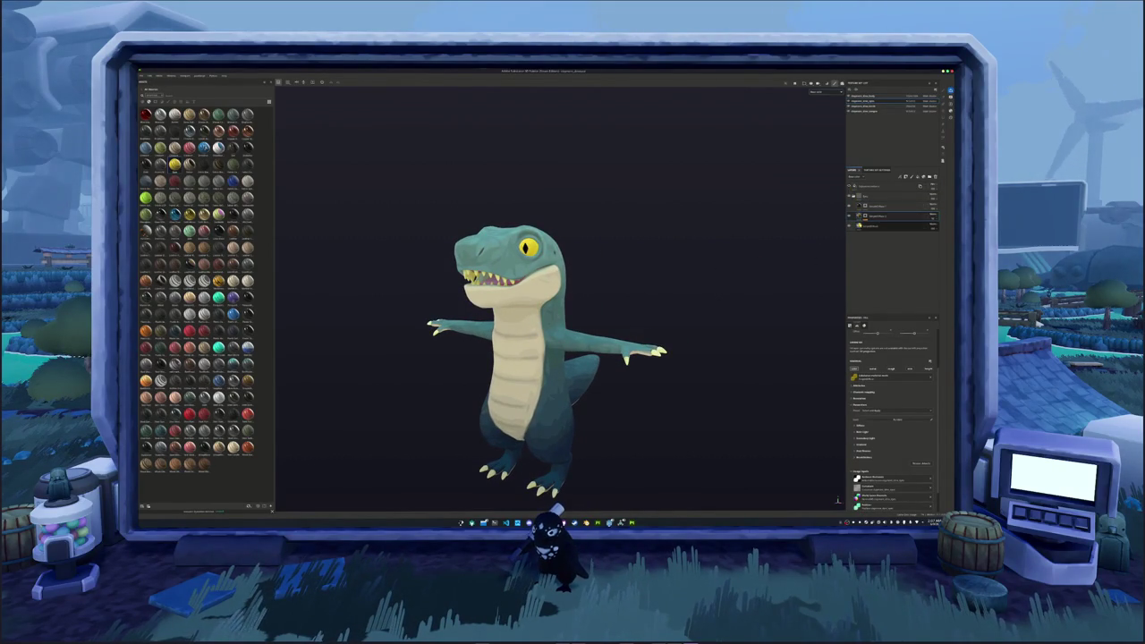
pyautogui.click(872, 226)
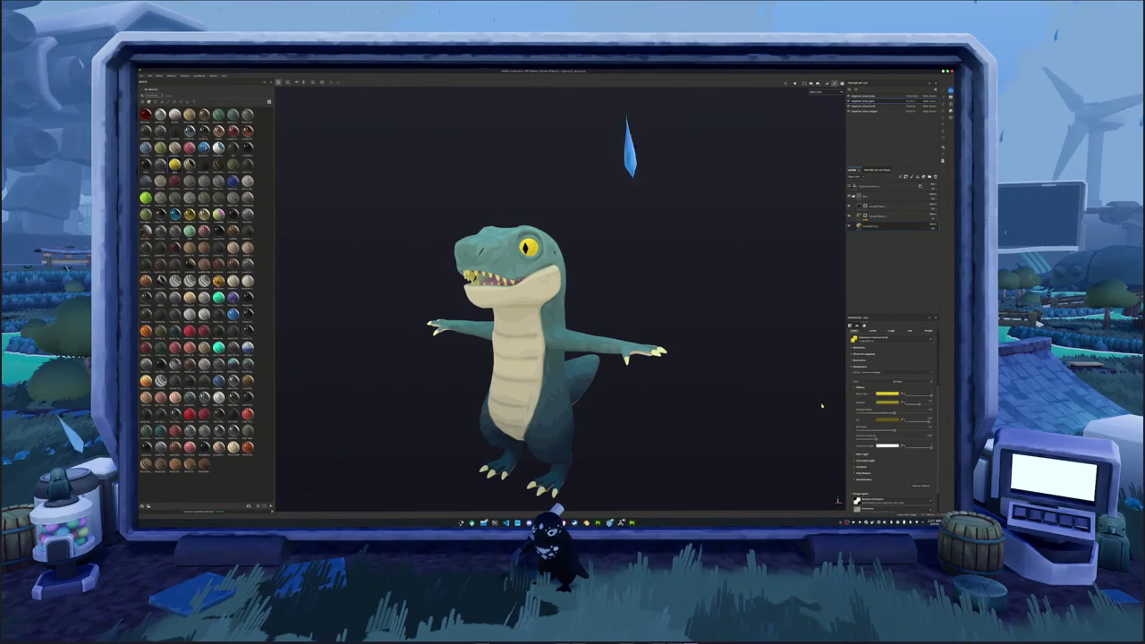
# - Shift the fill layer's yellow Base Color toward green, then switch to the code editor
pyautogui.click(893, 402)
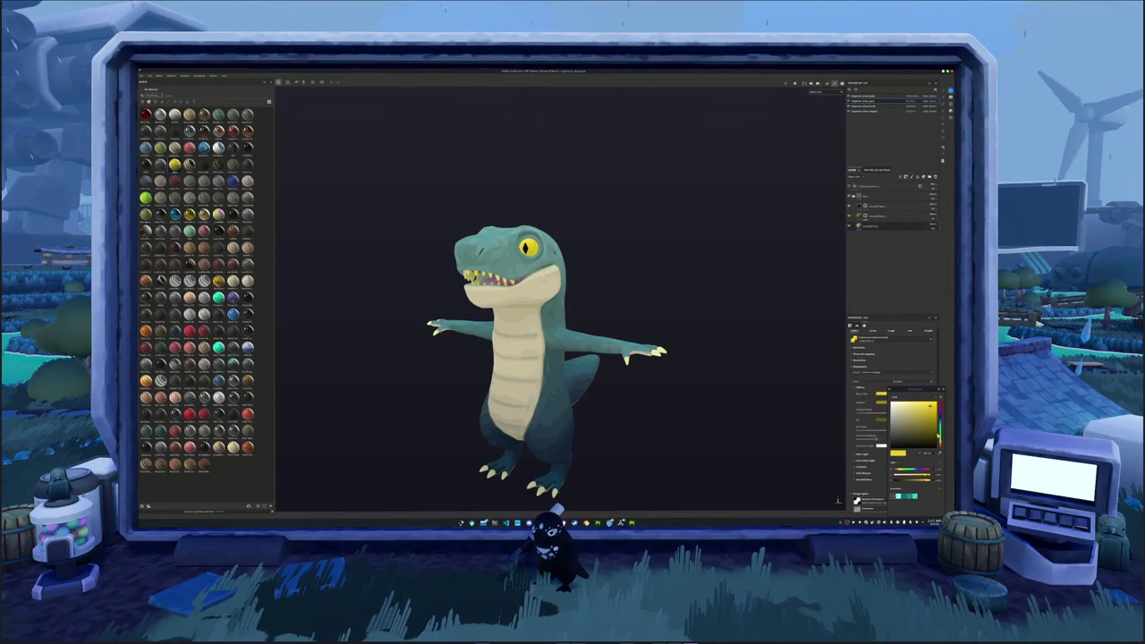
pyautogui.moveTo(940, 408)
pyautogui.mouseDown()
pyautogui.moveTo(939, 422)
pyautogui.moveTo(940, 408)
pyautogui.mouseUp()
pyautogui.scroll(-2, 729, 412)
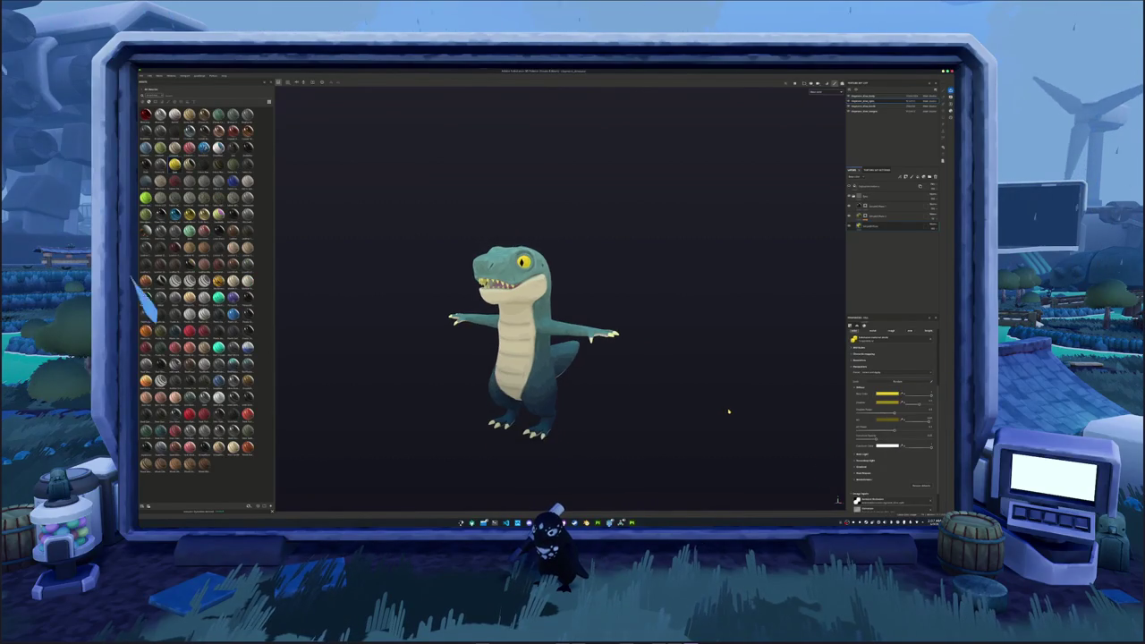
pyautogui.moveTo(699, 409); pyautogui.dragTo(710, 398, button='middle')
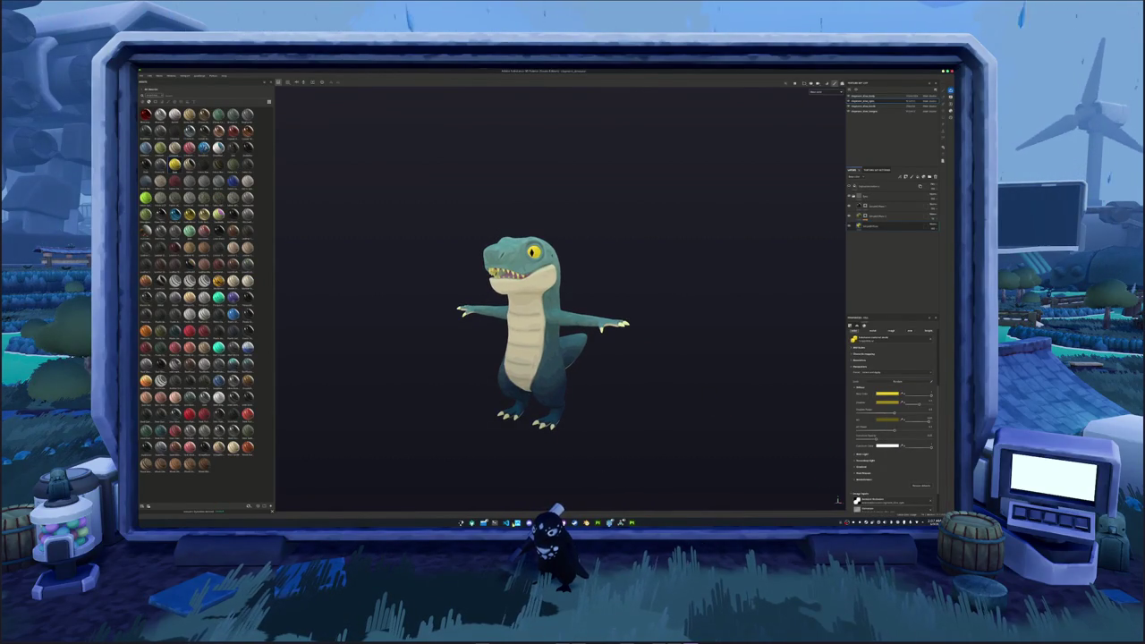
pyautogui.hotkey('alt', 'Tab')
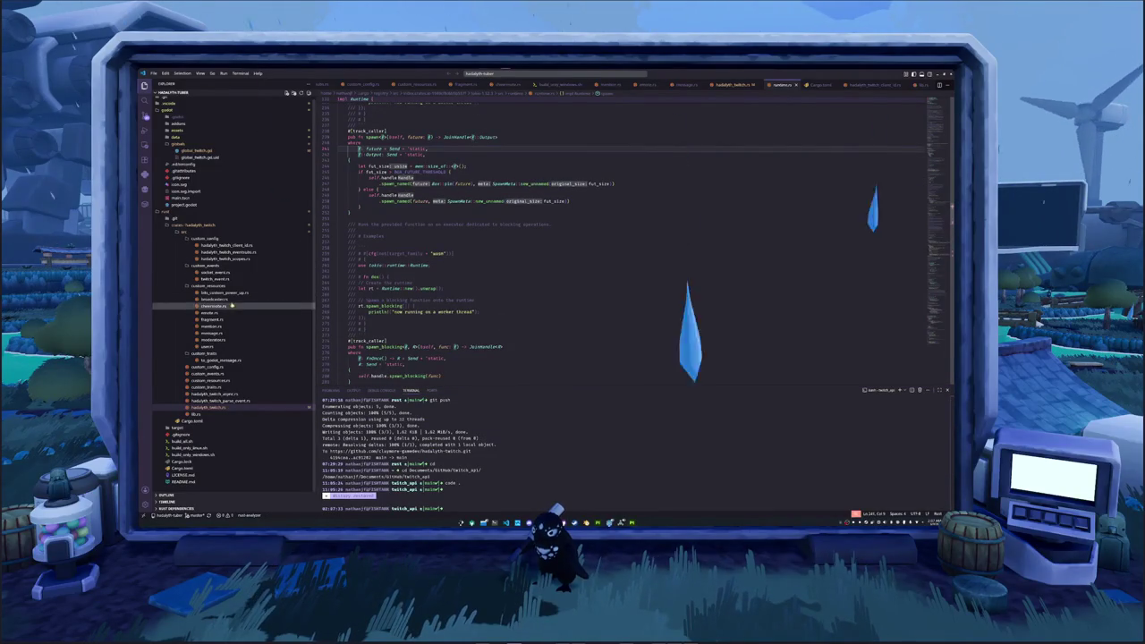
# - Open custom_config.rs, lib.rs and hadalyth_twitch.rs, then read down through hadalyth_twitch.rs
pyautogui.click(207, 367)
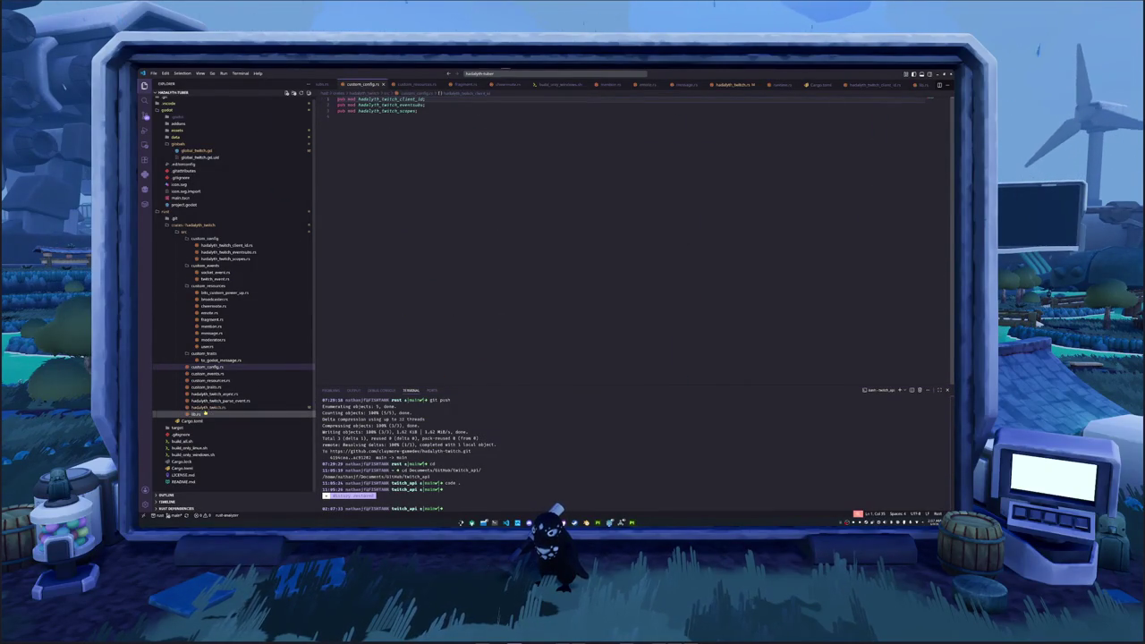
pyautogui.click(199, 414)
pyautogui.click(206, 407)
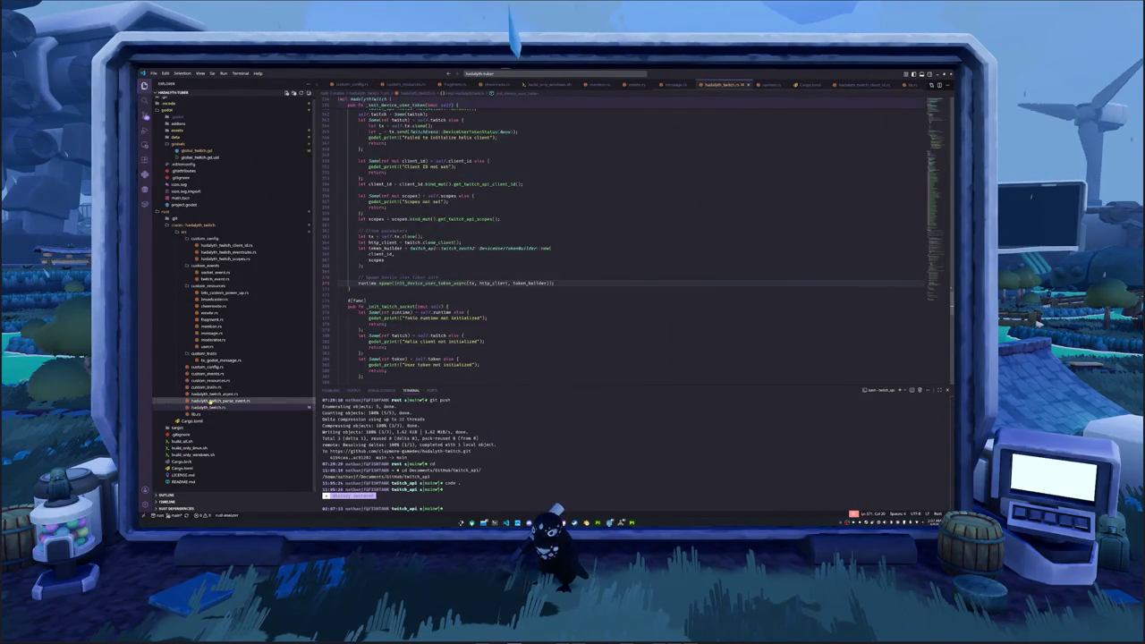
pyautogui.click(347, 301)
pyautogui.scroll(-5, 669, 197)
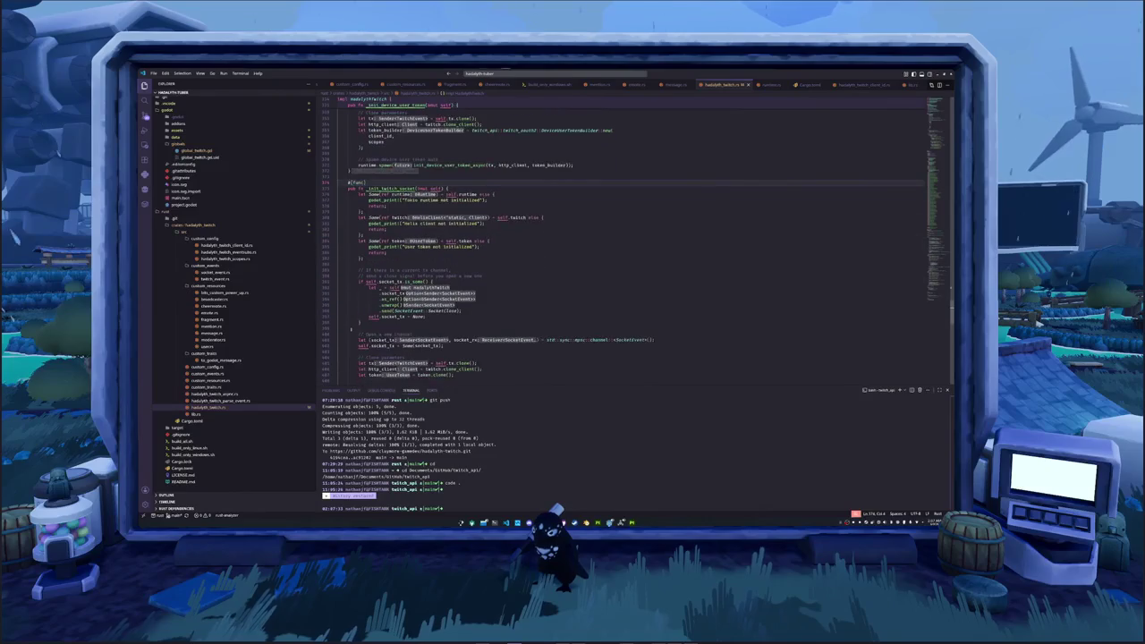
pyautogui.scroll(-4, 668, 197)
pyautogui.scroll(-1, 669, 197)
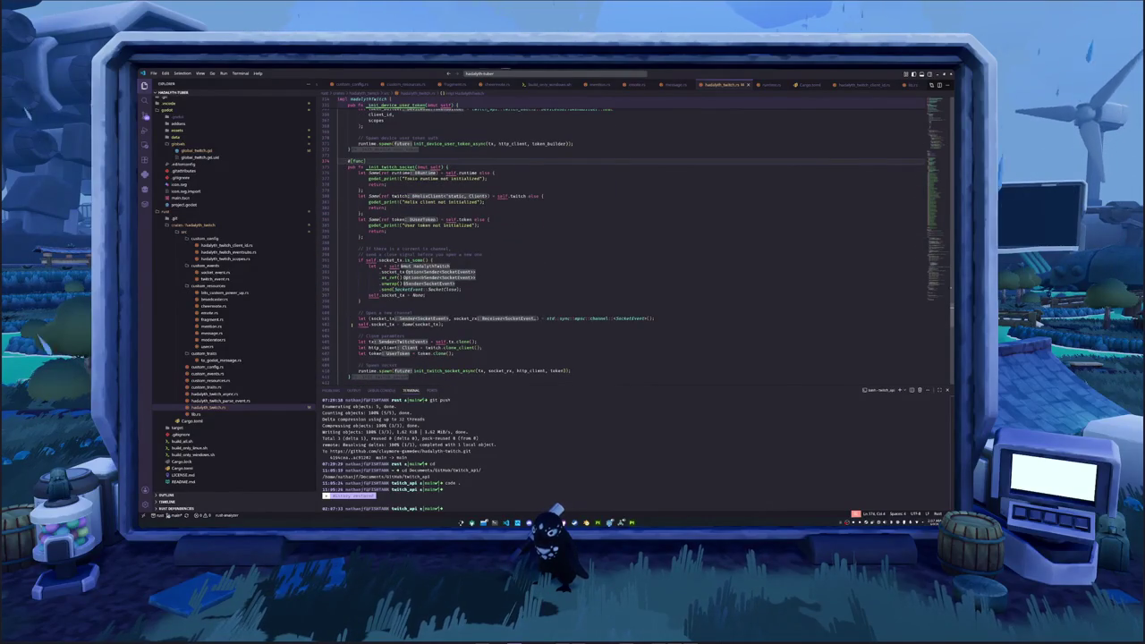
pyautogui.scroll(-2, 668, 197)
pyautogui.scroll(-1, 668, 197)
pyautogui.scroll(-2, 668, 197)
pyautogui.scroll(-2, 668, 197)
pyautogui.scroll(-3, 668, 197)
pyautogui.scroll(-4, 669, 197)
pyautogui.scroll(-1, 474, 333)
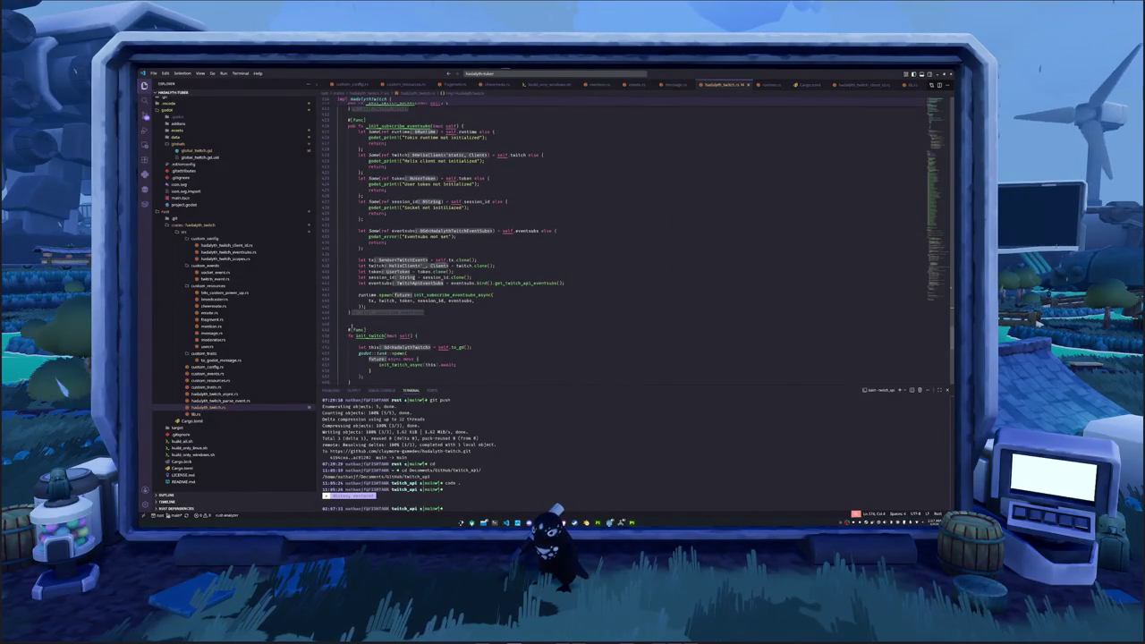
pyautogui.scroll(-1, 475, 333)
pyautogui.scroll(-1, 474, 332)
pyautogui.scroll(-1, 474, 333)
pyautogui.scroll(-1, 474, 333)
pyautogui.scroll(-1, 474, 333)
# - Peek at neighbouring source files, view hadalyth_twitch_parse_event.rs, then open hadalyth_twitch_async.rs
pyautogui.click(230, 394)
pyautogui.click(215, 380)
pyautogui.click(219, 395)
pyautogui.click(223, 407)
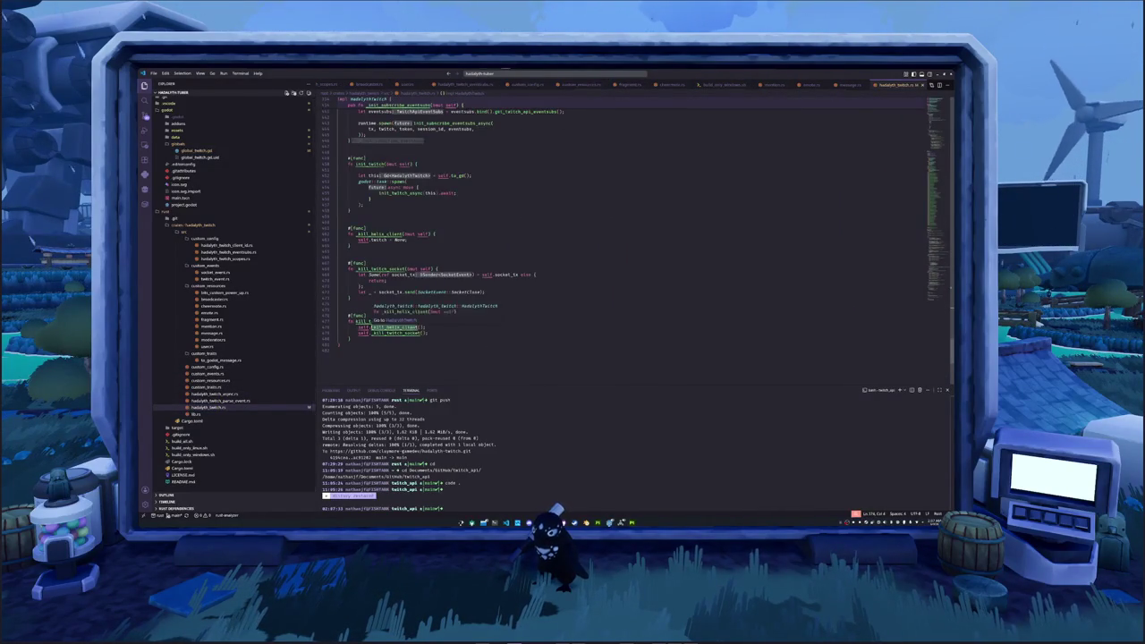
pyautogui.click(215, 402)
pyautogui.scroll(5, 365, 257)
pyautogui.scroll(3, 365, 257)
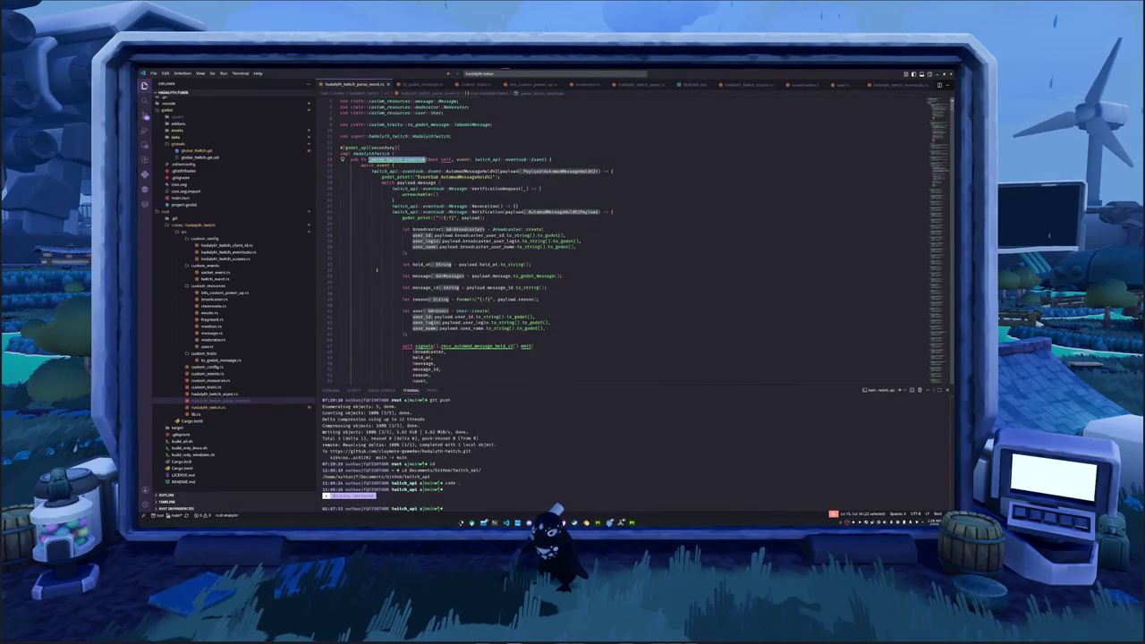
pyautogui.click(234, 393)
# - Scroll hadalyth_twitch_async.rs and inspect the Ping match arm and the refresh_token line
pyautogui.scroll(-5, 626, 241)
pyautogui.scroll(-3, 626, 241)
pyautogui.scroll(-5, 627, 241)
pyautogui.scroll(-5, 626, 241)
pyautogui.scroll(-2, 627, 241)
pyautogui.scroll(-2, 627, 241)
pyautogui.scroll(-2, 626, 241)
pyautogui.scroll(-2, 627, 242)
pyautogui.click(537, 264)
pyautogui.doubleClick(483, 240)
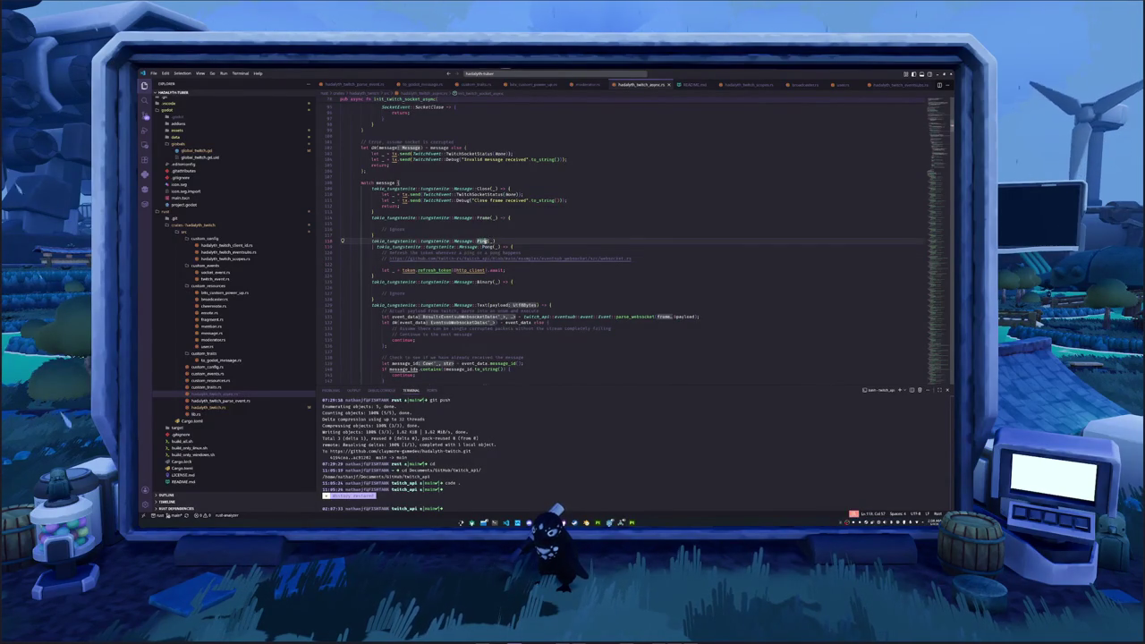
pyautogui.moveTo(482, 240)
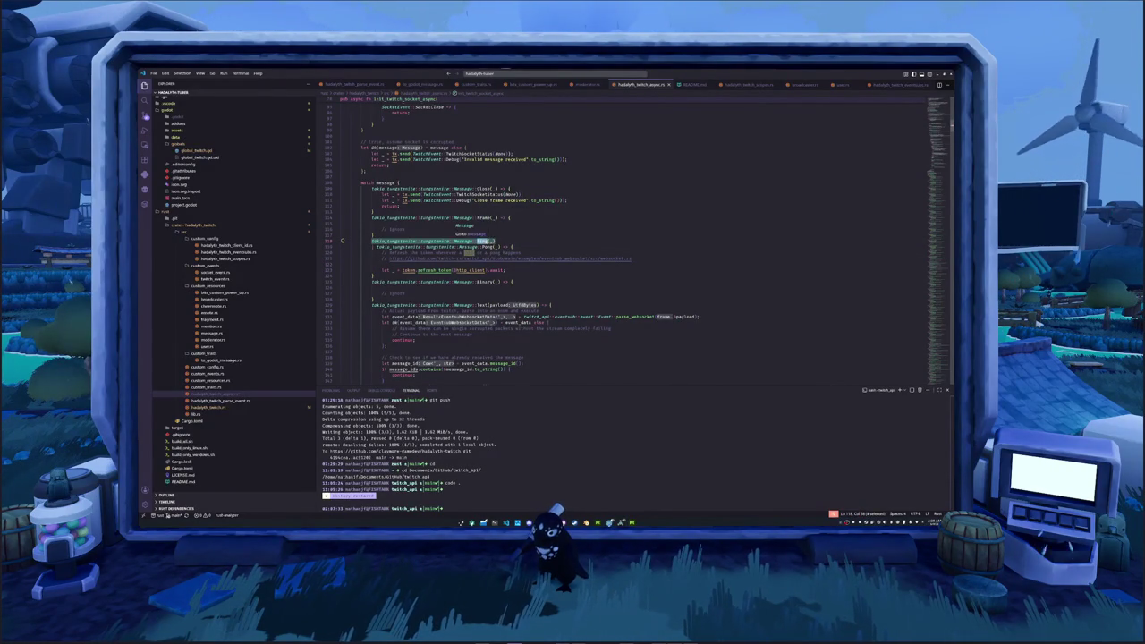
pyautogui.tripleClick(443, 269)
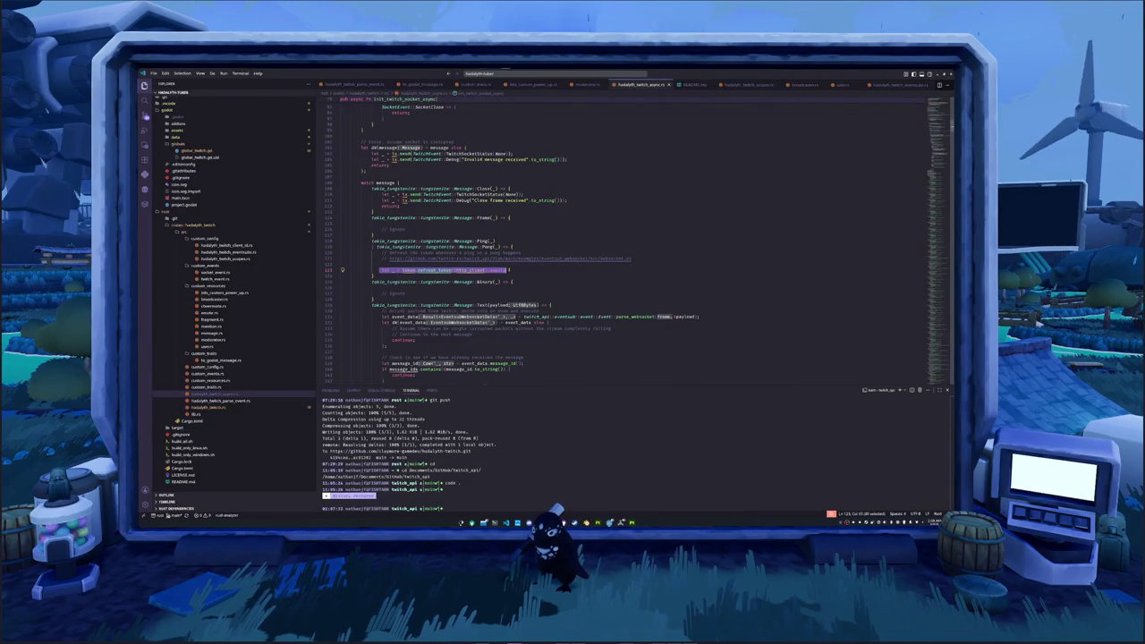
pyautogui.click(507, 269)
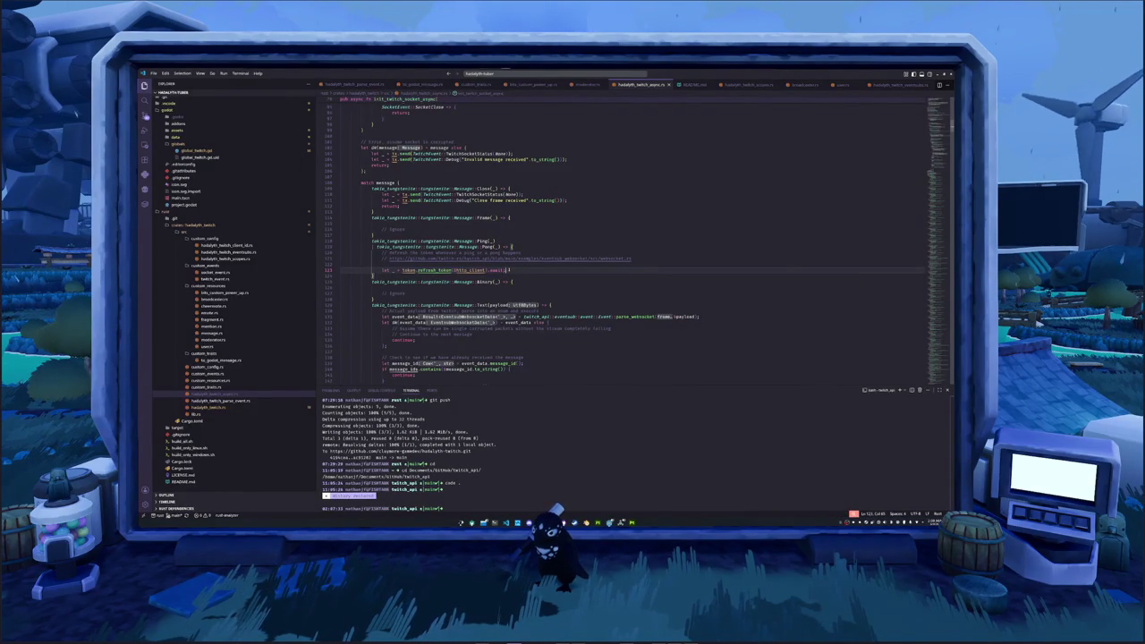
# - Read the eventsub subscription blocks to the file's end, then bring up the GitHub repository page
pyautogui.scroll(-3, 507, 271)
pyautogui.scroll(-5, 507, 271)
pyautogui.scroll(-5, 507, 270)
pyautogui.scroll(-5, 506, 271)
pyautogui.scroll(-5, 506, 271)
pyautogui.scroll(-5, 505, 271)
pyautogui.scroll(-5, 506, 272)
pyautogui.scroll(-5, 506, 271)
pyautogui.scroll(-5, 505, 271)
pyautogui.scroll(-5, 506, 271)
pyautogui.scroll(-5, 506, 271)
pyautogui.scroll(-5, 926, 282)
pyautogui.scroll(-5, 926, 282)
pyautogui.scroll(-5, 936, 256)
pyautogui.scroll(-5, 936, 302)
pyautogui.scroll(-5, 936, 301)
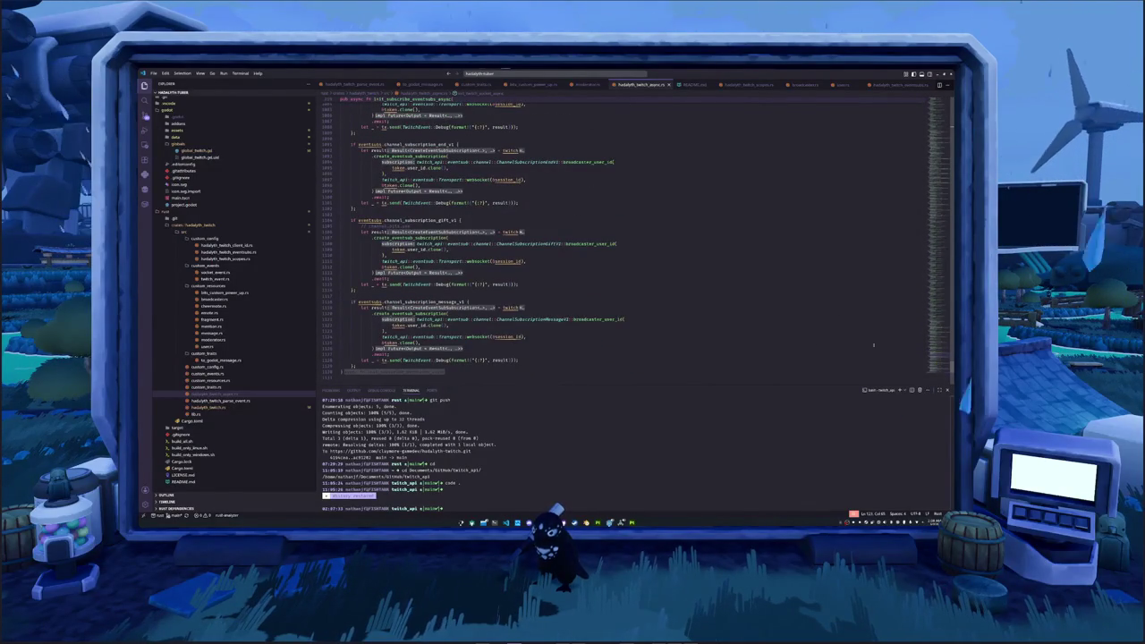
pyautogui.scroll(-2, 936, 362)
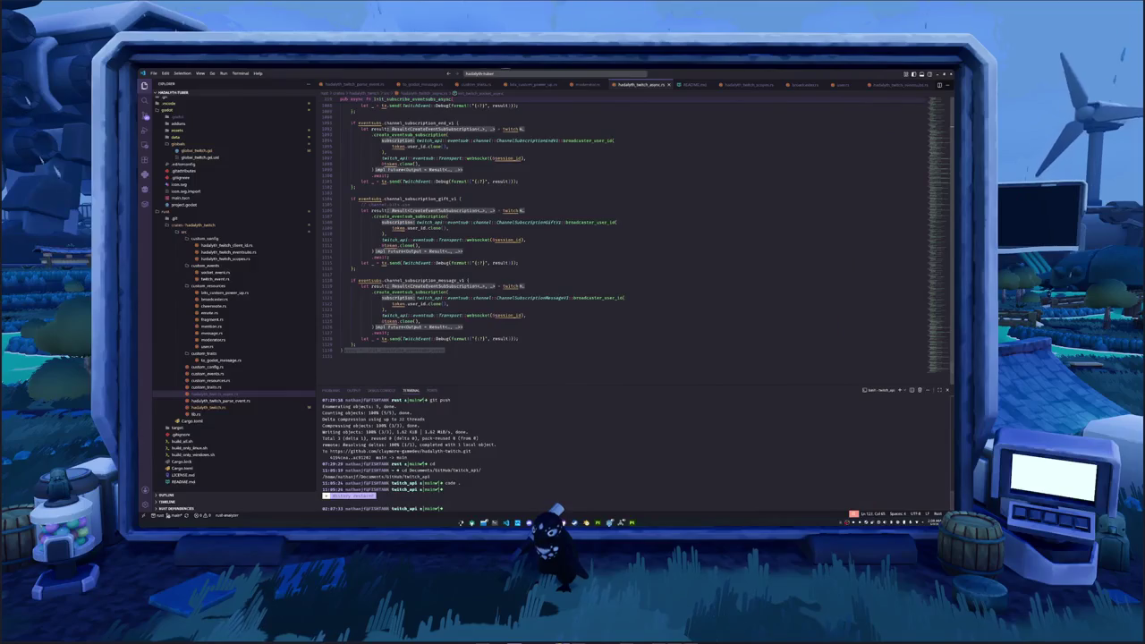
pyautogui.moveTo(517, 522)
pyautogui.click(539, 488)
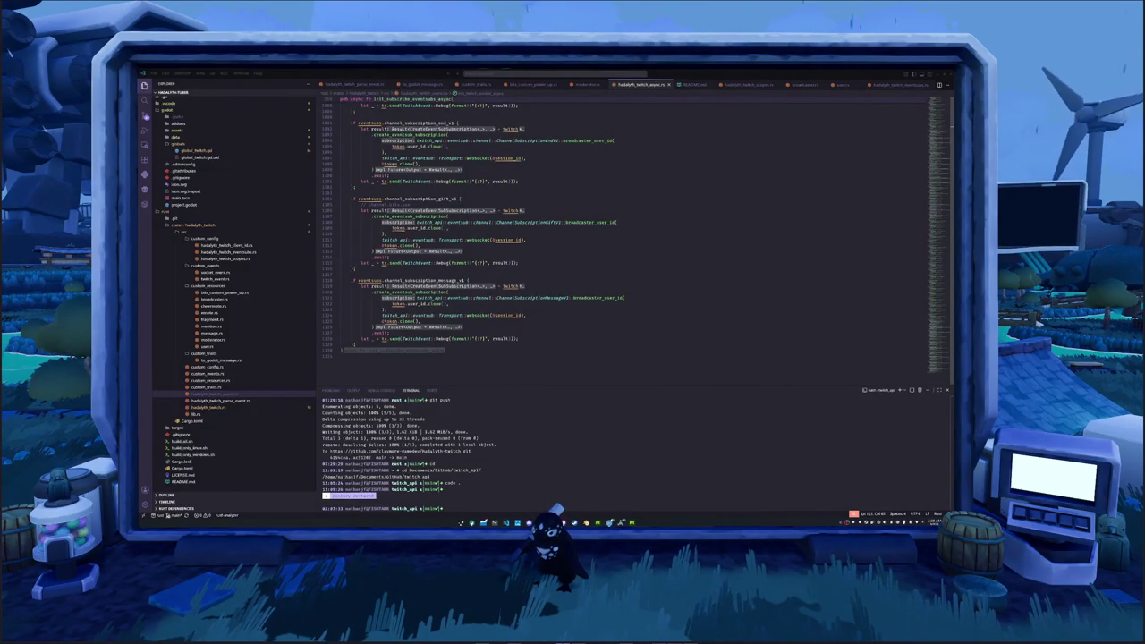
pyautogui.hotkey('alt', 'Tab')
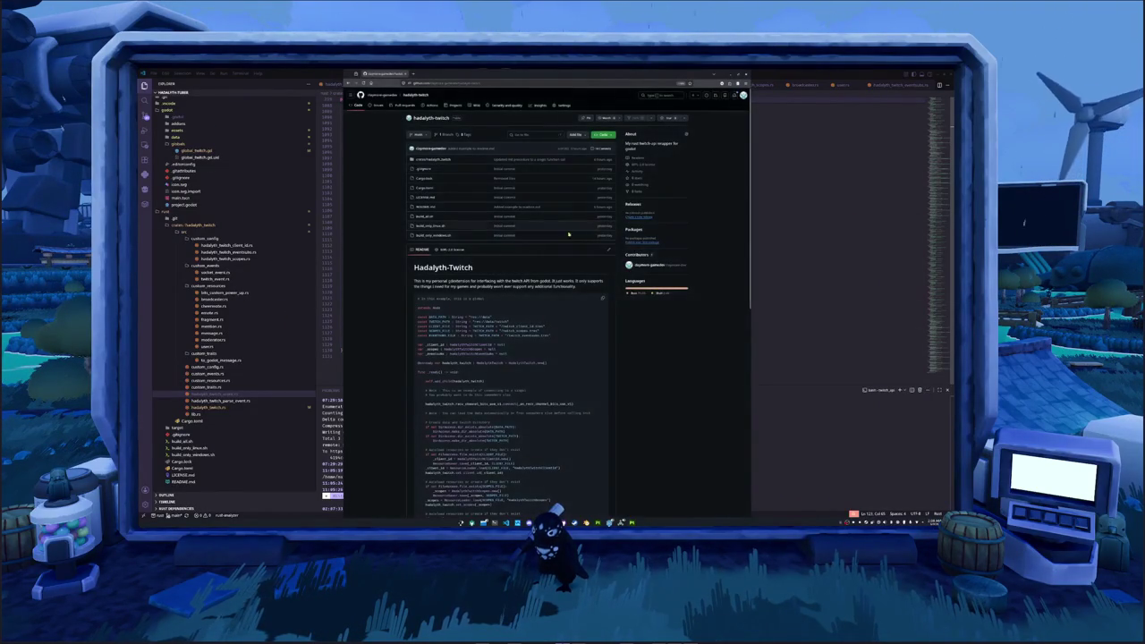
# - Read the Hadalyth-Twitch README, selecting 'hadalyth_twitch : HadalythTwitch' and the init_twitch() call in its example
pyautogui.keyDown('ctrl'); pyautogui.scroll(1, 415, 278); pyautogui.keyUp('ctrl')
pyautogui.keyDown('ctrl'); pyautogui.scroll(1, 415, 278); pyautogui.keyUp('ctrl')
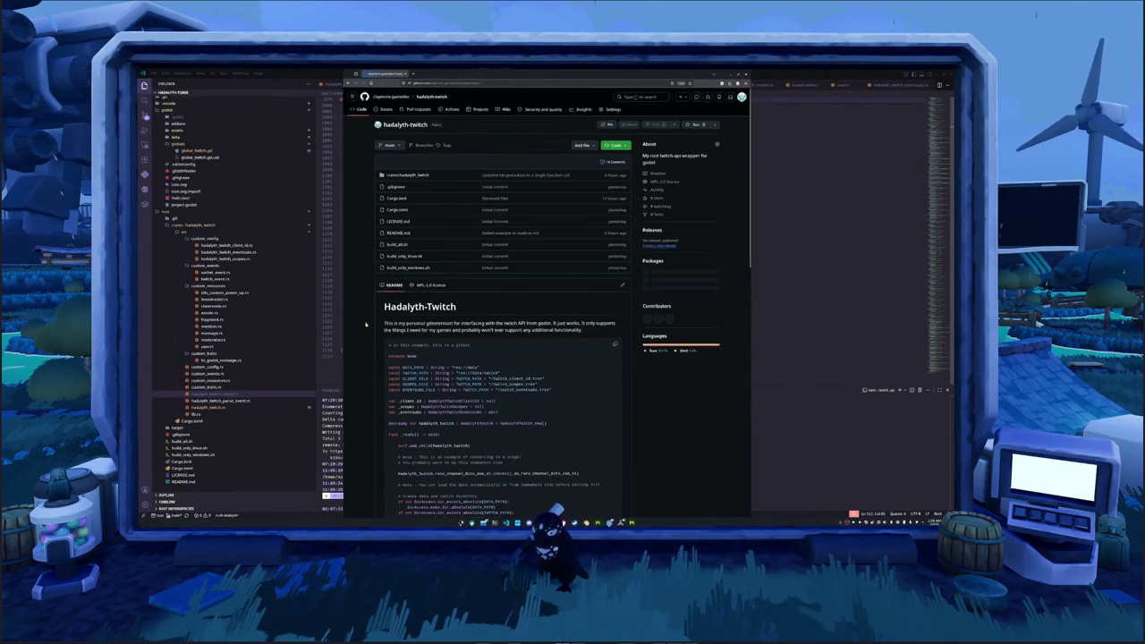
pyautogui.scroll(-2, 356, 331)
pyautogui.scroll(-2, 368, 356)
pyautogui.scroll(-2, 368, 356)
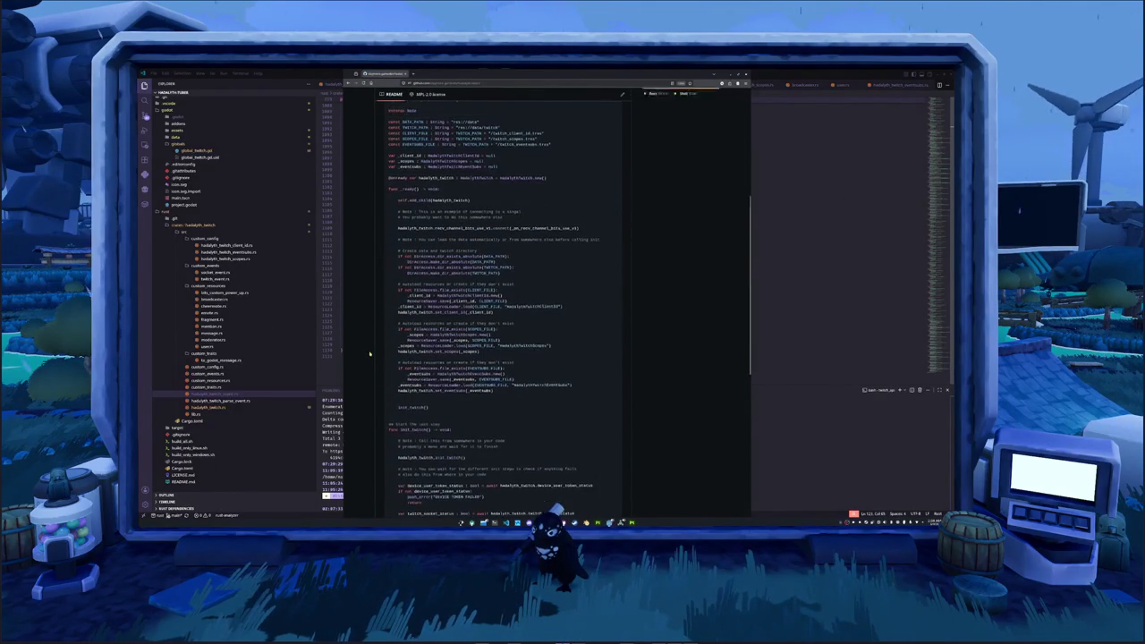
pyautogui.scroll(-2, 385, 390)
pyautogui.scroll(-2, 457, 407)
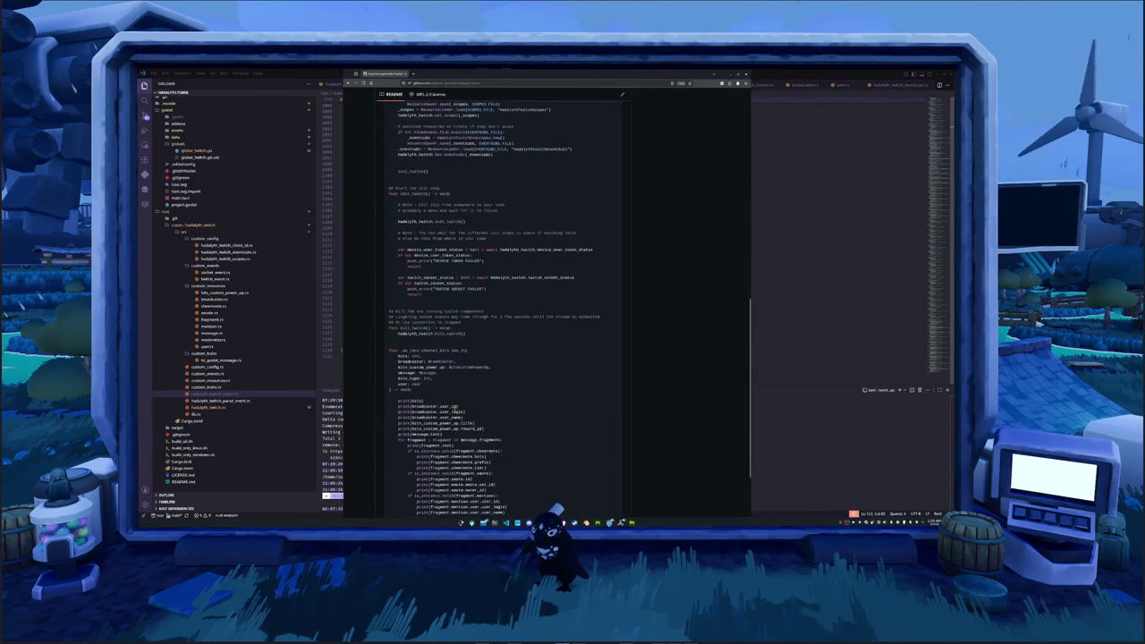
pyautogui.scroll(2, 455, 407)
pyautogui.scroll(3, 451, 407)
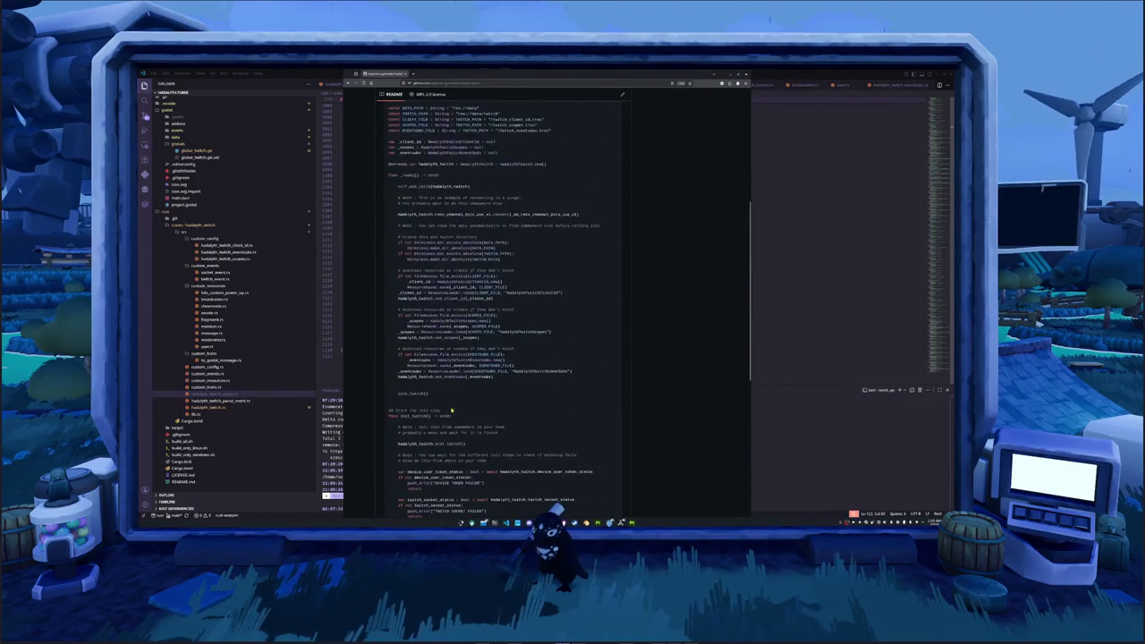
pyautogui.scroll(2, 423, 394)
pyautogui.scroll(1, 423, 394)
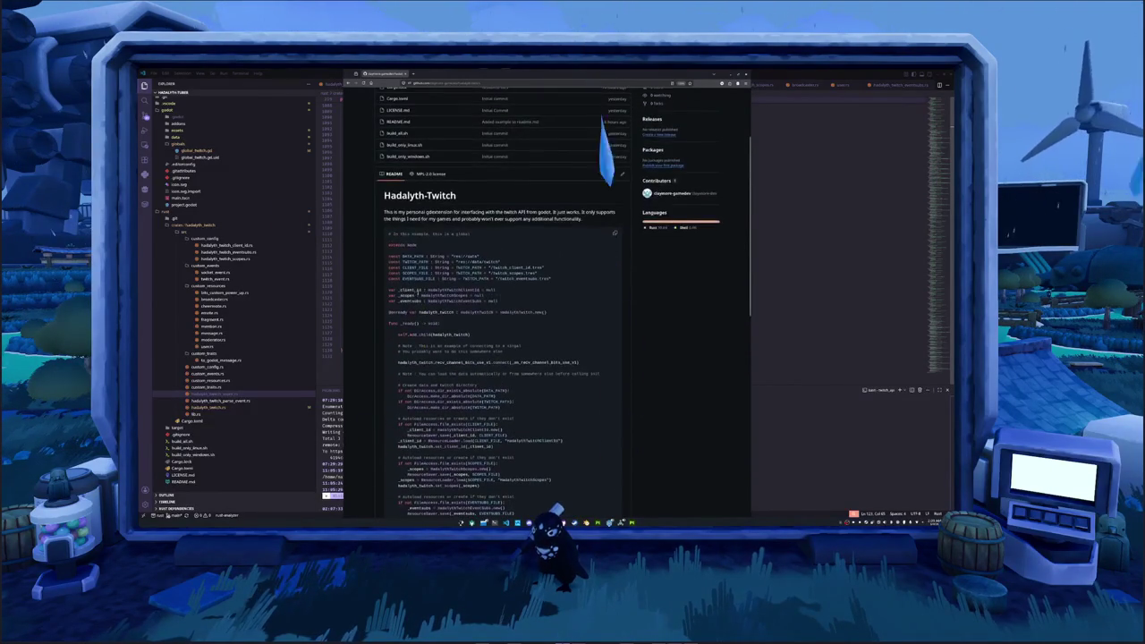
pyautogui.moveTo(439, 313); pyautogui.dragTo(497, 312)
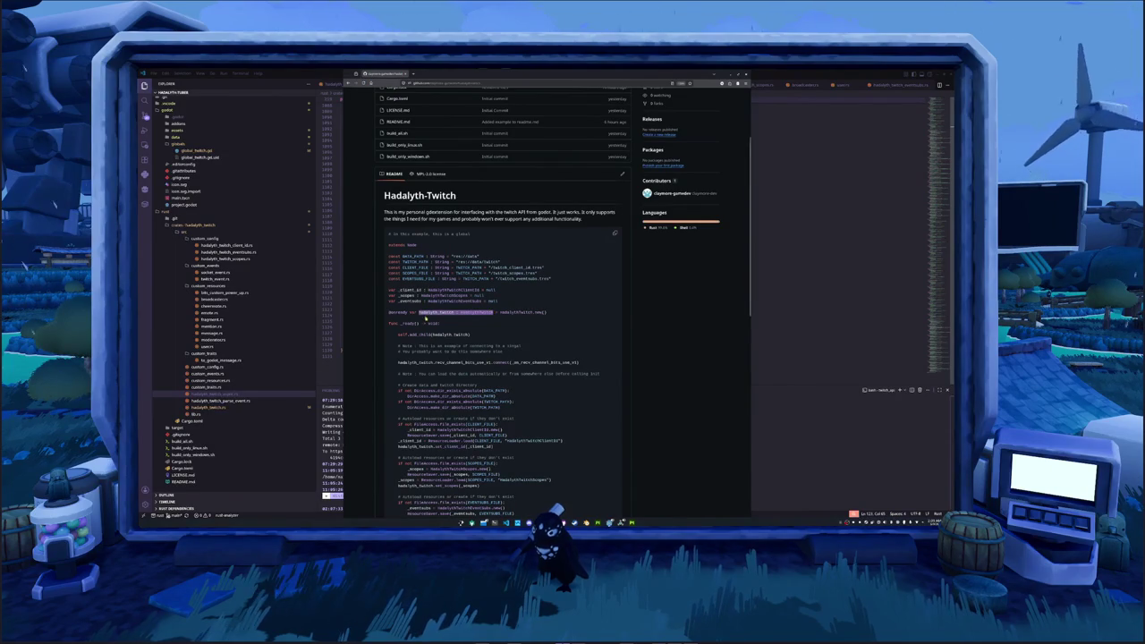
pyautogui.scroll(-3, 501, 358)
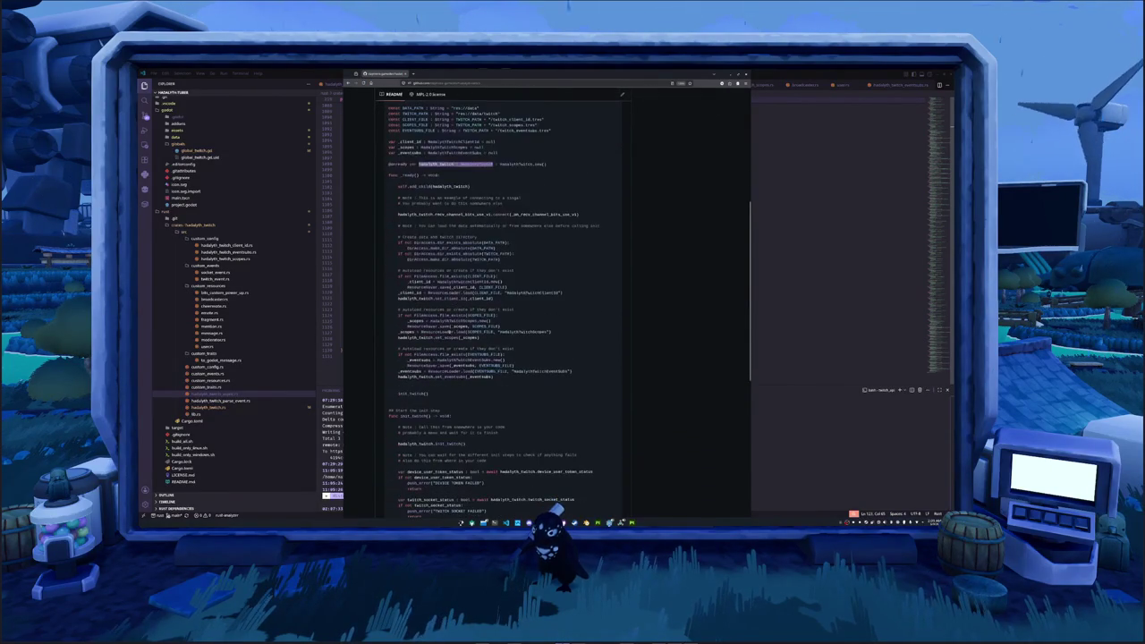
pyautogui.moveTo(399, 394); pyautogui.dragTo(431, 394)
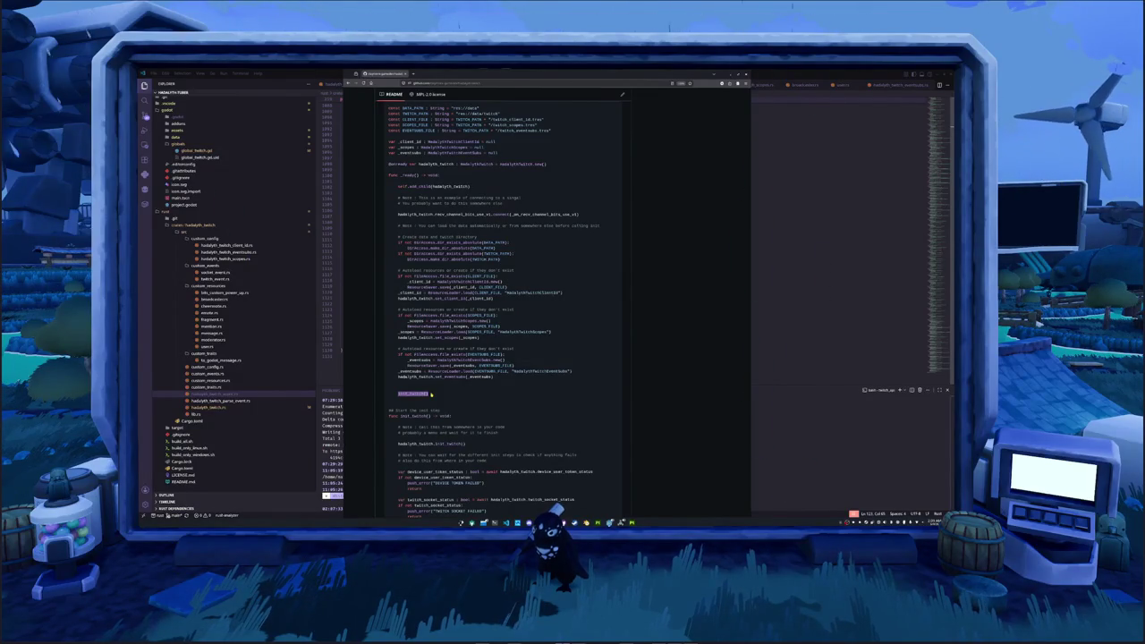
# - Scroll back to the top of the repository page and minimize the browser
pyautogui.scroll(2, 425, 313)
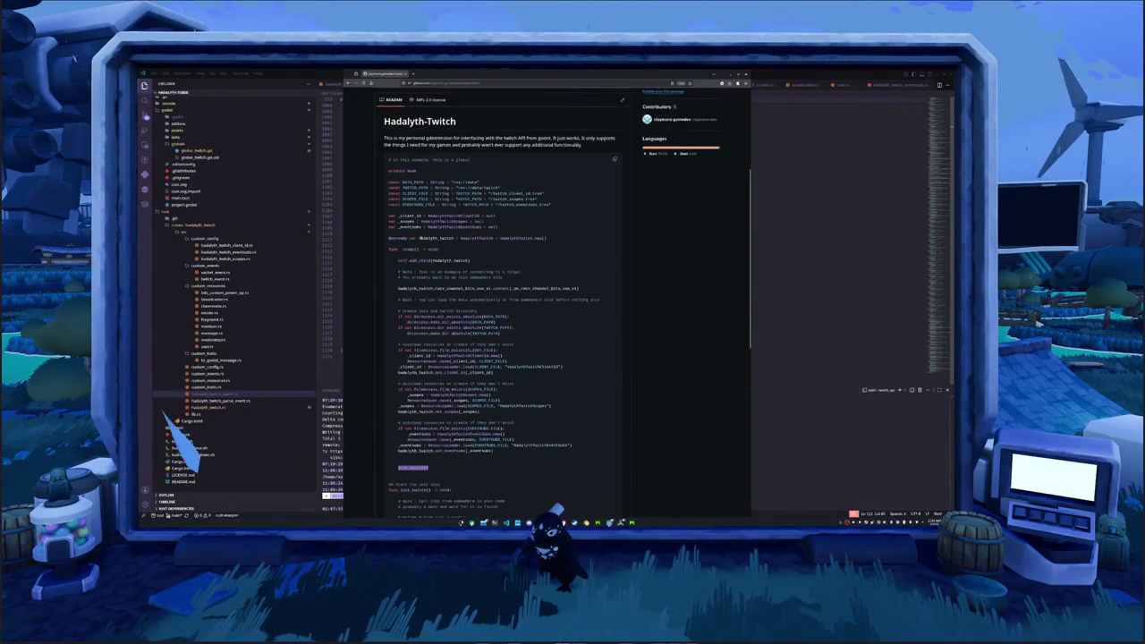
pyautogui.scroll(2, 419, 227)
pyautogui.scroll(1, 419, 226)
pyautogui.scroll(2, 419, 226)
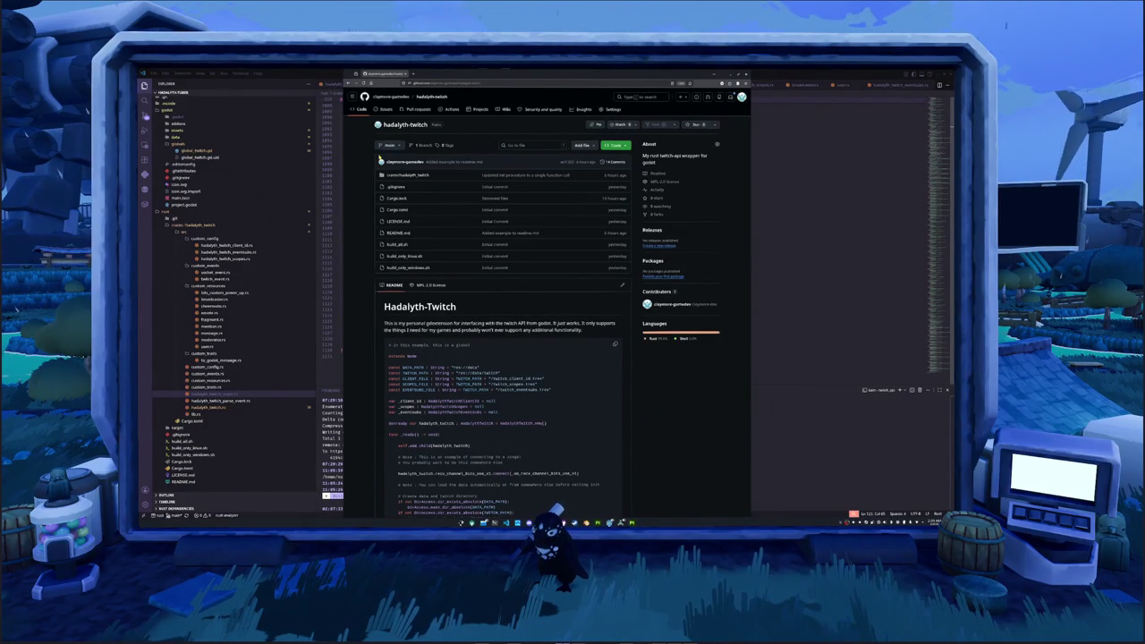
pyautogui.click(471, 522)
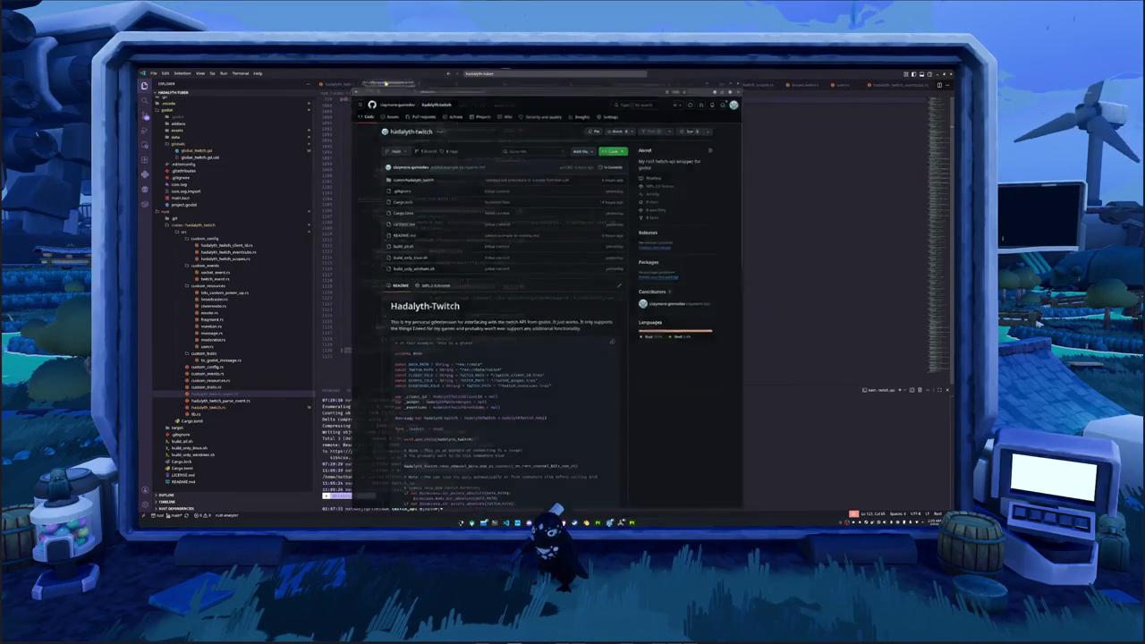
# - Hide VS Code, then open and cancel the Base Color picker, keeping the colour yellow
pyautogui.click(472, 523)
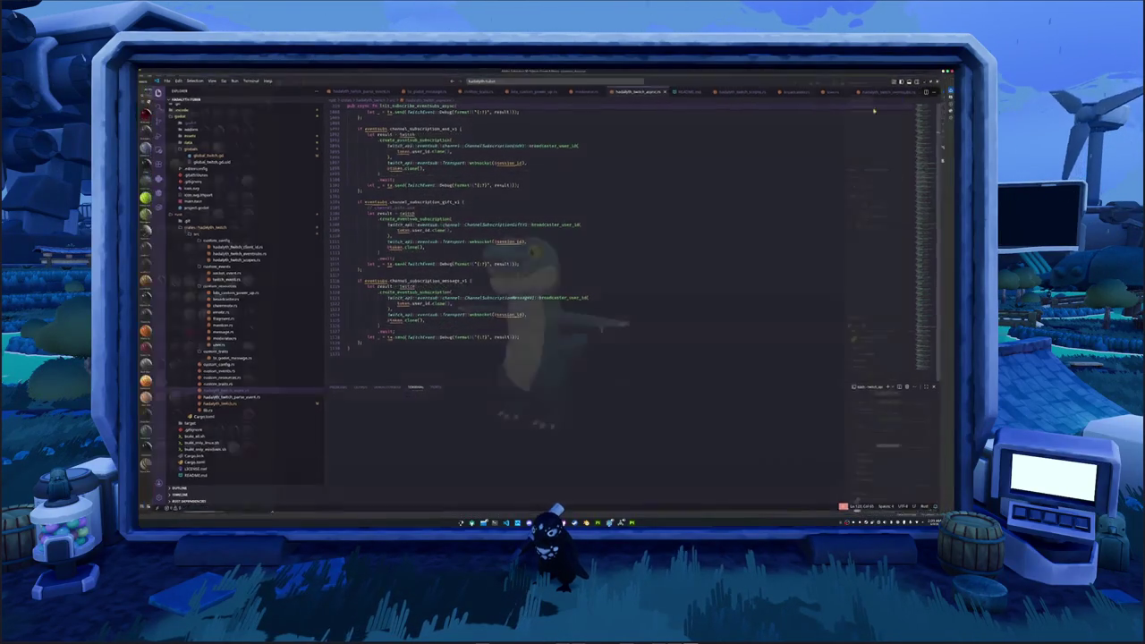
pyautogui.scroll(1, 646, 265)
pyautogui.scroll(2, 651, 267)
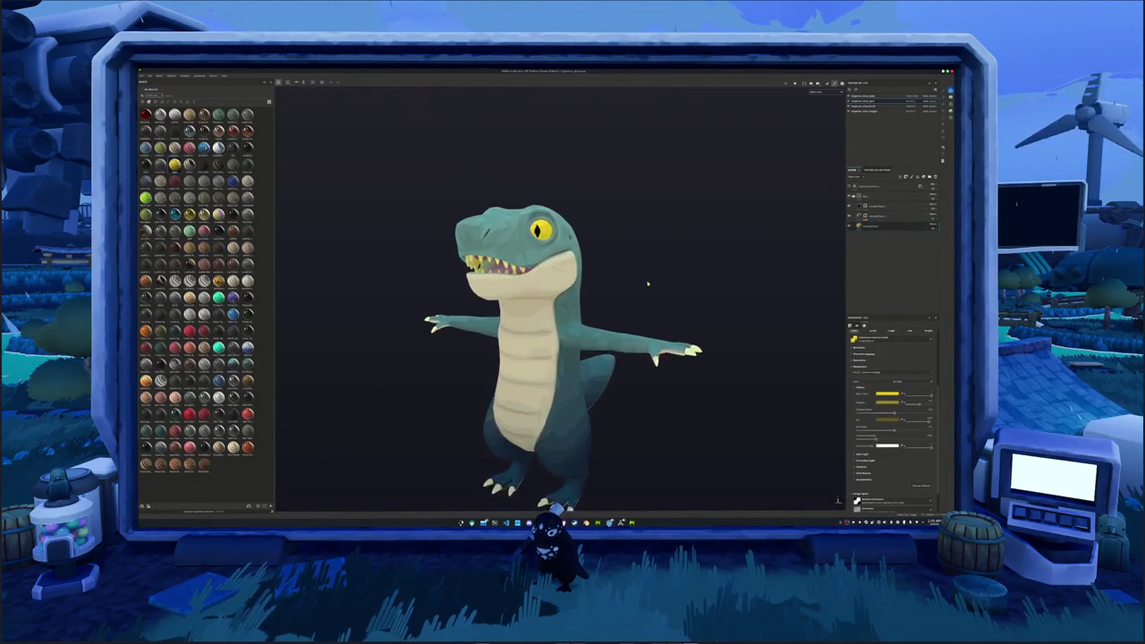
pyautogui.scroll(3, 657, 270)
pyautogui.scroll(2, 658, 270)
pyautogui.scroll(1, 663, 296)
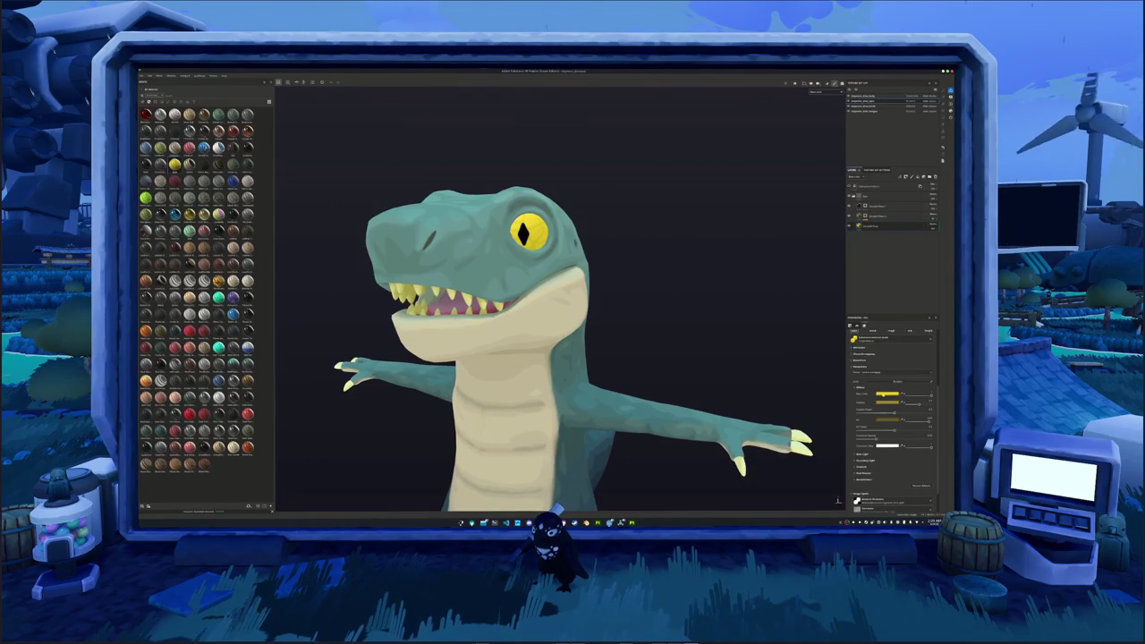
pyautogui.click(889, 394)
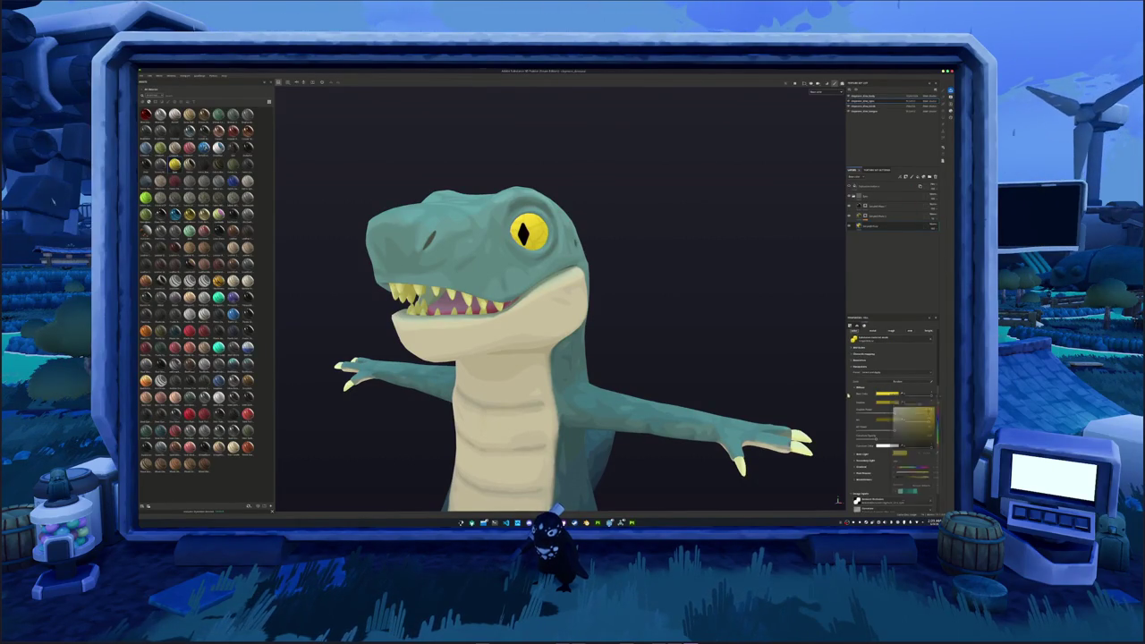
pyautogui.moveTo(904, 390)
pyautogui.mouseDown()
pyautogui.moveTo(782, 282)
pyautogui.moveTo(805, 256)
pyautogui.moveTo(837, 306)
pyautogui.mouseUp()
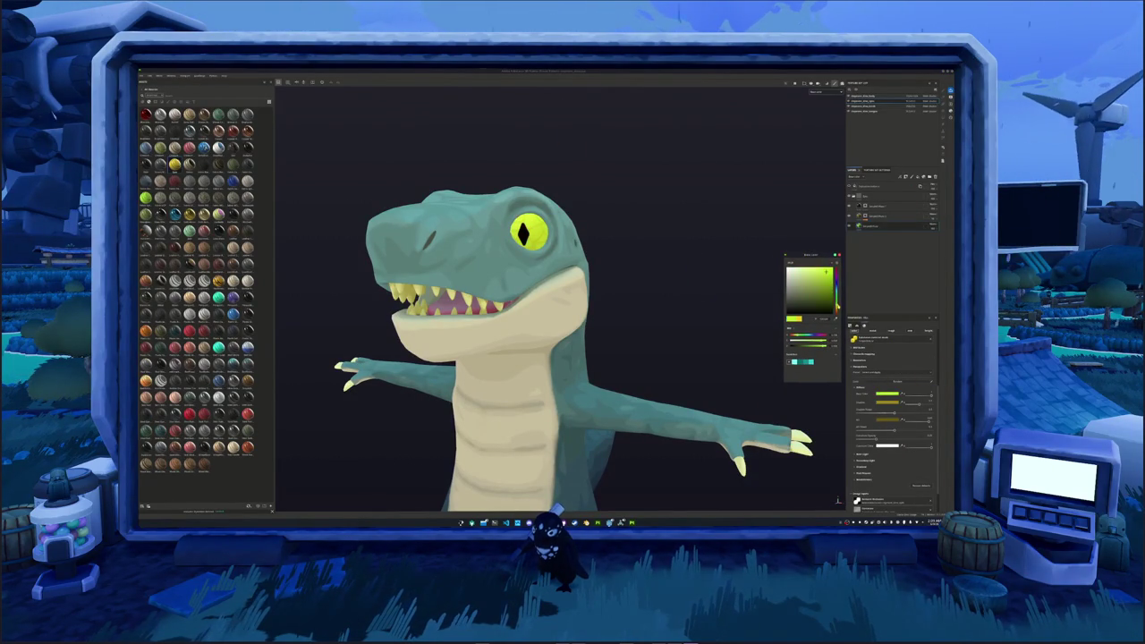
pyautogui.press('Escape')
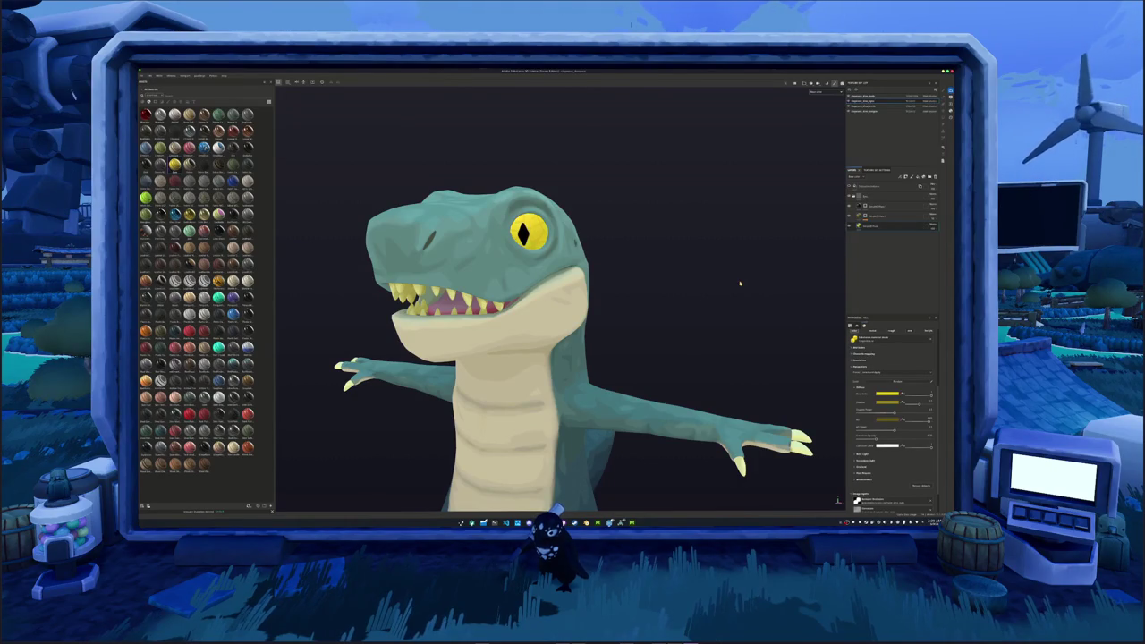
# - Open the File > Open recent project list
pyautogui.scroll(-3, 739, 281)
pyautogui.scroll(-2, 689, 298)
pyautogui.scroll(-2, 692, 295)
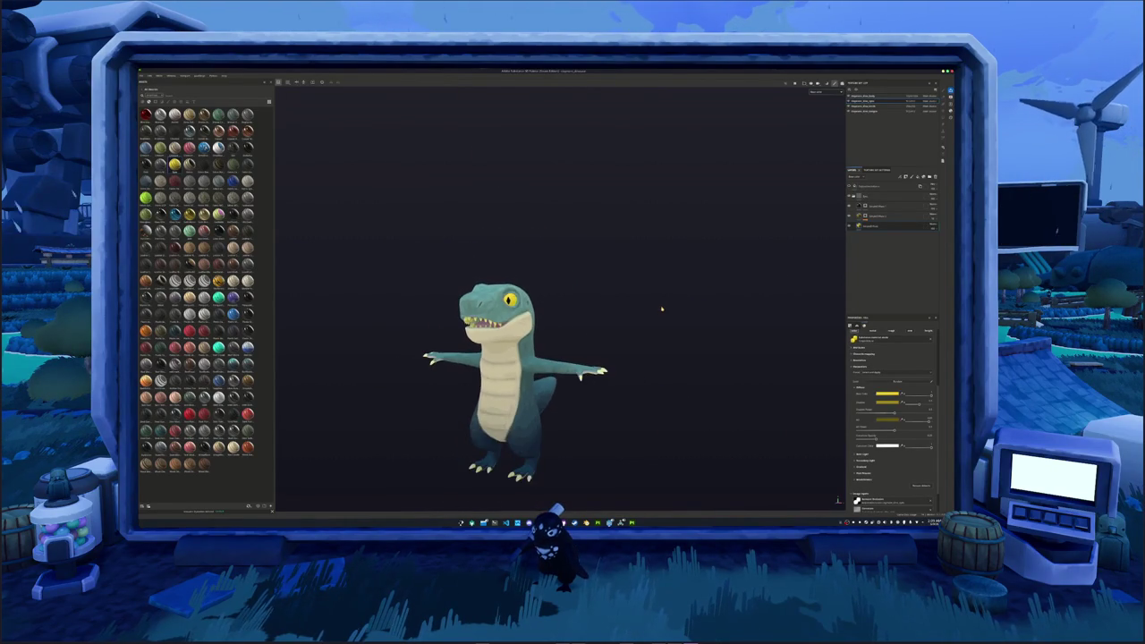
pyautogui.scroll(-1, 695, 281)
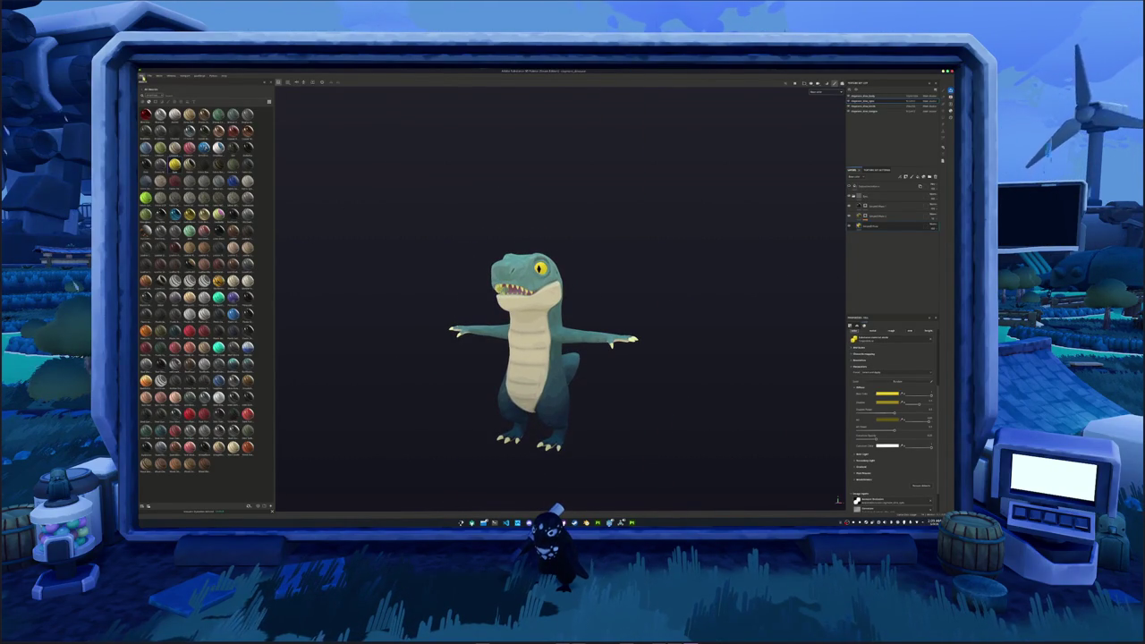
pyautogui.click(144, 76)
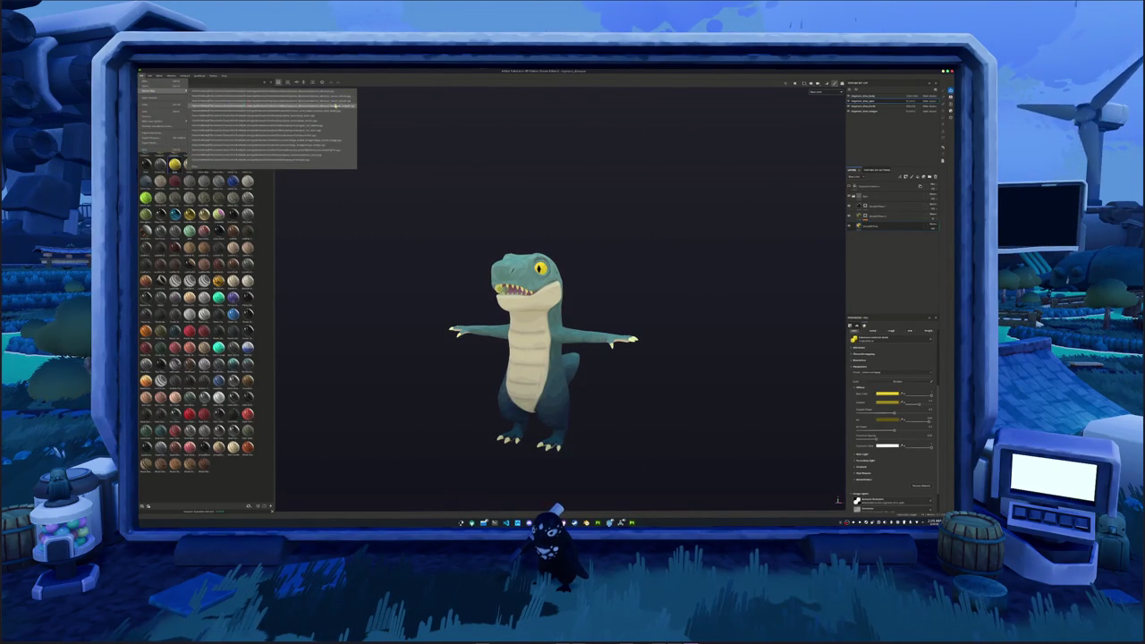
# - Open the gauntlet project from recent files and switch viewport shading to Material
pyautogui.click(331, 99)
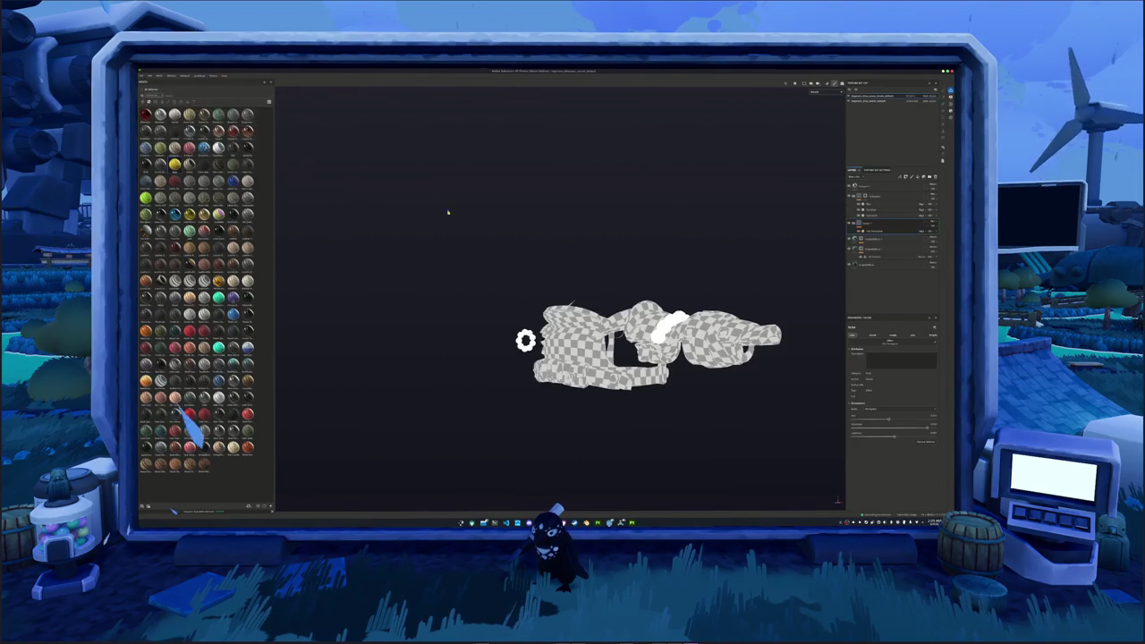
pyautogui.keyDown('alt'); pyautogui.moveTo(471, 215); pyautogui.dragTo(708, 205); pyautogui.keyUp('alt')
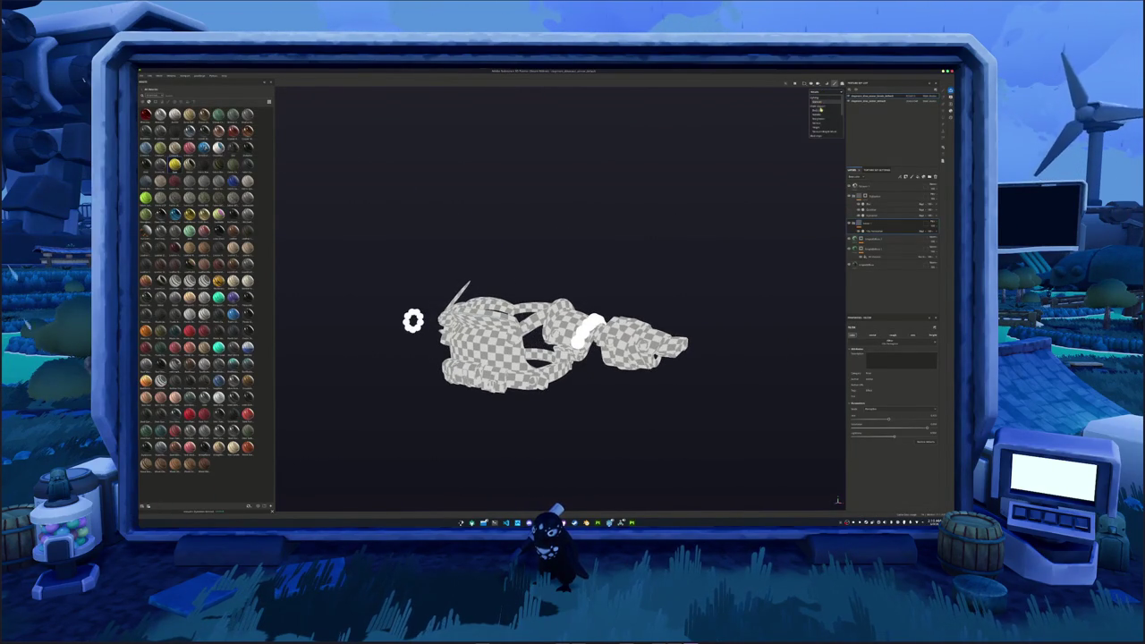
pyautogui.click(820, 108)
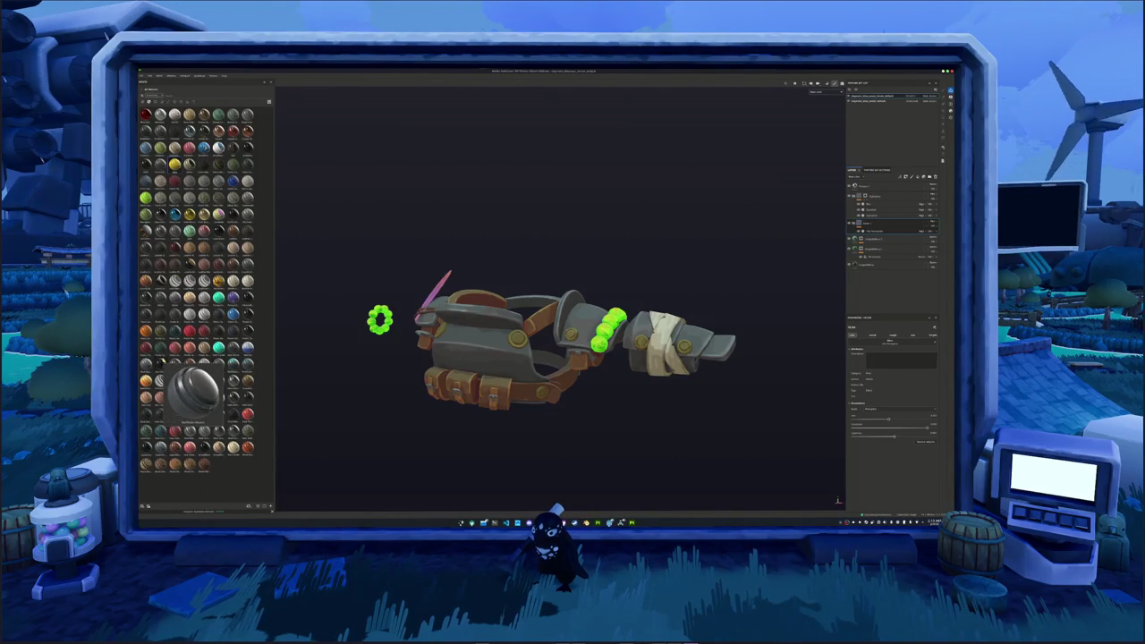
# - Turn off the gauntlet's green glow layer and select another layer
pyautogui.click(851, 195)
pyautogui.scroll(2, 759, 227)
pyautogui.keyDown('alt'); pyautogui.moveTo(758, 227); pyautogui.dragTo(780, 217); pyautogui.keyUp('alt')
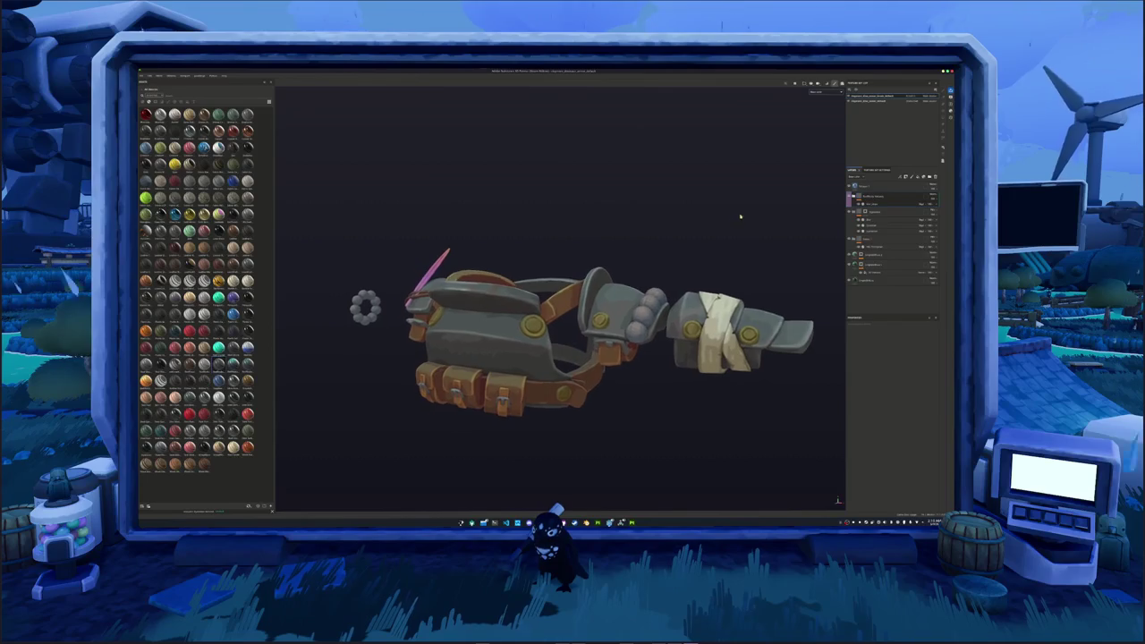
pyautogui.click(883, 231)
pyautogui.moveTo(868, 224)
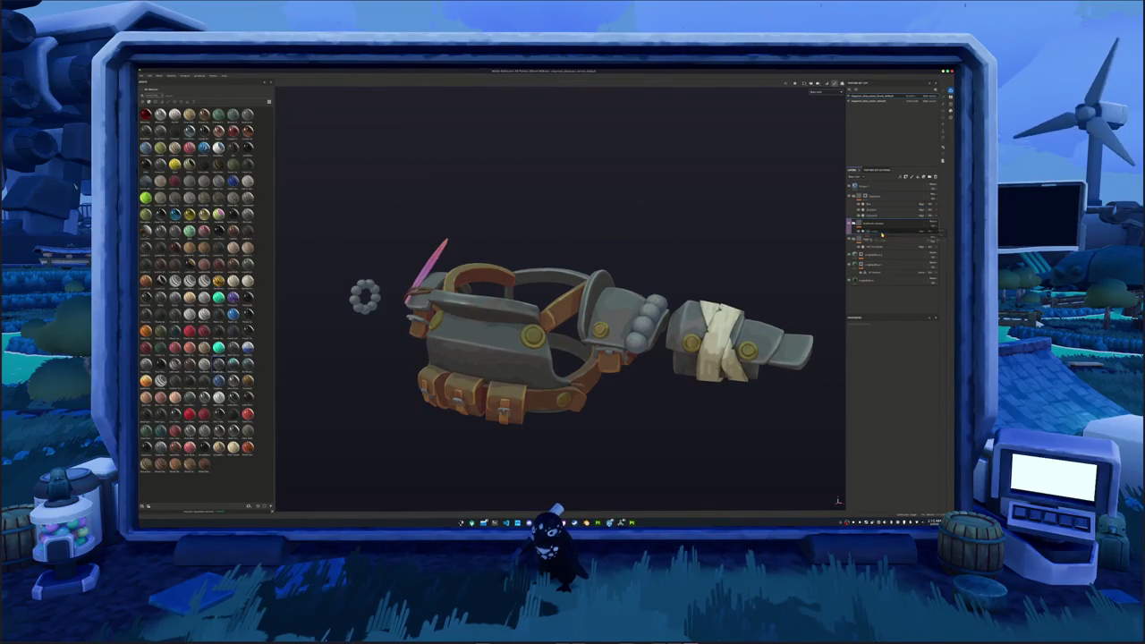
pyautogui.moveTo(767, 236)
pyautogui.keyDown('alt'); pyautogui.mouseDown()
pyautogui.moveTo(741, 235)
pyautogui.moveTo(730, 260)
pyautogui.moveTo(721, 241)
pyautogui.mouseUp(); pyautogui.keyUp('alt')
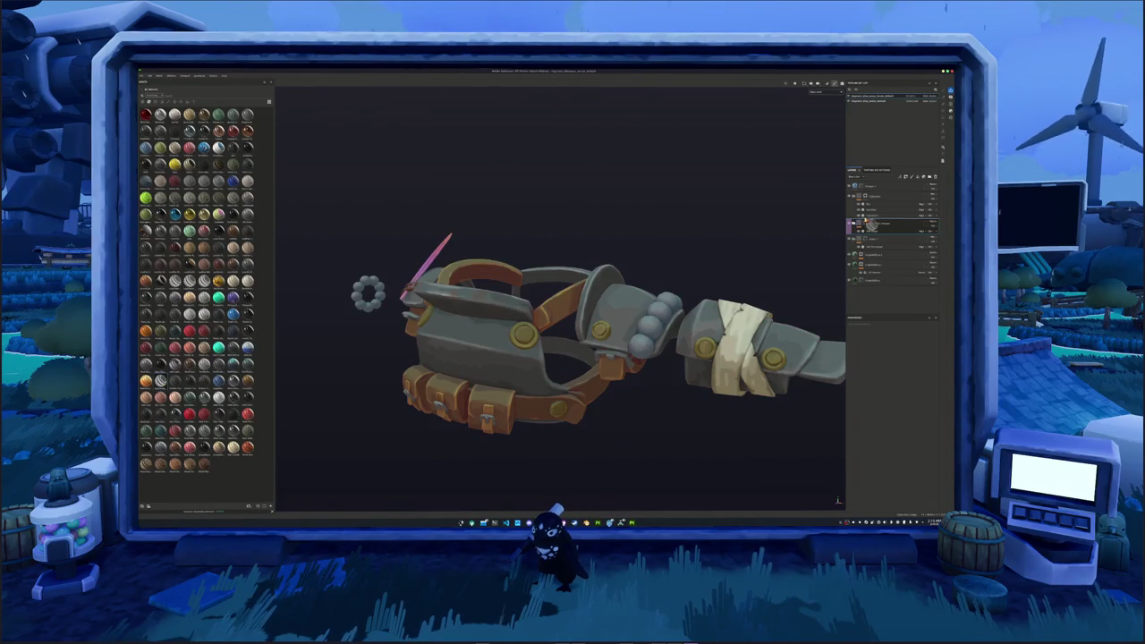
# - Add a layer group colouring the knuckle spheres and ring teal, check its mask, and name it
pyautogui.moveTo(866, 220); pyautogui.dragTo(865, 223)
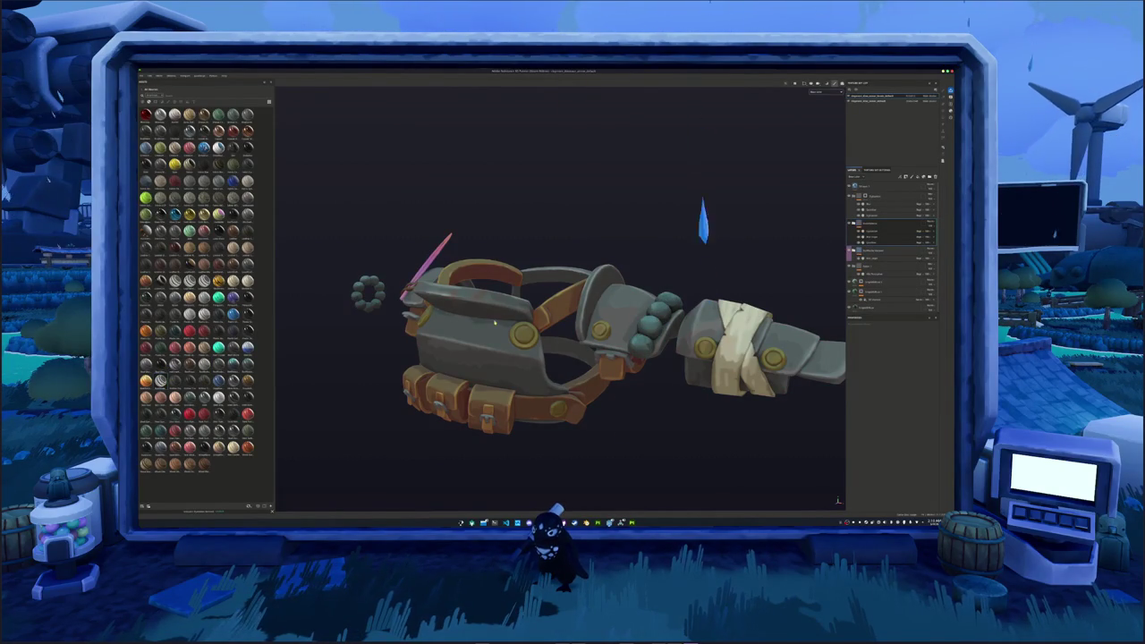
pyautogui.click(864, 222)
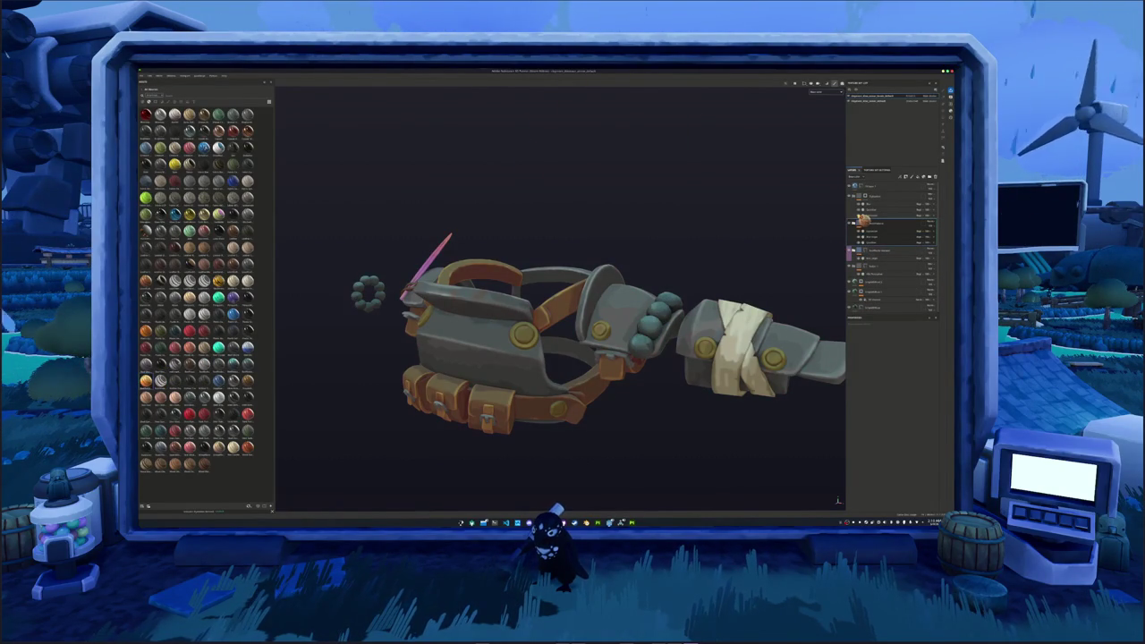
pyautogui.click(859, 224)
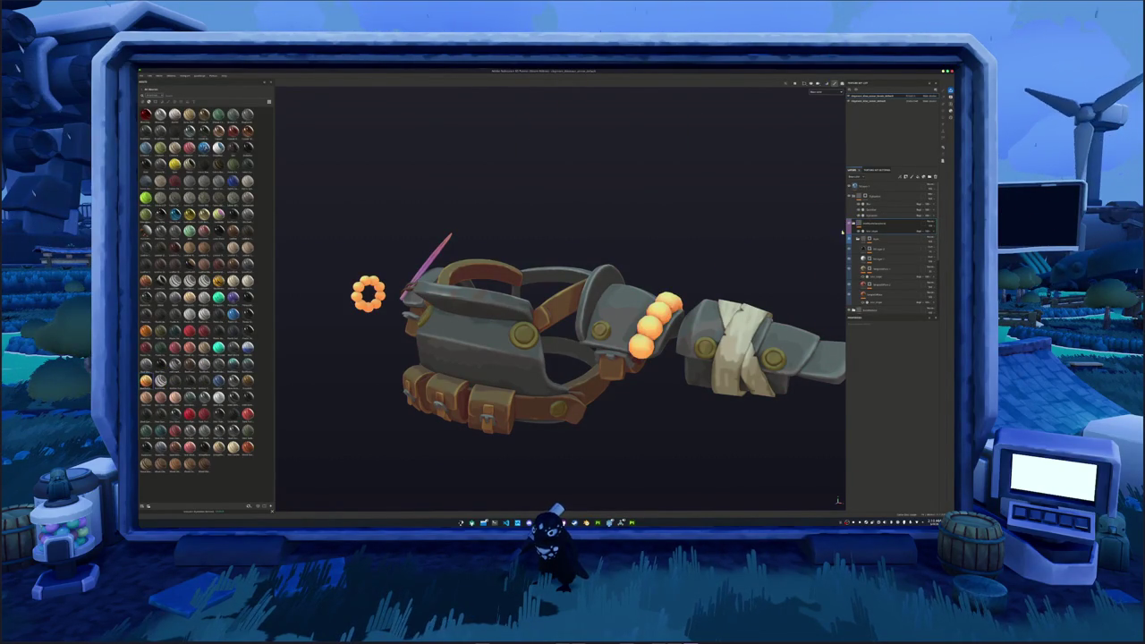
pyautogui.click(881, 224)
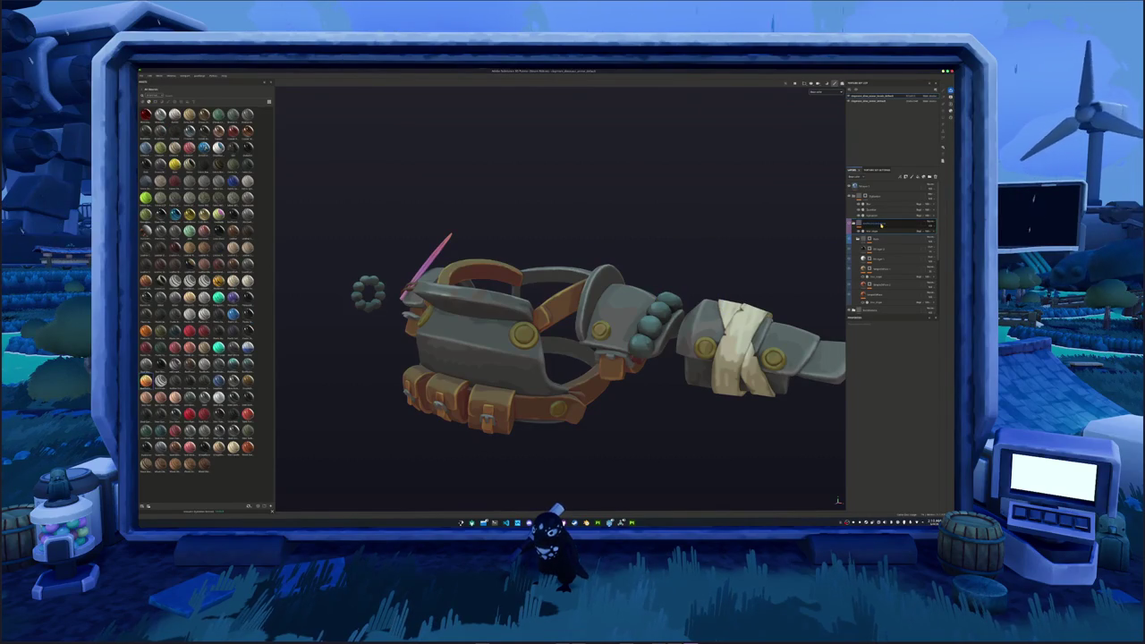
pyautogui.doubleClick(881, 224)
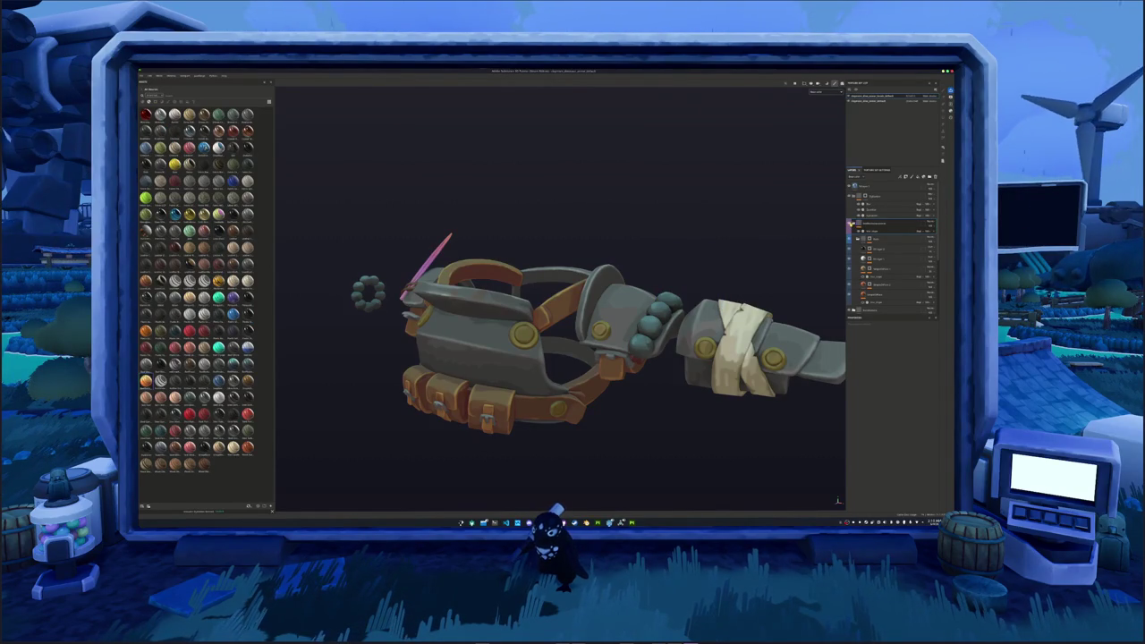
pyautogui.press('Return')
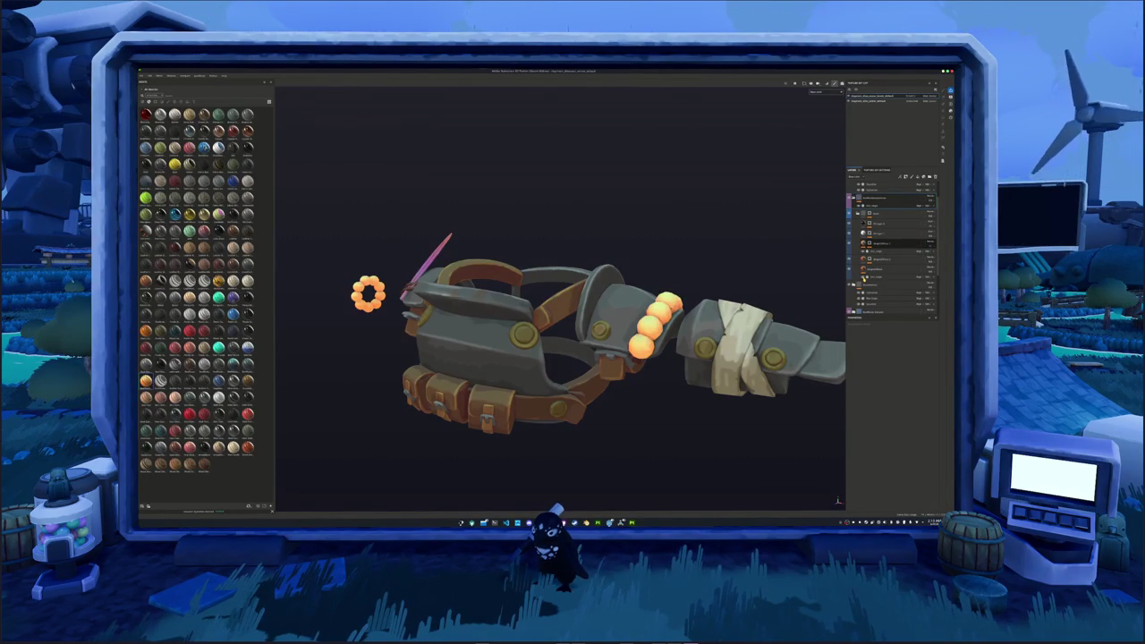
# - Reorder the glow layer group and expand and collapse folders in the layer stack
pyautogui.scroll(2, 865, 279)
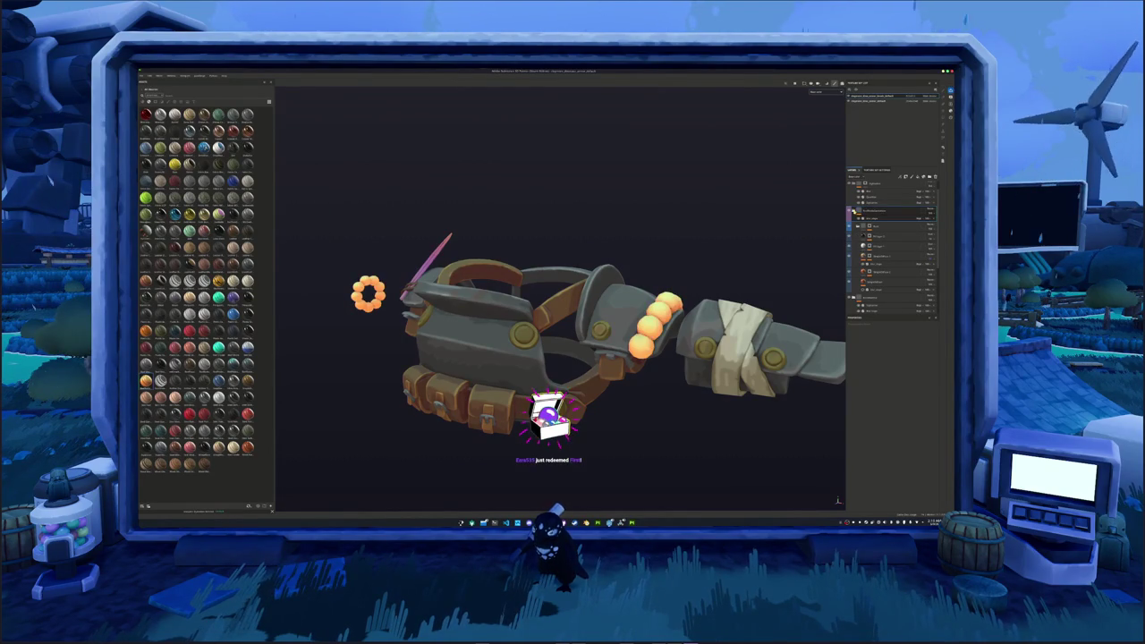
pyautogui.click(881, 212)
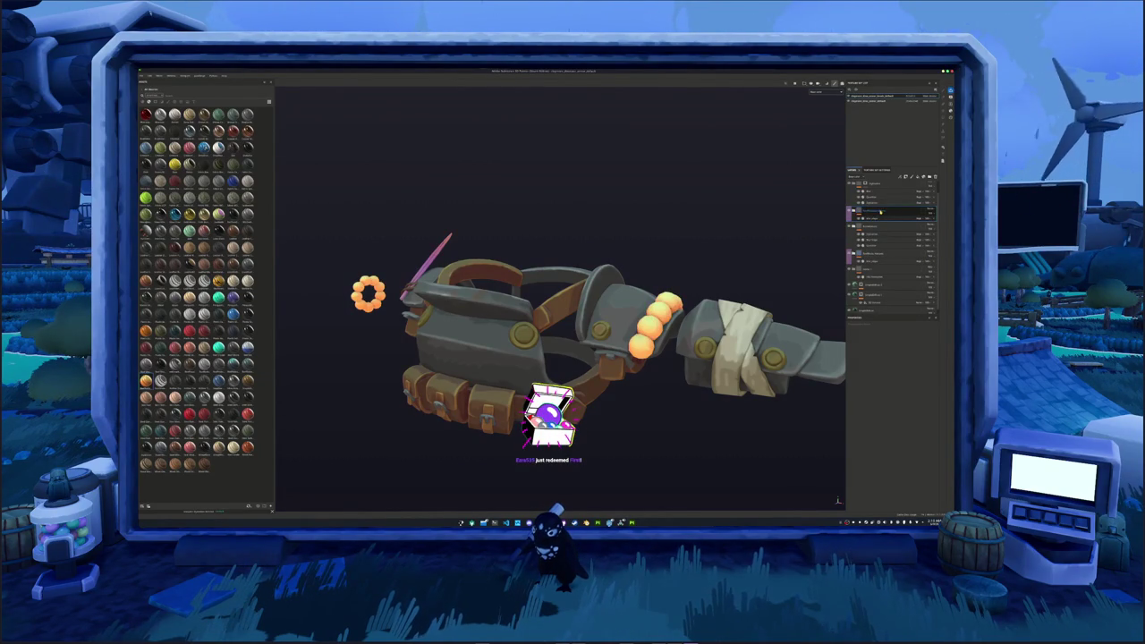
pyautogui.moveTo(880, 212); pyautogui.dragTo(866, 228)
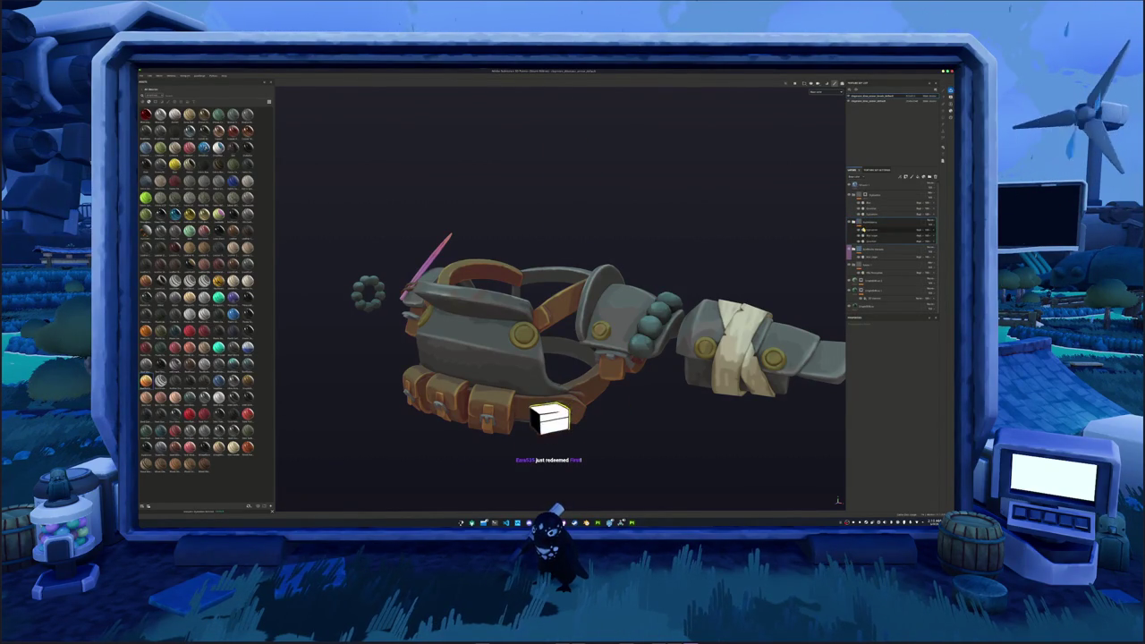
pyautogui.moveTo(793, 235)
pyautogui.keyDown('alt'); pyautogui.mouseDown()
pyautogui.moveTo(775, 238)
pyautogui.moveTo(767, 258)
pyautogui.moveTo(769, 238)
pyautogui.mouseUp(); pyautogui.keyUp('alt')
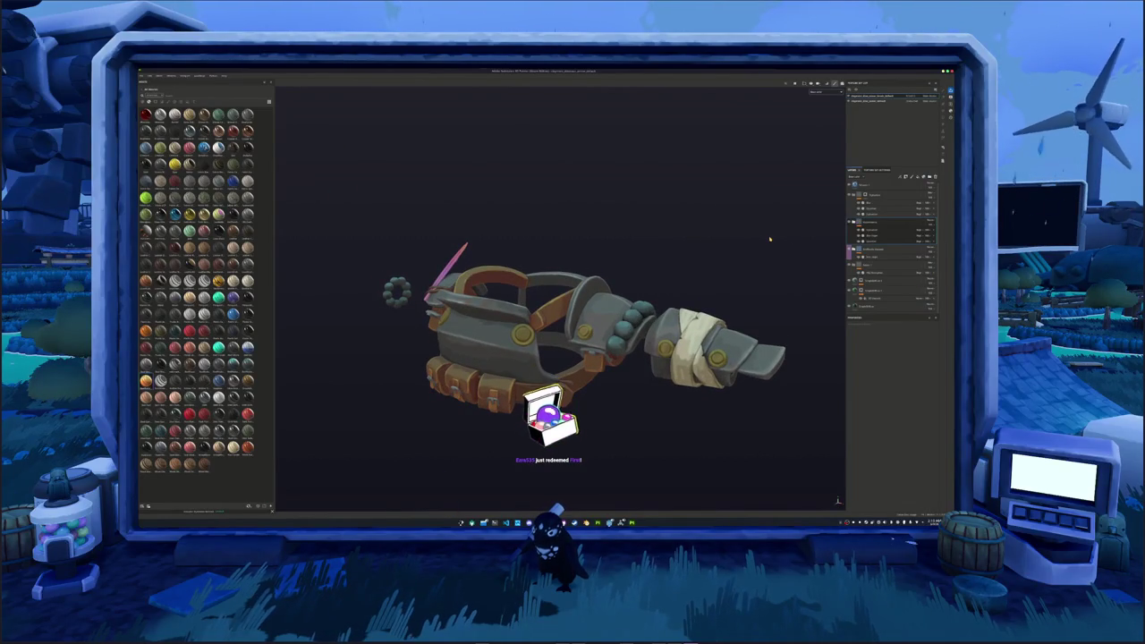
pyautogui.click(854, 223)
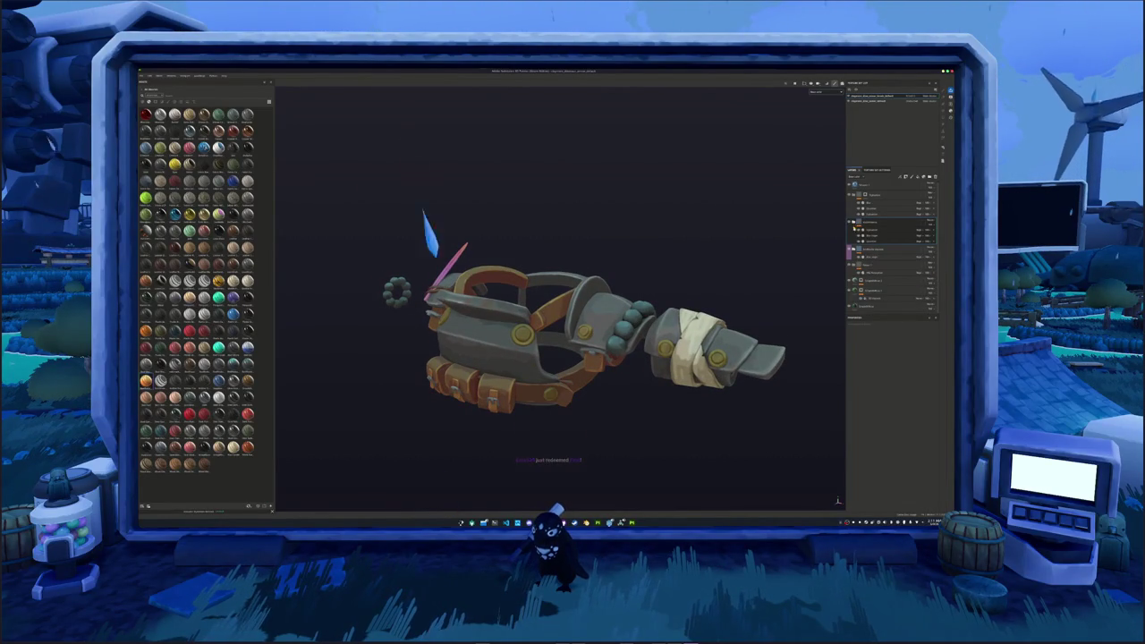
pyautogui.click(854, 228)
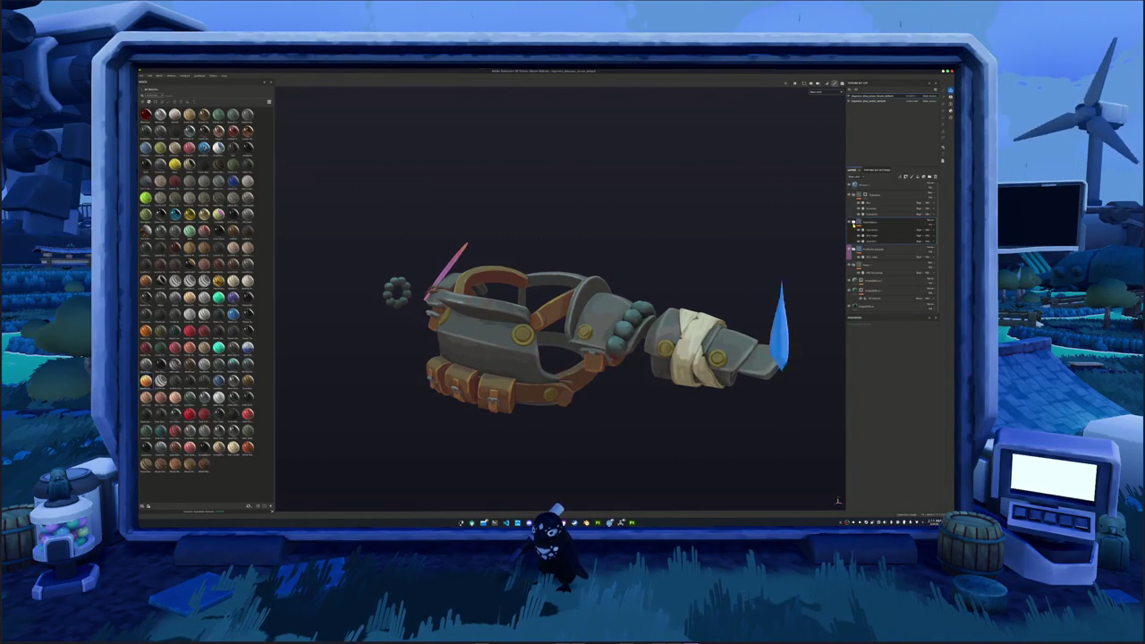
pyautogui.click(855, 251)
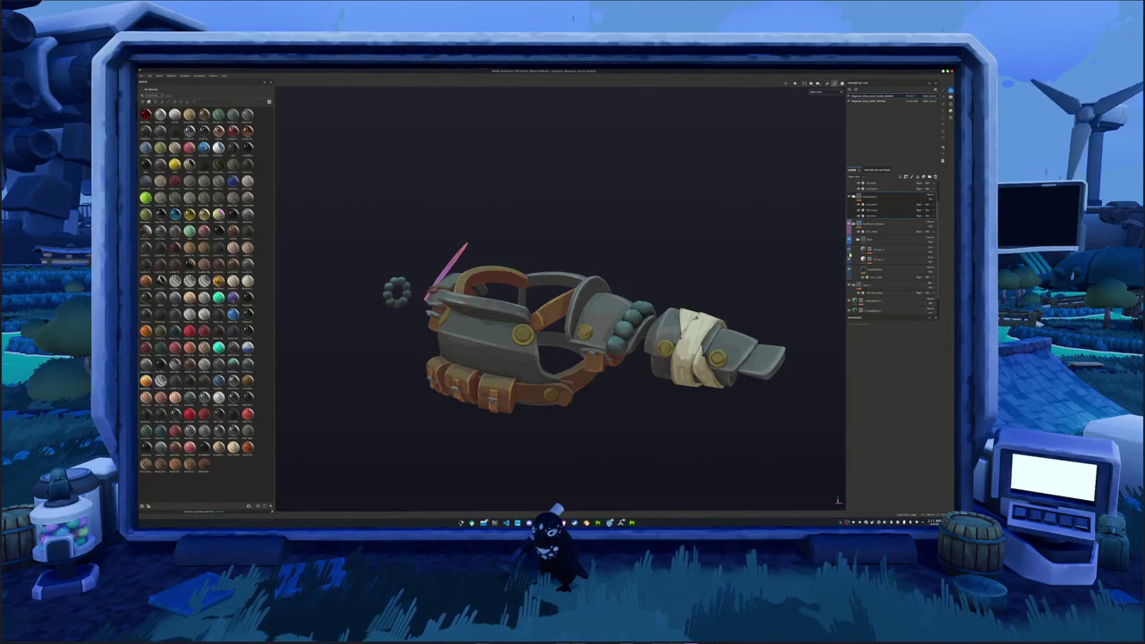
# - Enable the green emissive layer on the beads and flower ring, then select its parent group
pyautogui.click(854, 185)
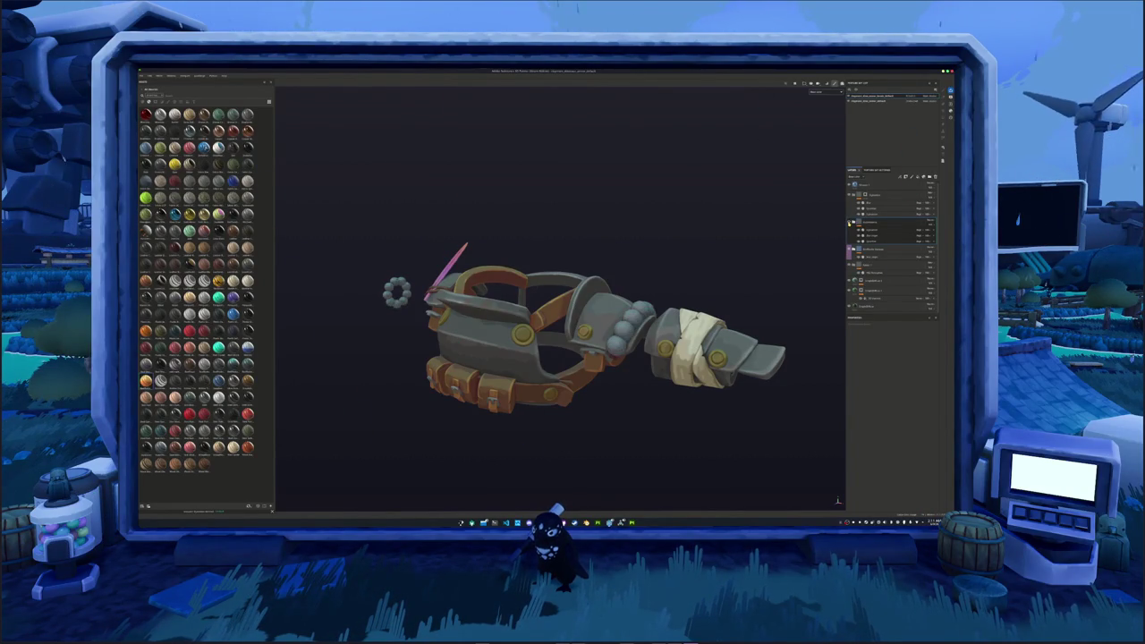
pyautogui.scroll(-3, 744, 264)
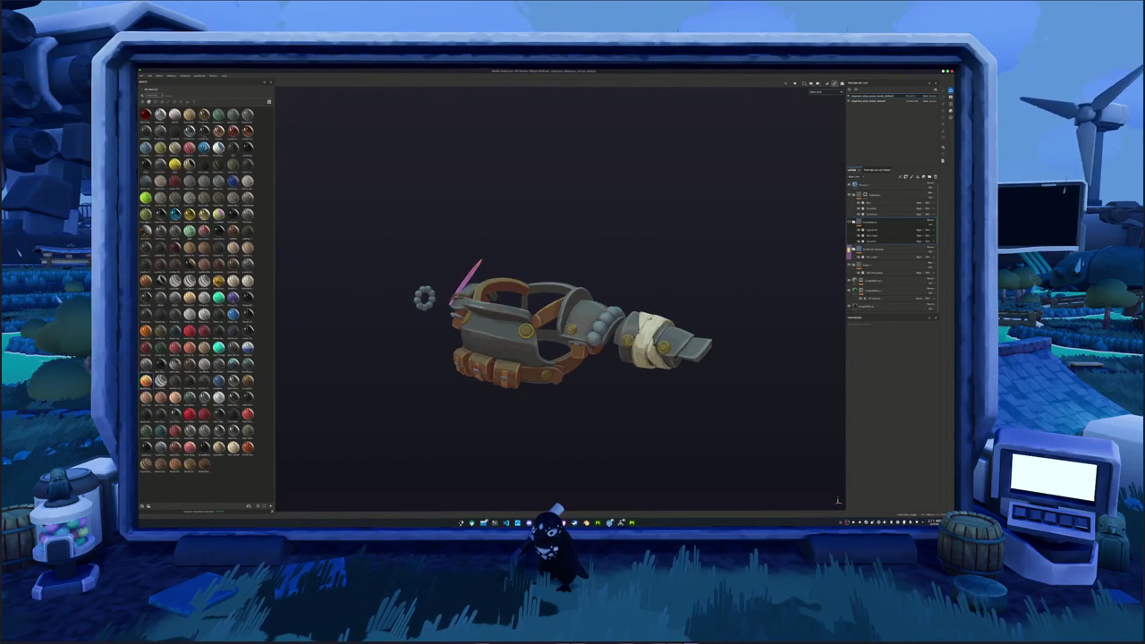
pyautogui.click(876, 253)
pyautogui.click(870, 224)
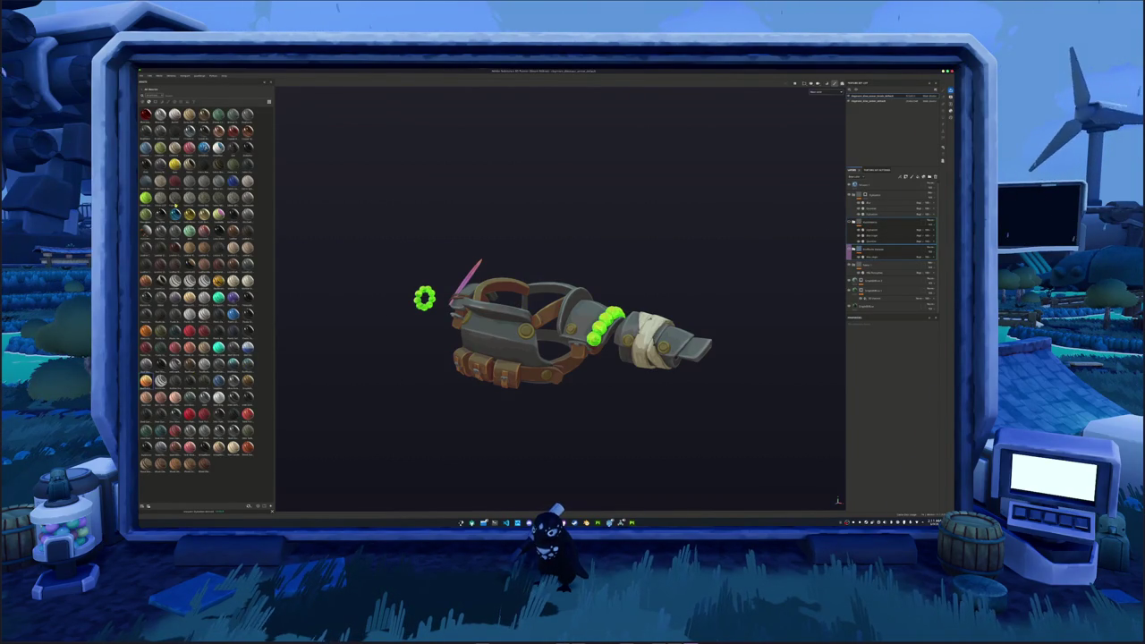
# - Filter the Shelf to 'leather', turn the beads back to orange, and regroup layer folders
pyautogui.write('leather')
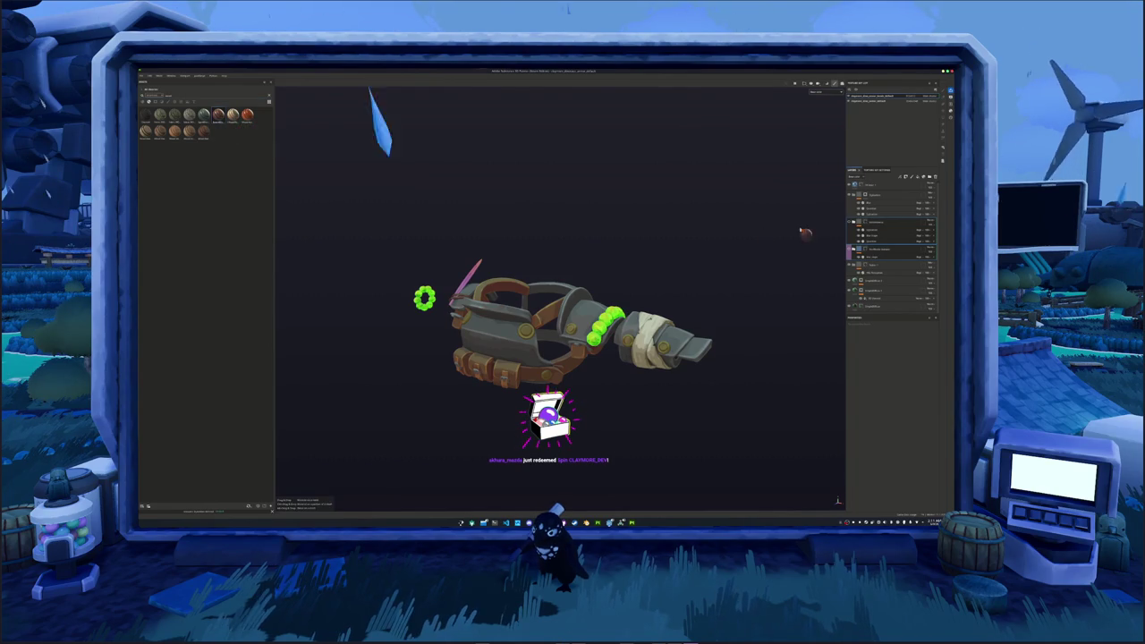
pyautogui.click(876, 221)
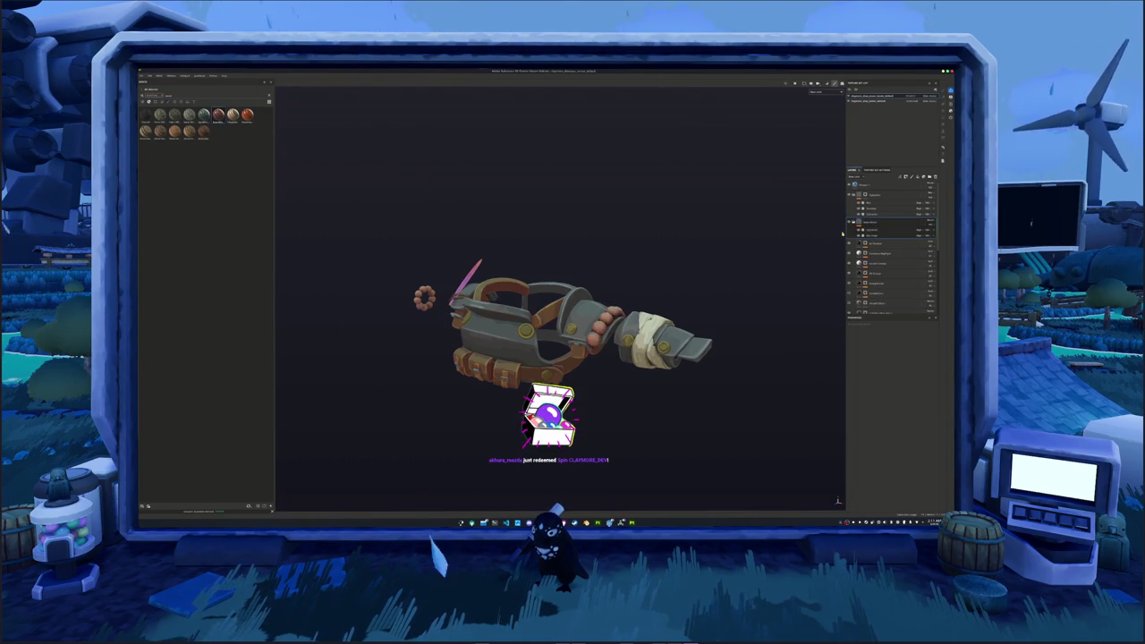
pyautogui.scroll(2, 779, 242)
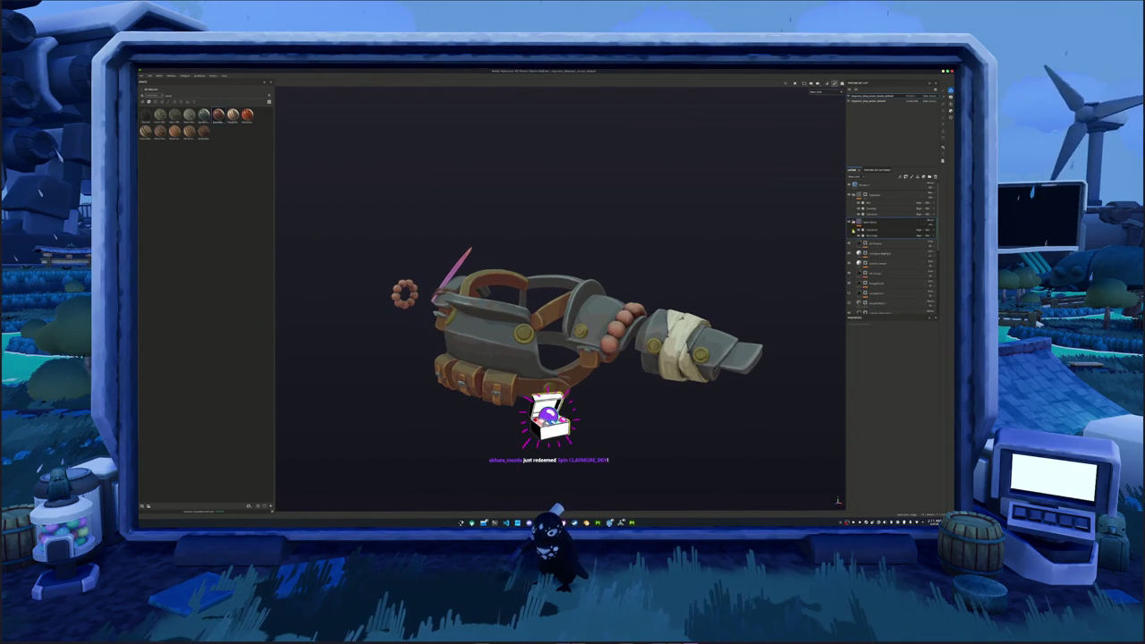
pyautogui.click(877, 255)
pyautogui.moveTo(877, 255); pyautogui.dragTo(873, 222)
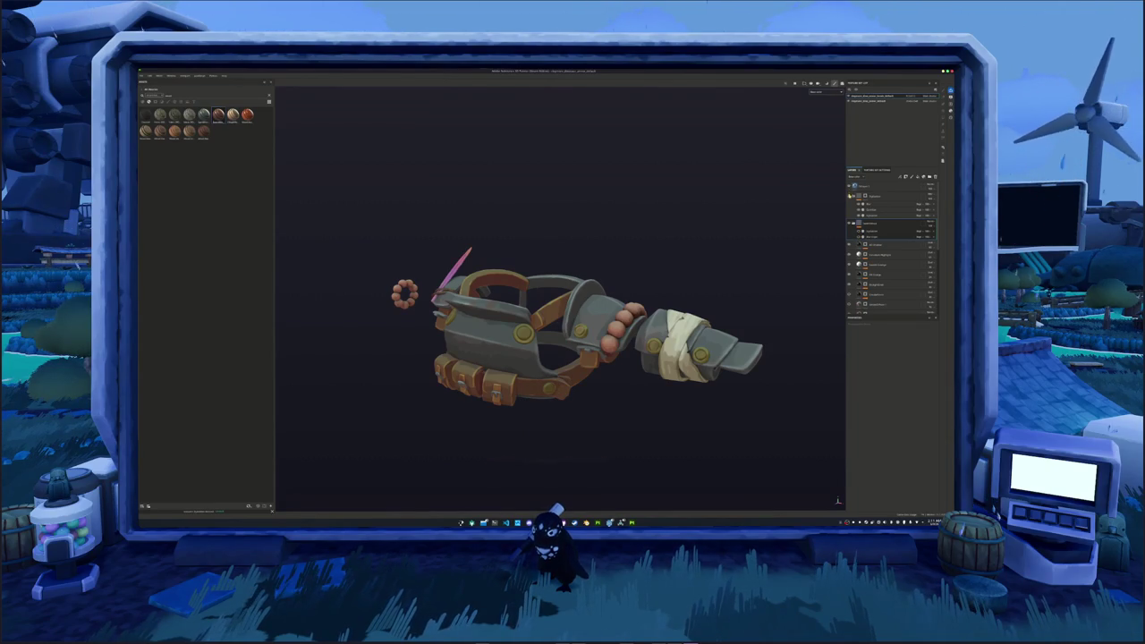
pyautogui.click(851, 196)
# - Select the paint layer inside the bead layers in the layer stack
pyautogui.scroll(3, 801, 248)
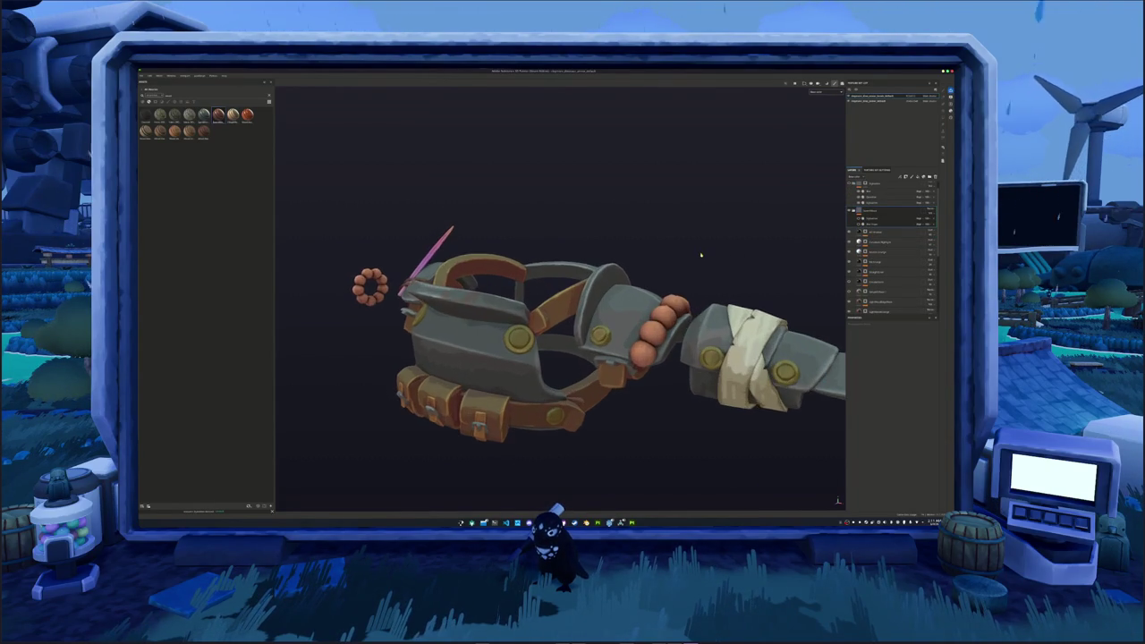
pyautogui.scroll(2, 698, 256)
pyautogui.click(865, 231)
pyautogui.click(877, 254)
pyautogui.click(877, 266)
pyautogui.click(877, 276)
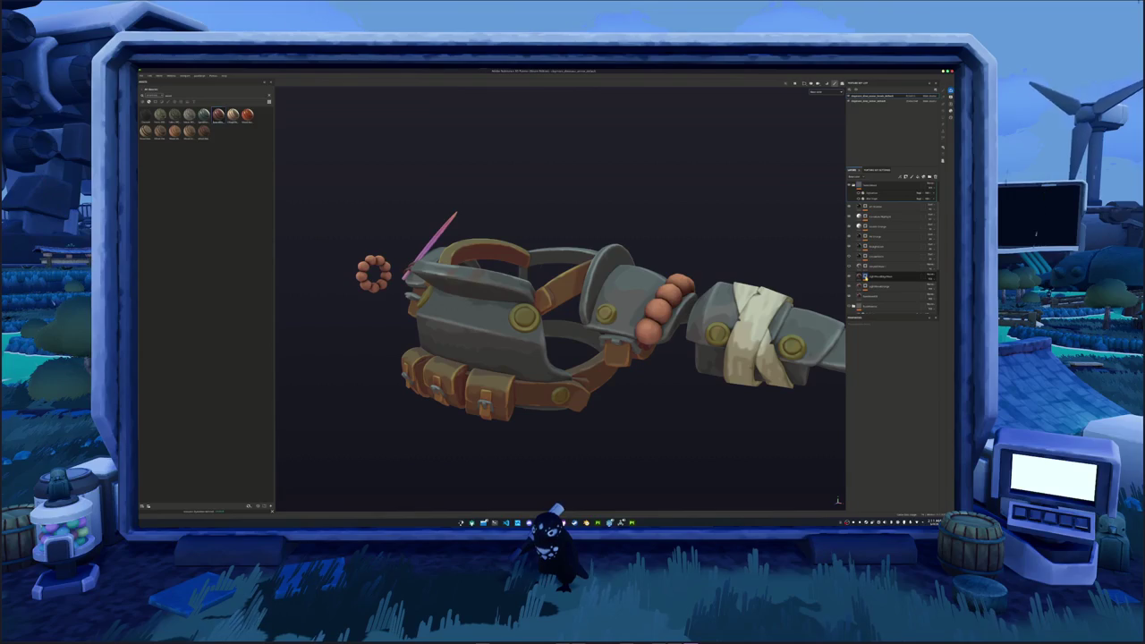
pyautogui.click(860, 278)
pyautogui.scroll(-1, 863, 279)
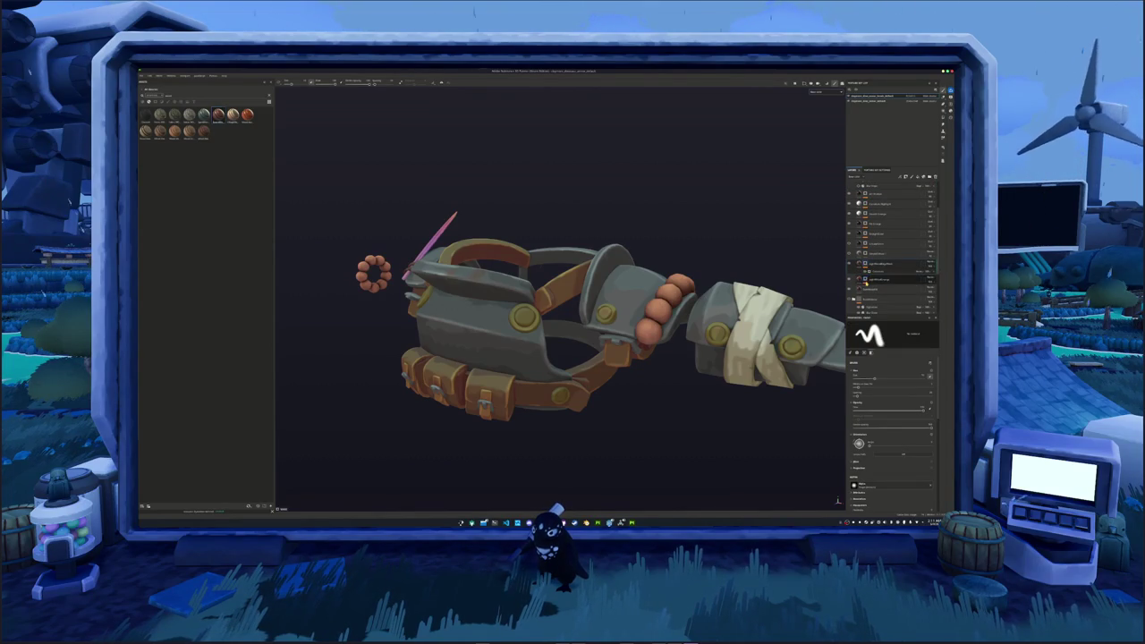
pyautogui.scroll(-1, 866, 283)
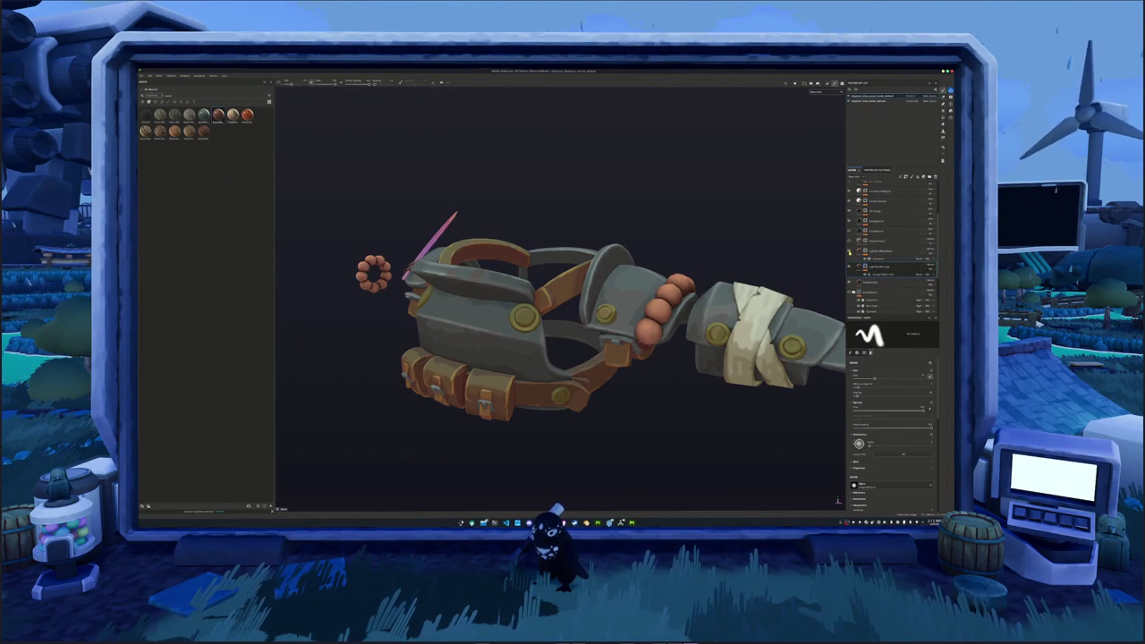
# - Enable the darker red fill on the beads and flower ring, and push a projection-layer slider to maximum
pyautogui.click(877, 259)
pyautogui.click(850, 256)
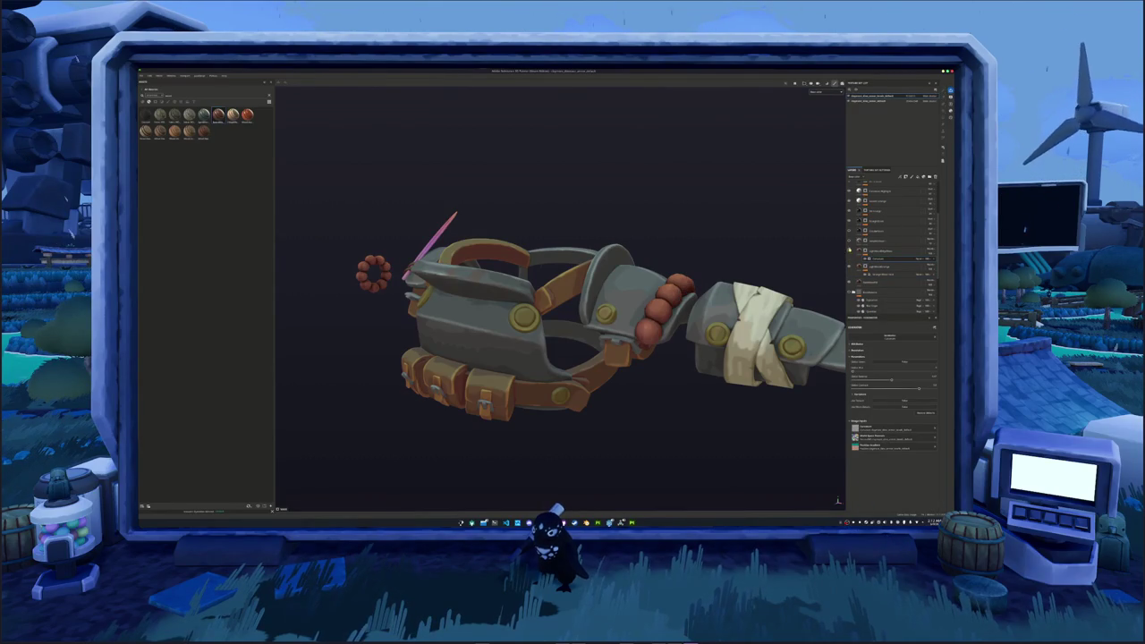
pyautogui.click(873, 242)
pyautogui.click(873, 267)
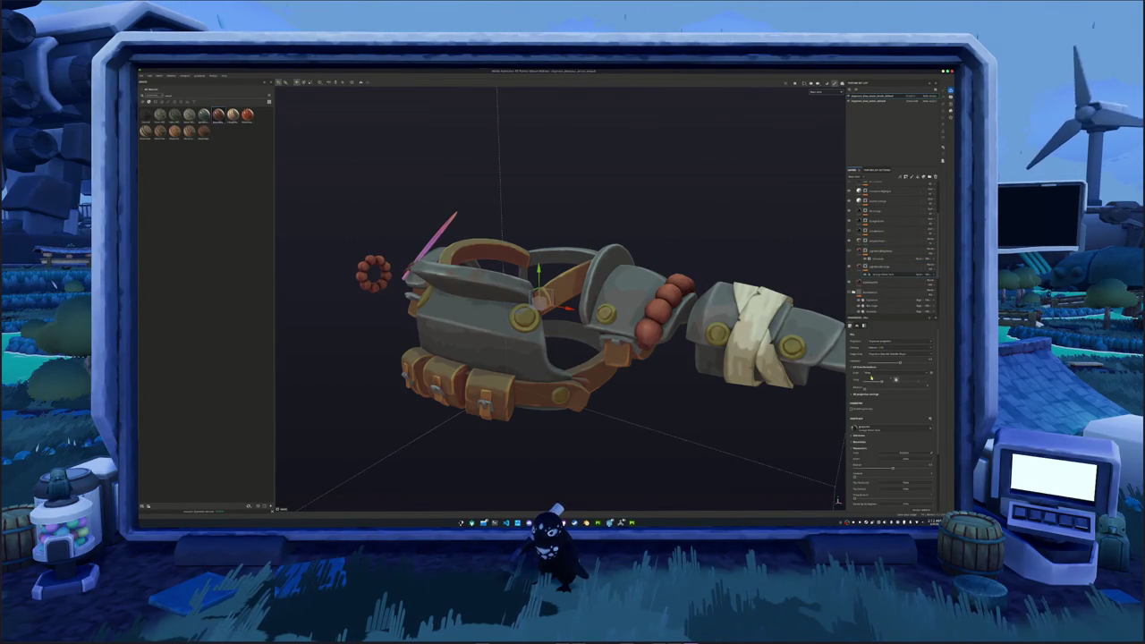
pyautogui.moveTo(883, 382); pyautogui.dragTo(889, 382)
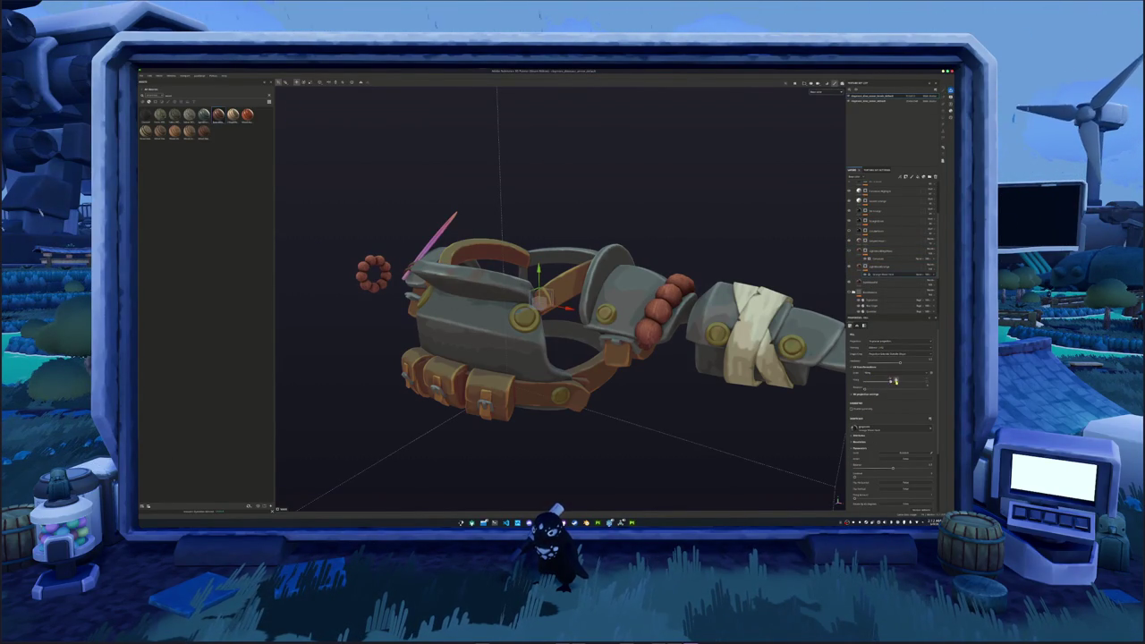
pyautogui.scroll(-2, 887, 427)
pyautogui.moveTo(860, 427); pyautogui.dragTo(933, 428)
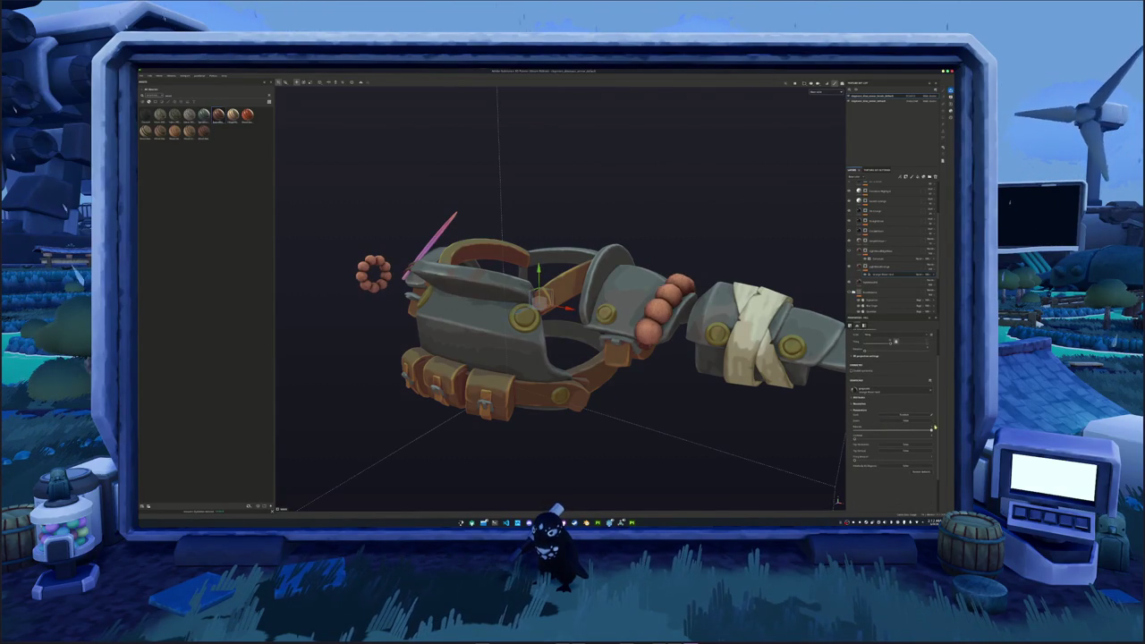
# - Hide and re-show a layer to compare the bead shading, then reselect the paint layer
pyautogui.click(855, 270)
pyautogui.click(852, 266)
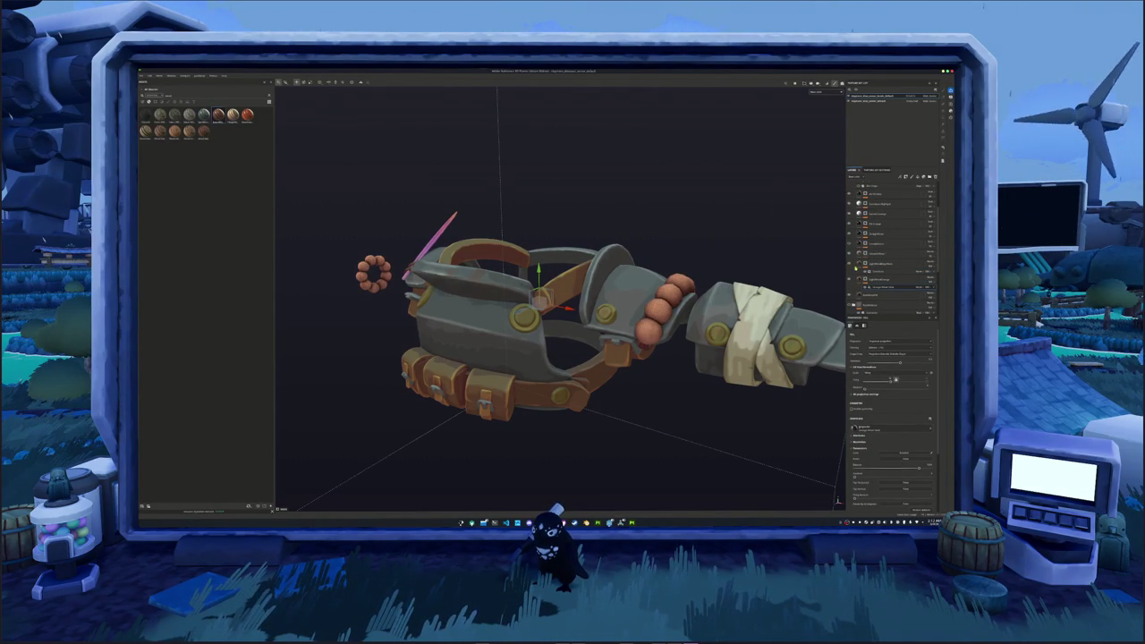
pyautogui.click(852, 267)
pyautogui.click(860, 255)
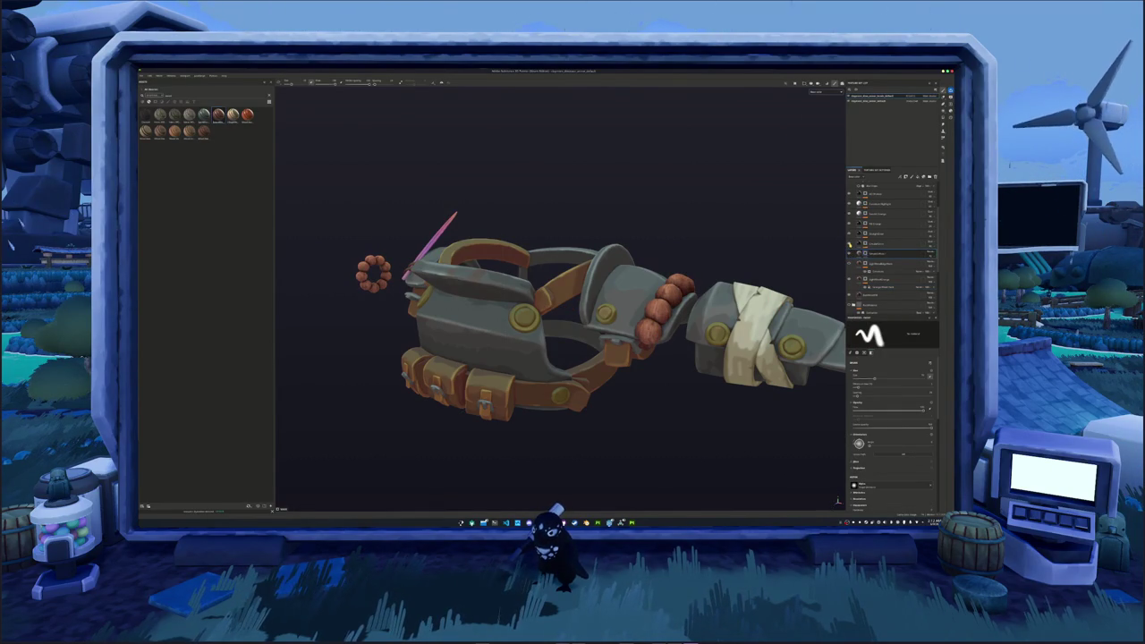
# - Expand two layer groups to reveal their bead sub-layers
pyautogui.click(855, 185)
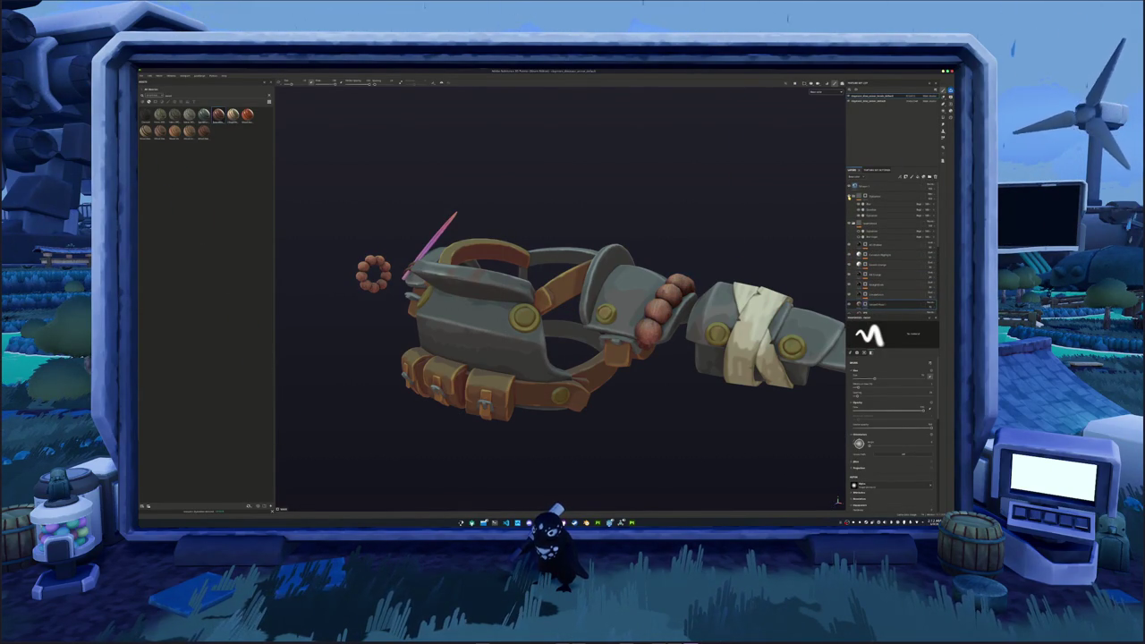
pyautogui.scroll(-2, 892, 251)
pyautogui.scroll(-2, 892, 251)
pyautogui.scroll(-2, 892, 250)
pyautogui.scroll(2, 892, 251)
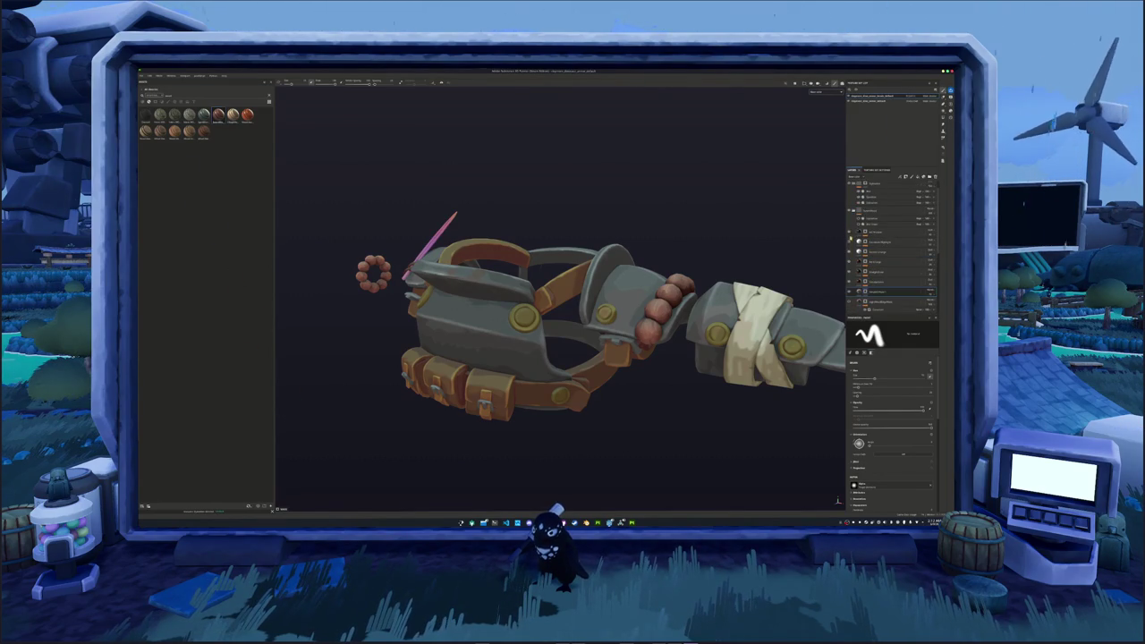
pyautogui.click(854, 231)
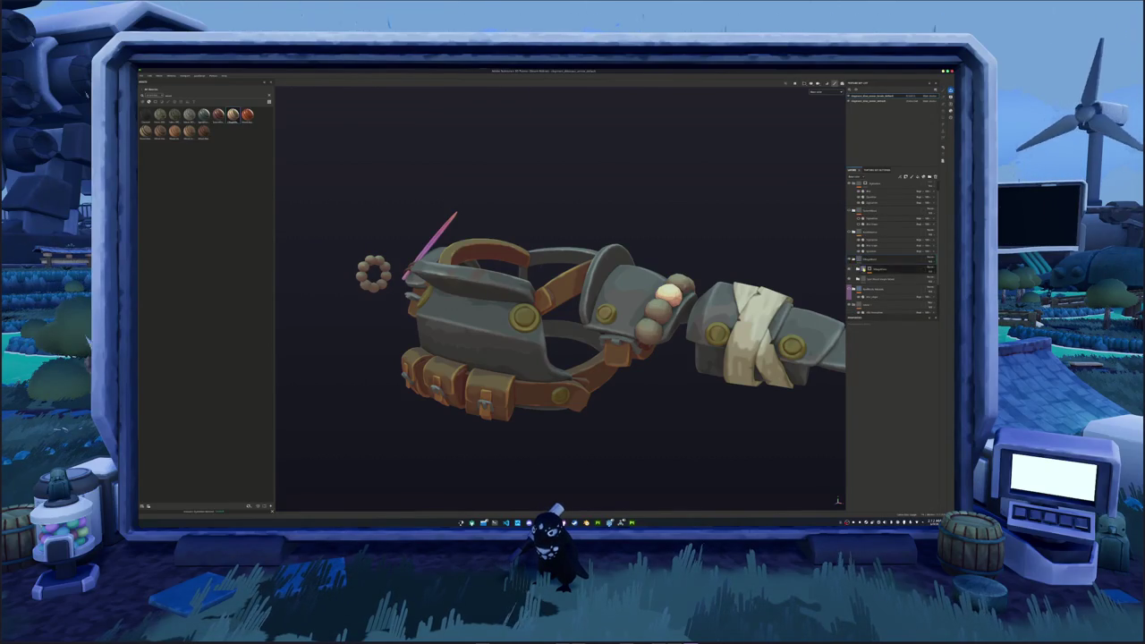
# - Apply a context-menu action to the bead layer and re-enable the green emissive layer
pyautogui.click(872, 268)
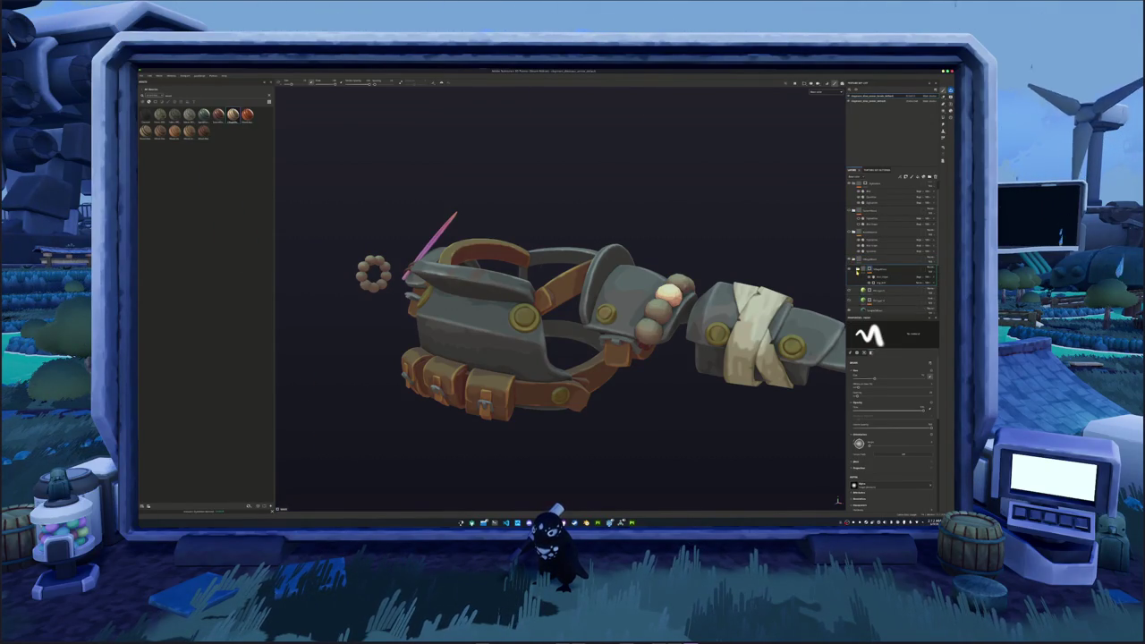
pyautogui.scroll(-2, 891, 242)
pyautogui.scroll(-2, 891, 241)
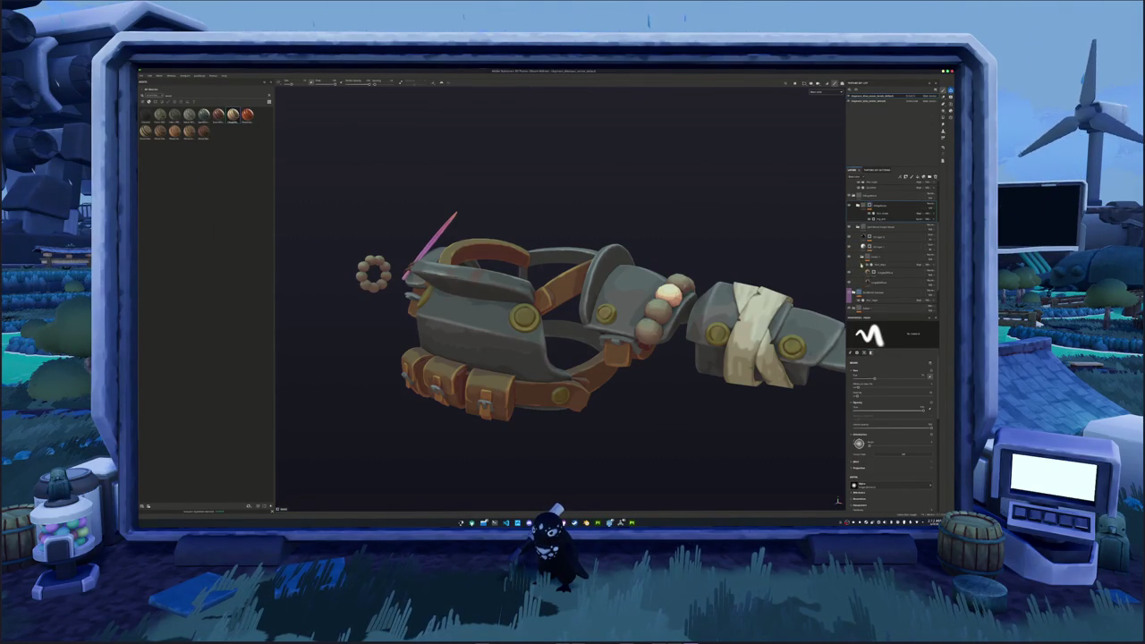
pyautogui.rightClick(873, 271)
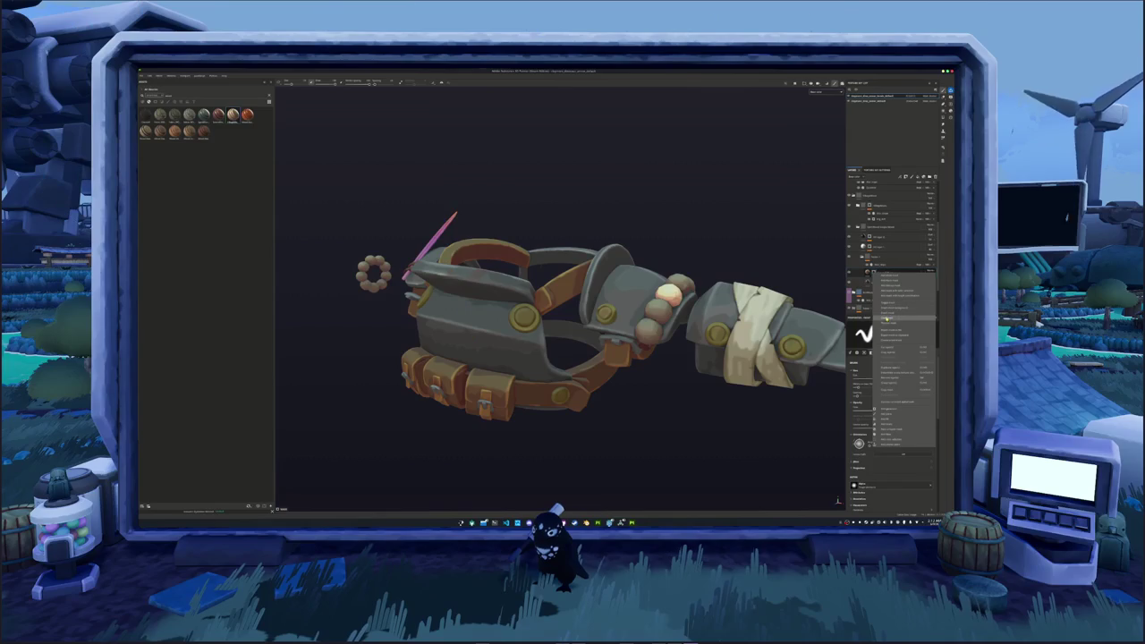
pyautogui.click(883, 320)
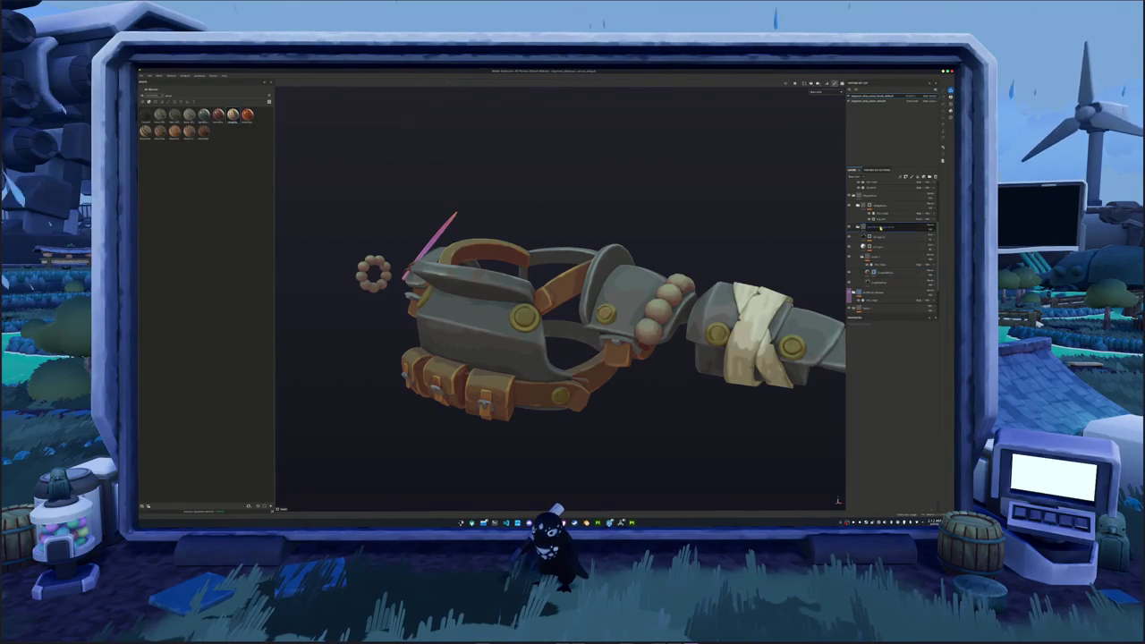
pyautogui.click(872, 199)
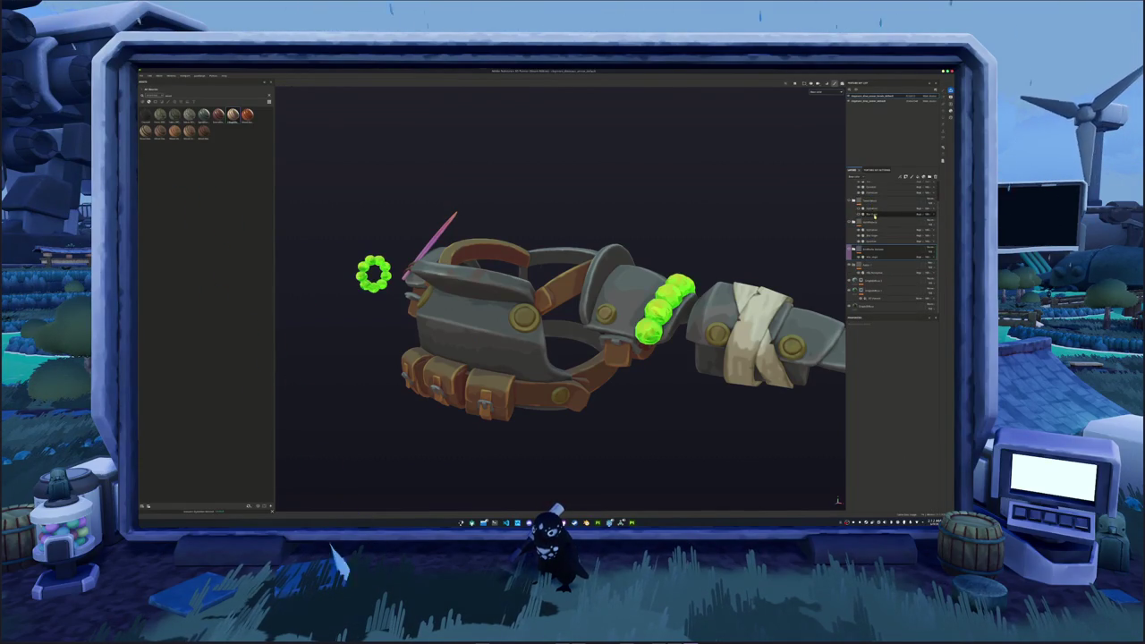
# - Drop the green glow layer into the group above and orbit the gauntlet to check the beads
pyautogui.moveTo(869, 254); pyautogui.dragTo(866, 234)
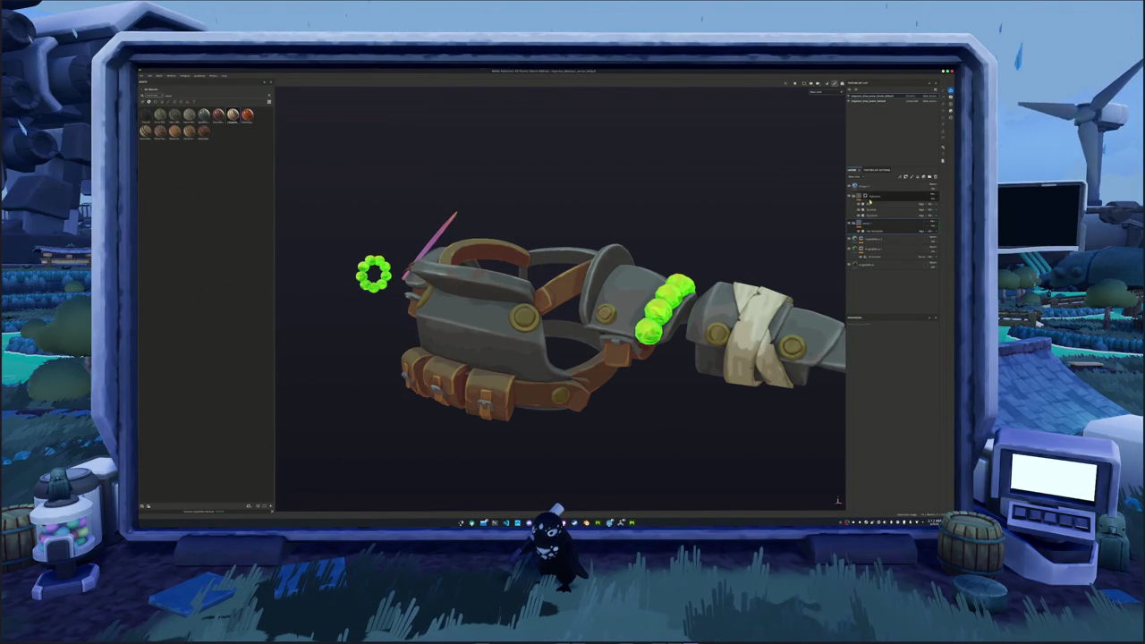
pyautogui.keyDown('alt'); pyautogui.moveTo(750, 226); pyautogui.dragTo(735, 237); pyautogui.keyUp('alt')
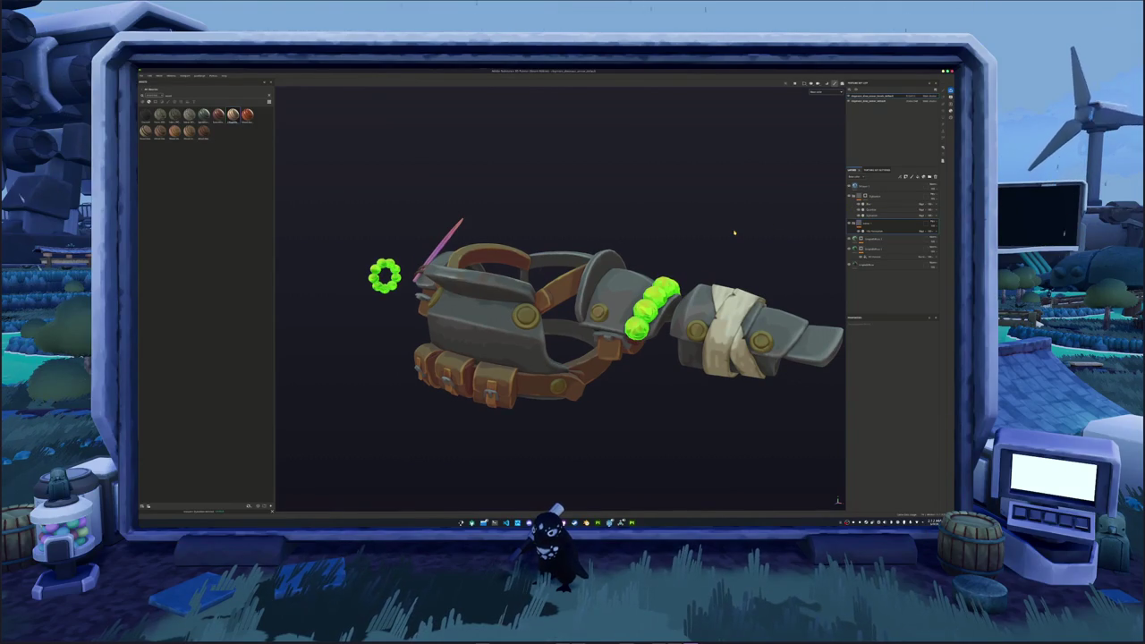
pyautogui.keyDown('alt'); pyautogui.moveTo(723, 251); pyautogui.dragTo(618, 507, button='right'); pyautogui.keyUp('alt')
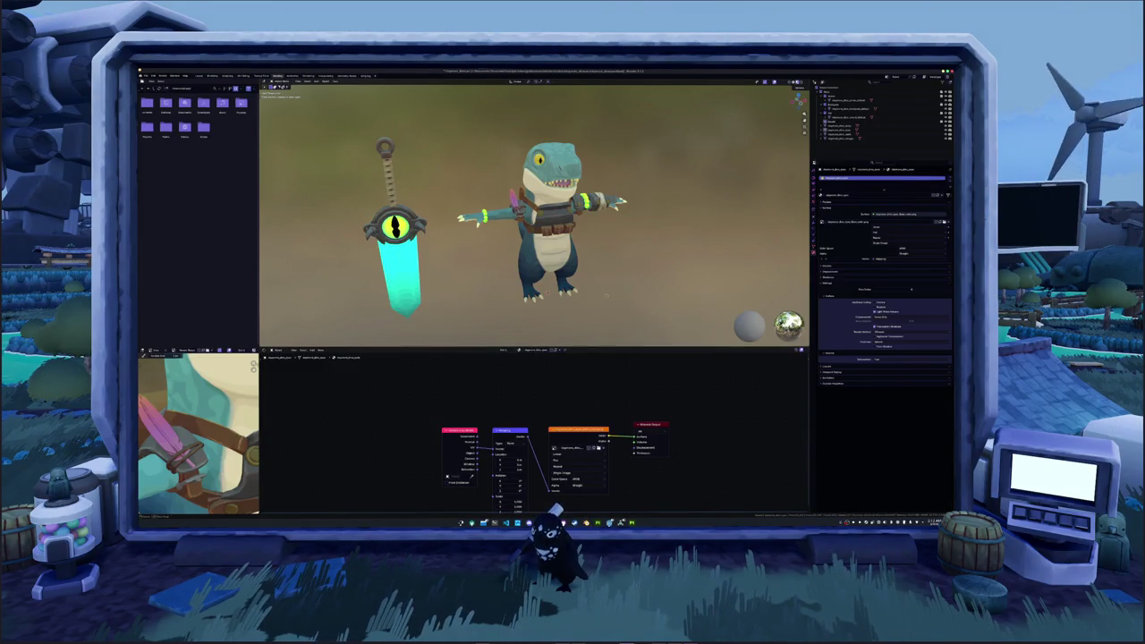
pyautogui.moveTo(606, 295); pyautogui.dragTo(769, 296, button='middle')
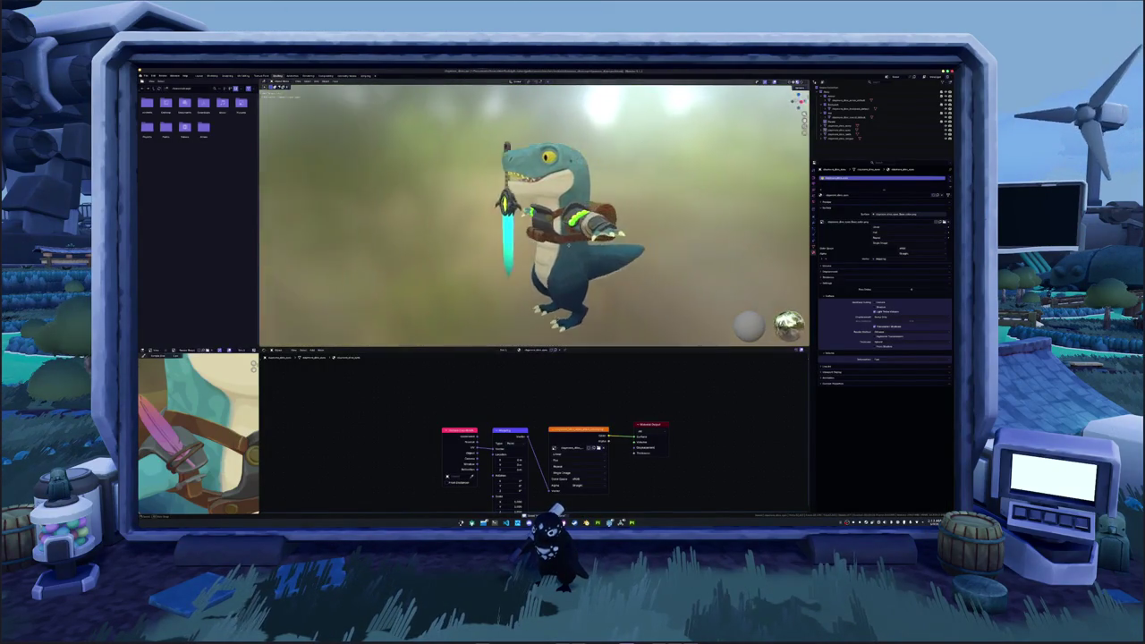
pyautogui.scroll(2, 555, 215)
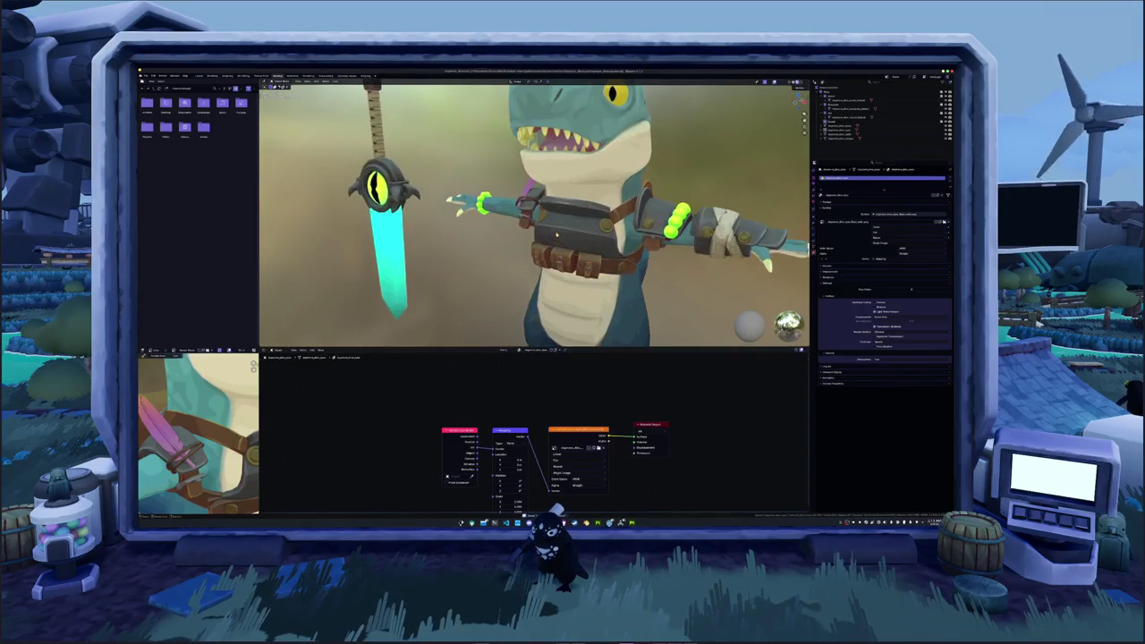
pyautogui.click(573, 224)
pyautogui.scroll(2, 555, 215)
pyautogui.scroll(2, 555, 214)
pyautogui.scroll(-4, 554, 215)
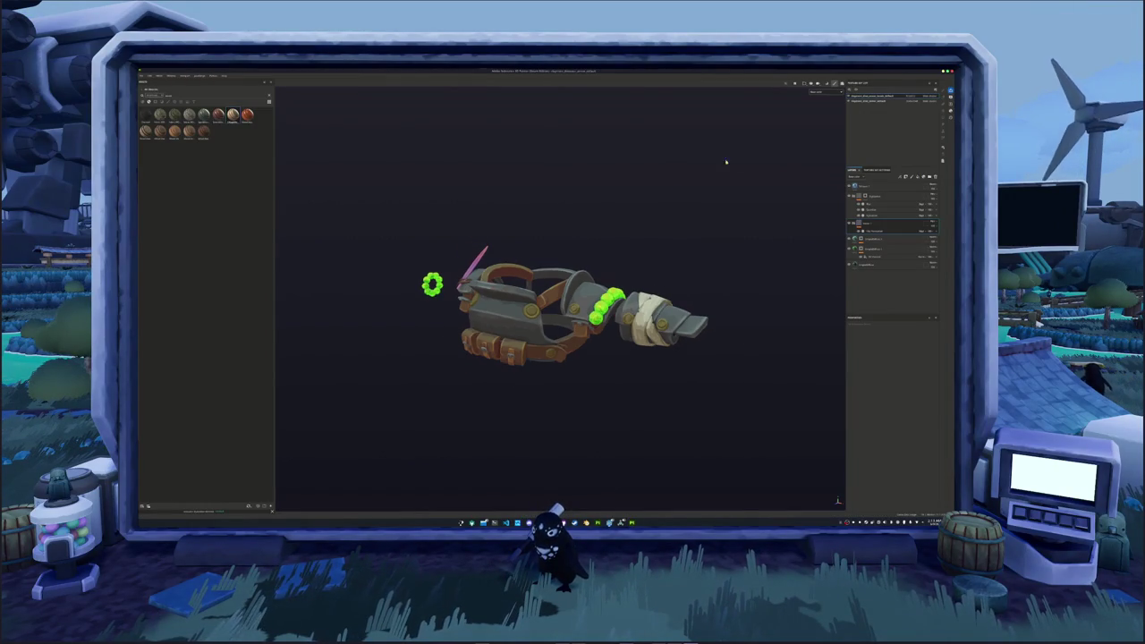
# - Leave Substance 3D Painter and switch to the Blender window with Alt+Tab
pyautogui.click(913, 96)
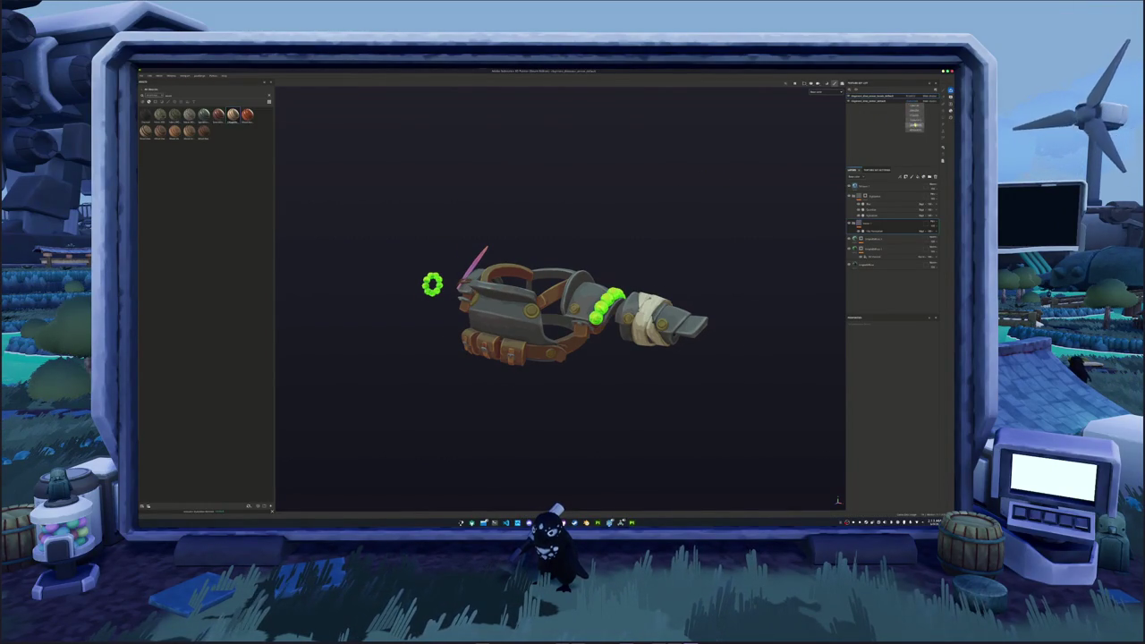
pyautogui.click(919, 122)
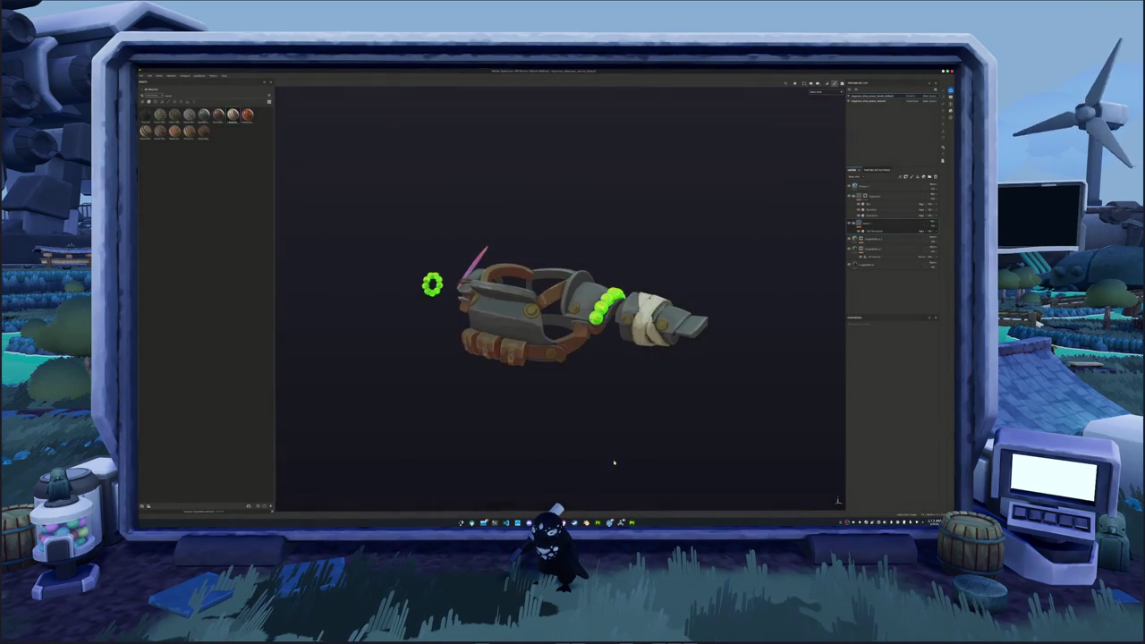
pyautogui.hotkey('alt', 'Tab')
pyautogui.hotkey('alt', 'Tab')
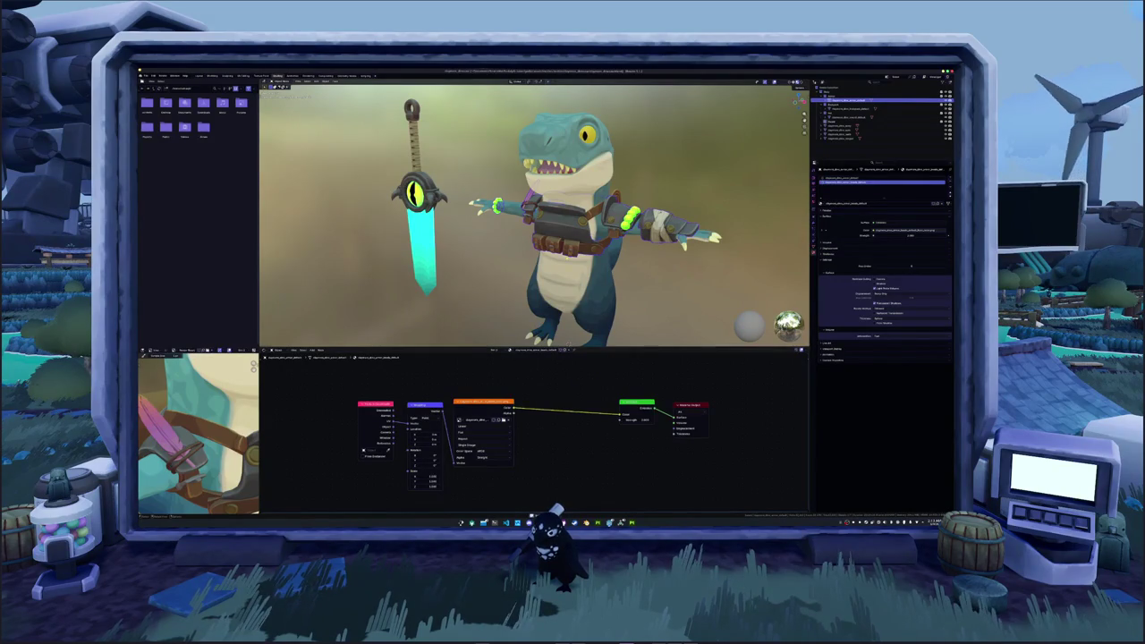
# - Show the first material slot's node tree and orbit to view the dinosaur's backpack from behind
pyautogui.click(881, 176)
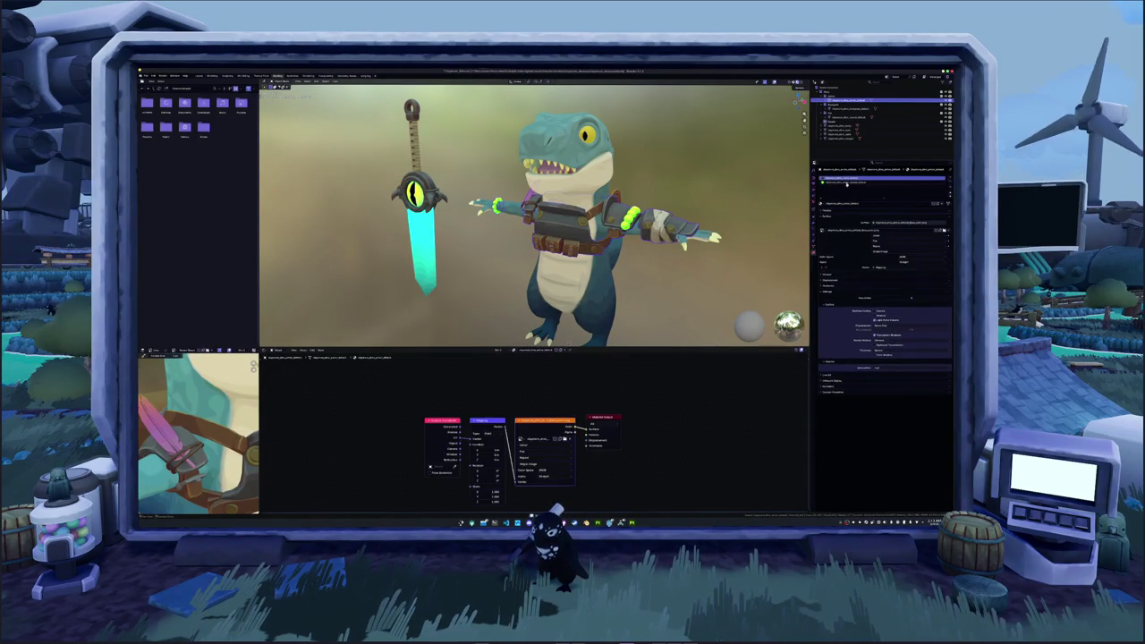
pyautogui.scroll(-3, 534, 214)
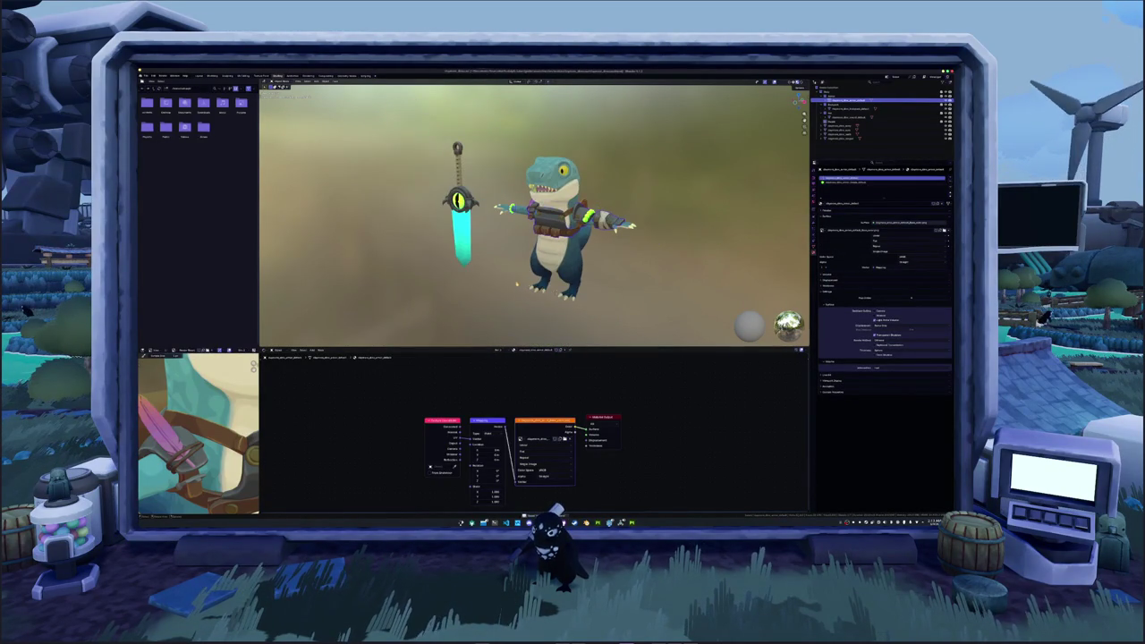
pyautogui.moveTo(518, 284); pyautogui.dragTo(574, 253, button='middle')
pyautogui.scroll(4, 573, 254)
pyautogui.scroll(2, 574, 253)
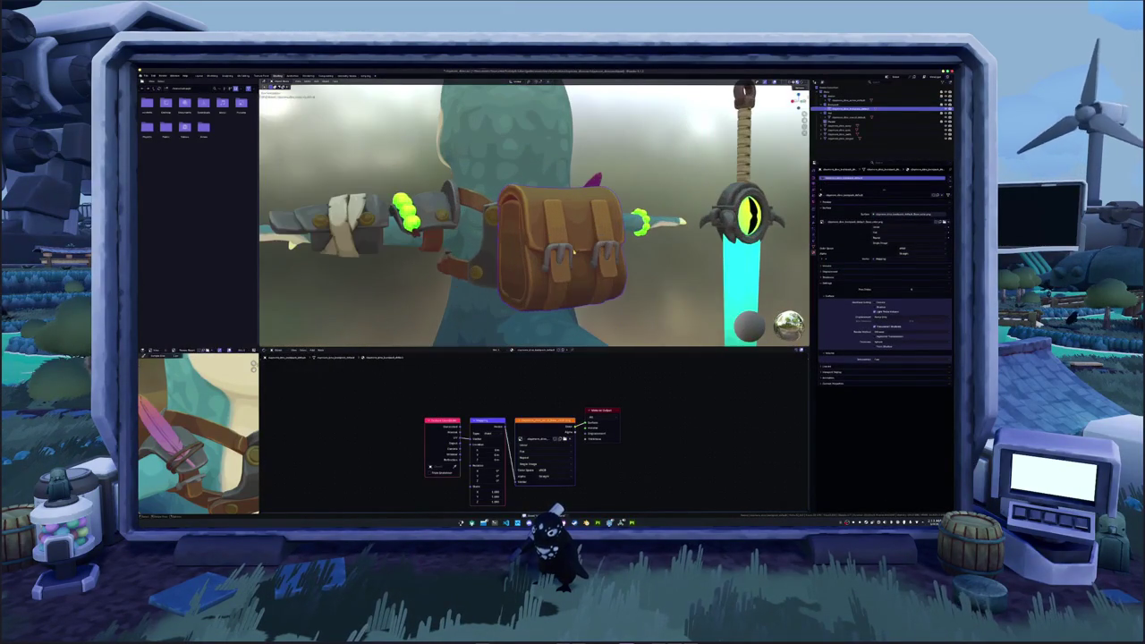
pyautogui.moveTo(561, 339); pyautogui.dragTo(381, 305, button='middle')
pyautogui.scroll(-3, 532, 214)
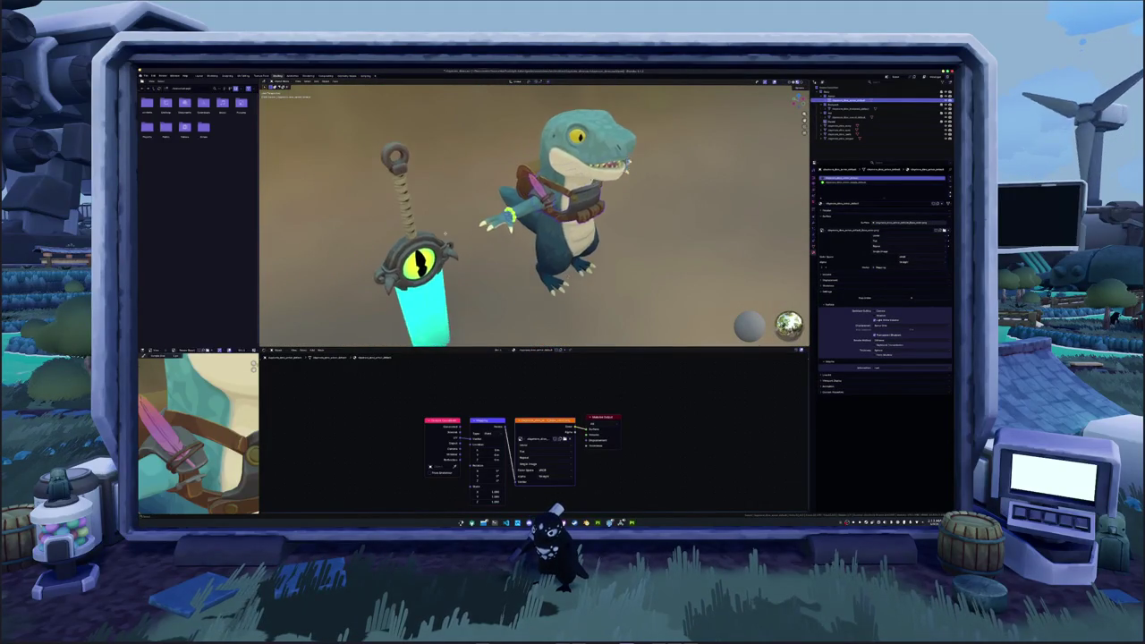
pyautogui.scroll(1, 533, 214)
# - Select further dinosaur parts in the Outliner to bring up their material nodes
pyautogui.click(881, 118)
pyautogui.moveTo(537, 268)
pyautogui.mouseDown(button='middle')
pyautogui.moveTo(499, 250)
pyautogui.moveTo(506, 239)
pyautogui.moveTo(316, 141)
pyautogui.mouseUp(button='middle')
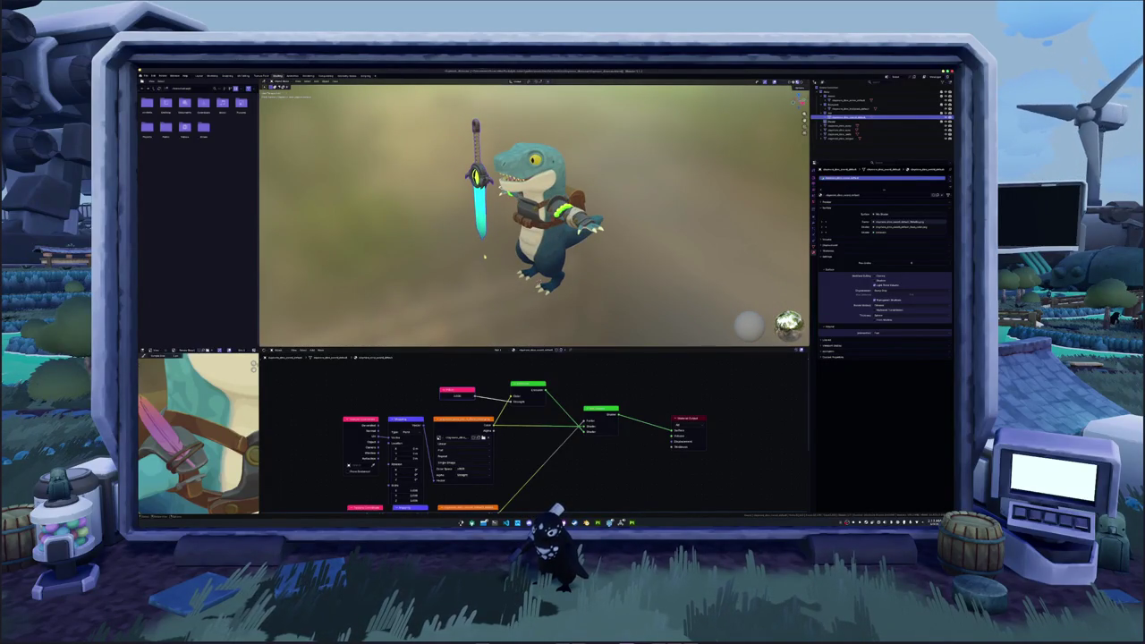
pyautogui.click(850, 125)
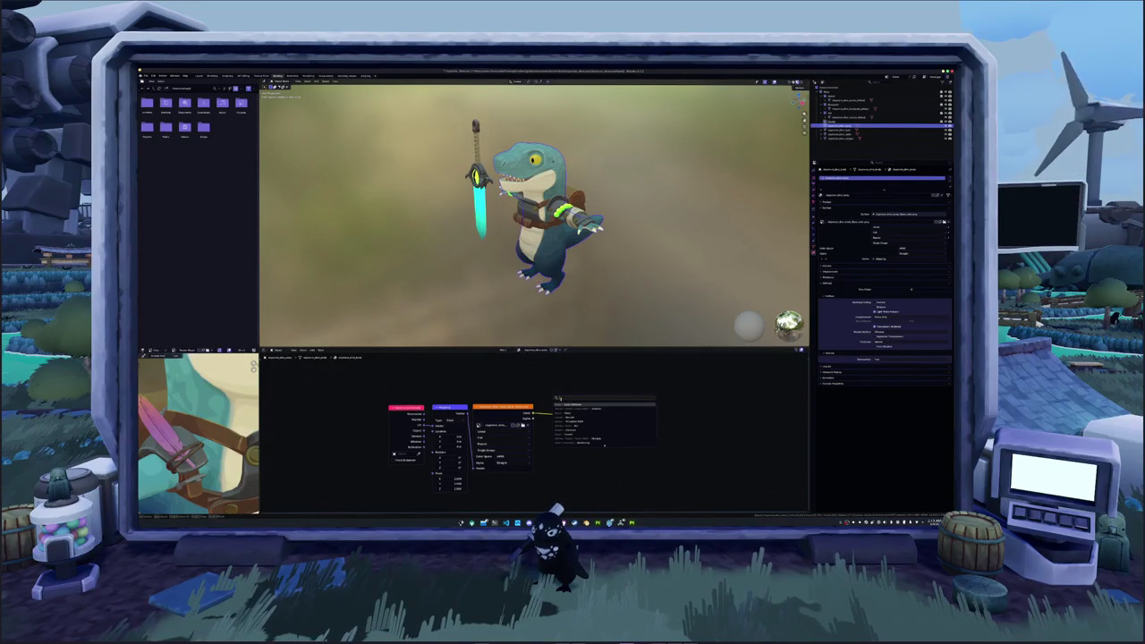
# - Add a Principled BSDF and position it between the Image Texture and Material Output
pyautogui.press('Return')
pyautogui.click(554, 401)
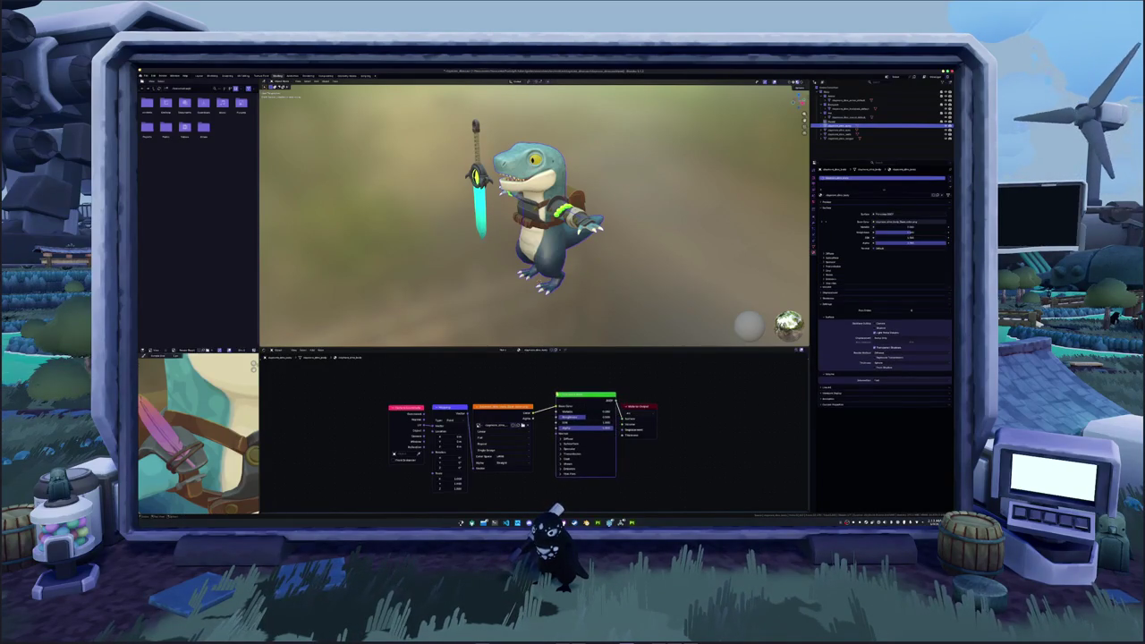
pyautogui.moveTo(637, 406); pyautogui.dragTo(677, 399)
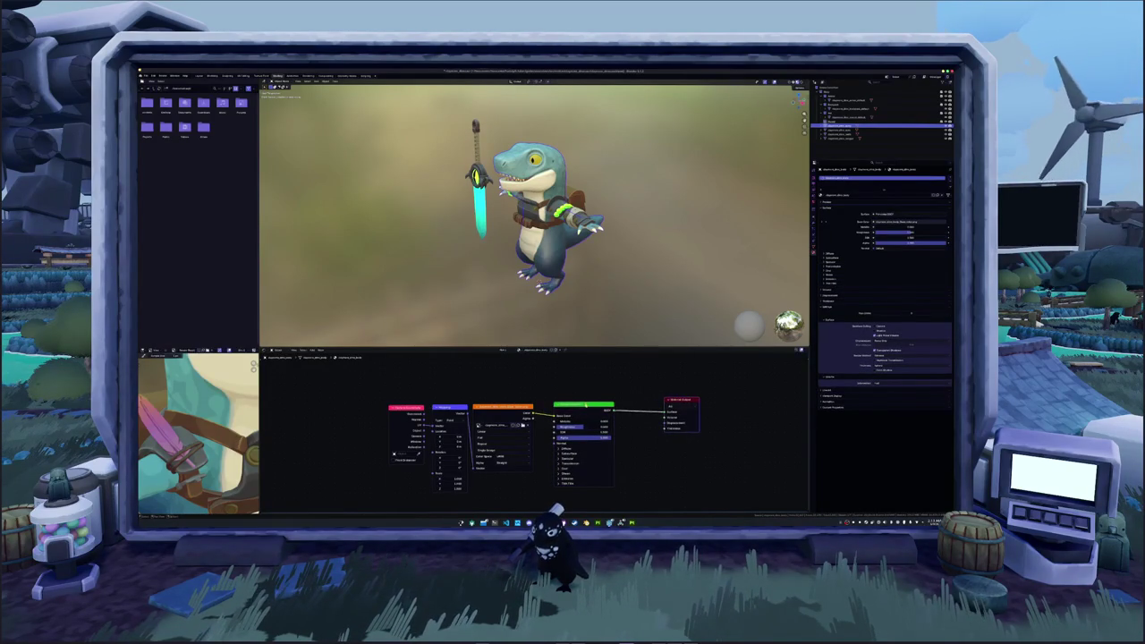
pyautogui.moveTo(586, 405); pyautogui.dragTo(600, 405)
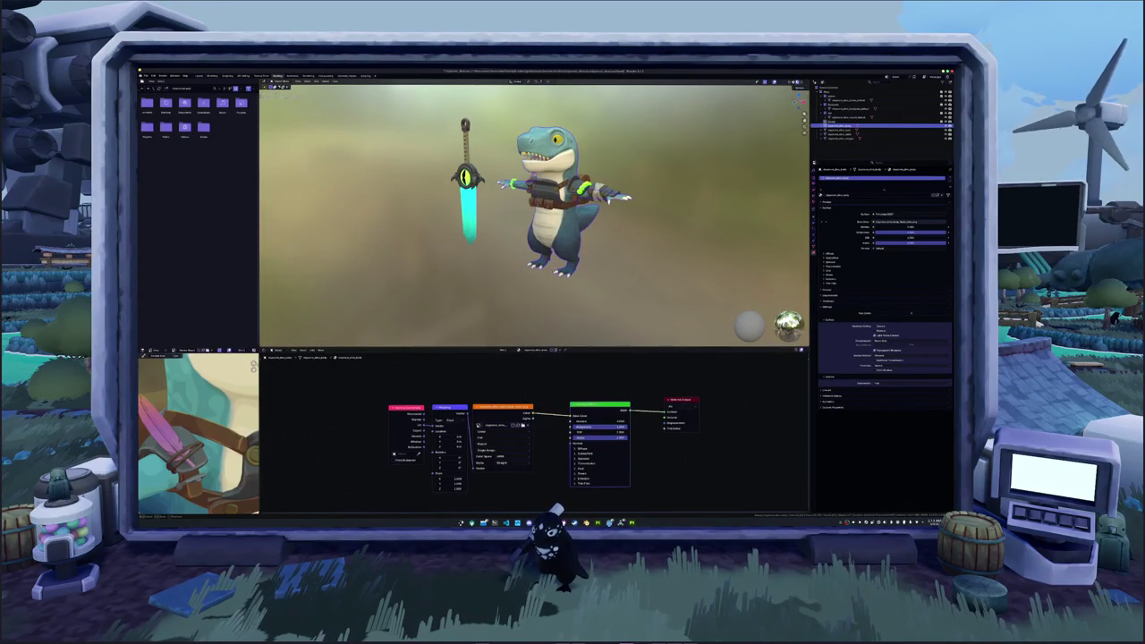
pyautogui.moveTo(599, 405); pyautogui.dragTo(595, 402)
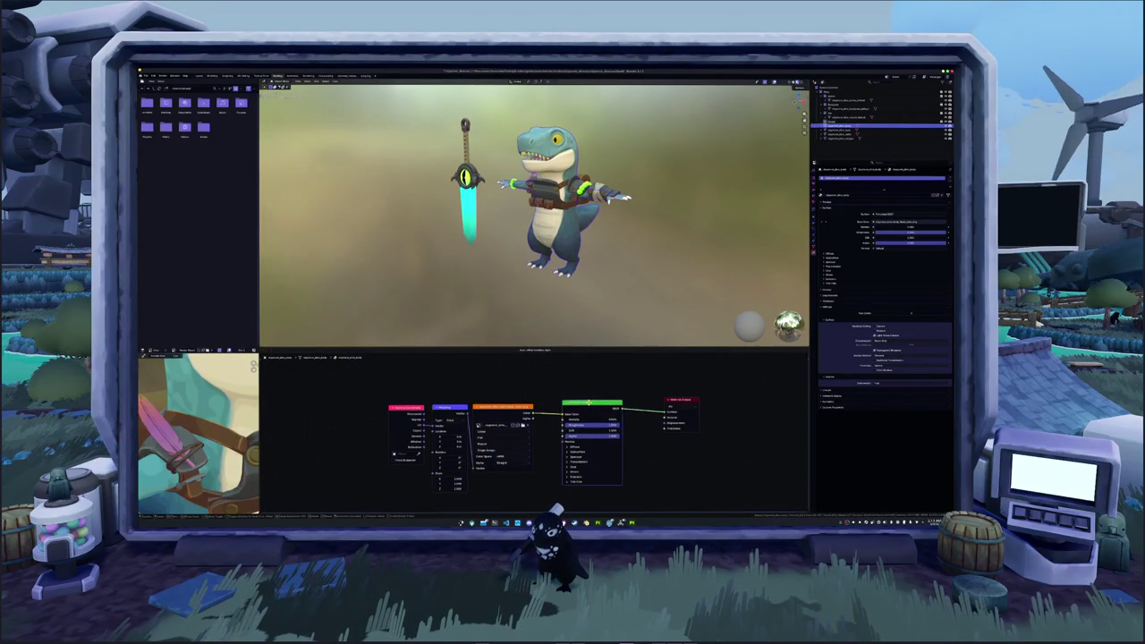
pyautogui.moveTo(595, 402); pyautogui.dragTo(585, 405, button='middle')
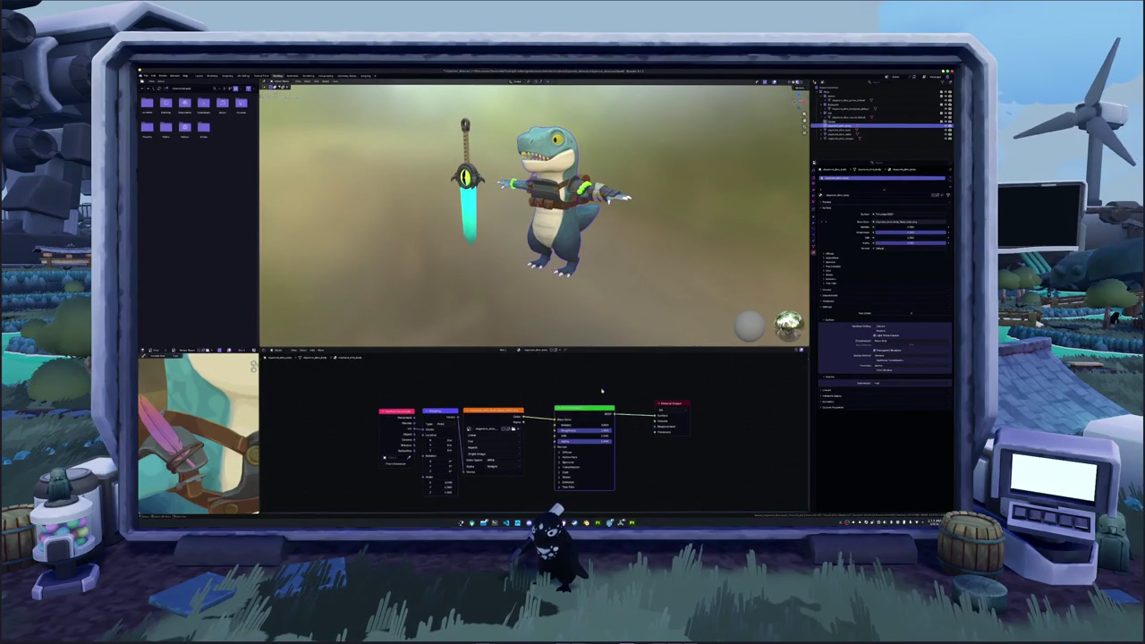
# - Paste a Principled BSDF into the next part's material and add another to the following part
pyautogui.click(850, 99)
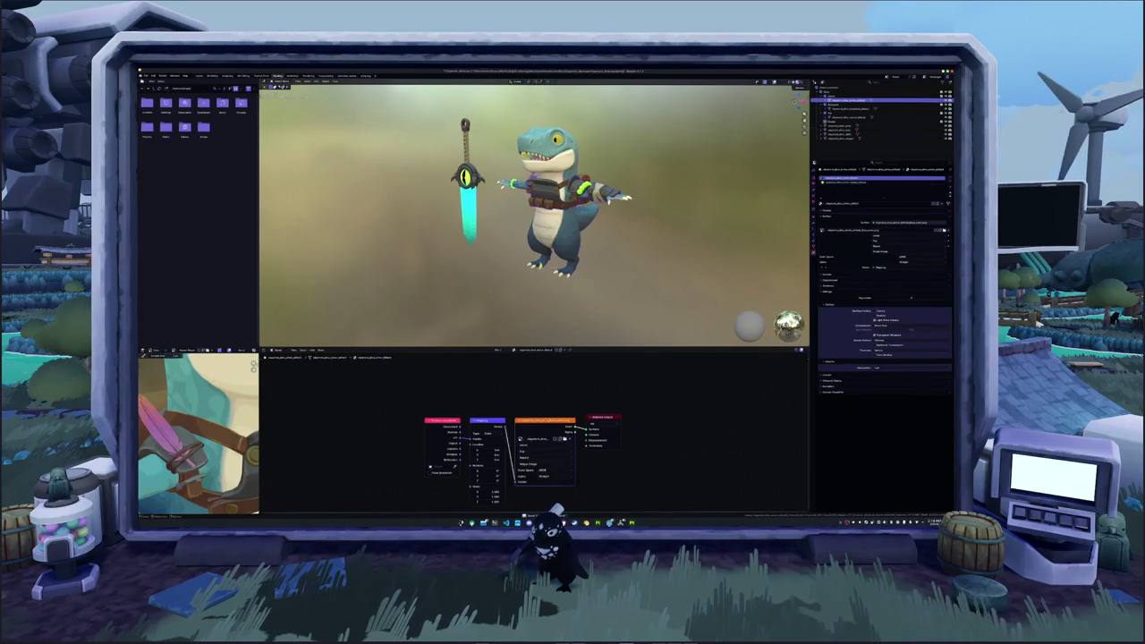
pyautogui.moveTo(603, 418)
pyautogui.mouseDown()
pyautogui.moveTo(692, 418)
pyautogui.moveTo(602, 409)
pyautogui.mouseUp()
pyautogui.hotkey('ctrl', 'v')
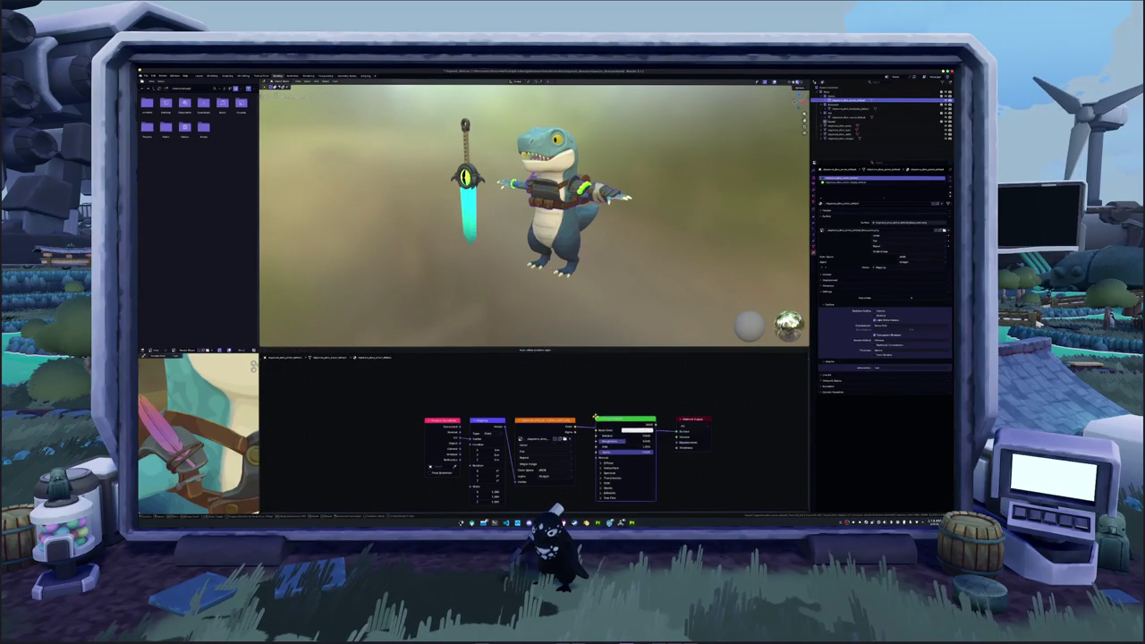
pyautogui.click(859, 117)
pyautogui.press('Home')
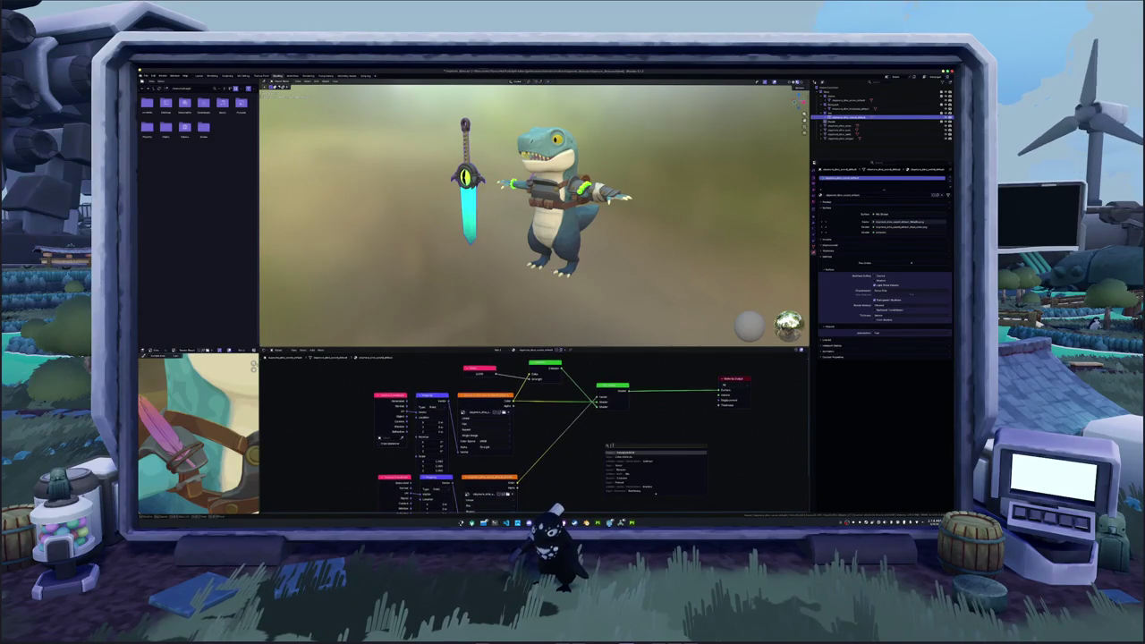
pyautogui.press('Return')
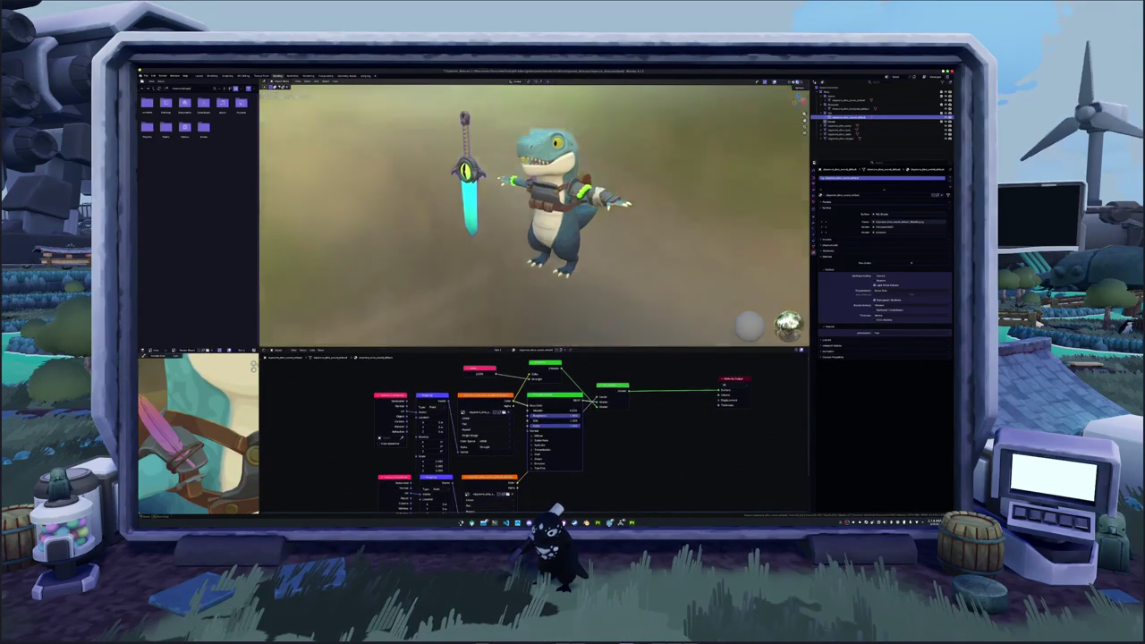
# - In the next part's material, make room and add a Principled BSDF linked to the output
pyautogui.click(845, 131)
pyautogui.moveTo(631, 433); pyautogui.dragTo(678, 431)
pyautogui.scroll(1, 625, 418)
pyautogui.click(651, 426)
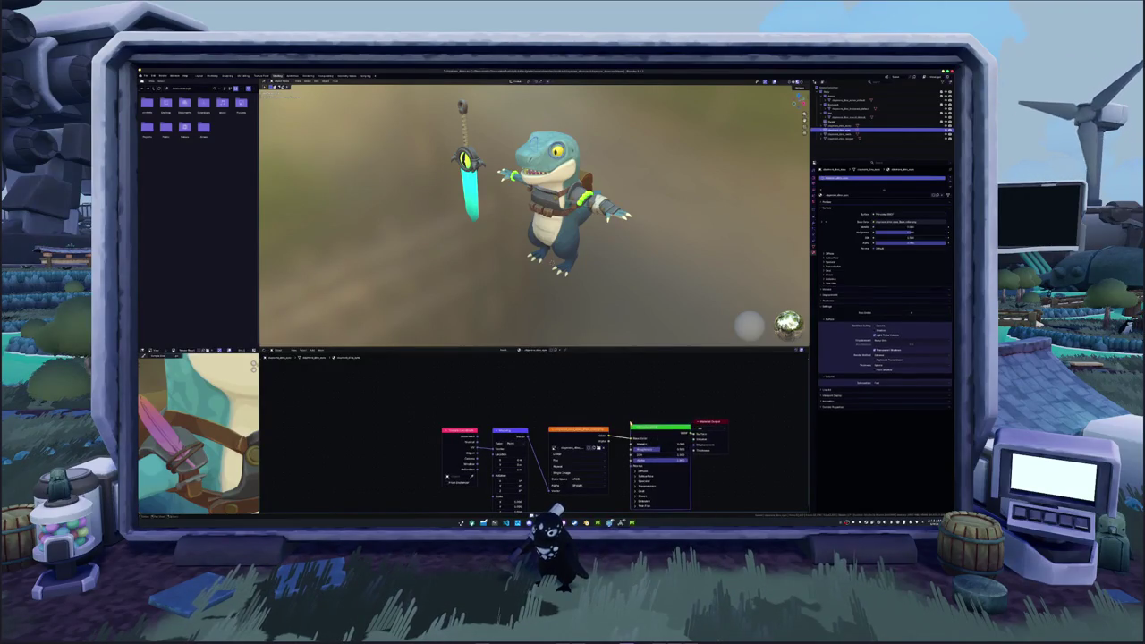
# - Return to the front view and pick the object above the sword for its Principled BSDF
pyautogui.press('KP_1')
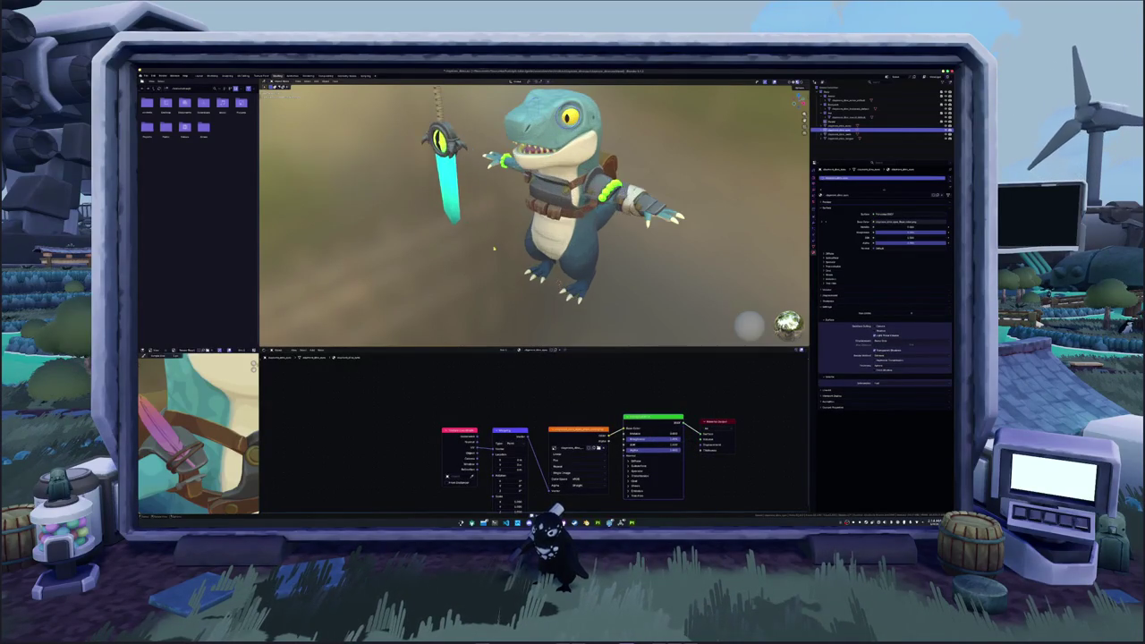
pyautogui.moveTo(508, 265); pyautogui.dragTo(515, 257, button='middle')
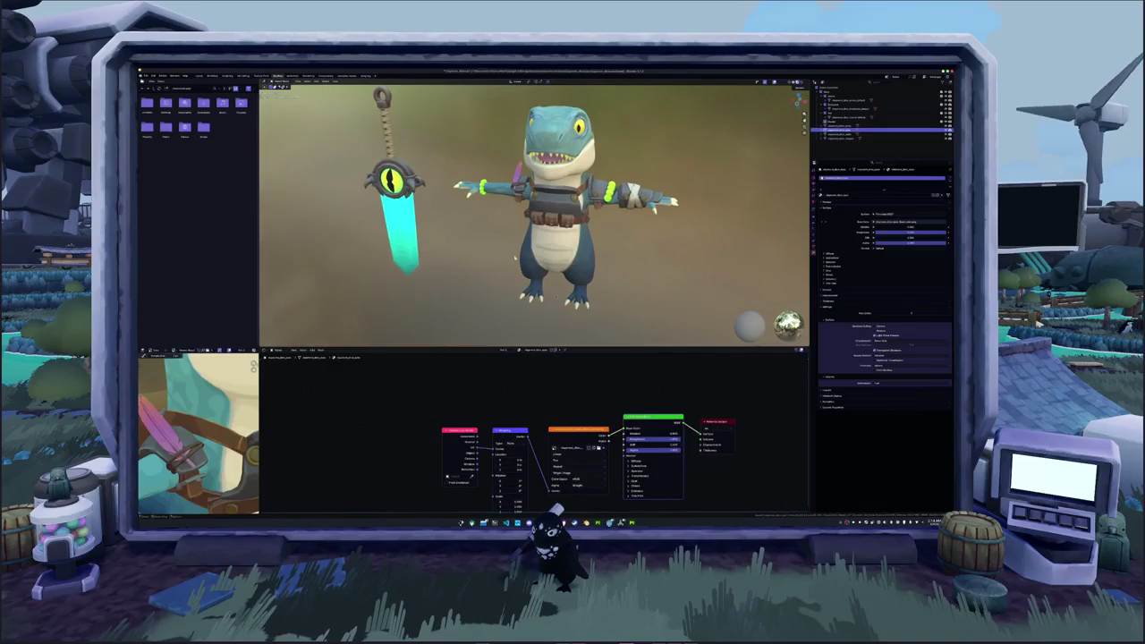
pyautogui.click(837, 116)
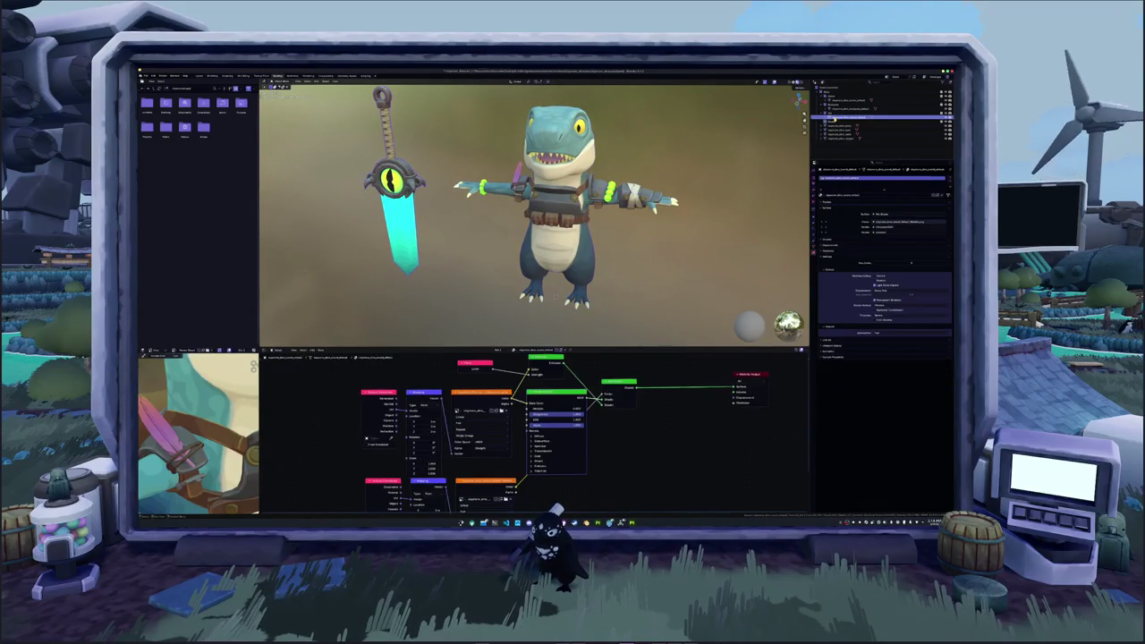
pyautogui.click(837, 109)
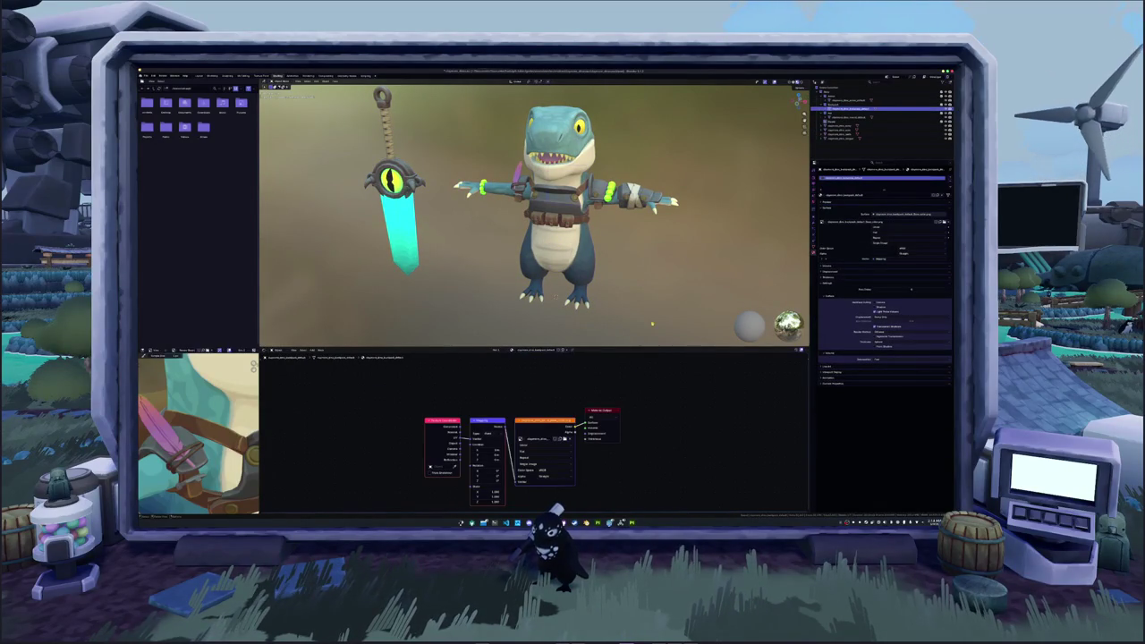
pyautogui.hotkey('shift', 'a')
# - Place the Principled BSDF wired into that material's output
pyautogui.click(639, 411)
pyautogui.click(604, 410)
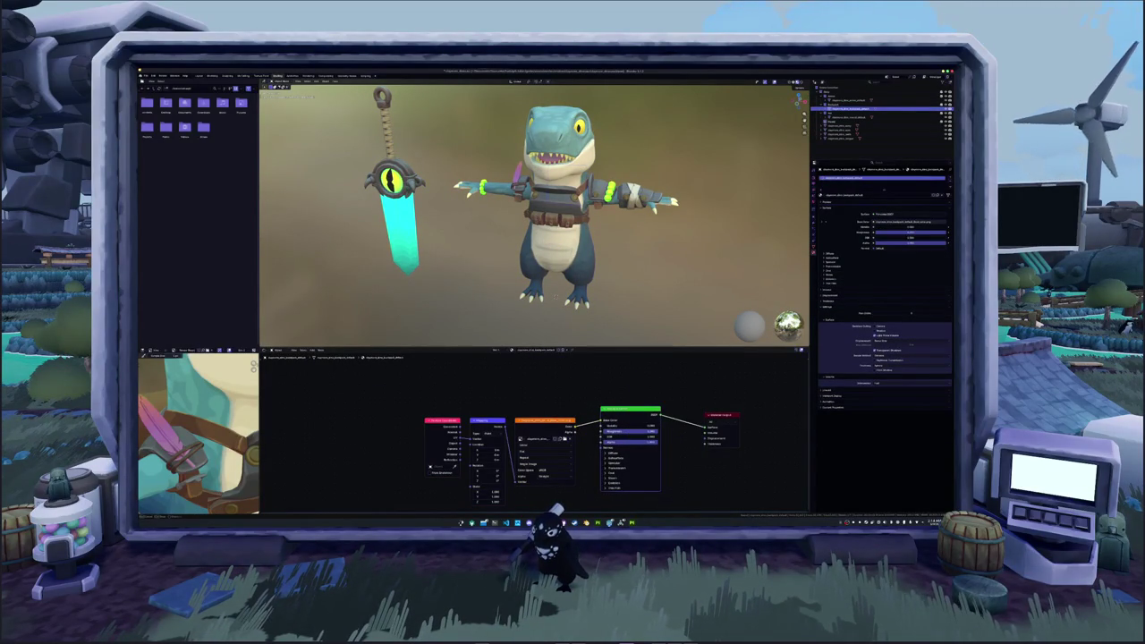
pyautogui.scroll(-2, 639, 269)
# - Find the next part in the Outliner and insert a Principled BSDF between its texture and output
pyautogui.click(848, 125)
pyautogui.click(849, 103)
pyautogui.click(849, 114)
pyautogui.click(843, 125)
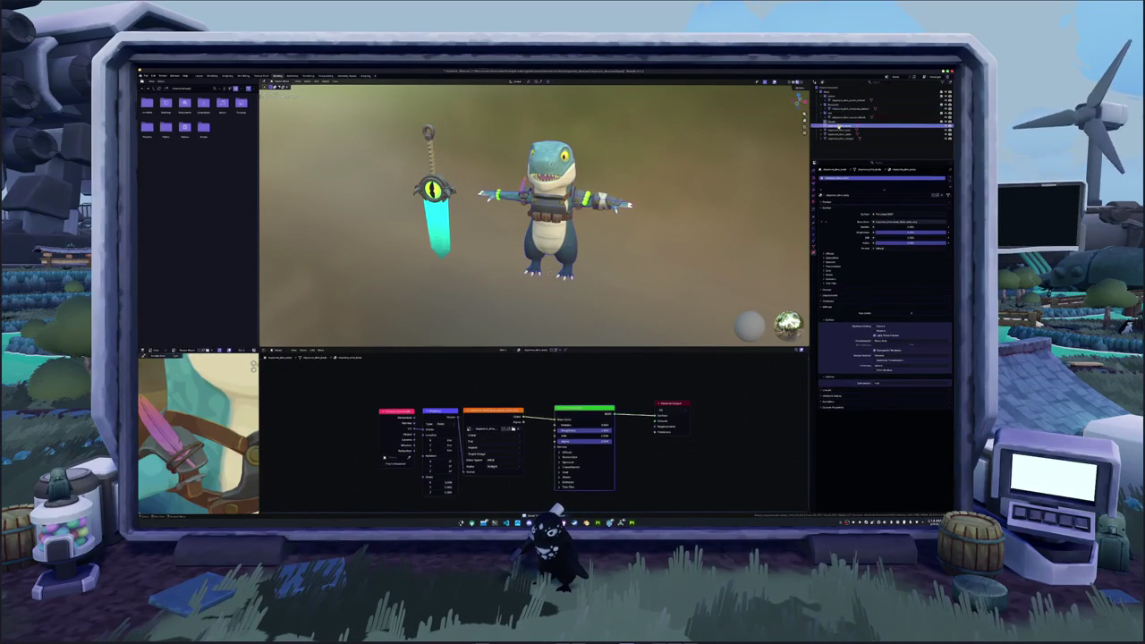
pyautogui.click(840, 132)
pyautogui.click(842, 136)
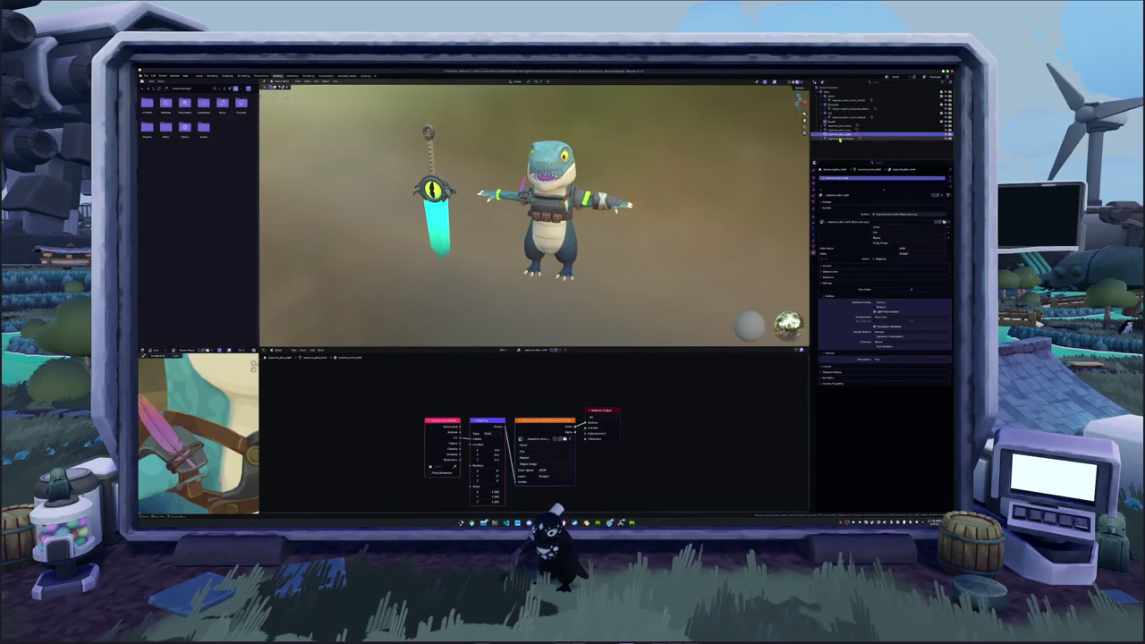
pyautogui.hotkey('shift', 'a')
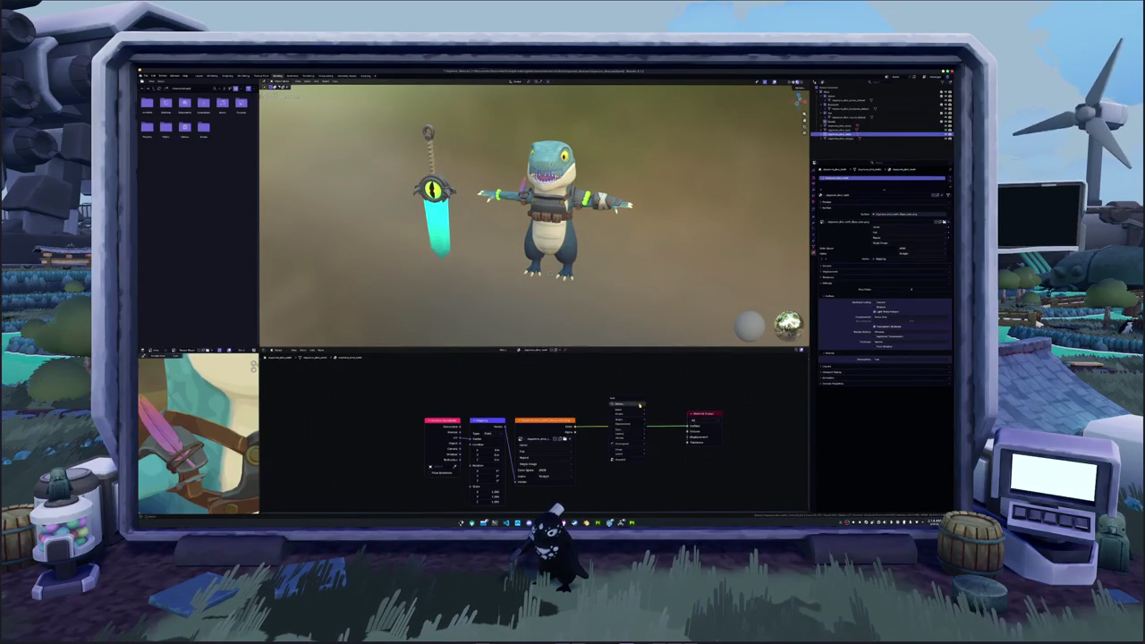
pyautogui.click(617, 435)
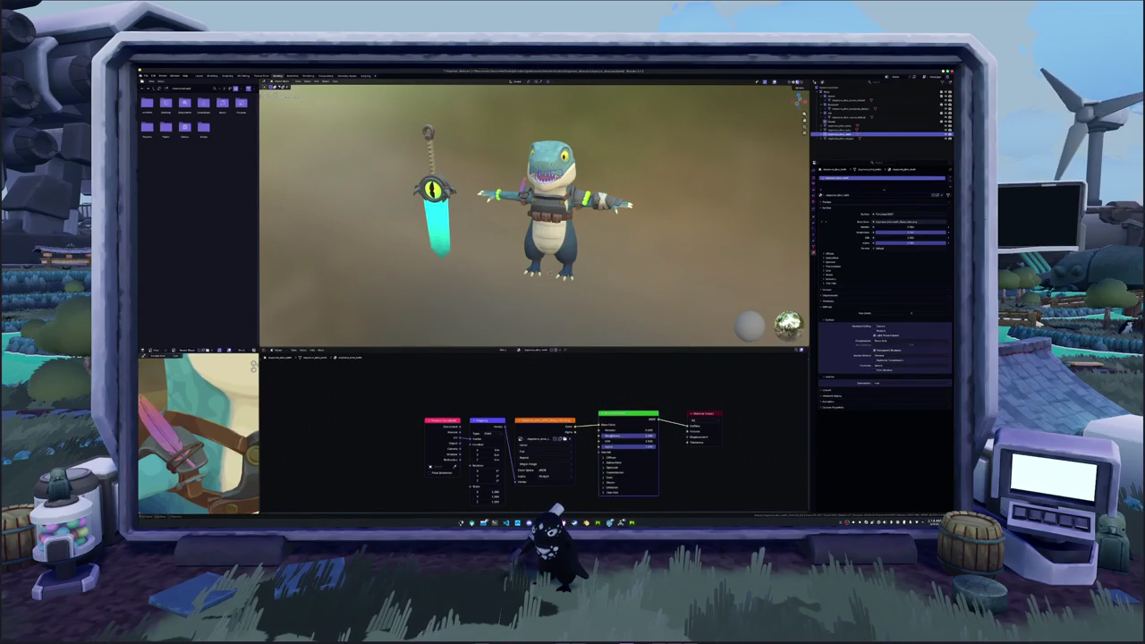
# - For the next part, add a Principled BSDF linked from the texture's Color output
pyautogui.click(840, 140)
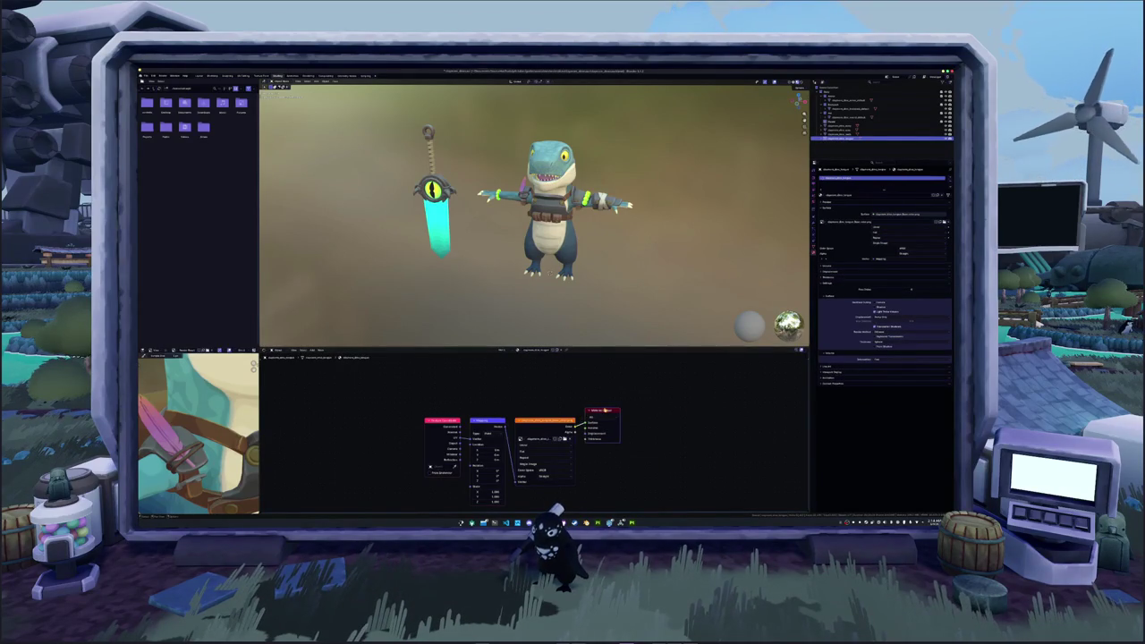
pyautogui.moveTo(573, 427); pyautogui.dragTo(617, 428)
pyautogui.press('Return')
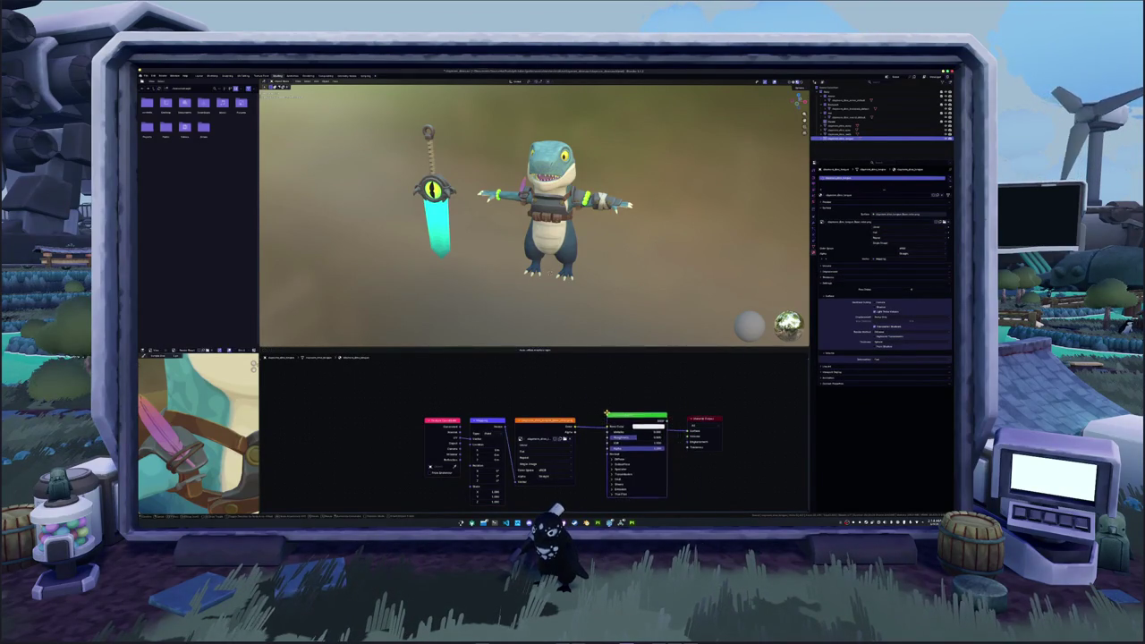
# - Orbit around the dinosaur, snap to front view, and switch to the Layout workspace
pyautogui.moveTo(570, 295)
pyautogui.mouseDown(button='middle')
pyautogui.moveTo(455, 285)
pyautogui.moveTo(490, 275)
pyautogui.mouseUp(button='middle')
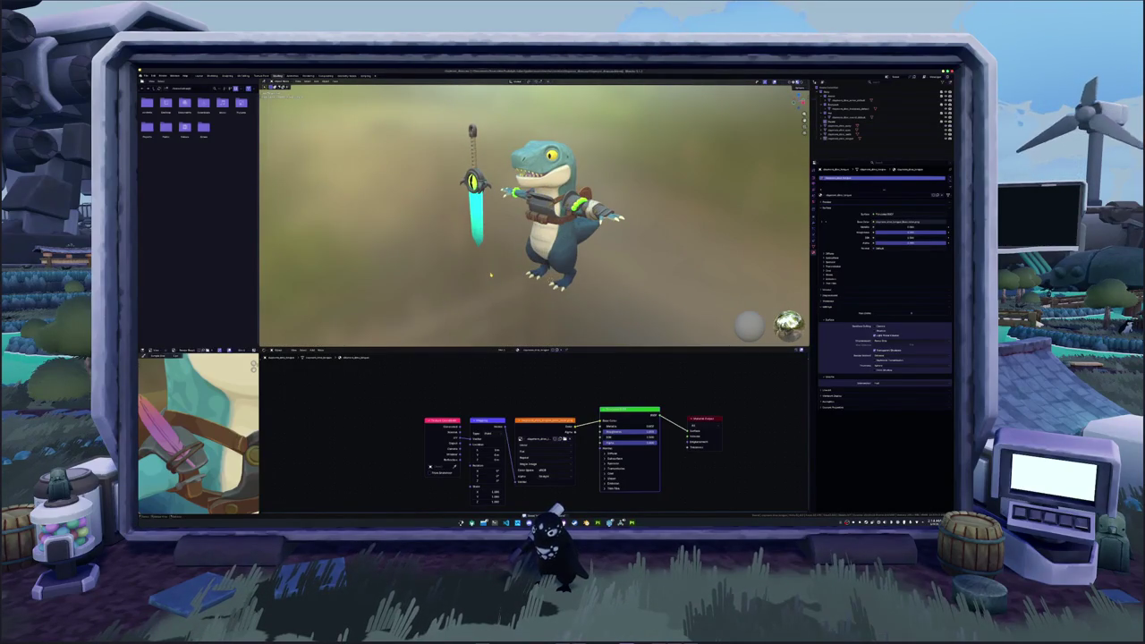
pyautogui.press('KP_1')
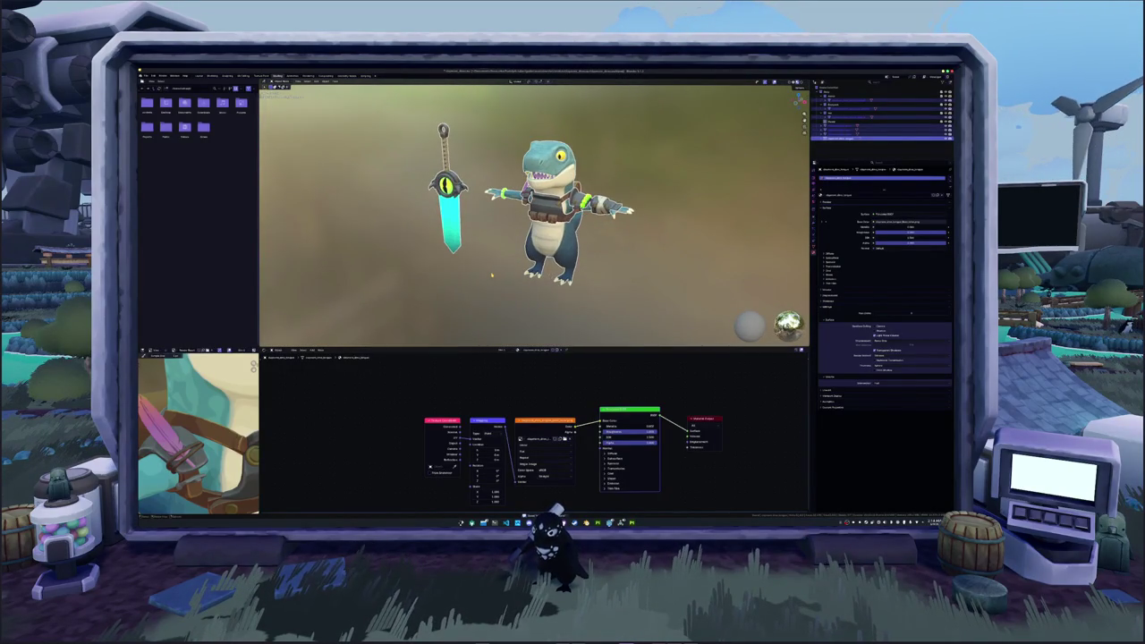
pyautogui.moveTo(491, 275); pyautogui.dragTo(272, 125, button='middle')
pyautogui.click(200, 76)
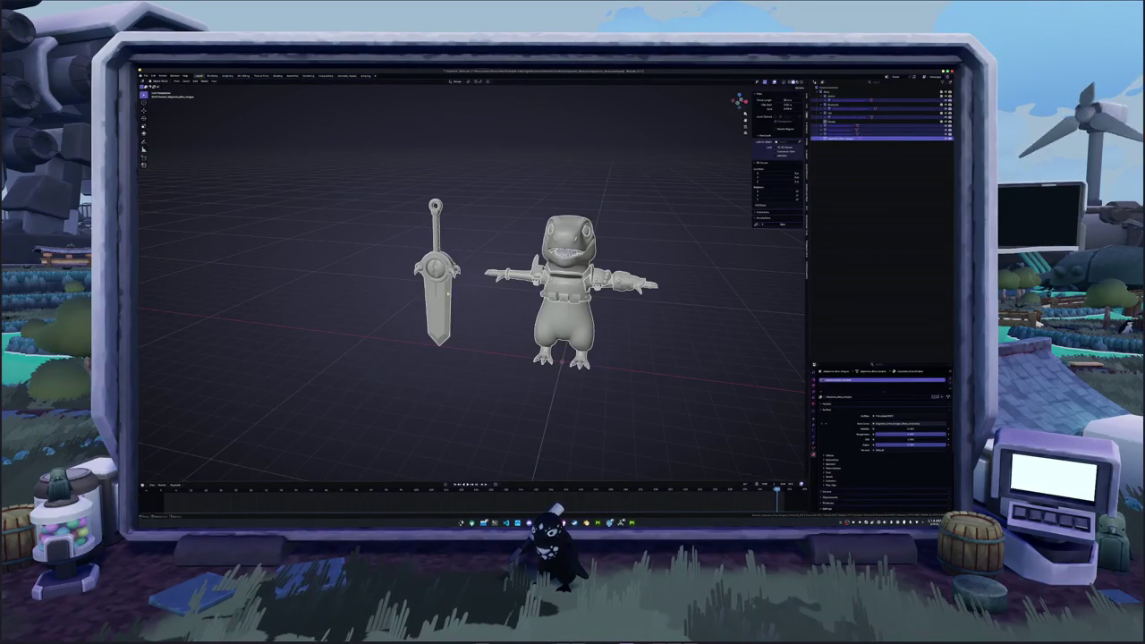
# - Look down on the models, deselect everything, and bring up the Add menu
pyautogui.moveTo(483, 349); pyautogui.dragTo(482, 313, button='middle')
pyautogui.scroll(-1, 482, 313)
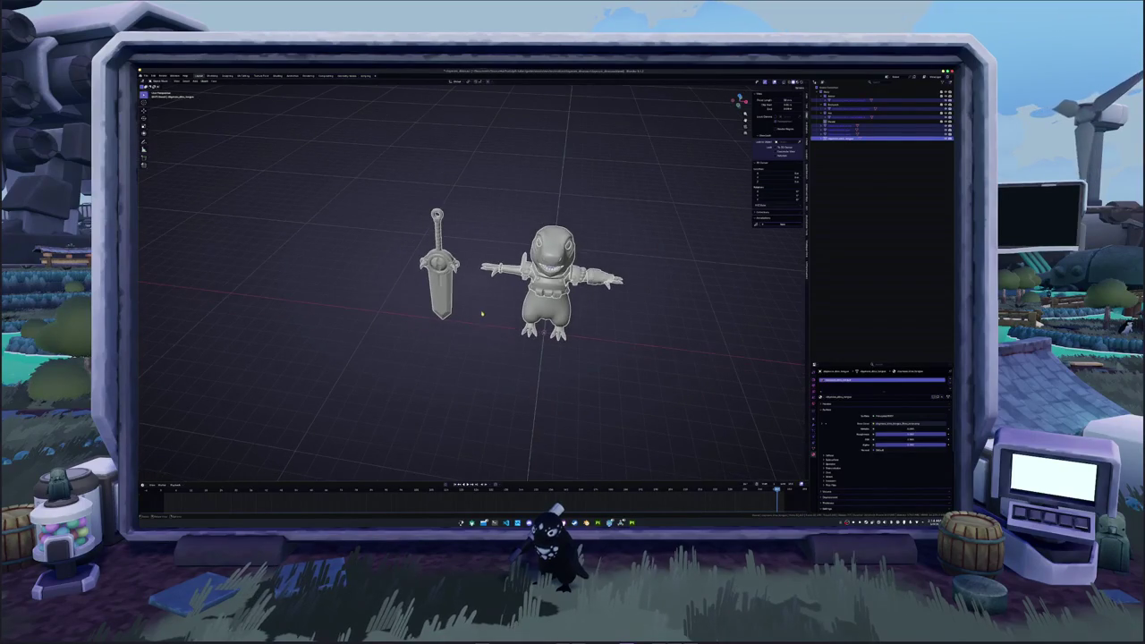
pyautogui.click(482, 325)
pyautogui.hotkey('shift', 'a')
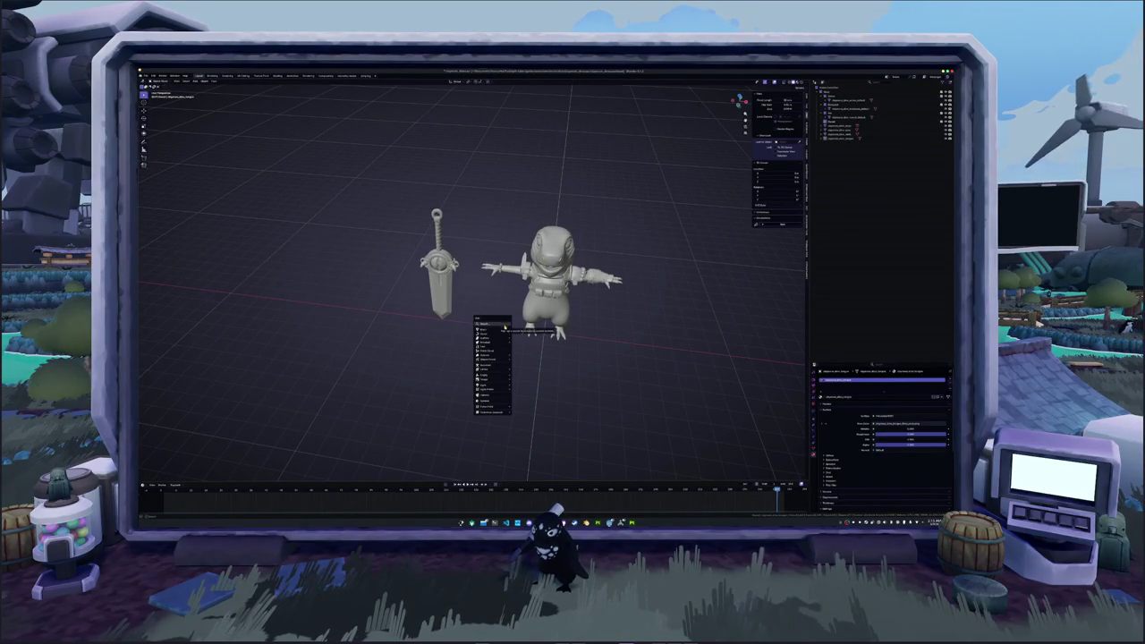
pyautogui.moveTo(484, 330)
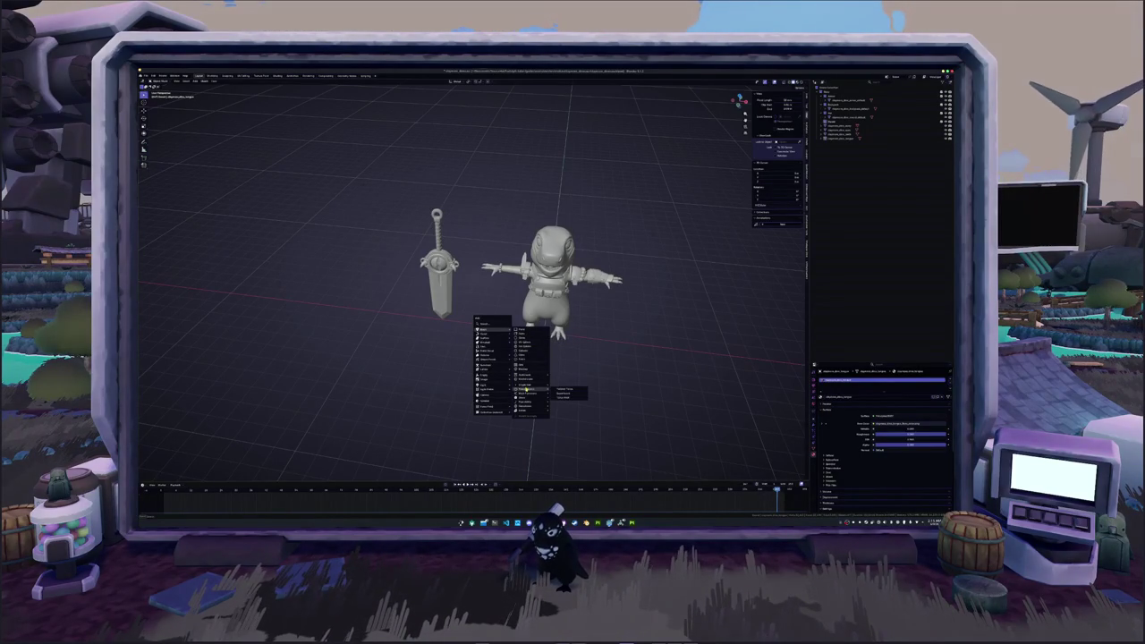
# - Add a Plain Axes empty to the scene
pyautogui.press('Escape')
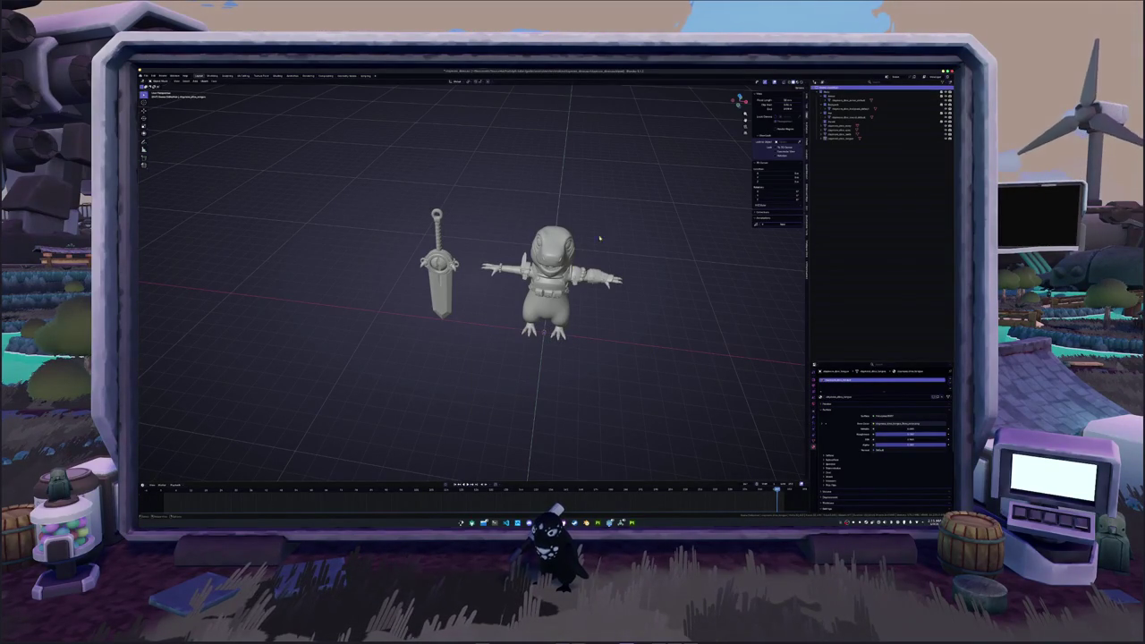
pyautogui.hotkey('shift', 'a')
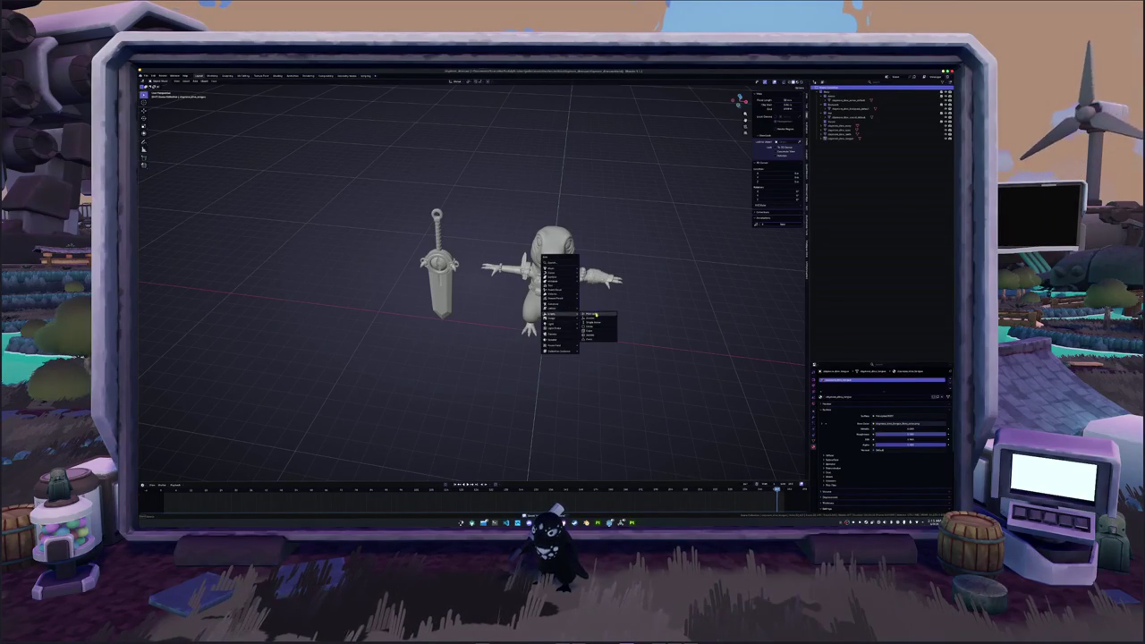
pyautogui.click(612, 320)
pyautogui.moveTo(612, 320); pyautogui.dragTo(573, 295, button='middle')
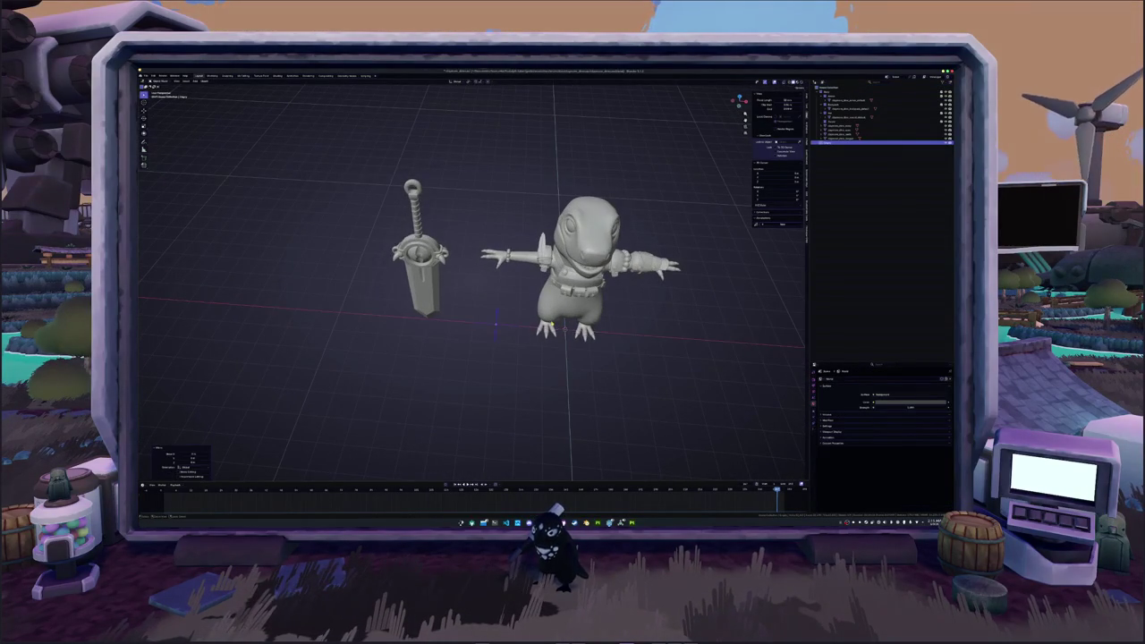
pyautogui.scroll(1, 573, 295)
pyautogui.moveTo(564, 340); pyautogui.dragTo(564, 342, button='middle')
pyautogui.scroll(-3, 564, 342)
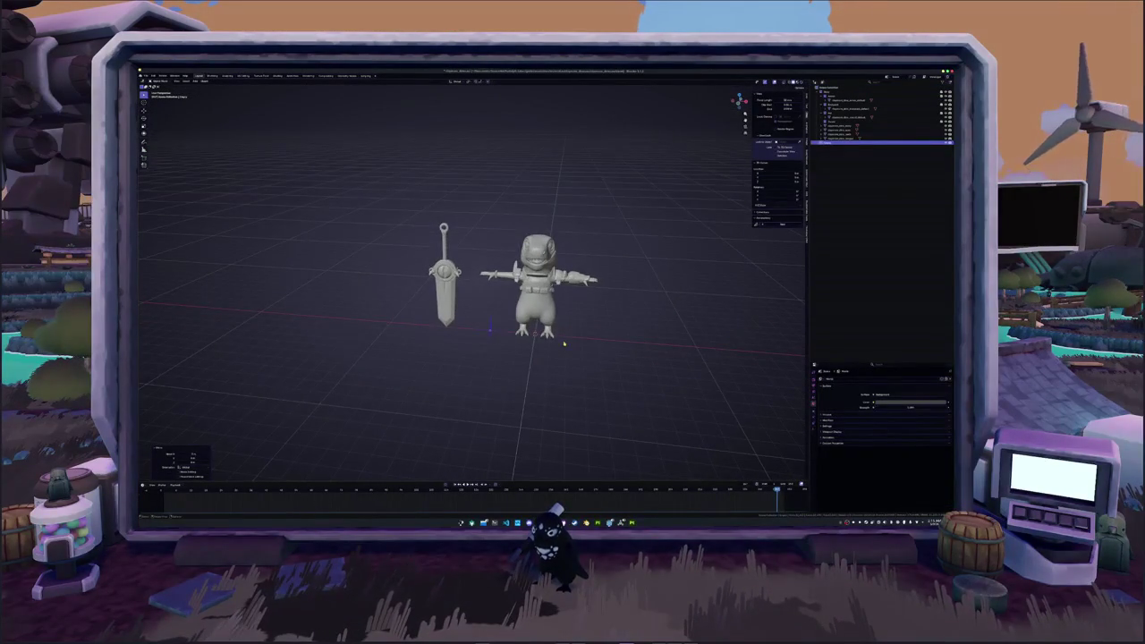
# - Add a camera to the scene
pyautogui.hotkey('shift', 'a')
pyautogui.click(566, 350)
pyautogui.moveTo(566, 351)
pyautogui.mouseDown(button='middle')
pyautogui.moveTo(431, 385)
pyautogui.moveTo(443, 358)
pyautogui.mouseUp(button='middle')
pyautogui.scroll(-3, 557, 355)
pyautogui.hotkey('shift', 'a')
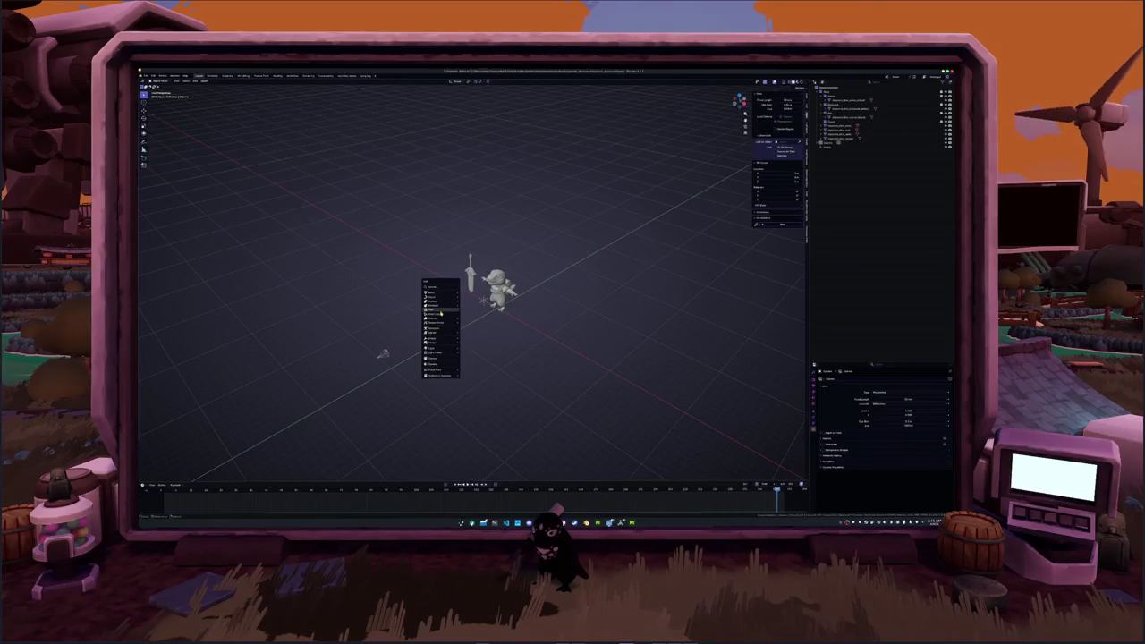
# - Add a curve circle at the origin and scale it up around the characters
pyautogui.click(483, 302)
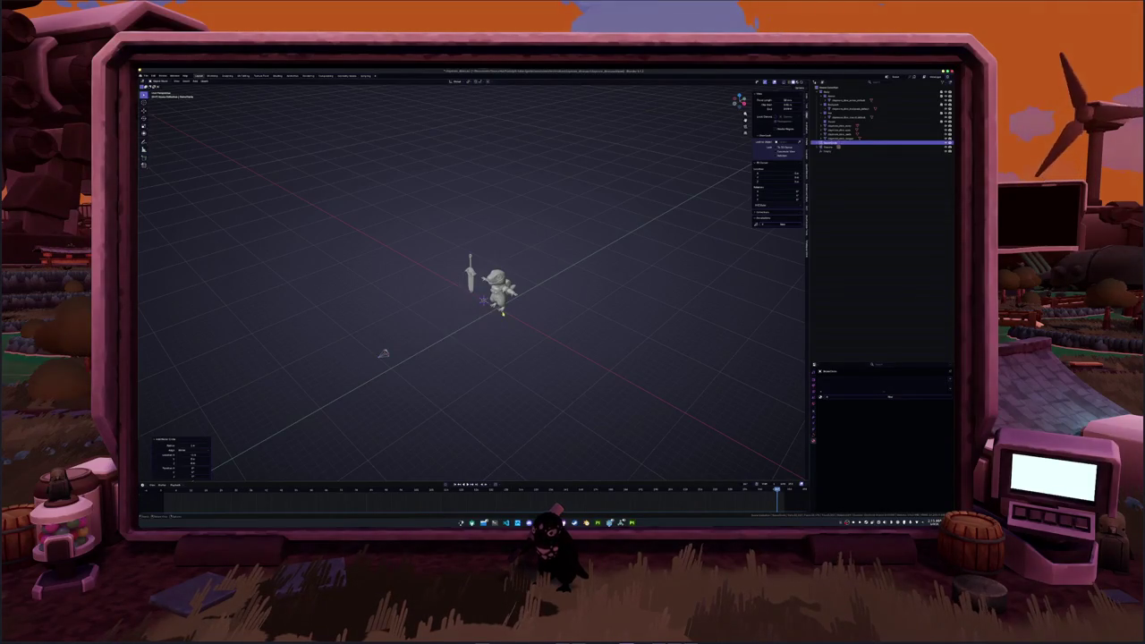
pyautogui.press('s')
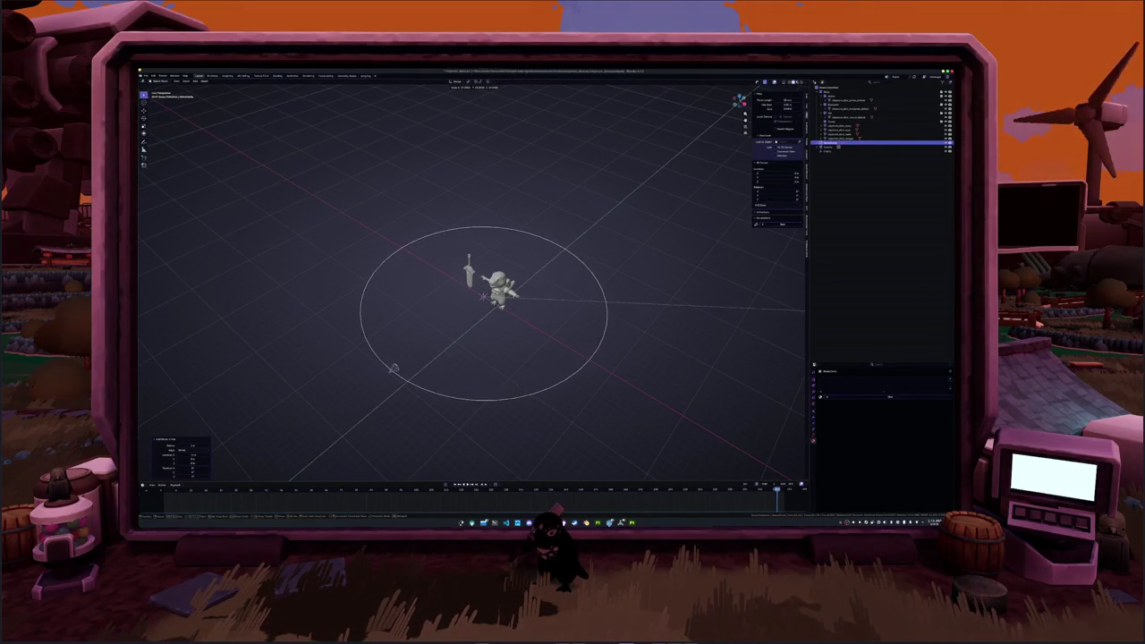
pyautogui.click(803, 312)
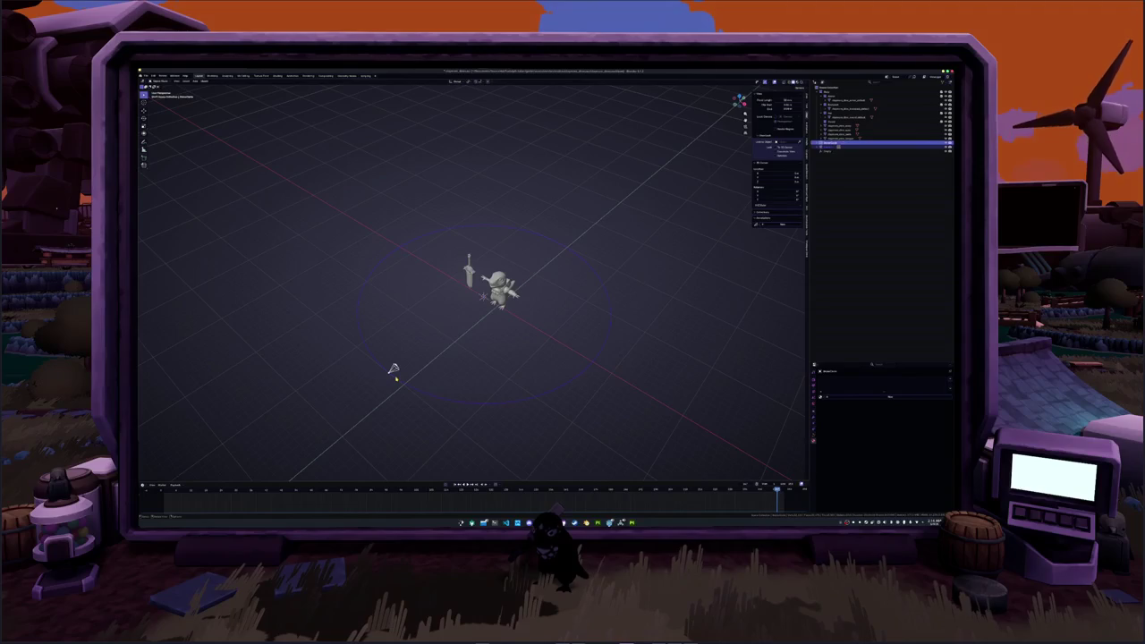
# - Parent the camera to the circle and rotate the circle around the Z axis
pyautogui.hotkey('ctrl', 'p')
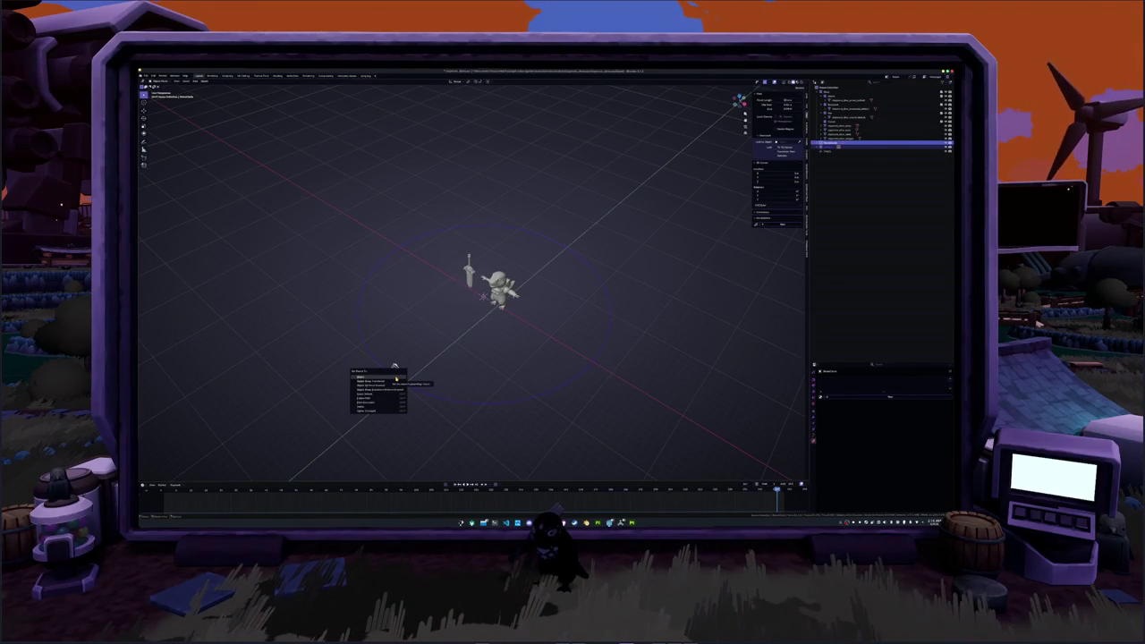
pyautogui.click(396, 378)
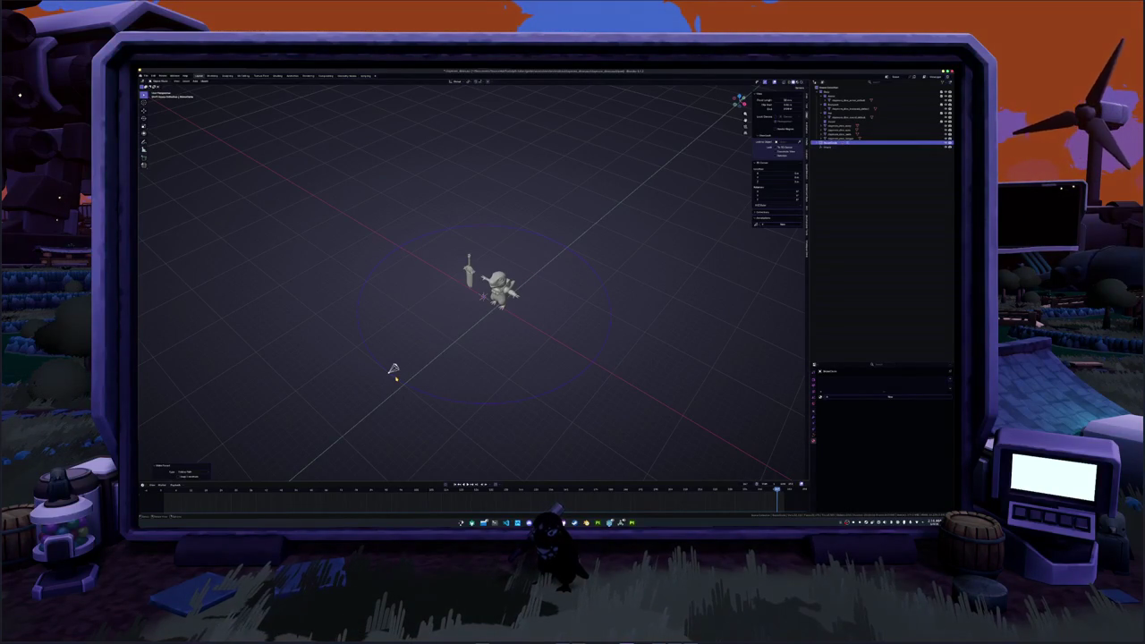
pyautogui.click(542, 398)
pyautogui.press('r')
pyautogui.press('z')
pyautogui.click(596, 334)
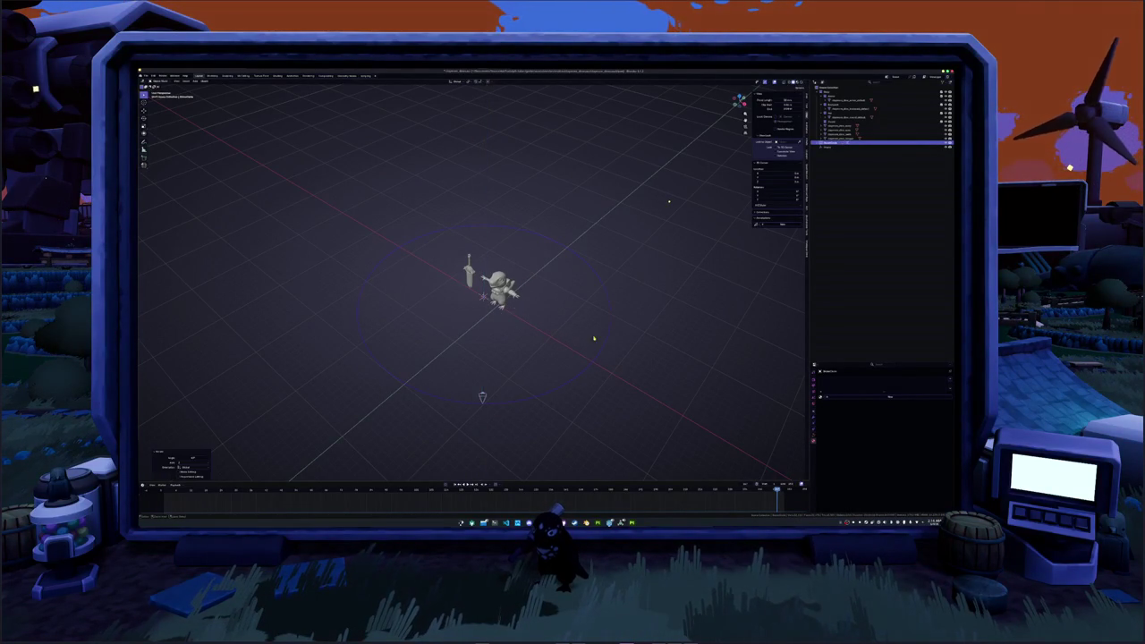
# - Give the camera a Track To object constraint
pyautogui.click(505, 398)
pyautogui.click(501, 406)
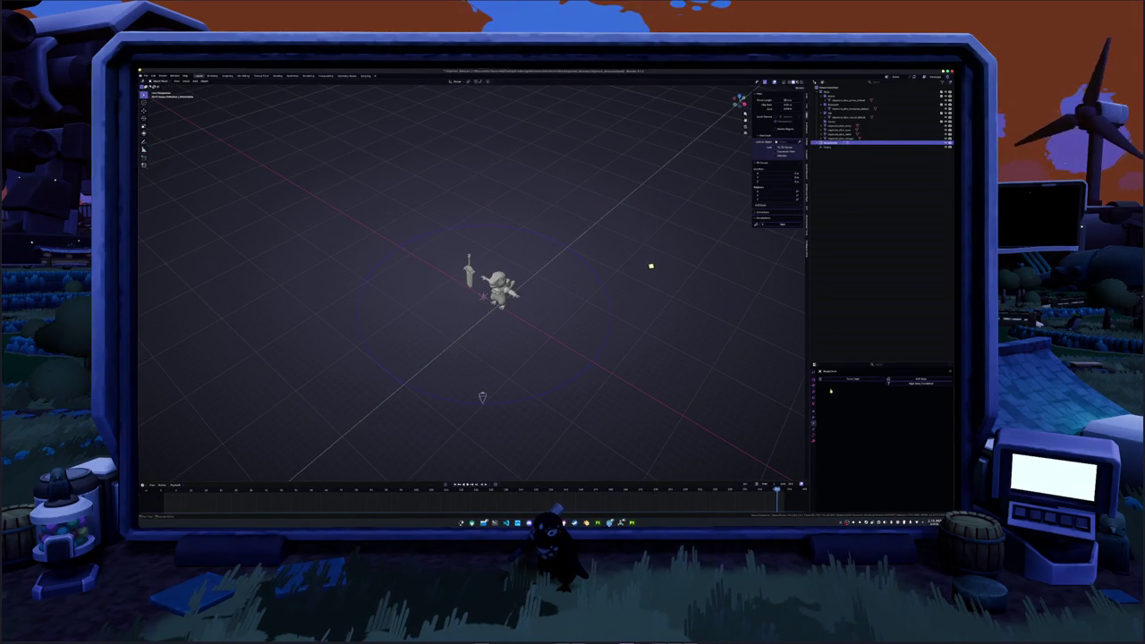
pyautogui.scroll(2, 625, 350)
pyautogui.moveTo(625, 350); pyautogui.dragTo(648, 363, button='middle')
pyautogui.scroll(3, 625, 350)
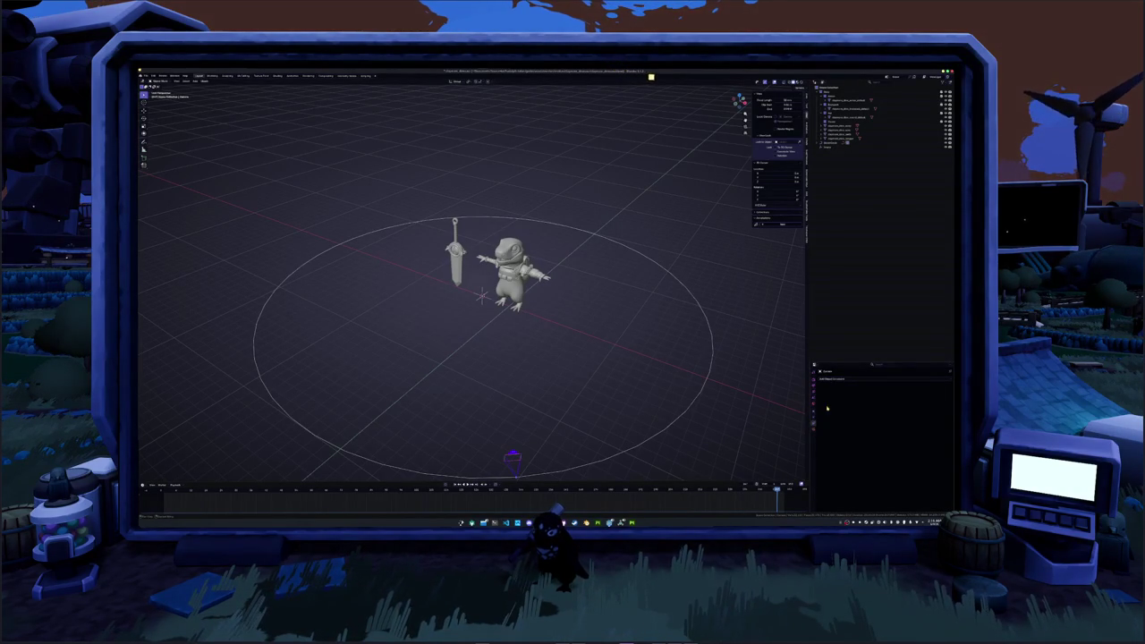
pyautogui.click(850, 380)
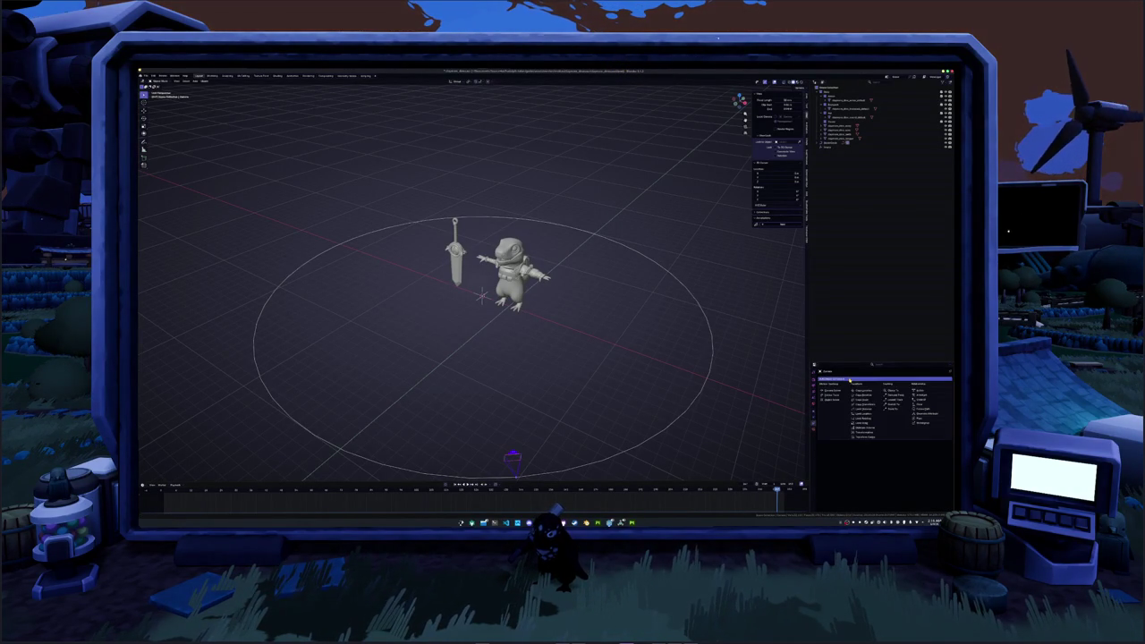
pyautogui.click(892, 408)
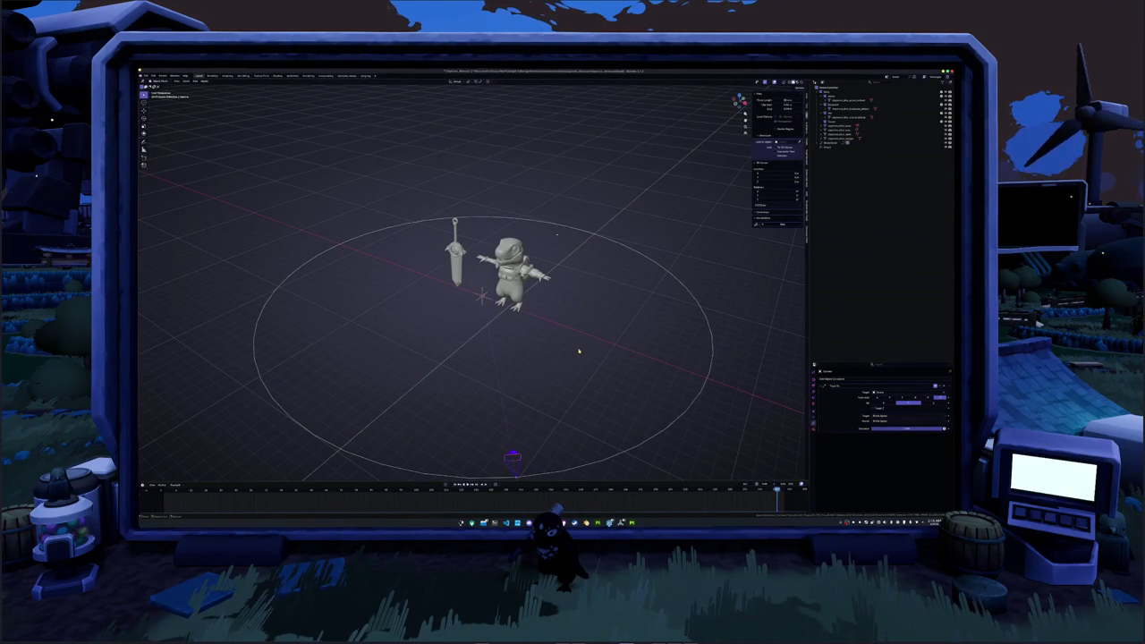
# - Move the camera's tracking target so the dinosaur and sword sit centred in the camera shot
pyautogui.press('KP_0')
pyautogui.click(617, 282)
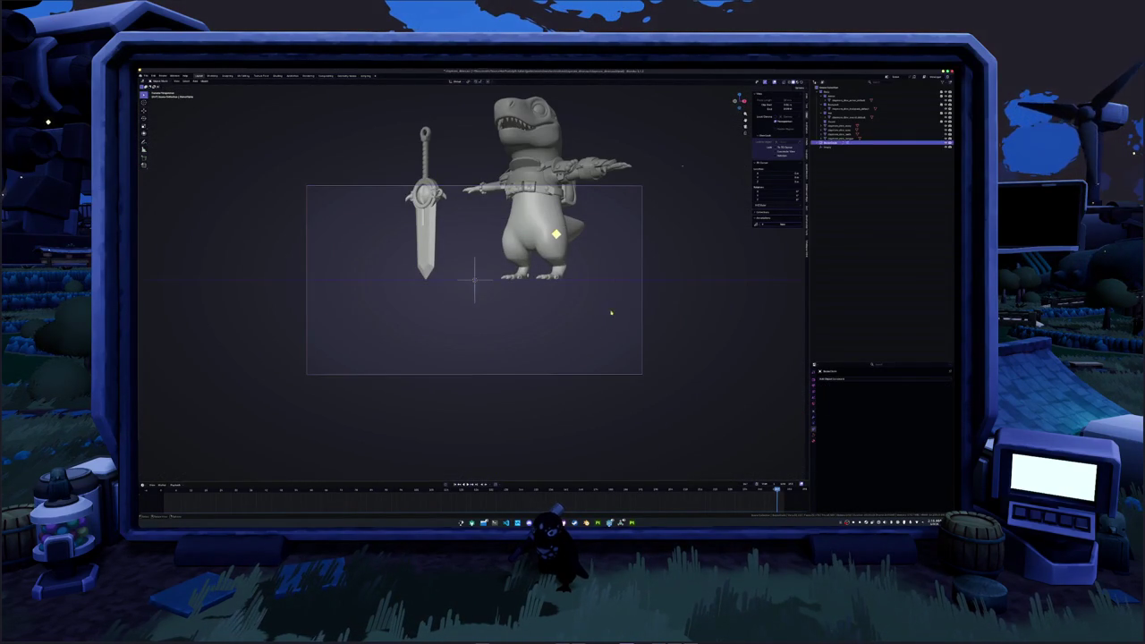
pyautogui.moveTo(599, 352); pyautogui.dragTo(600, 282, button='middle')
pyautogui.click(534, 285)
pyautogui.press('g')
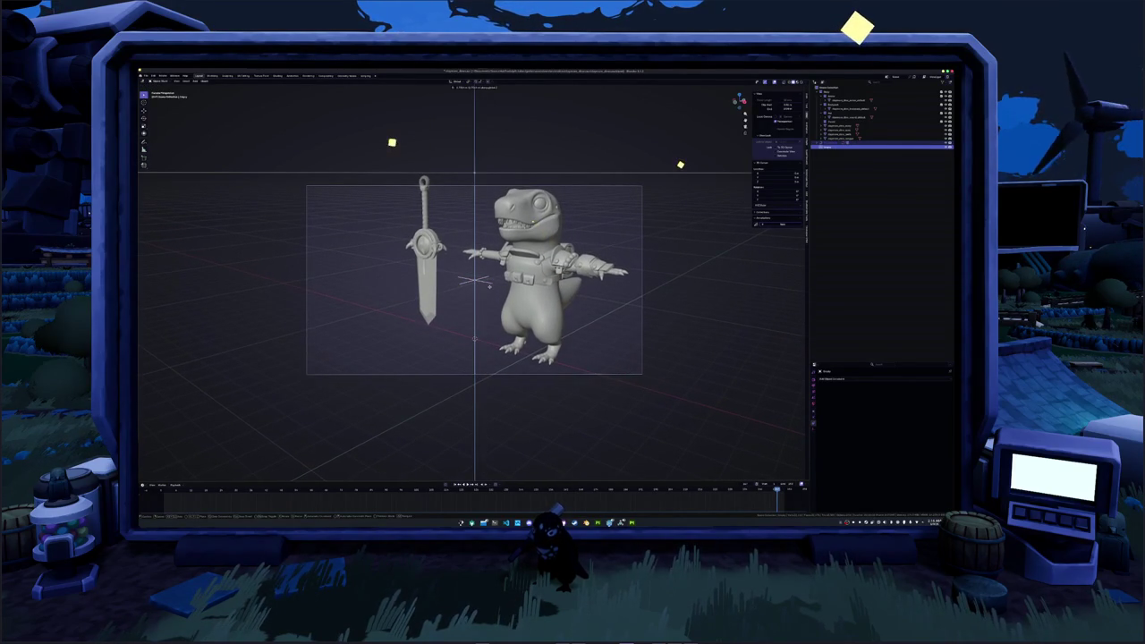
pyautogui.press('Return')
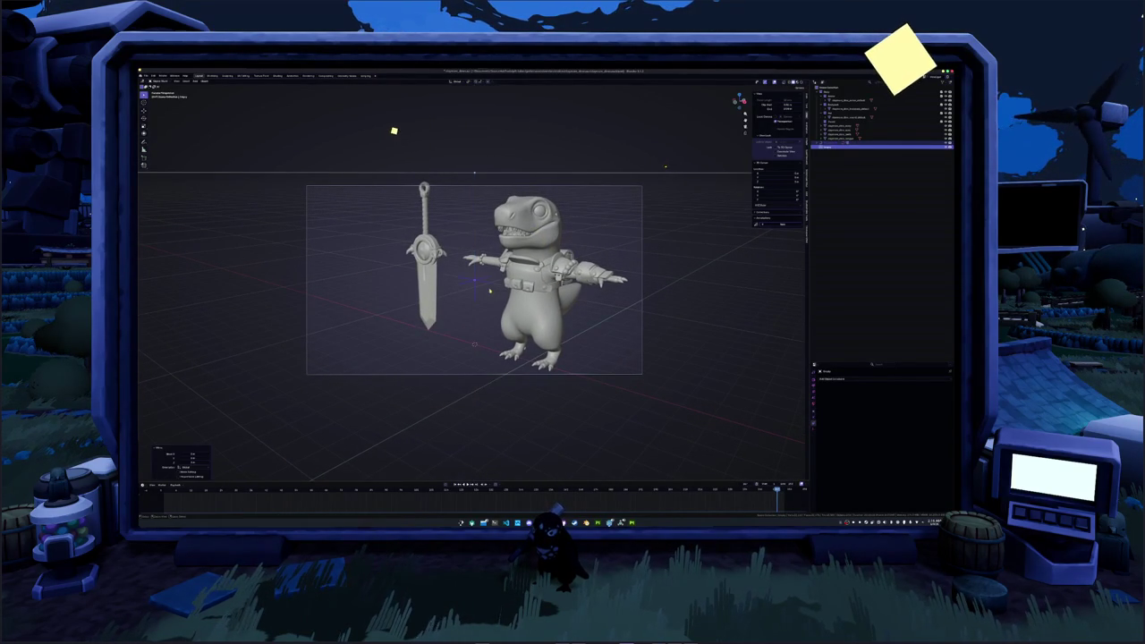
# - Scale the camera ring, return to camera view, and show the camera's lens settings
pyautogui.press('KP_0')
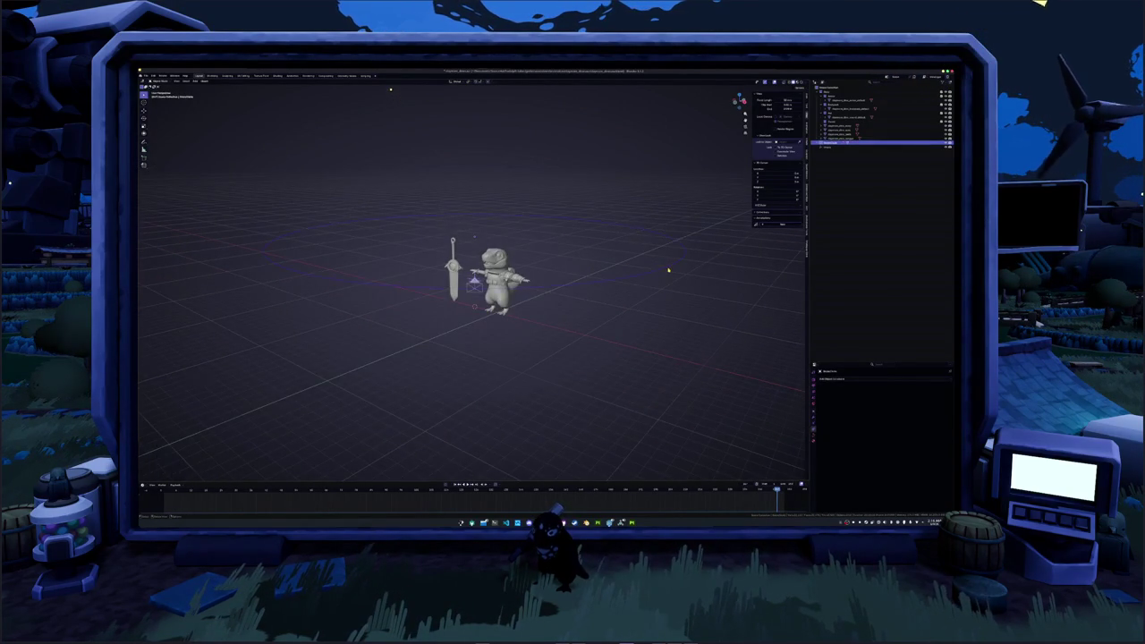
pyautogui.moveTo(665, 268); pyautogui.dragTo(621, 289, button='middle')
pyautogui.scroll(-3, 621, 289)
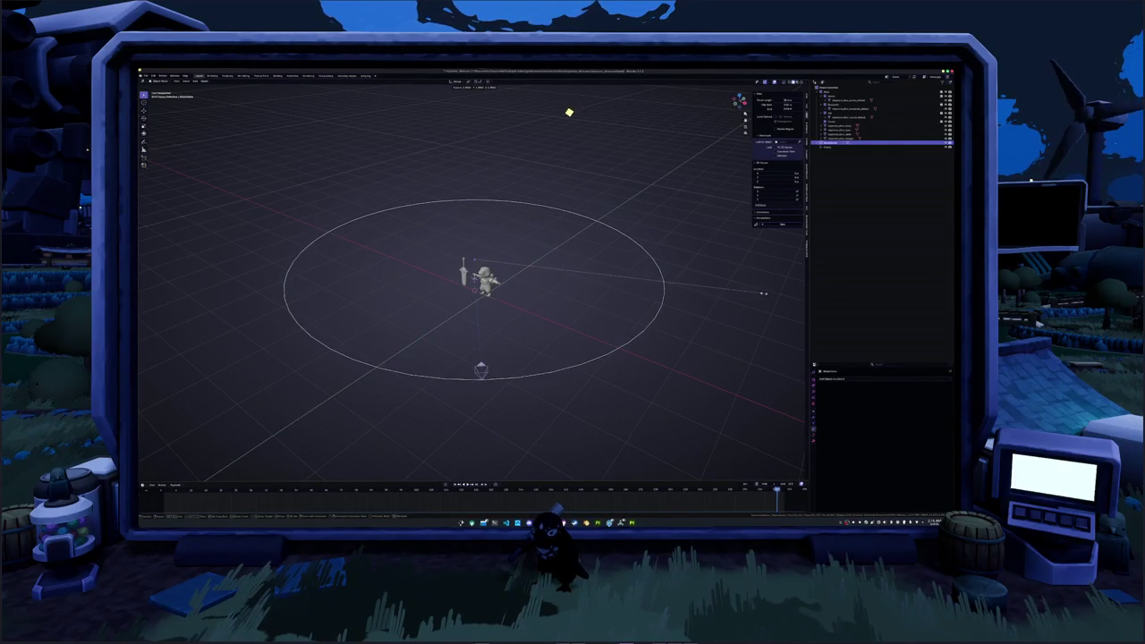
pyautogui.click(766, 298)
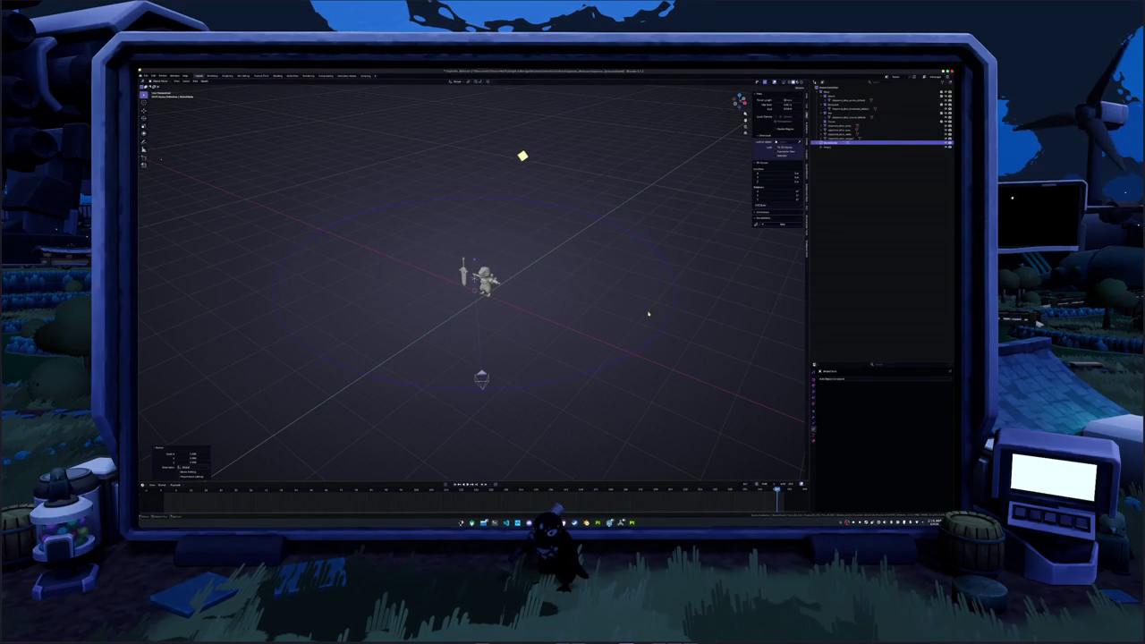
pyautogui.press('KP_0')
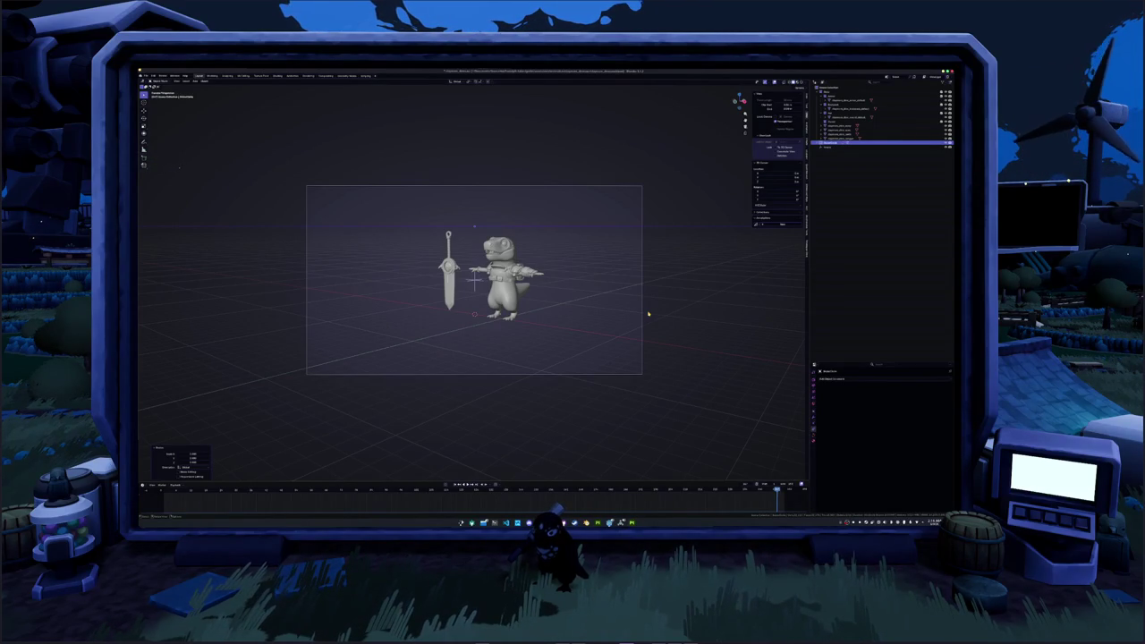
pyautogui.scroll(2, 648, 314)
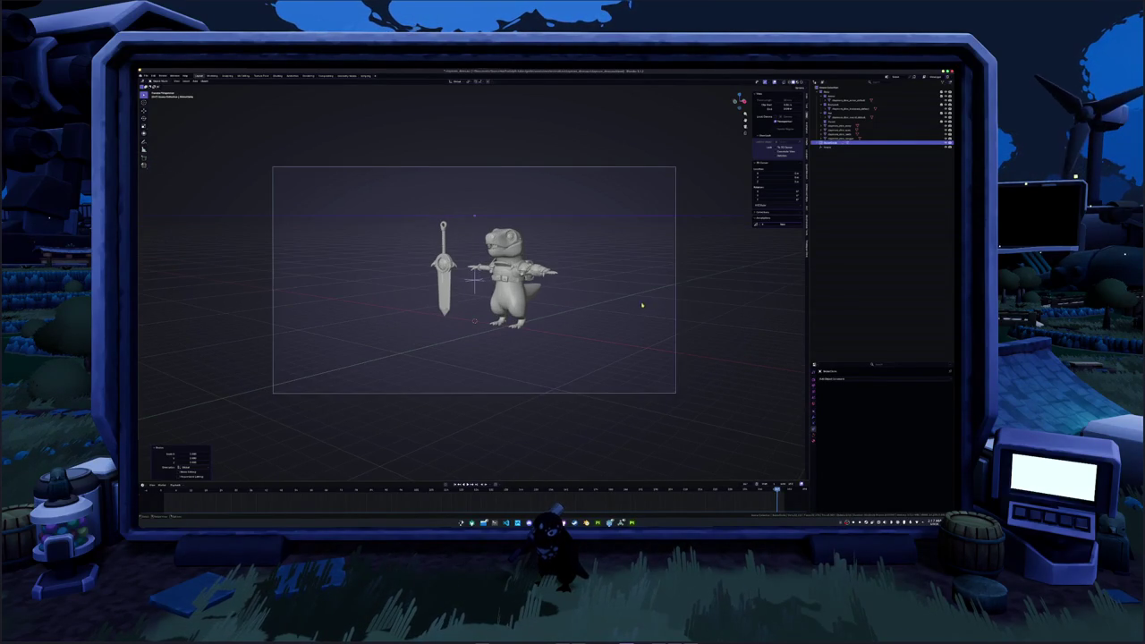
pyautogui.click(662, 397)
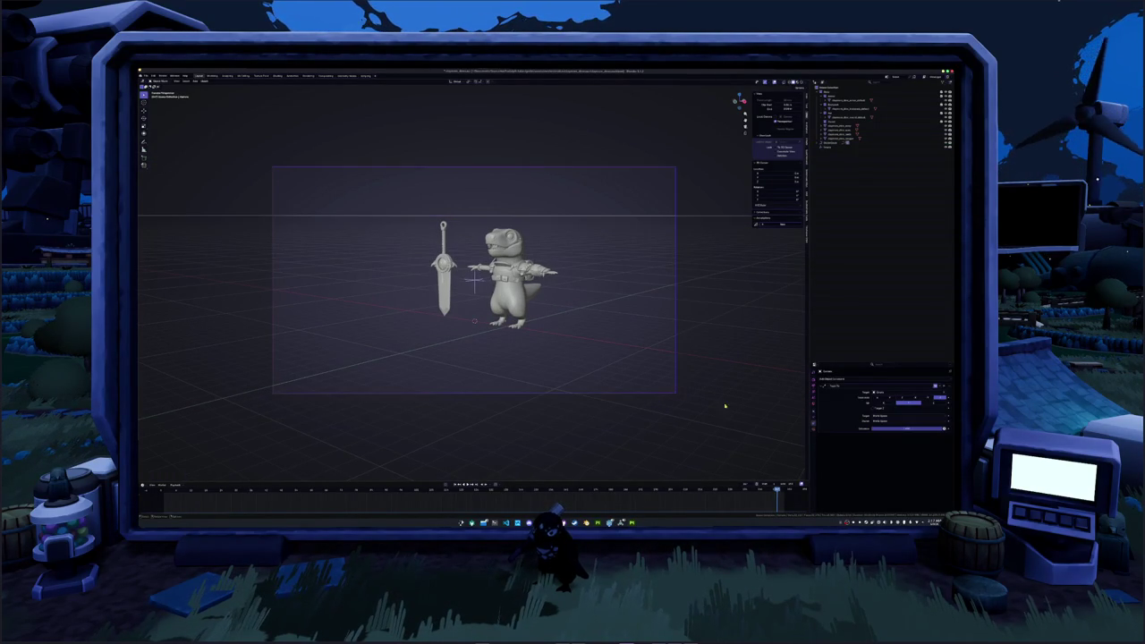
pyautogui.click(814, 427)
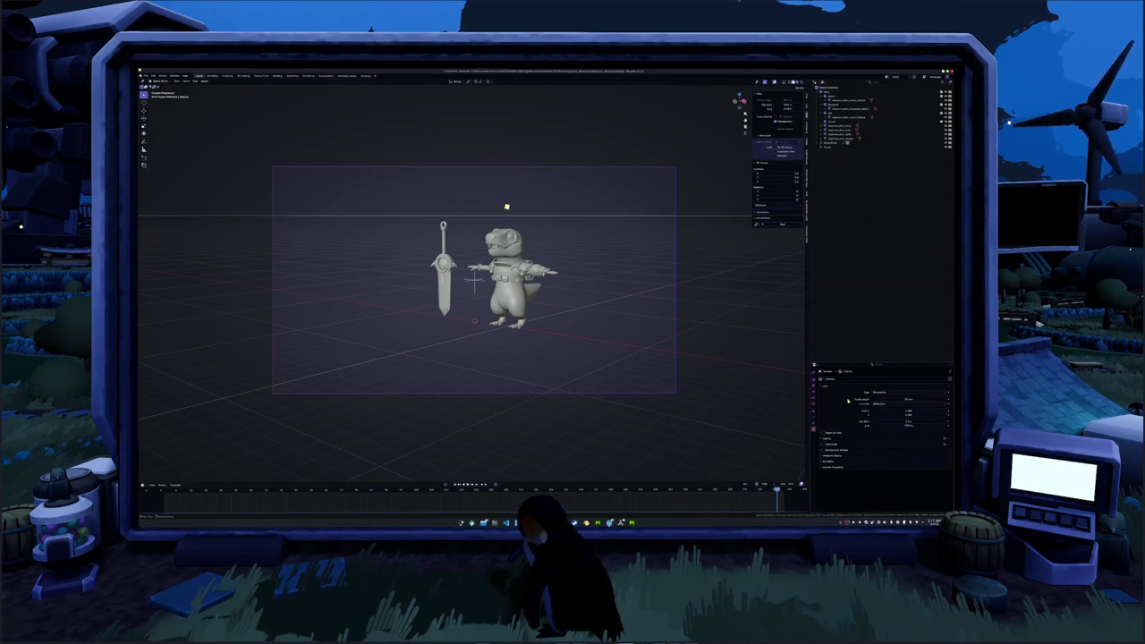
# - Switch the selected camera to orthographic projection, then back to perspective
pyautogui.scroll(-3, 703, 242)
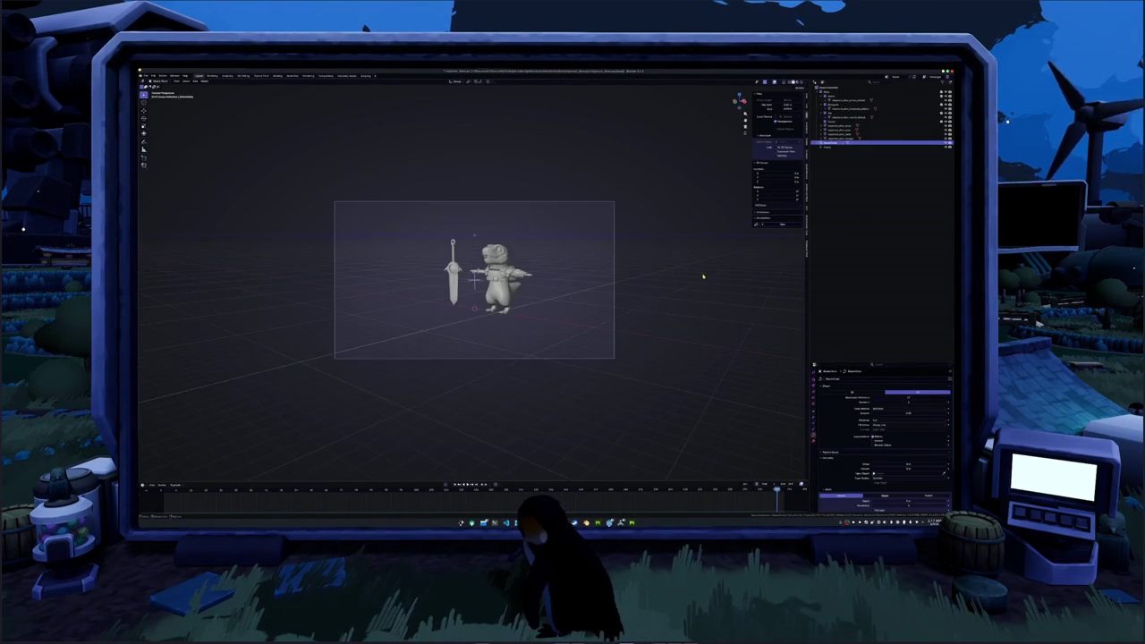
pyautogui.scroll(-3, 698, 295)
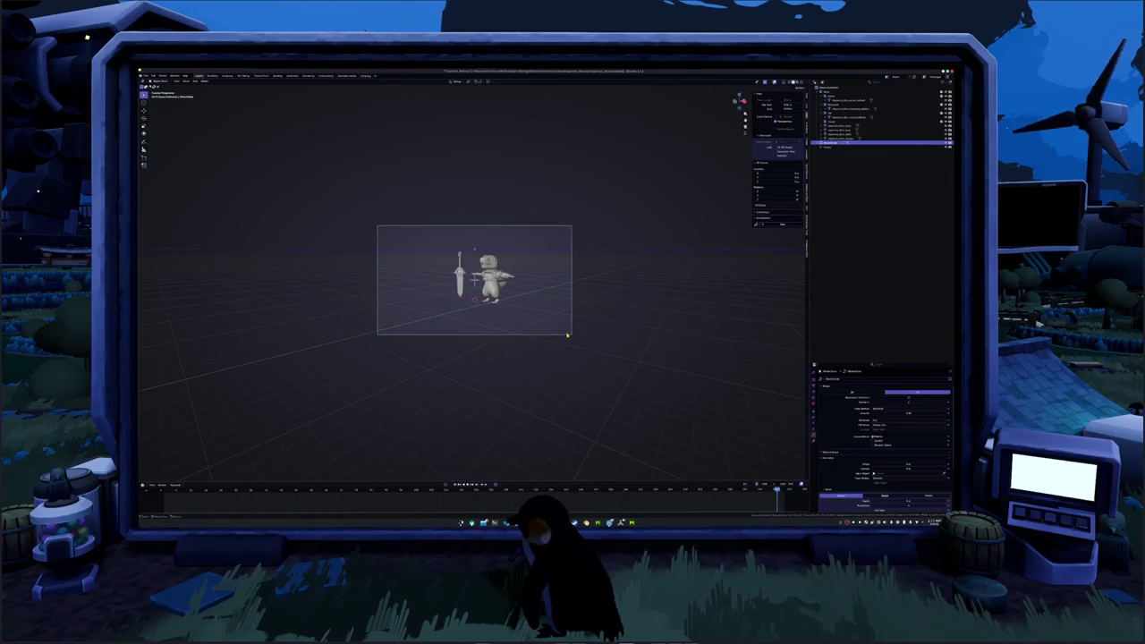
pyautogui.click(595, 327)
pyautogui.scroll(3, 617, 319)
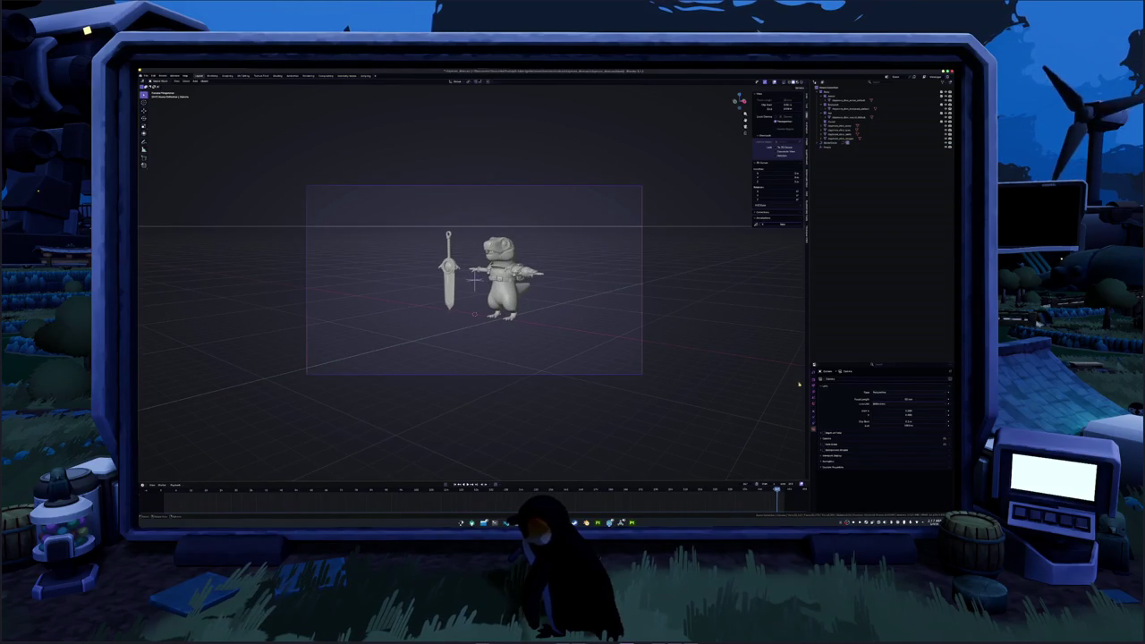
pyautogui.click(884, 405)
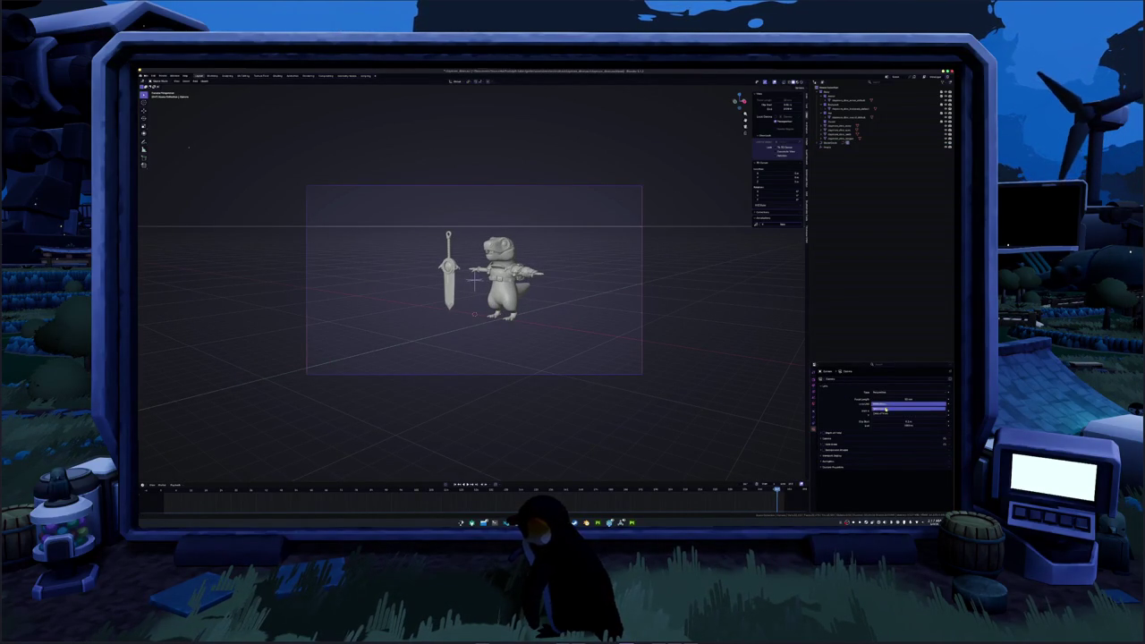
pyautogui.click(864, 408)
pyautogui.click(879, 394)
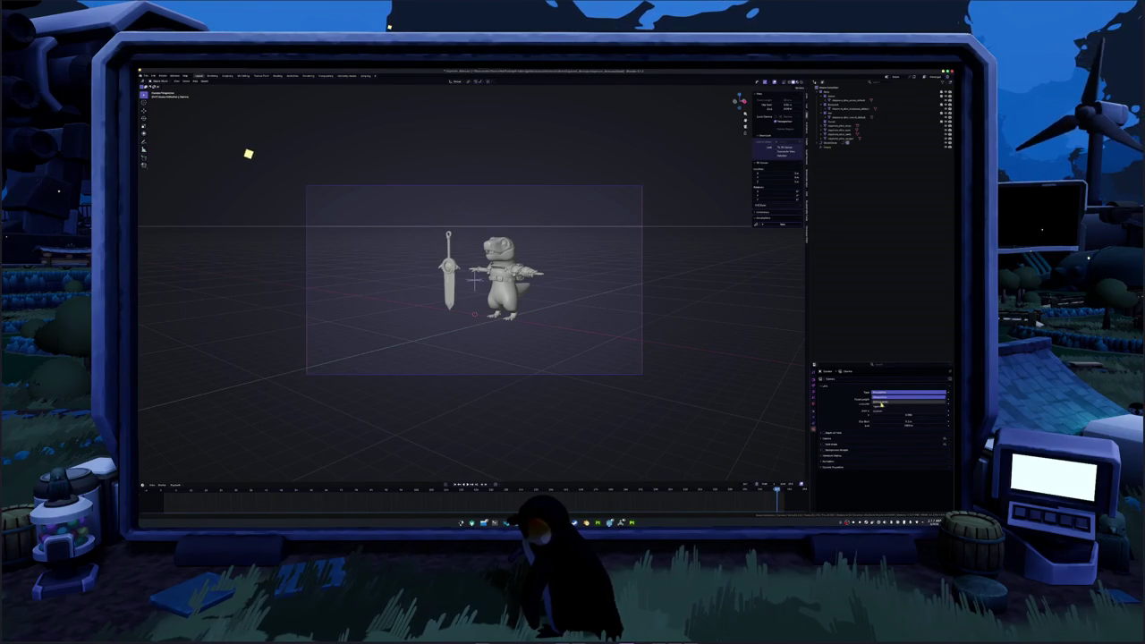
pyautogui.click(881, 403)
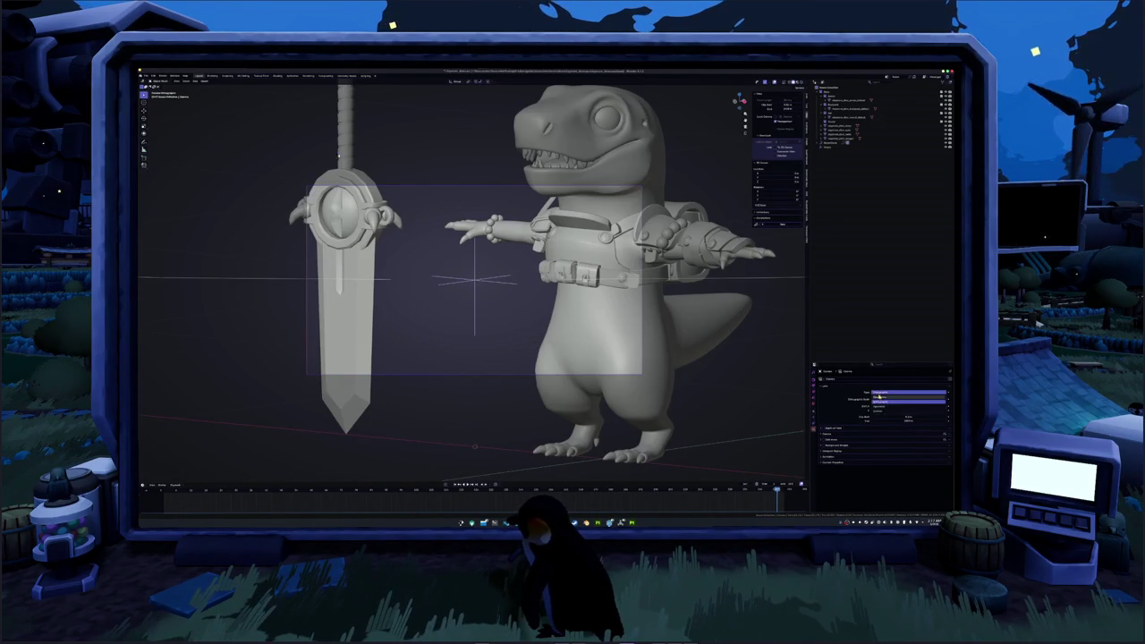
pyautogui.click(880, 394)
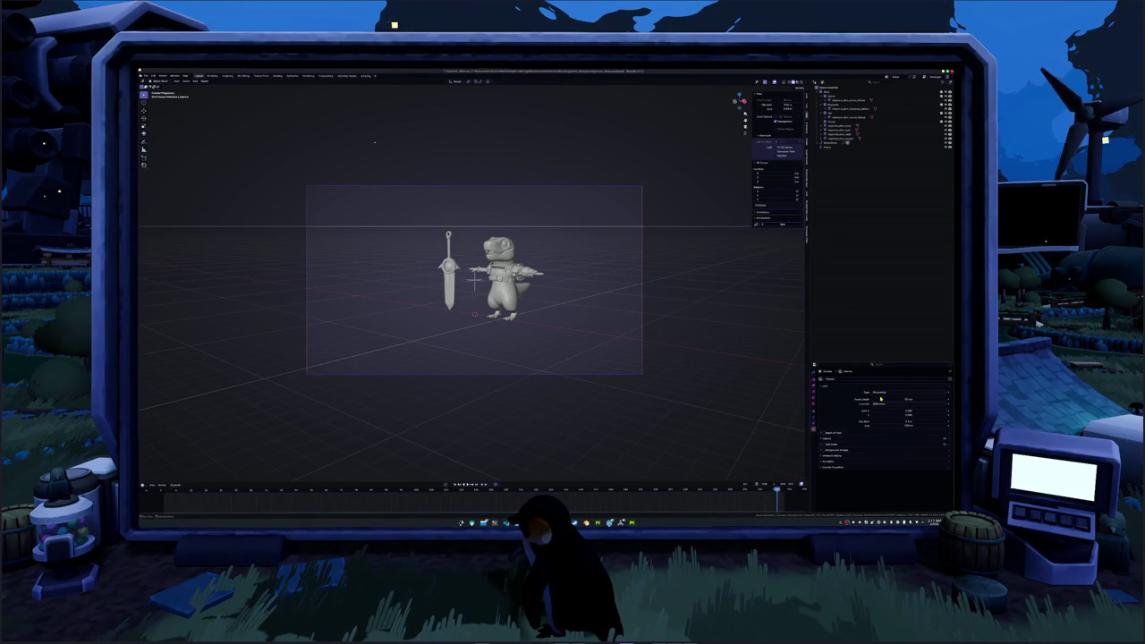
# - Set the render output resolution X to 1080 for a square frame
pyautogui.click(814, 380)
pyautogui.click(814, 386)
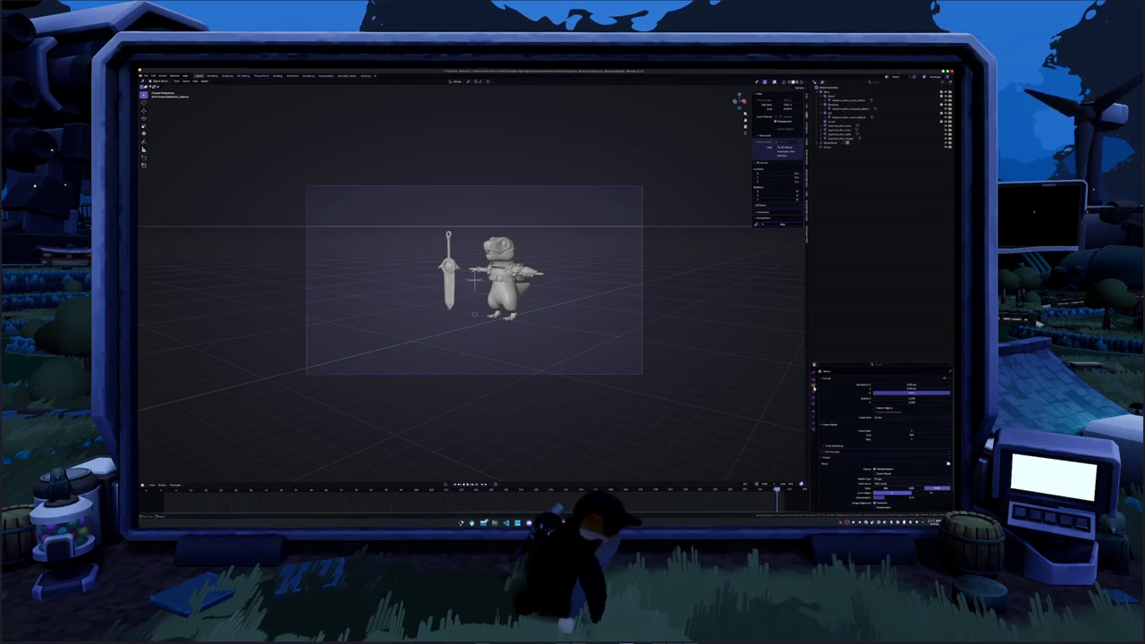
pyautogui.click(903, 385)
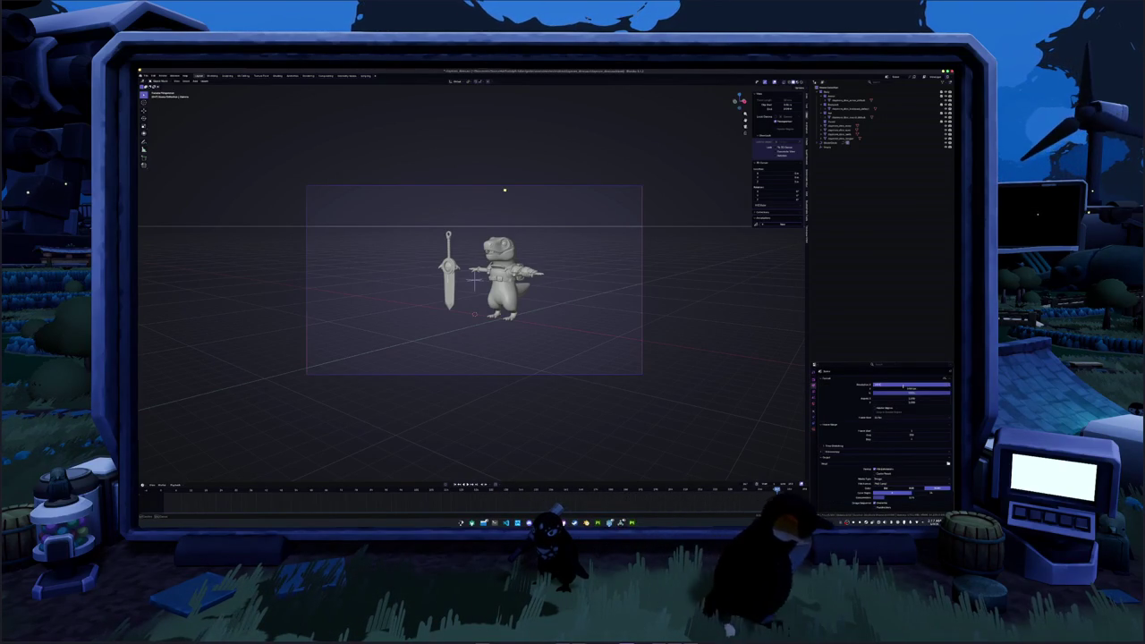
pyautogui.write('1080')
pyautogui.press('Return')
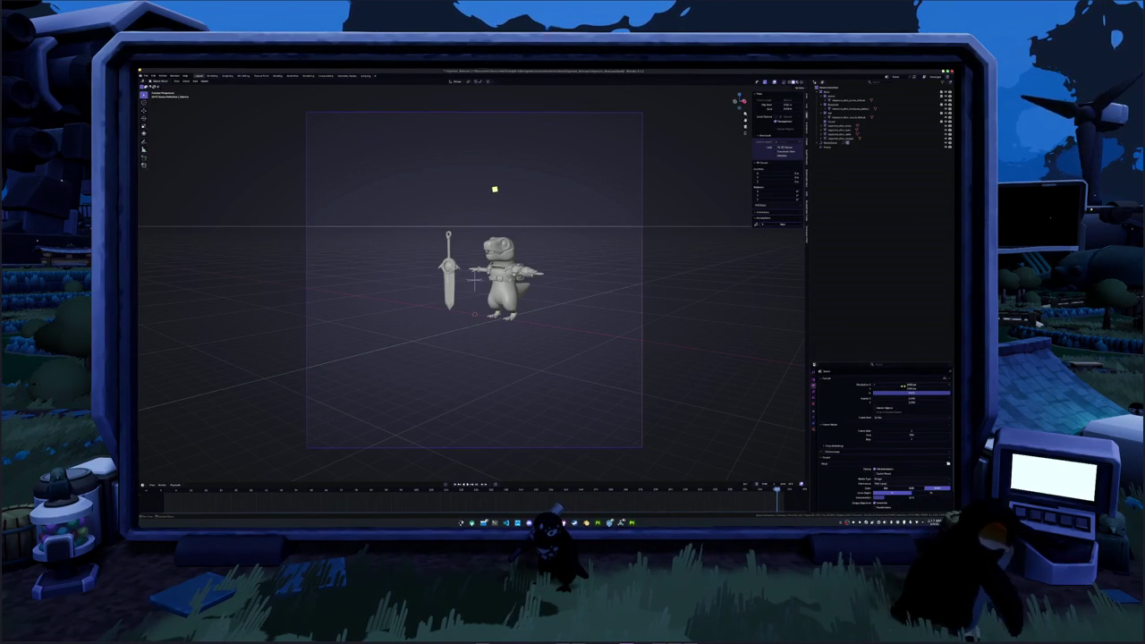
# - Increase the camera focal length so the dinosaur and sword fill more of the frame
pyautogui.click(815, 428)
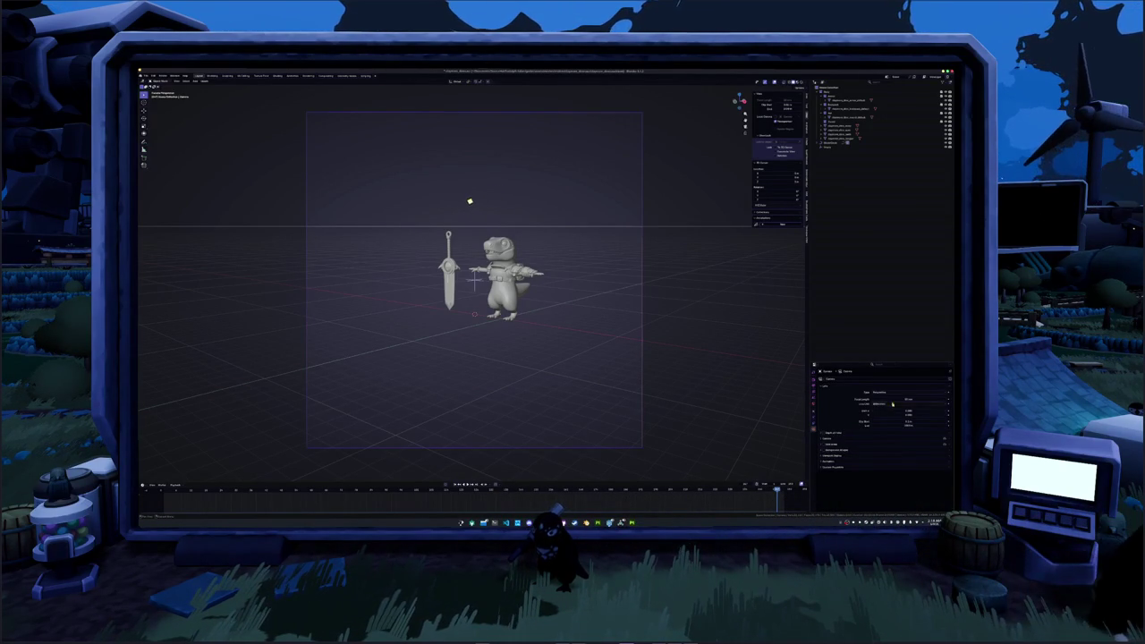
pyautogui.moveTo(893, 401)
pyautogui.mouseDown()
pyautogui.moveTo(931, 401)
pyautogui.moveTo(918, 401)
pyautogui.mouseUp()
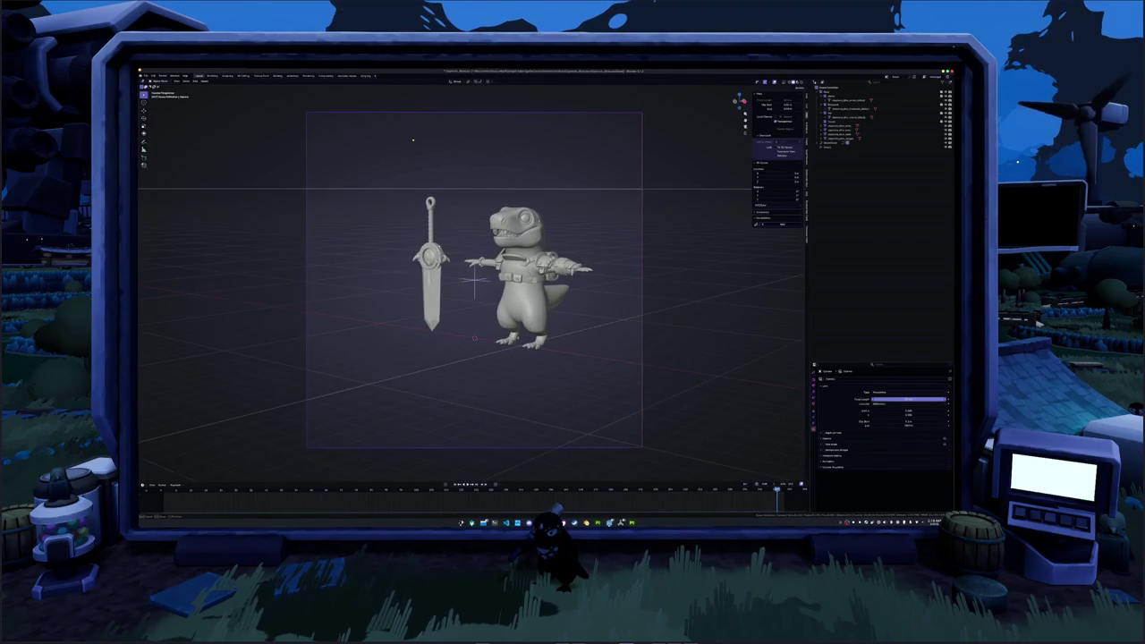
pyautogui.scroll(2, 474, 280)
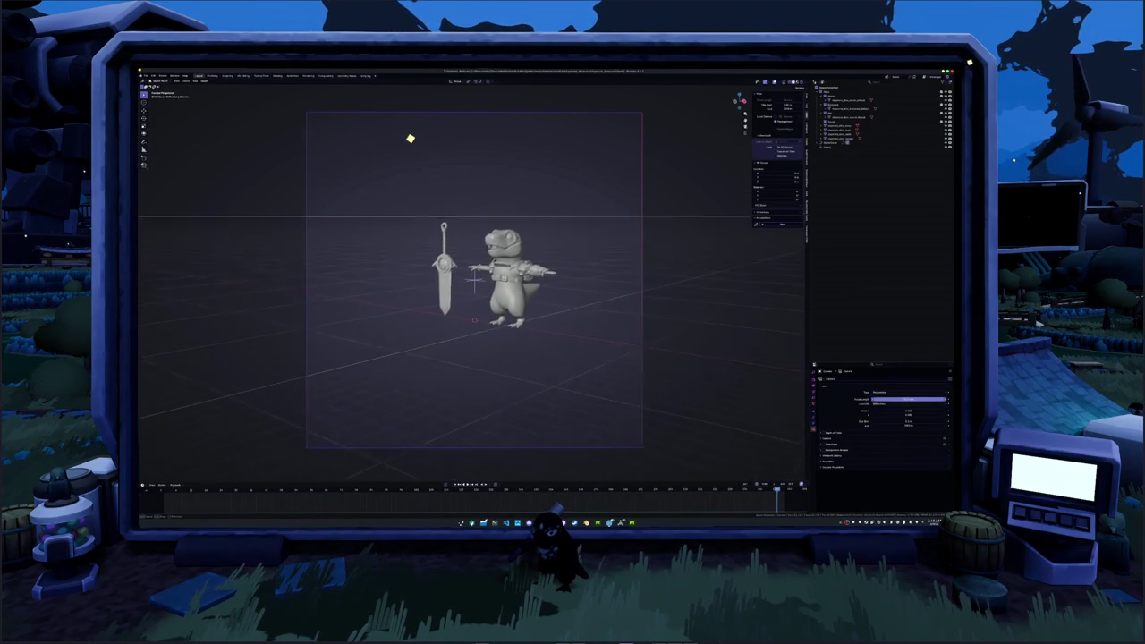
pyautogui.scroll(2, 474, 279)
pyautogui.scroll(2, 475, 279)
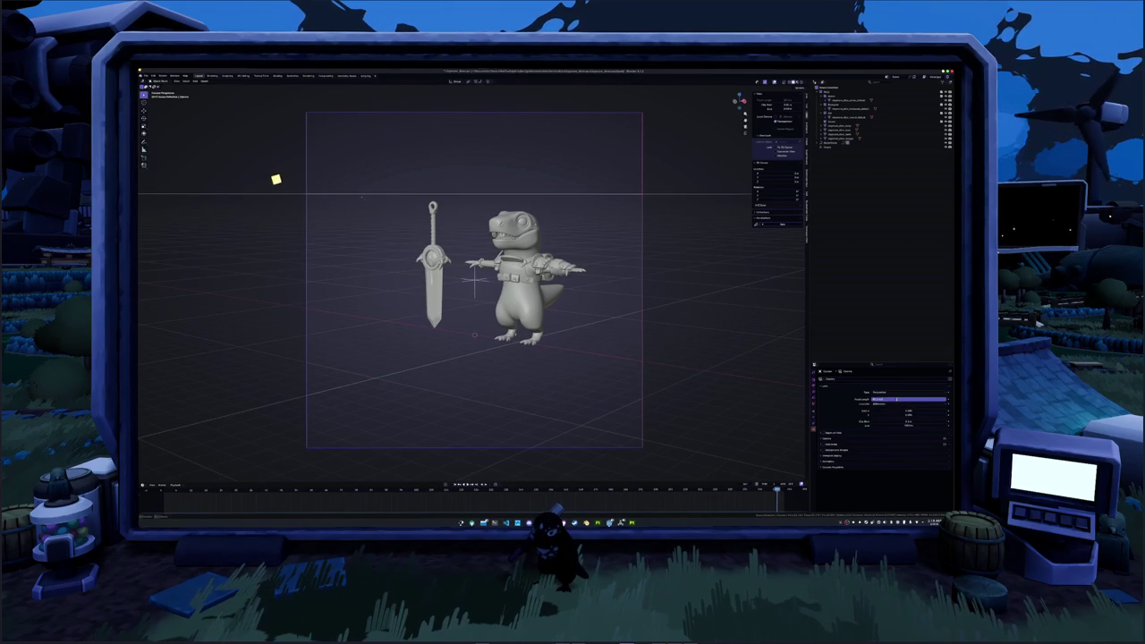
pyautogui.moveTo(898, 402); pyautogui.dragTo(922, 402)
pyautogui.scroll(-2, 783, 163)
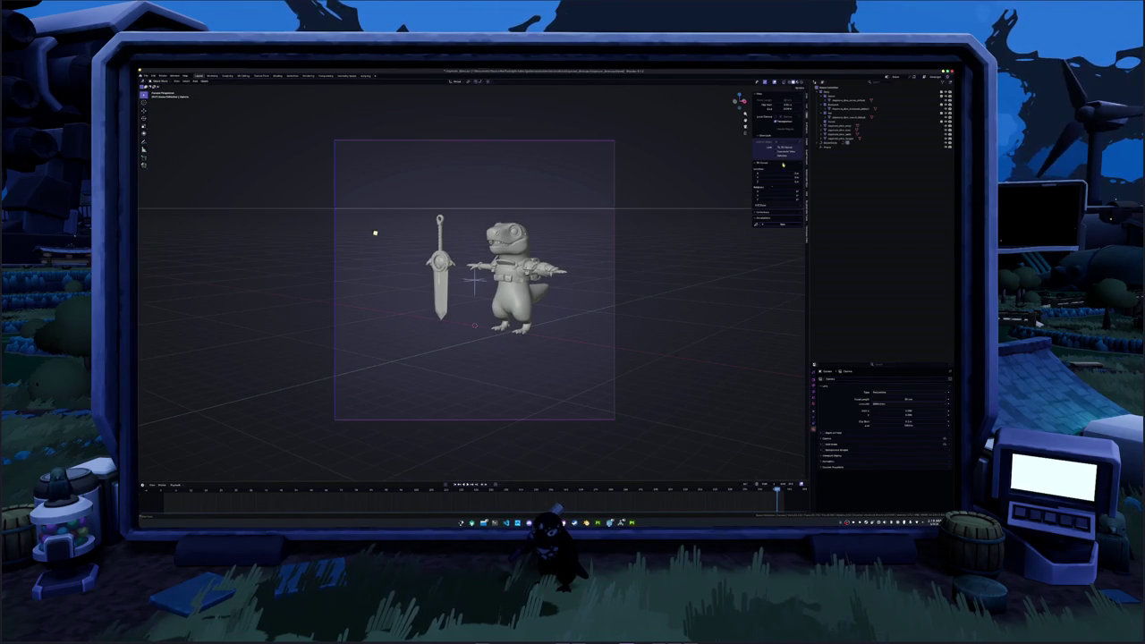
pyautogui.click(793, 84)
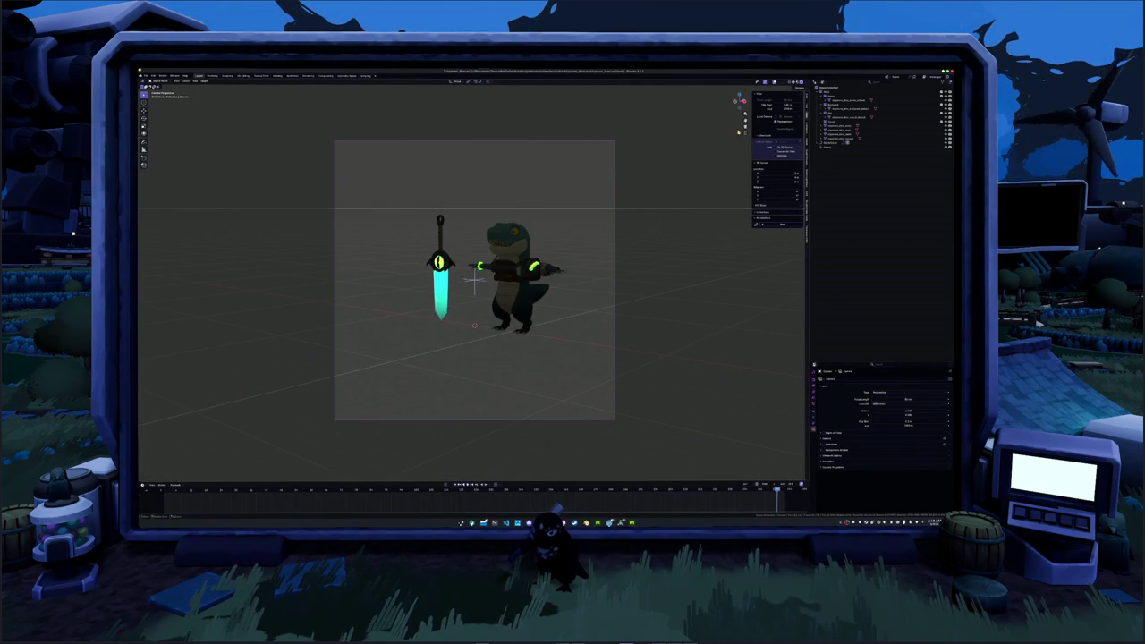
# - Add a plane, scale it up, then delete it again
pyautogui.hotkey('shift', 'a')
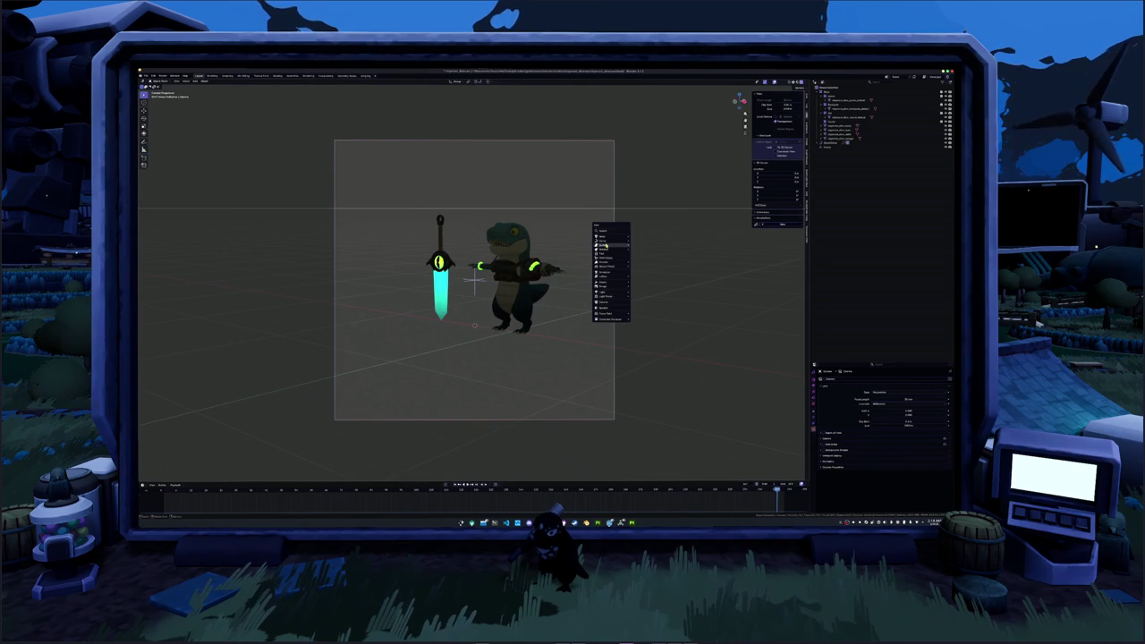
pyautogui.moveTo(604, 237)
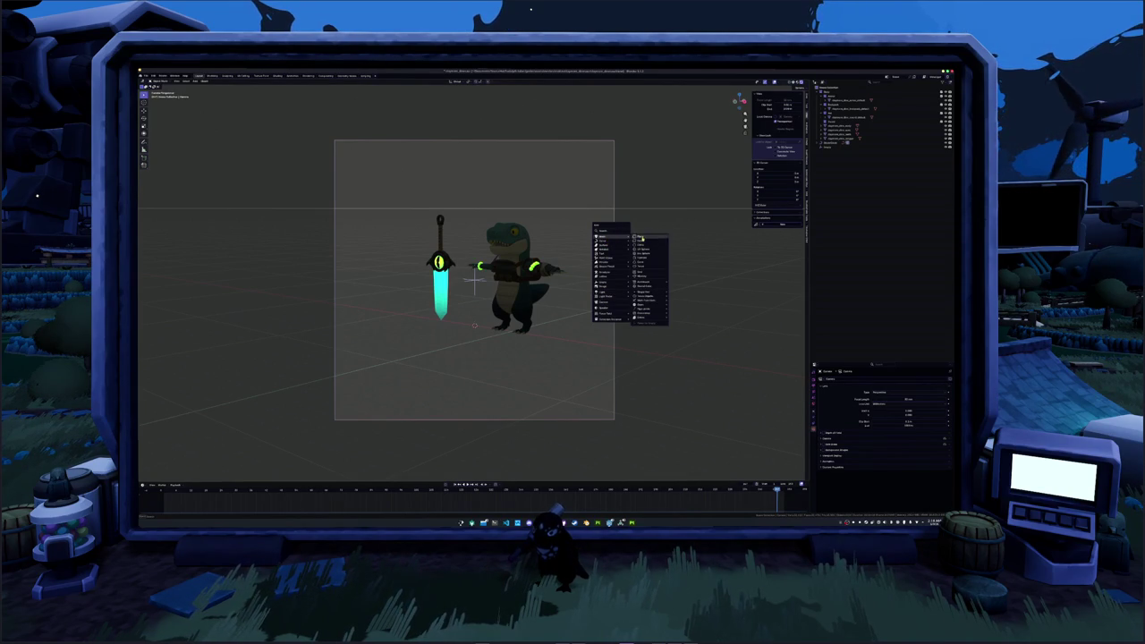
pyautogui.click(640, 238)
pyautogui.press('Tab')
pyautogui.press('s')
pyautogui.click(591, 283)
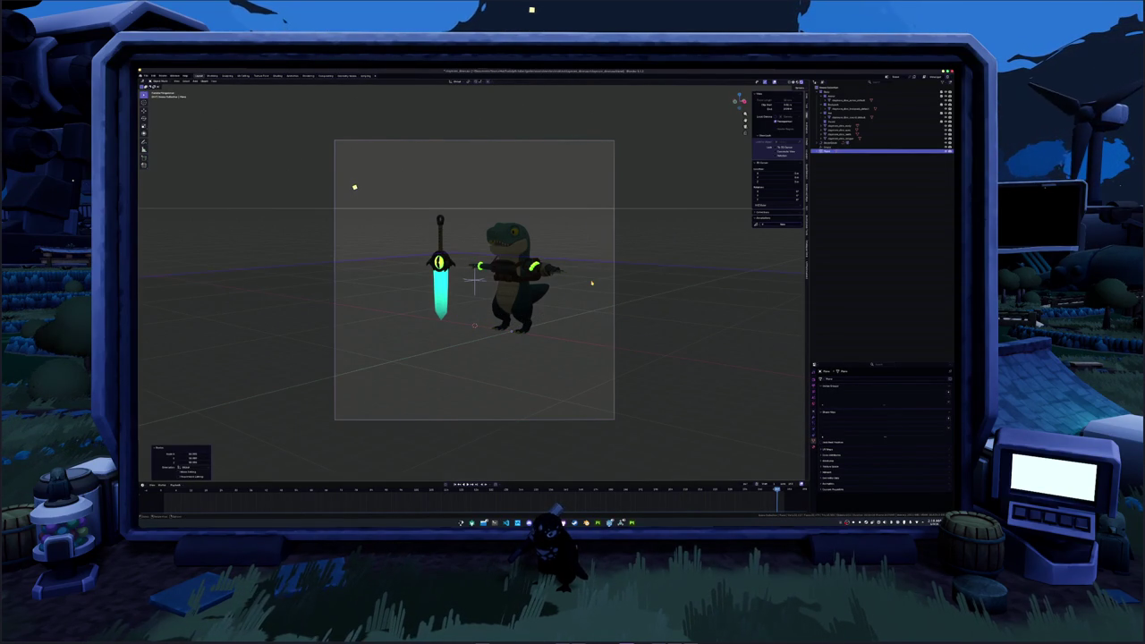
pyautogui.click(587, 282)
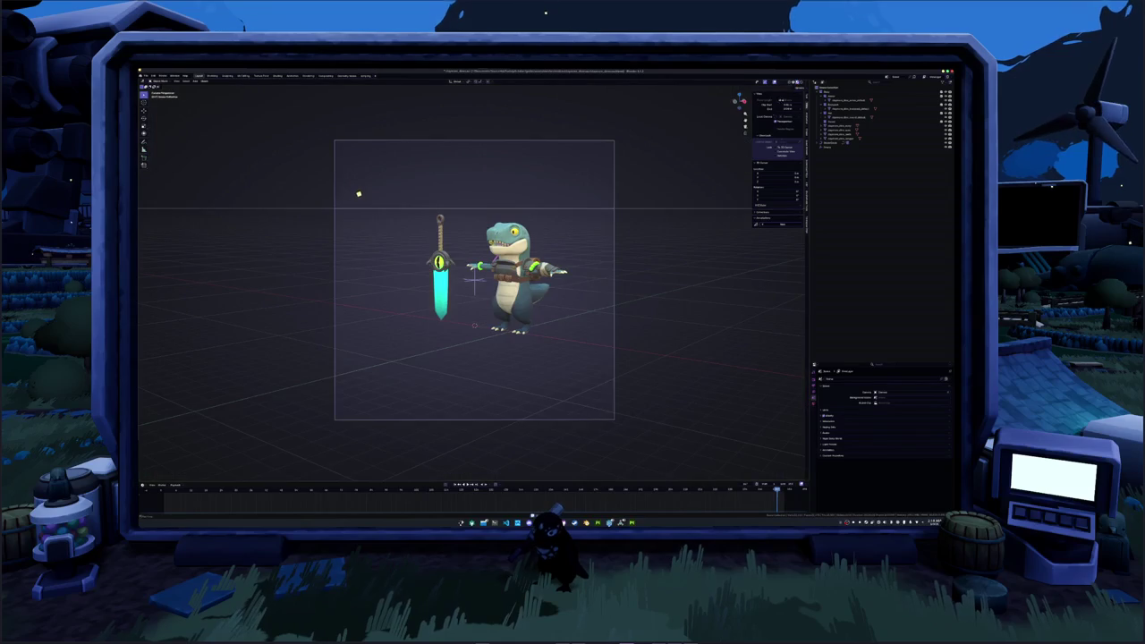
# - Show the world as a flat grey background, leaving nothing selected
pyautogui.click(767, 109)
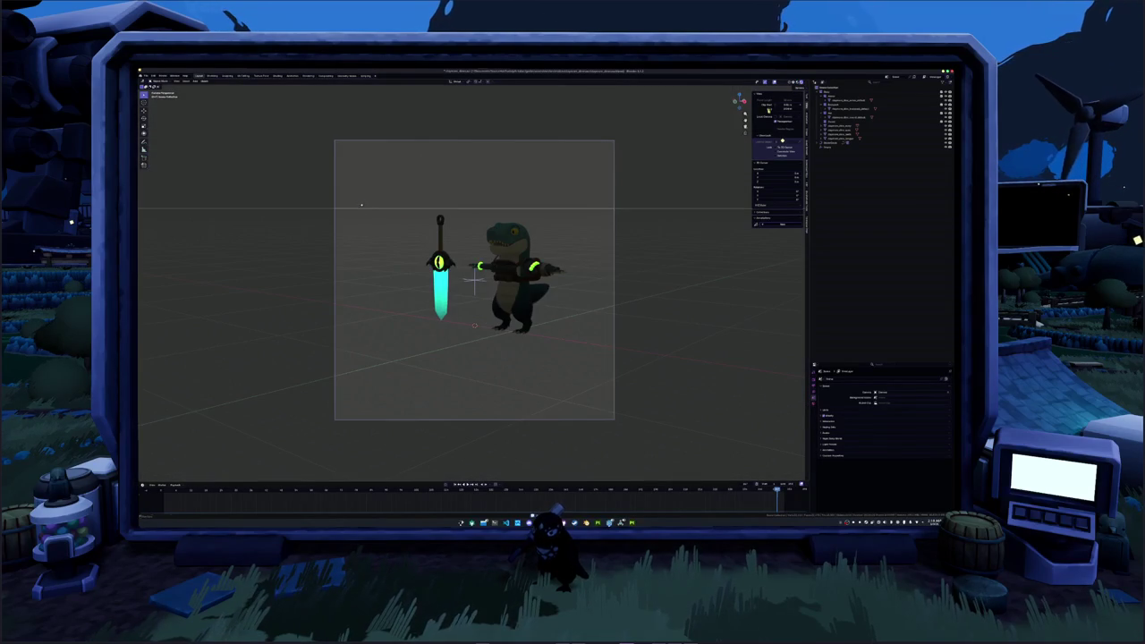
pyautogui.click(841, 126)
pyautogui.click(563, 319)
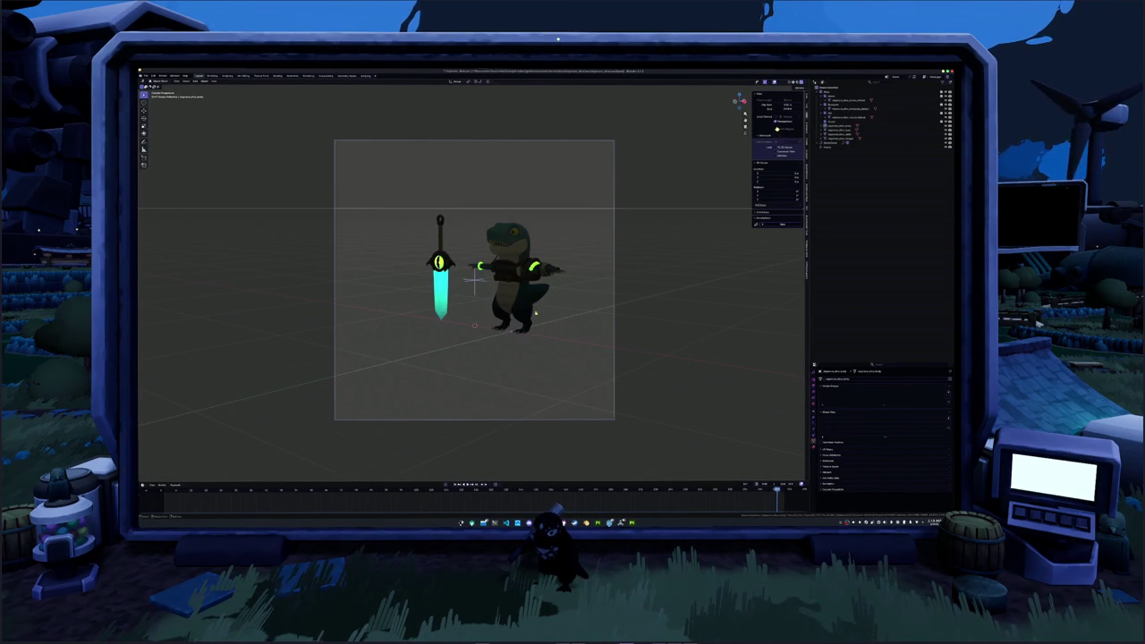
# - Add a new light and move it along the Y axis to the left of the characters
pyautogui.hotkey('shift', 'a')
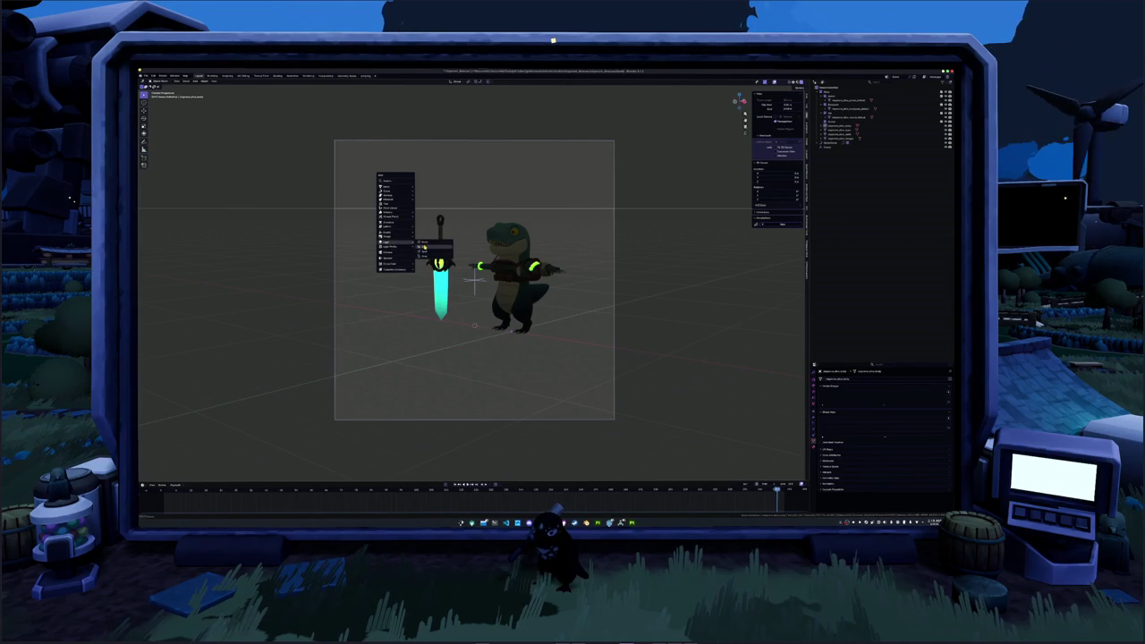
pyautogui.click(425, 247)
pyautogui.press('g')
pyautogui.press('y')
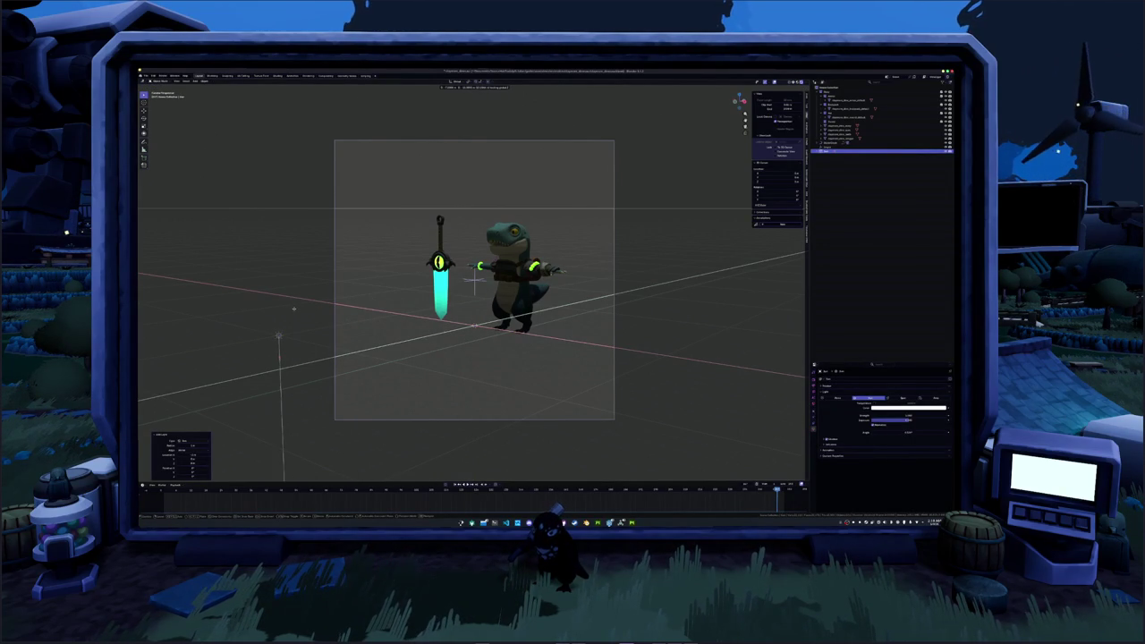
# - Place the light and raise it along Z above the dinosaur and sword
pyautogui.click(295, 309)
pyautogui.moveTo(295, 309); pyautogui.dragTo(329, 335, button='middle')
pyautogui.scroll(-5, 328, 336)
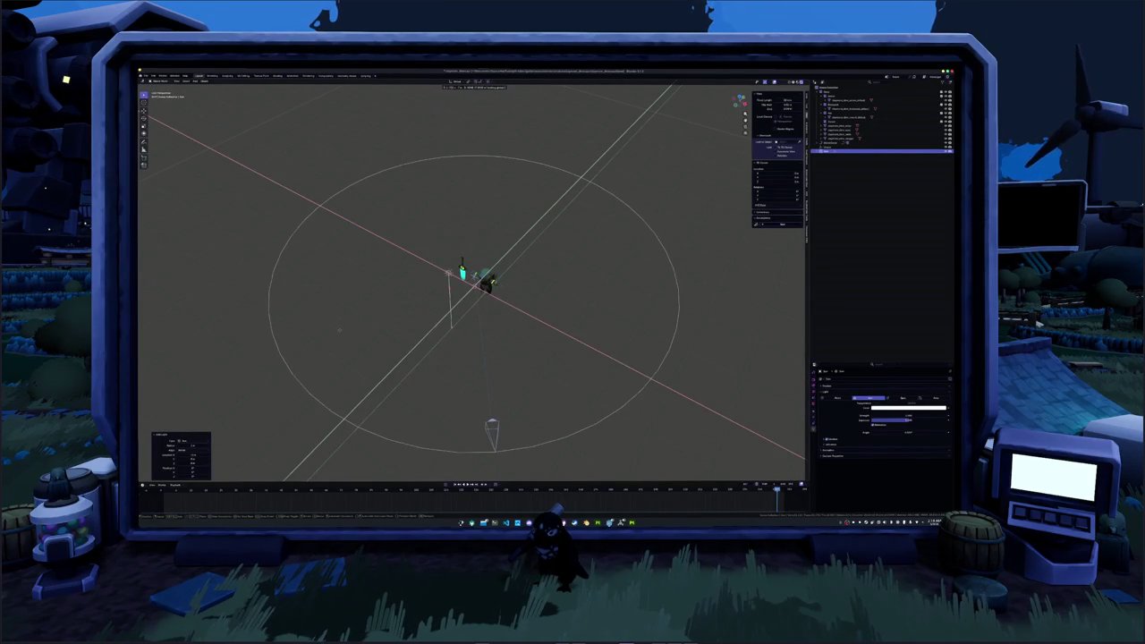
pyautogui.click(339, 330)
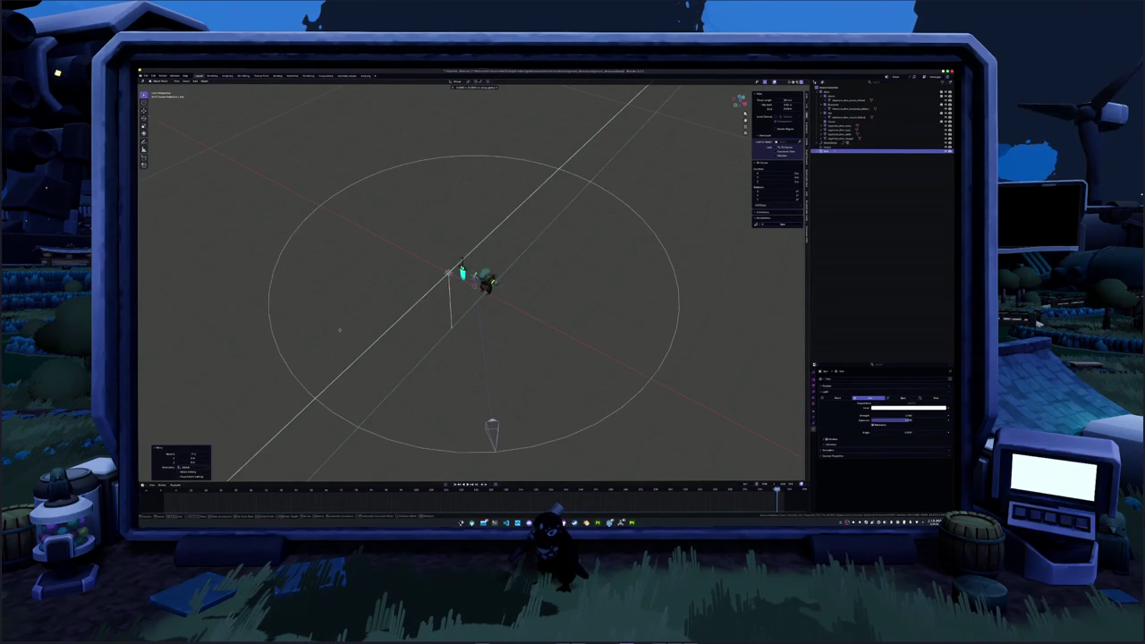
pyautogui.press('g')
pyautogui.press('z')
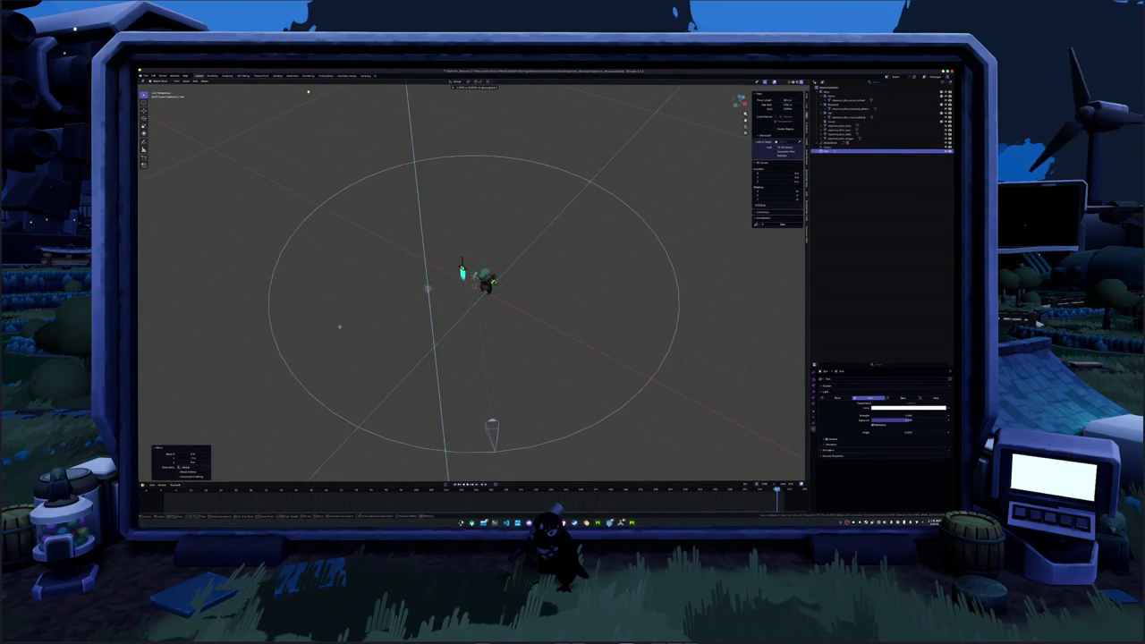
pyautogui.click(341, 277)
# - Rotate the light twice around Z, check it through the camera, then undo the change
pyautogui.moveTo(346, 294)
pyautogui.mouseDown(button='middle')
pyautogui.moveTo(394, 294)
pyautogui.moveTo(394, 258)
pyautogui.mouseUp(button='middle')
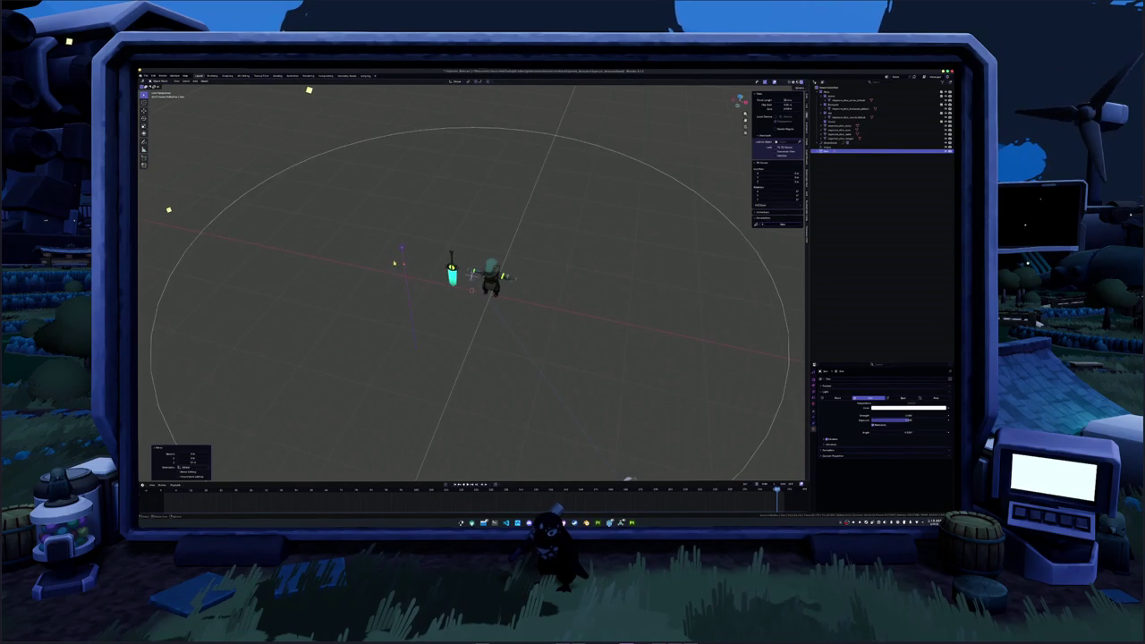
pyautogui.press('r')
pyautogui.press('z')
pyautogui.click(473, 284)
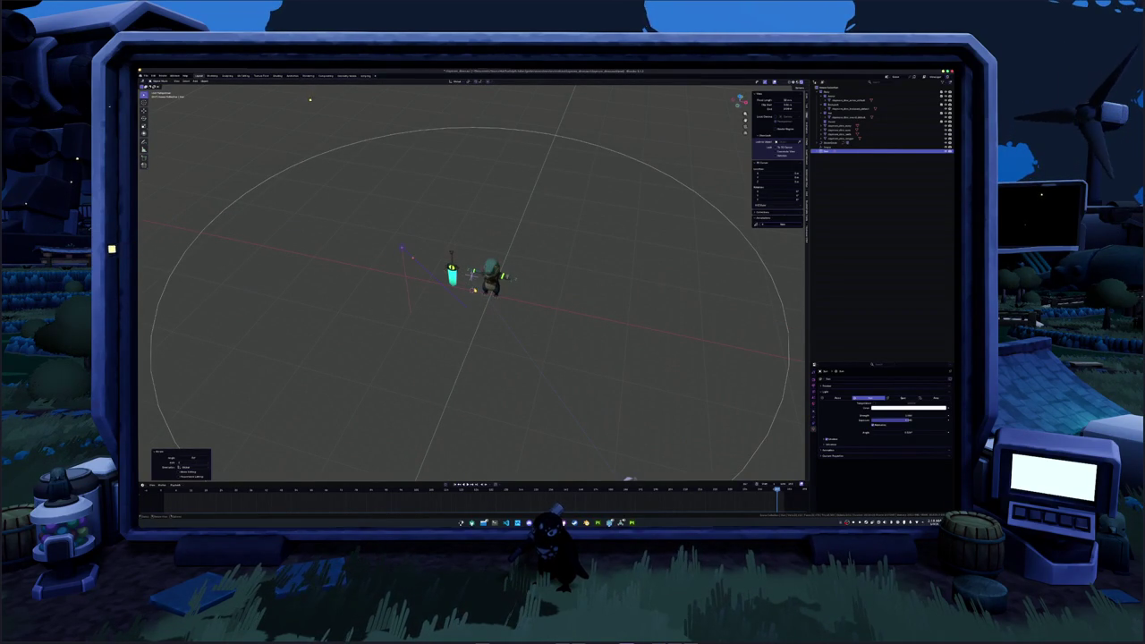
pyautogui.press('KP_0')
pyautogui.scroll(2, 474, 281)
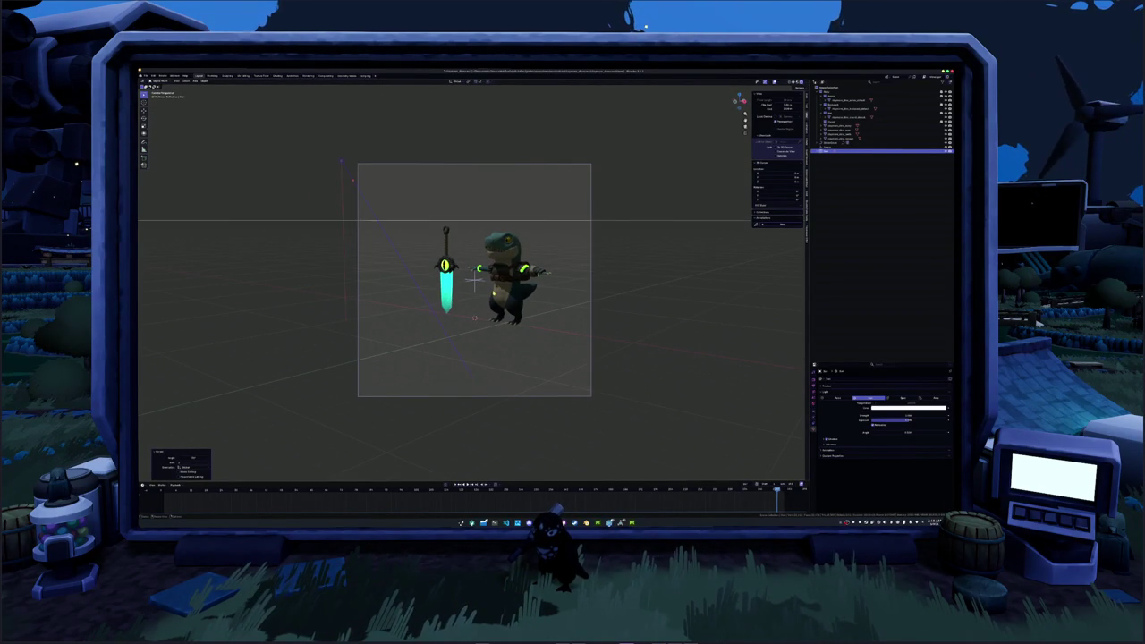
pyautogui.press('r')
pyautogui.press('z')
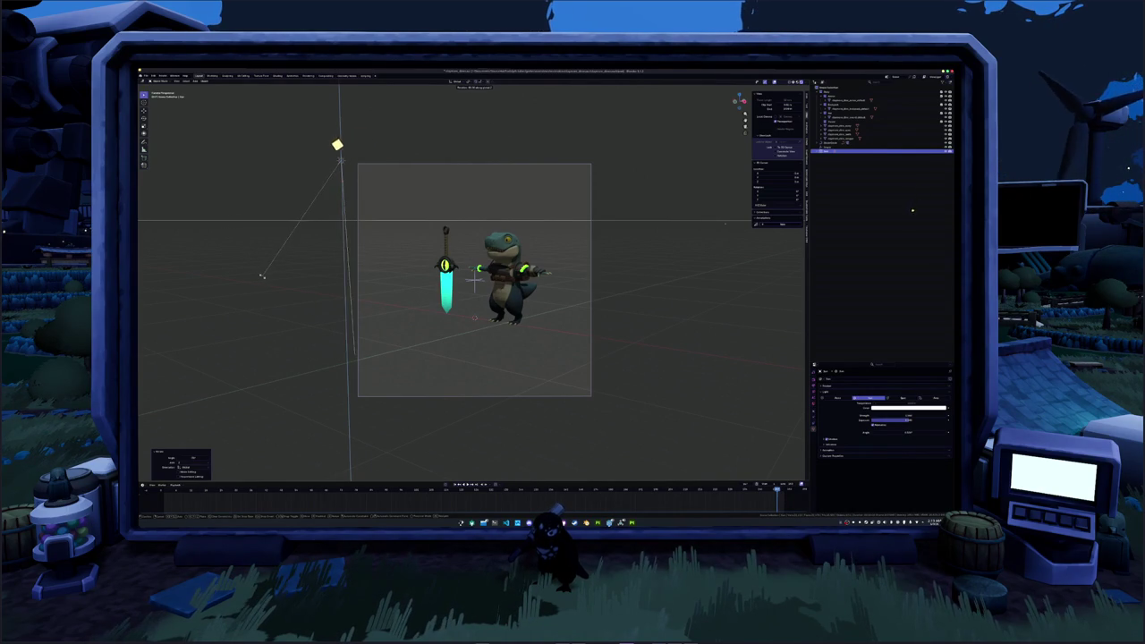
pyautogui.click(321, 307)
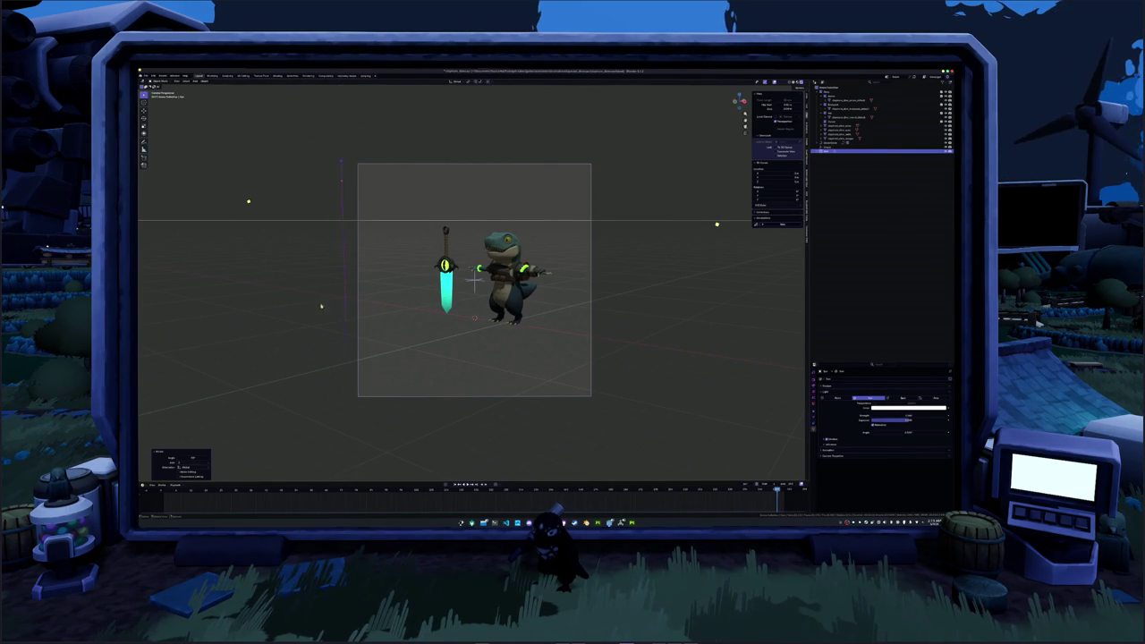
pyautogui.hotkey('ctrl', 'z')
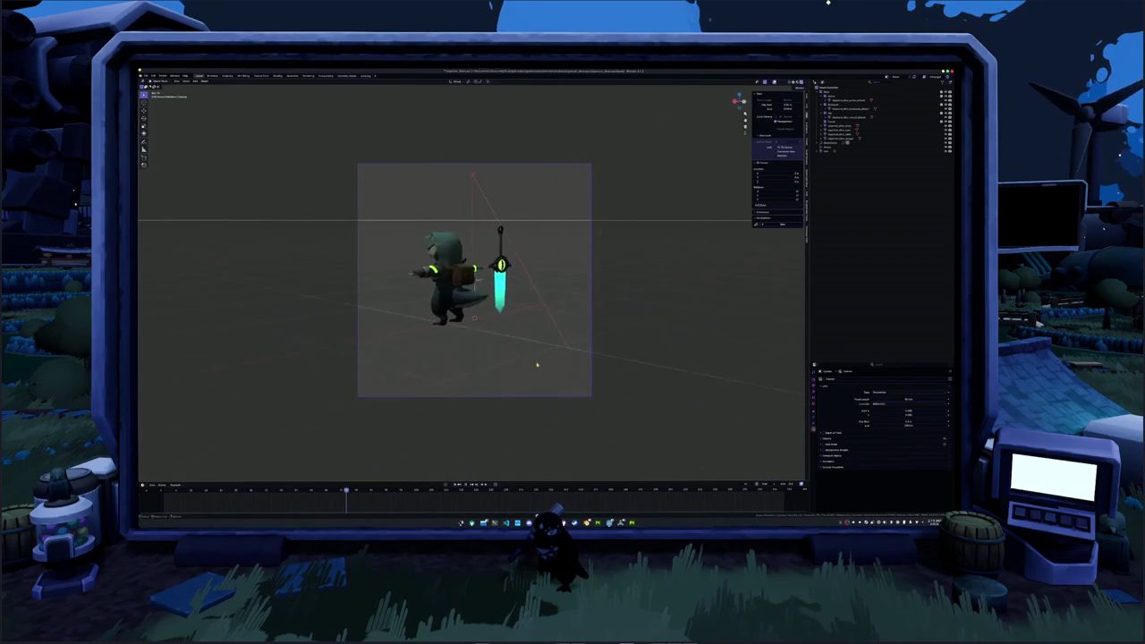
# - Select an object, expand its film restriction options, then open another object's context menu
pyautogui.click(646, 222)
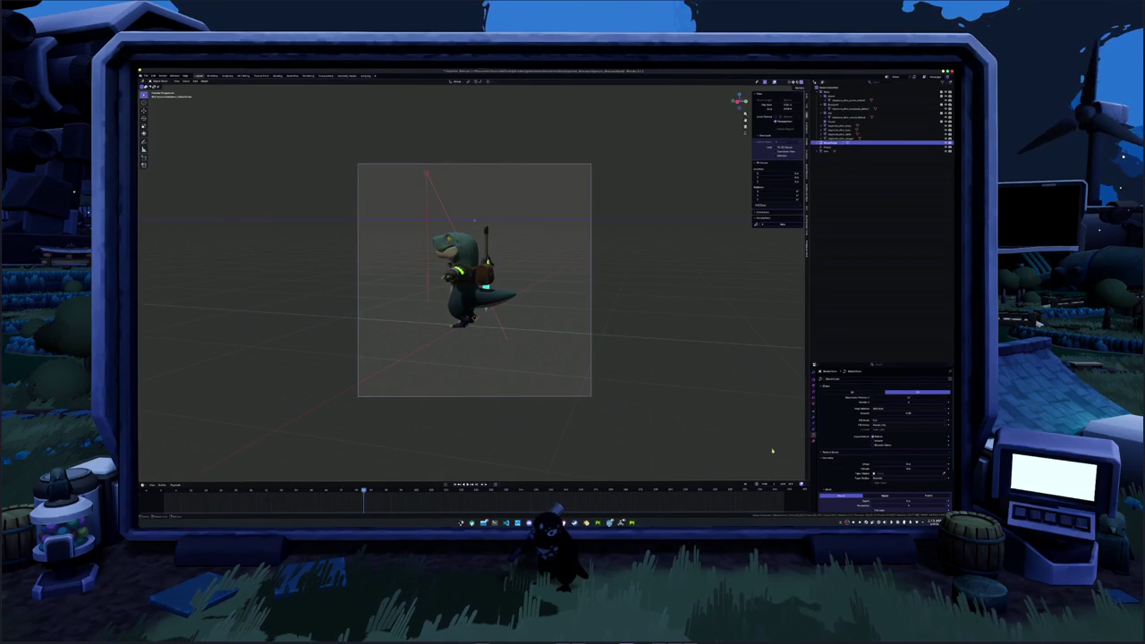
pyautogui.scroll(-2, 814, 441)
pyautogui.scroll(-1, 857, 437)
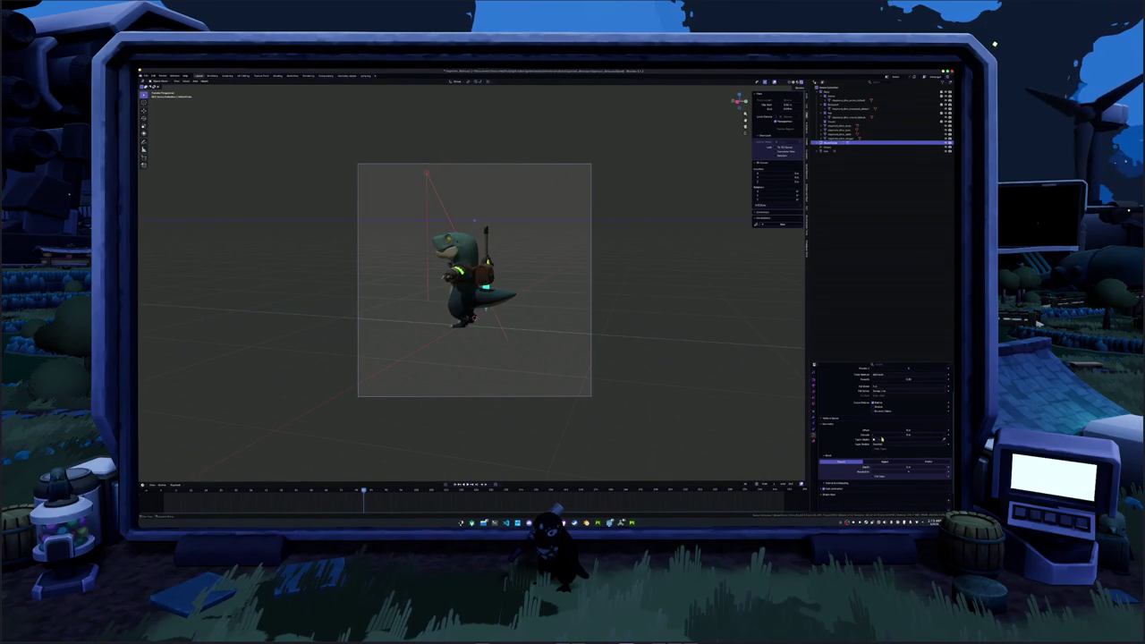
pyautogui.scroll(-1, 846, 453)
pyautogui.scroll(-1, 846, 444)
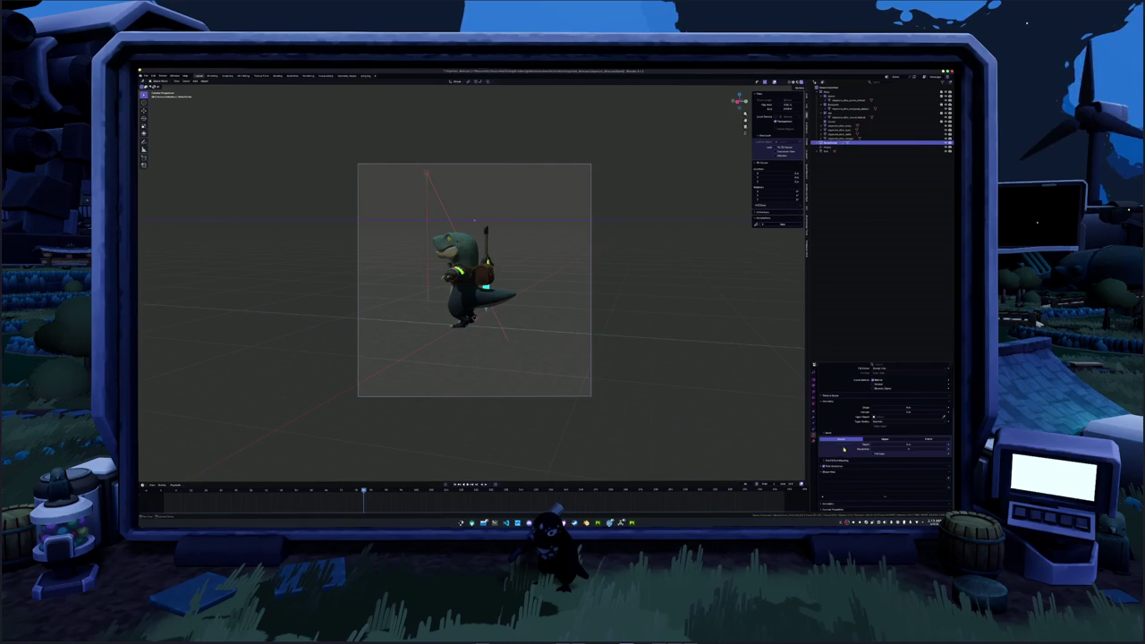
pyautogui.click(838, 465)
pyautogui.scroll(-1, 847, 468)
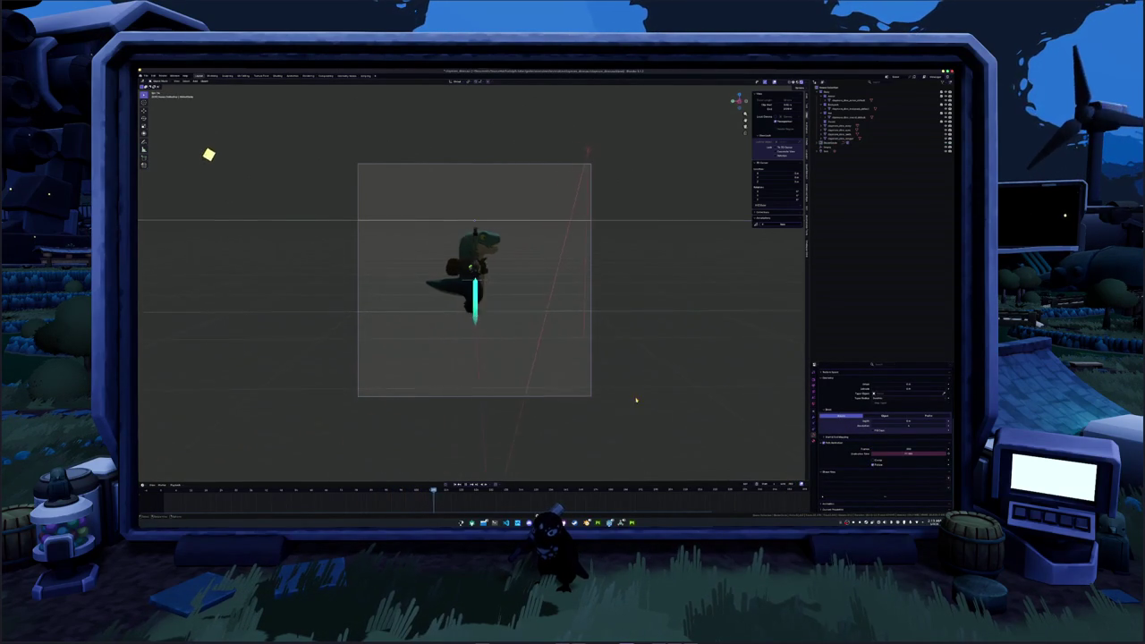
pyautogui.click(700, 220)
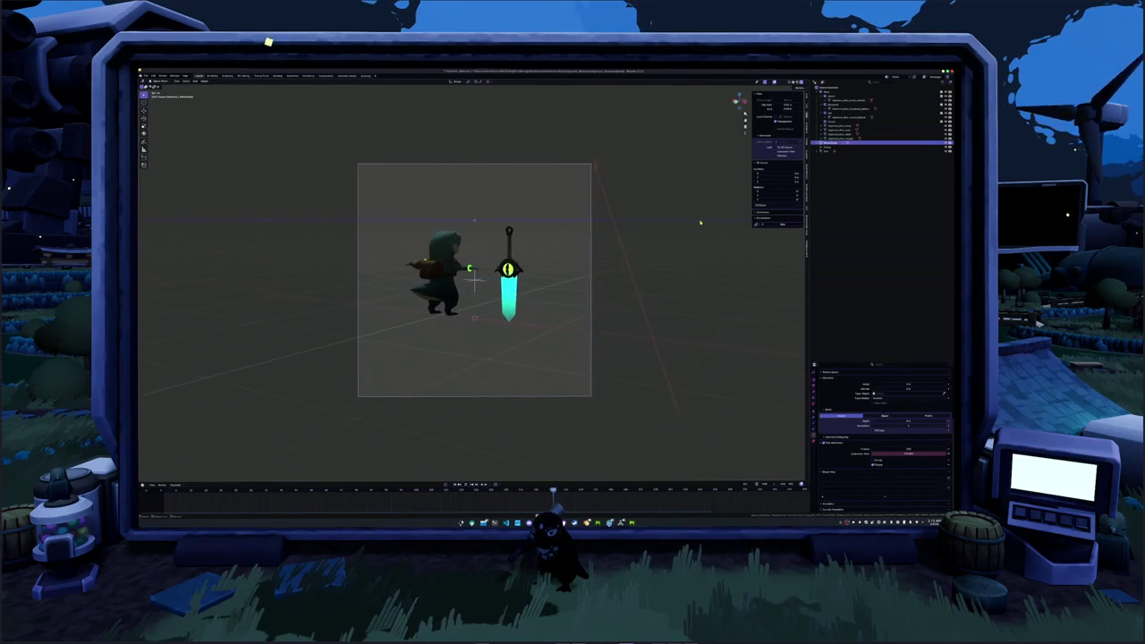
pyautogui.rightClick(675, 259)
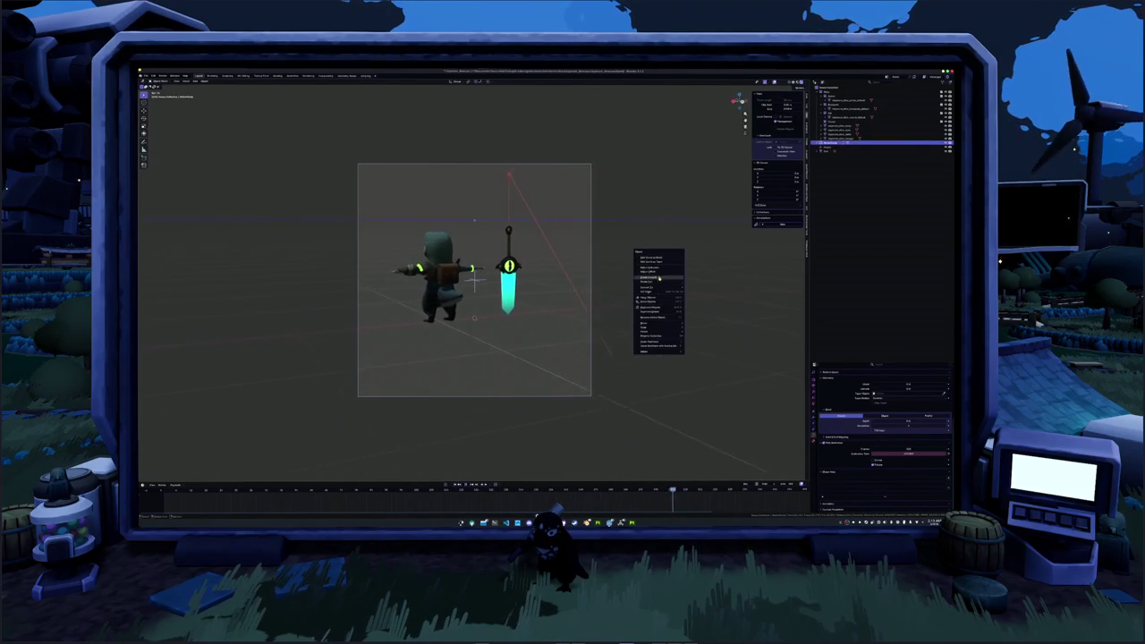
# - Select the long-line object and dismiss its options menu unchanged
pyautogui.click(698, 220)
pyautogui.rightClick(661, 324)
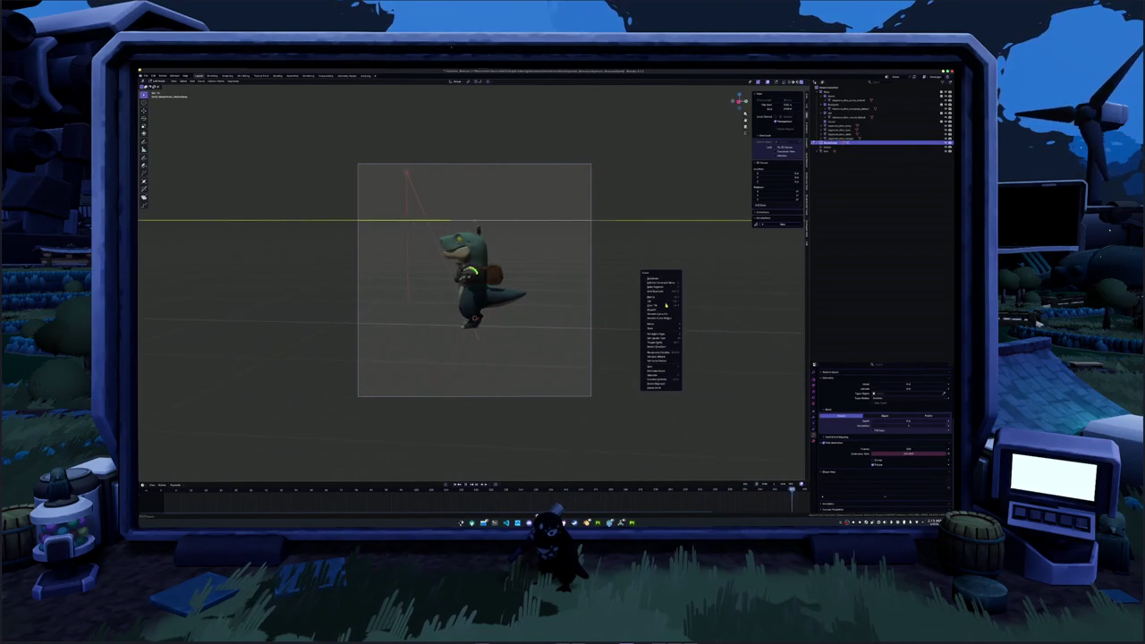
pyautogui.click(660, 342)
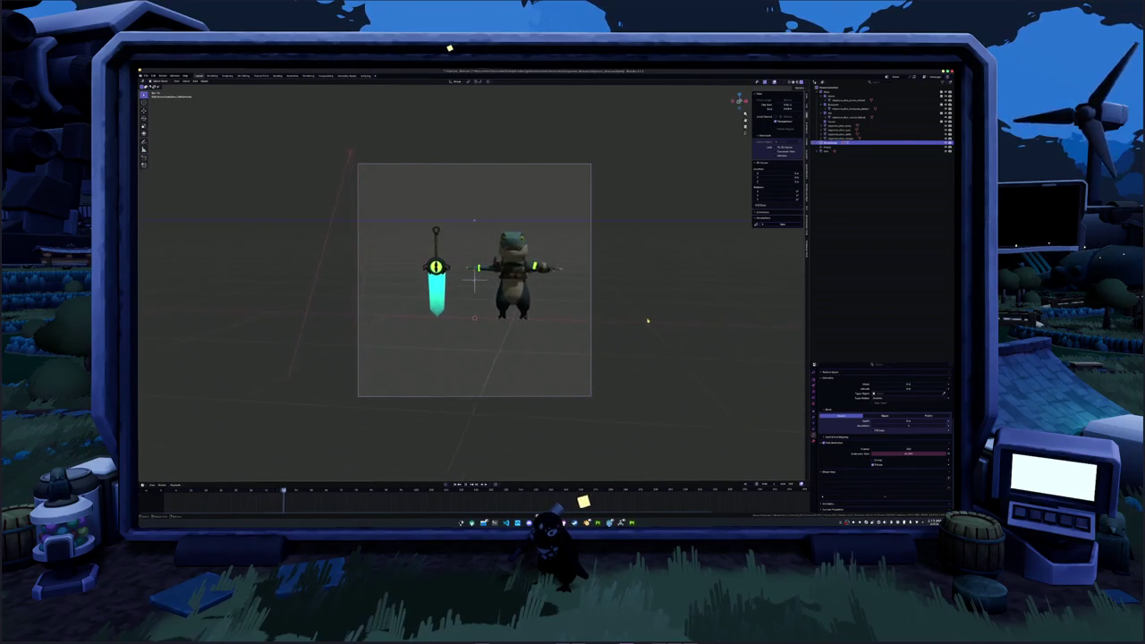
# - Add a plane under the dinosaur, enlarge it into a wide floor, and switch to Shading
pyautogui.rightClick(537, 285)
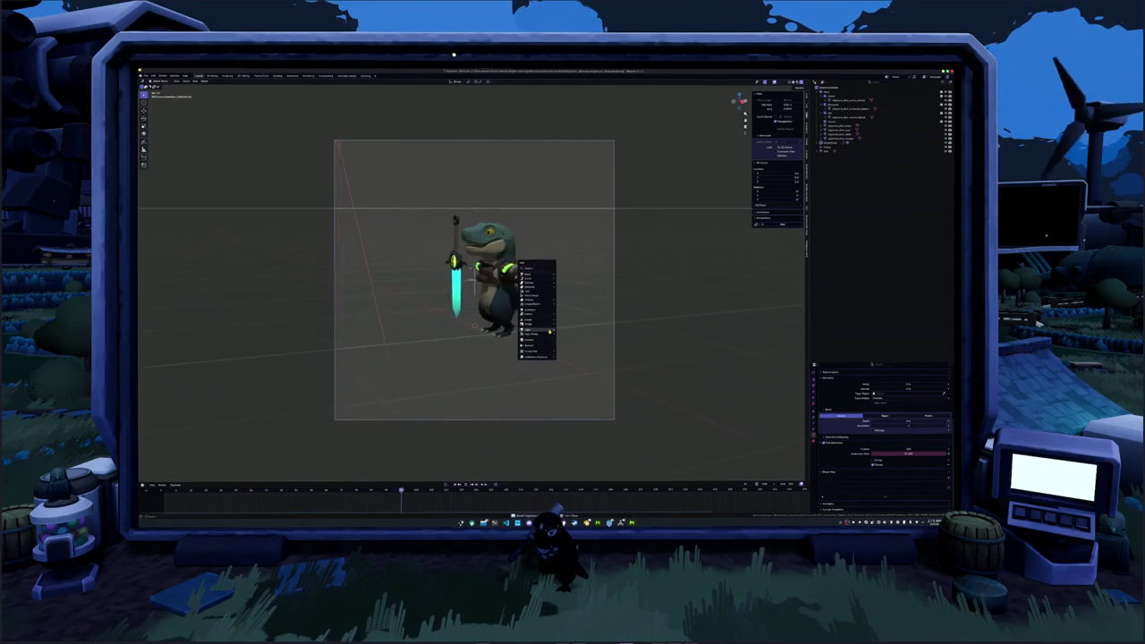
pyautogui.moveTo(536, 273)
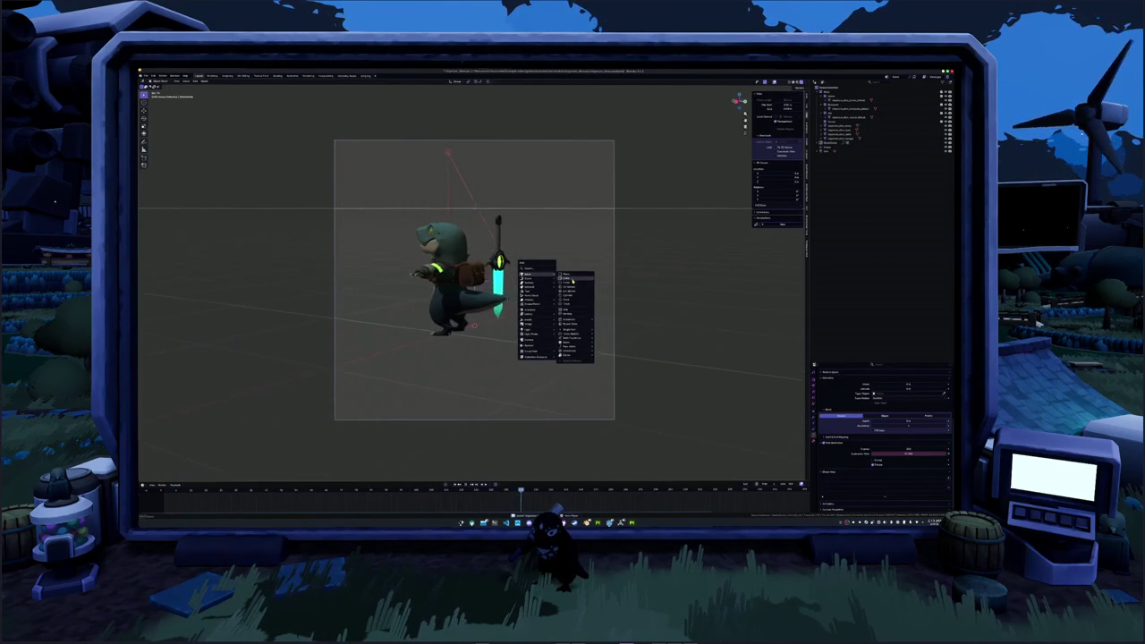
pyautogui.click(573, 280)
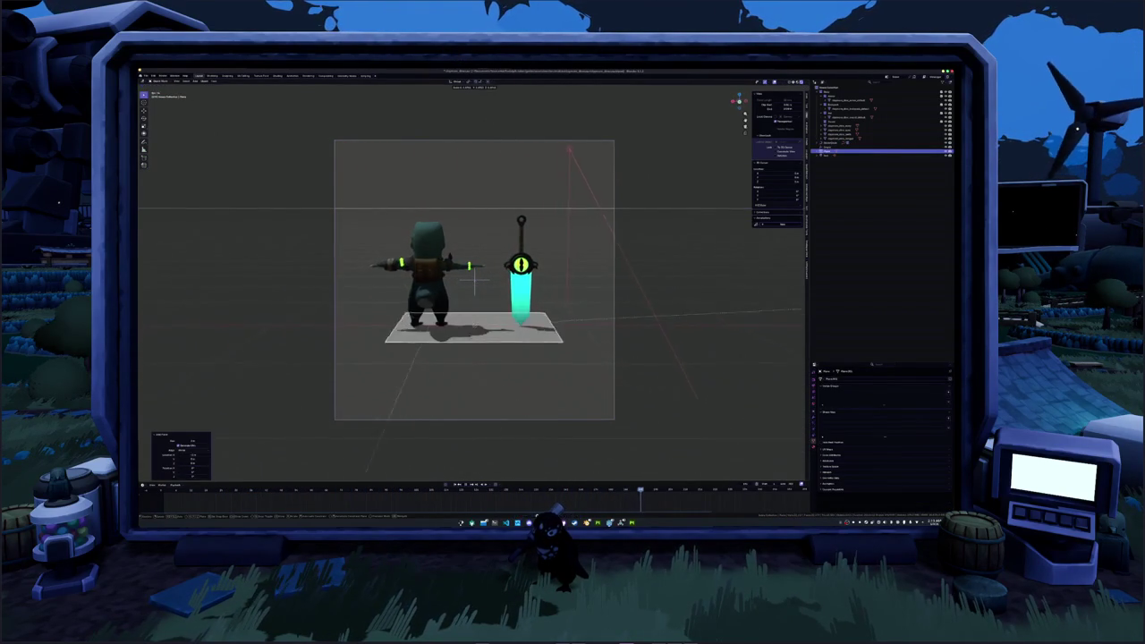
pyautogui.moveTo(190, 441); pyautogui.dragTo(269, 441)
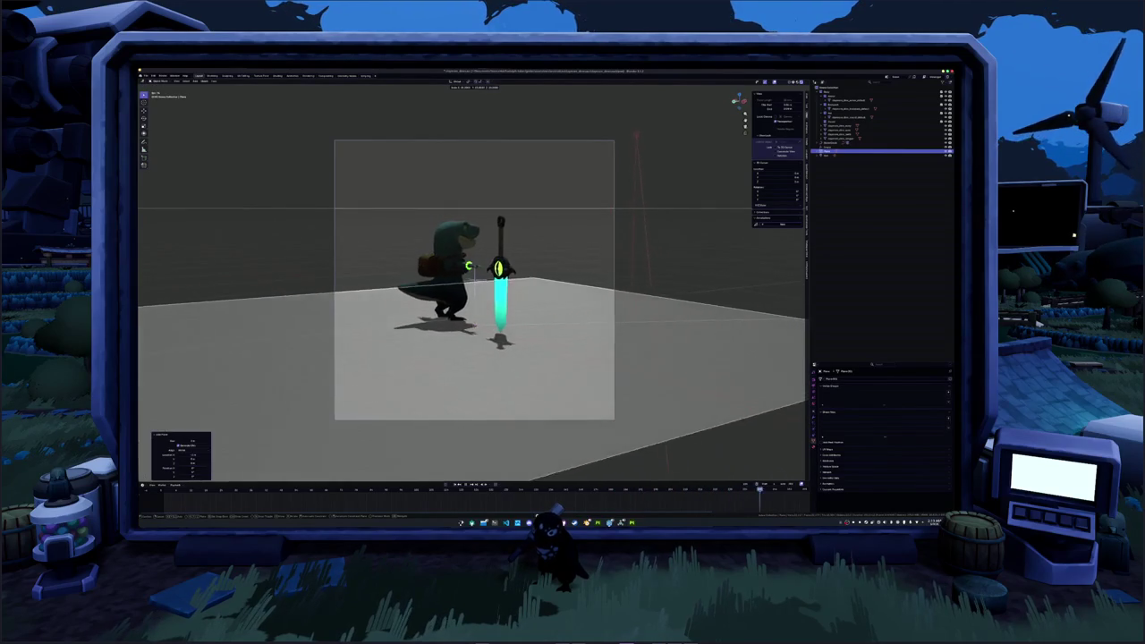
pyautogui.press('s')
pyautogui.click(551, 311)
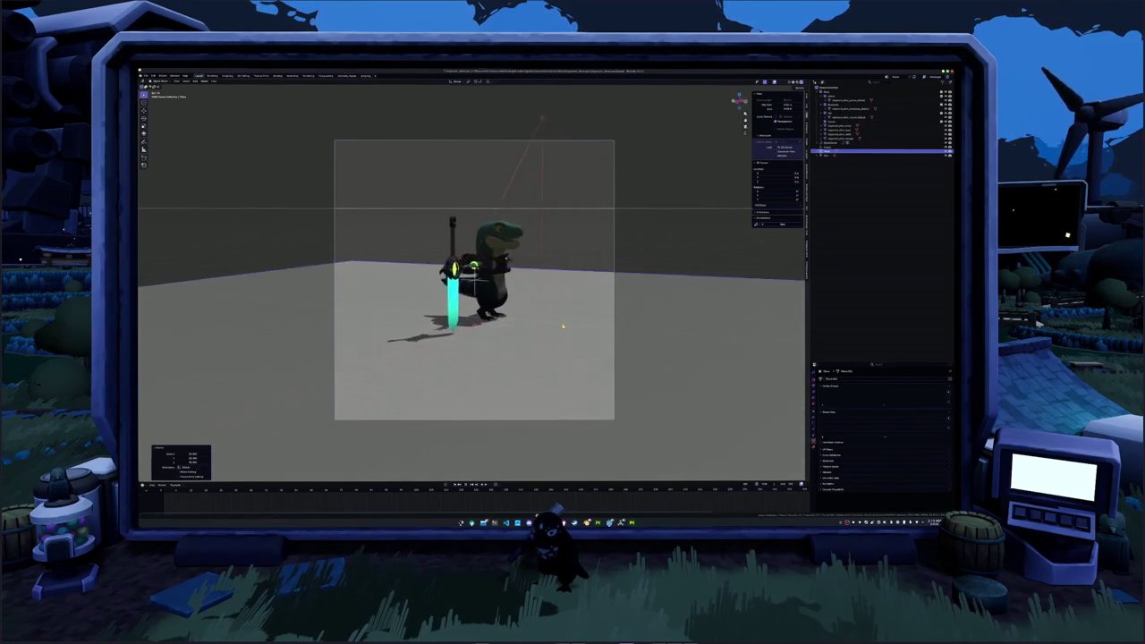
pyautogui.click(277, 75)
pyautogui.moveTo(494, 261); pyautogui.dragTo(494, 277, button='middle')
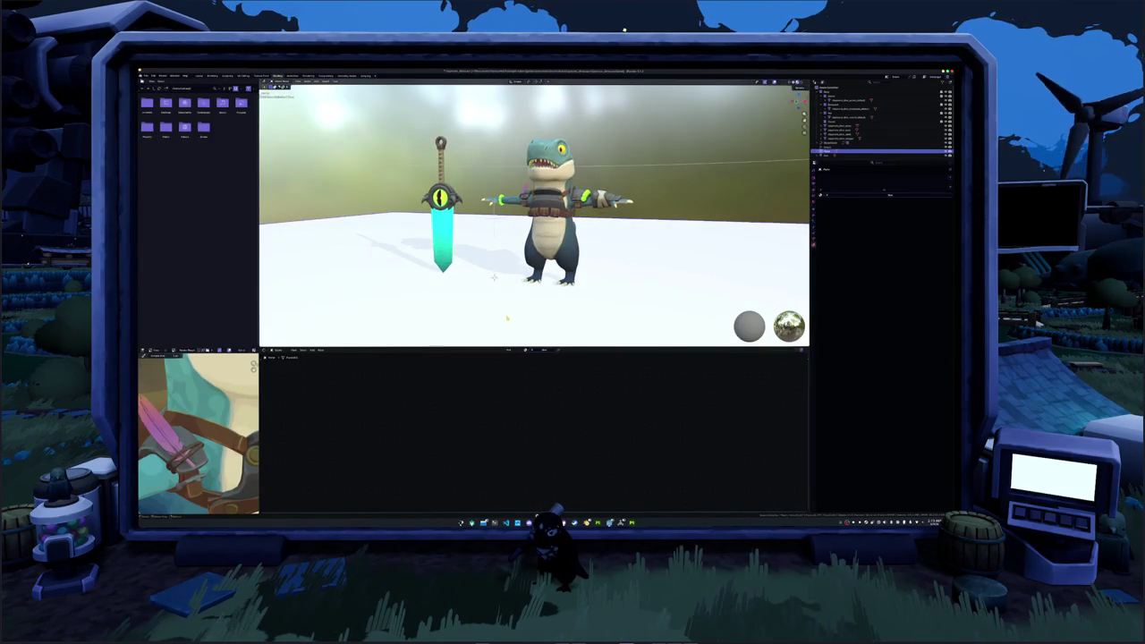
# - Give the floor a new material and play the animation in solid camera view
pyautogui.scroll(-3, 534, 215)
pyautogui.click(543, 350)
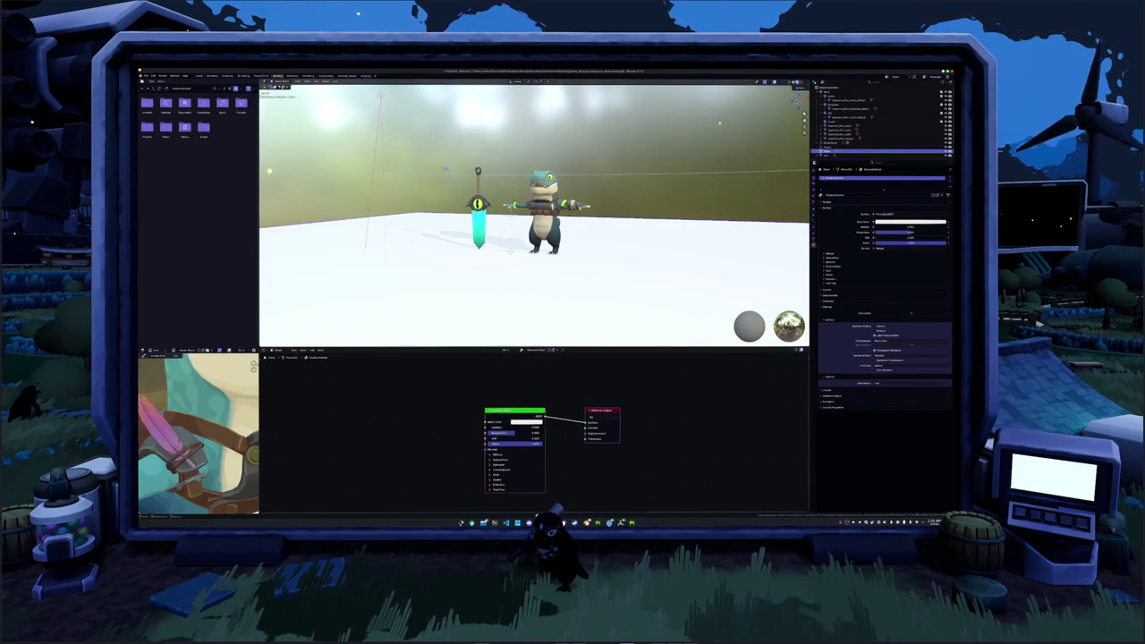
pyautogui.press('z')
pyautogui.press('KP_0')
pyautogui.press('space')
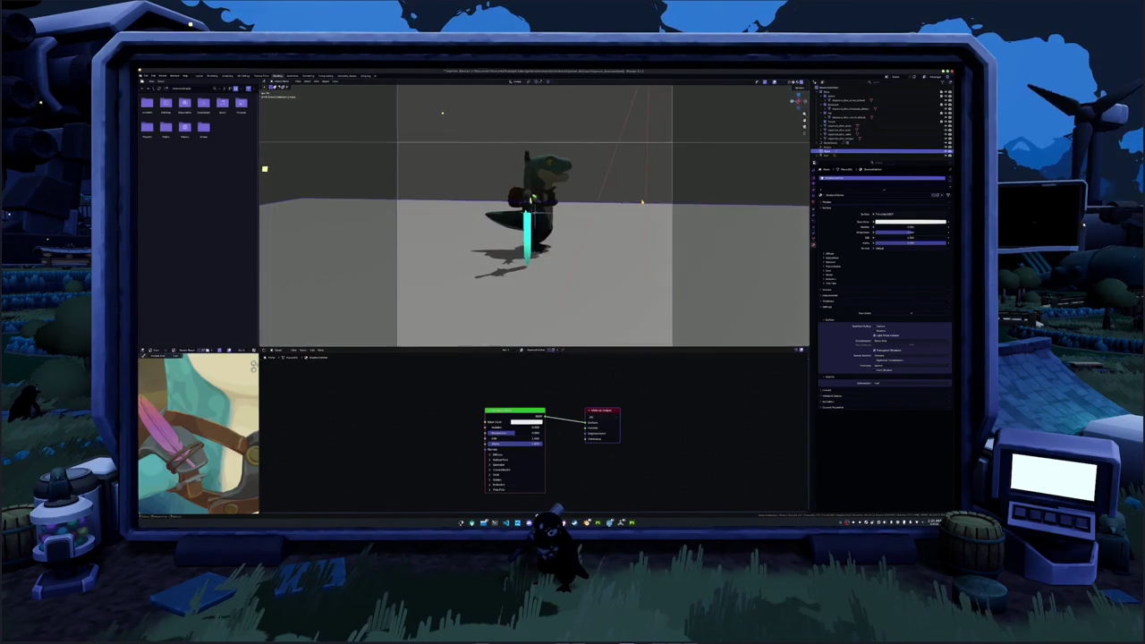
# - Link a node searched as 'emi' from the Principled BSDF, then a Color Ramp after it
pyautogui.moveTo(524, 411)
pyautogui.mouseDown()
pyautogui.moveTo(396, 394)
pyautogui.moveTo(433, 408)
pyautogui.moveTo(503, 391)
pyautogui.mouseUp()
pyautogui.write('emi')
pyautogui.press('Return')
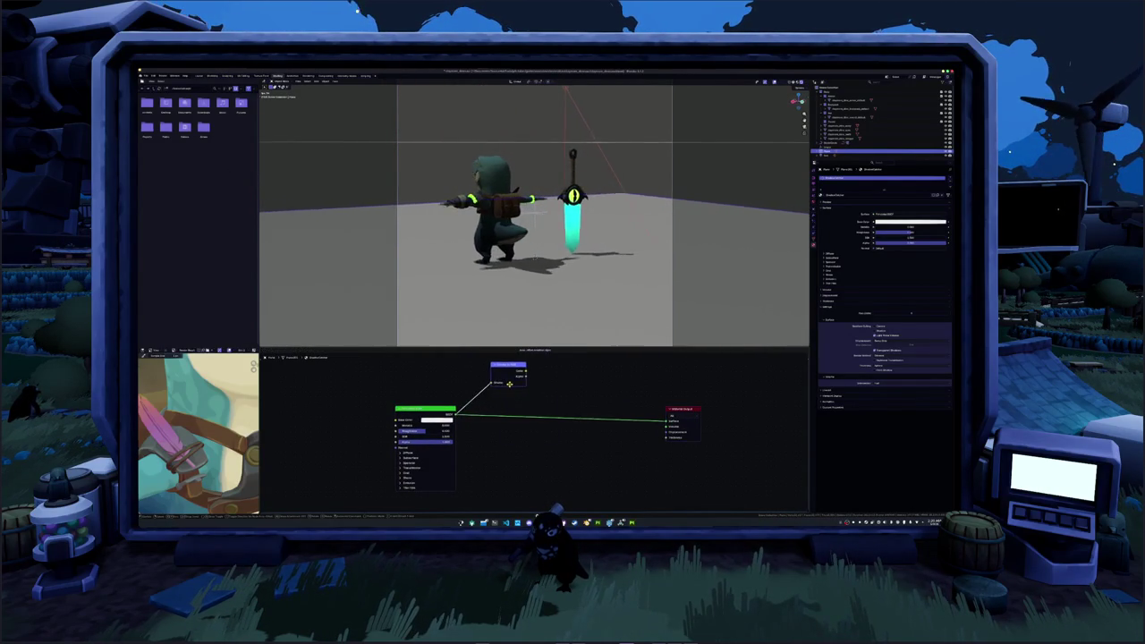
pyautogui.click(501, 403)
pyautogui.moveTo(500, 403); pyautogui.dragTo(537, 404)
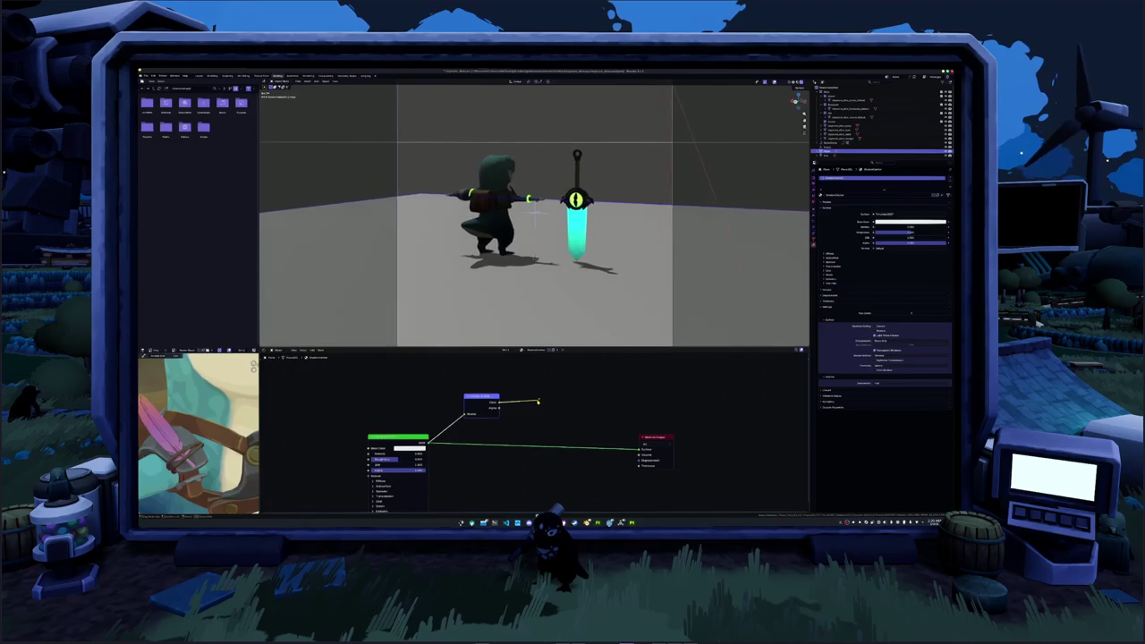
pyautogui.click(562, 450)
pyautogui.moveTo(669, 437); pyautogui.dragTo(719, 442)
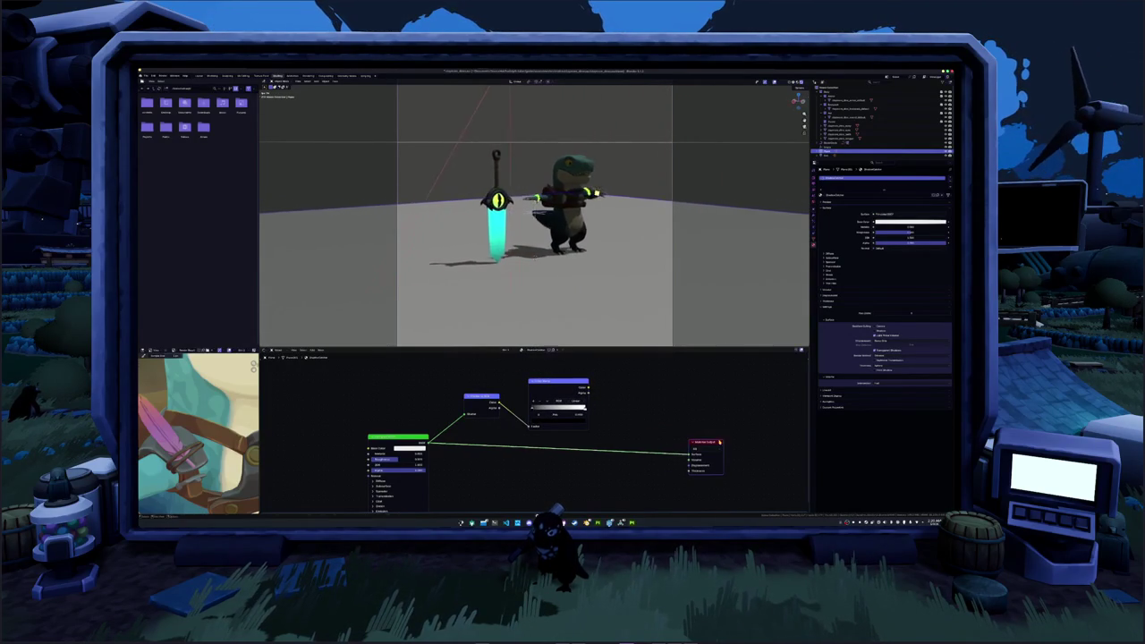
# - Feed the Color Ramp into the Material Output surface with Constant interpolation and black-white stops
pyautogui.keyDown('ctrl'); pyautogui.keyDown('shift'); pyautogui.click(576, 386); pyautogui.keyUp('shift'); pyautogui.keyUp('ctrl')
pyautogui.click(579, 401)
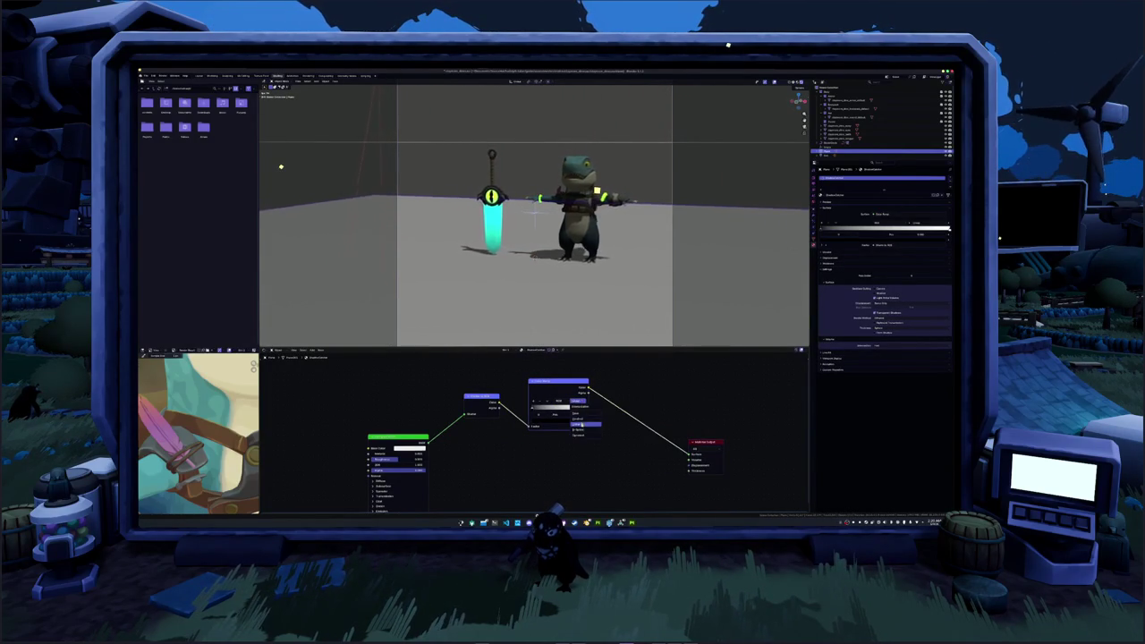
pyautogui.click(579, 436)
pyautogui.moveTo(566, 409); pyautogui.dragTo(542, 410)
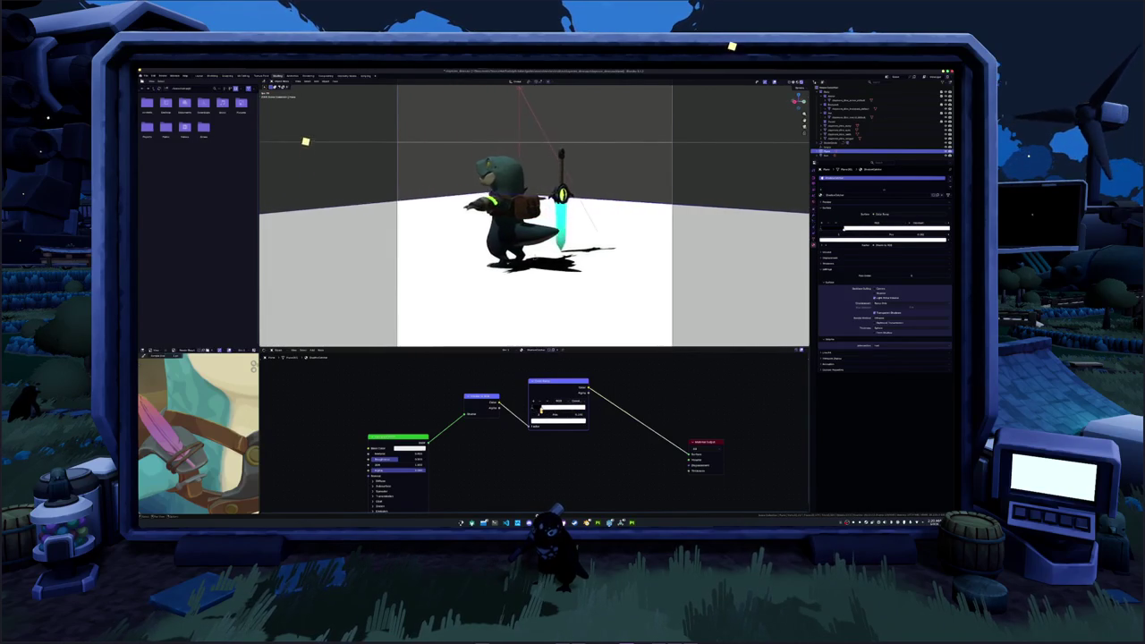
pyautogui.moveTo(540, 411); pyautogui.dragTo(553, 413)
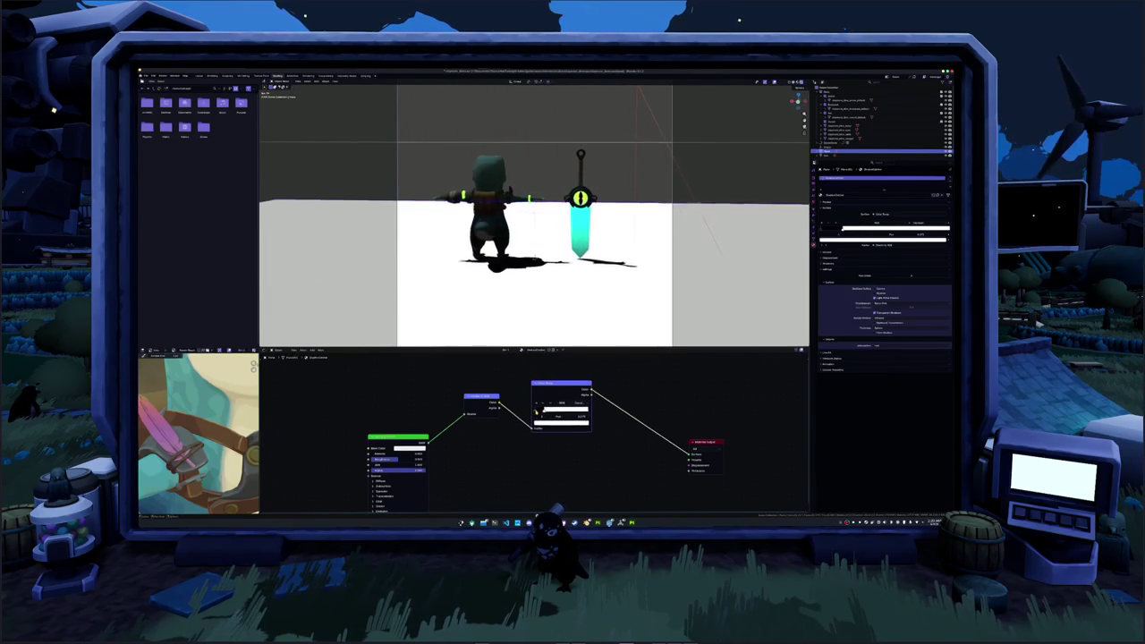
pyautogui.click(552, 411)
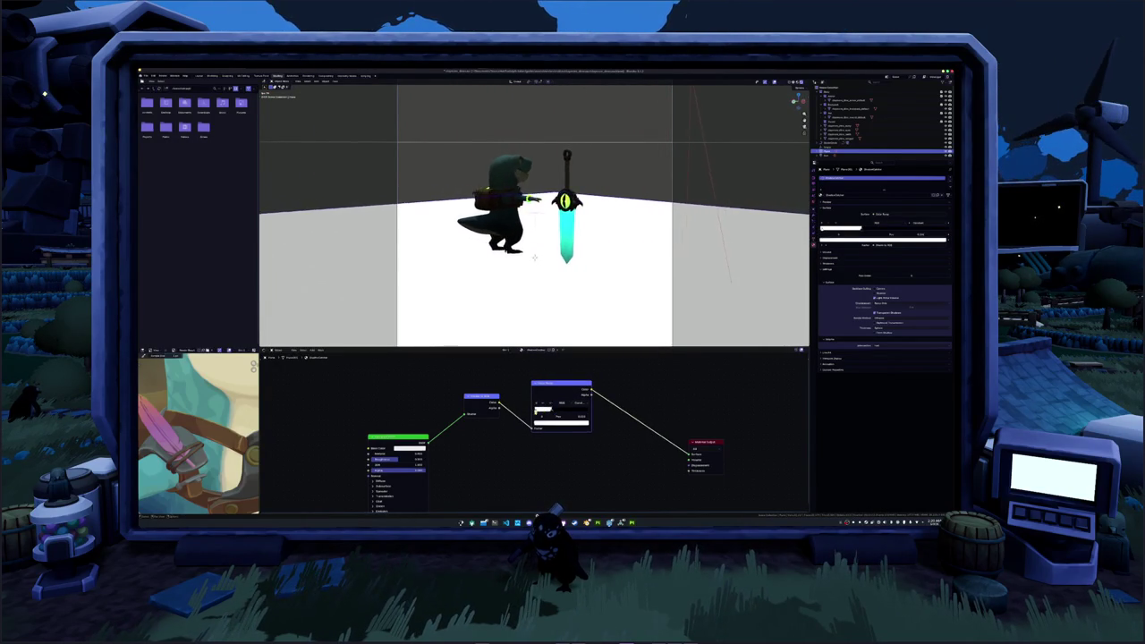
pyautogui.click(553, 410)
pyautogui.moveTo(558, 387); pyautogui.dragTo(553, 388)
pyautogui.scroll(-2, 552, 387)
# - Insert a new shader node onto the material output link
pyautogui.hotkey('shift', 'a')
pyautogui.press('Return')
pyautogui.click(584, 396)
pyautogui.scroll(1, 561, 437)
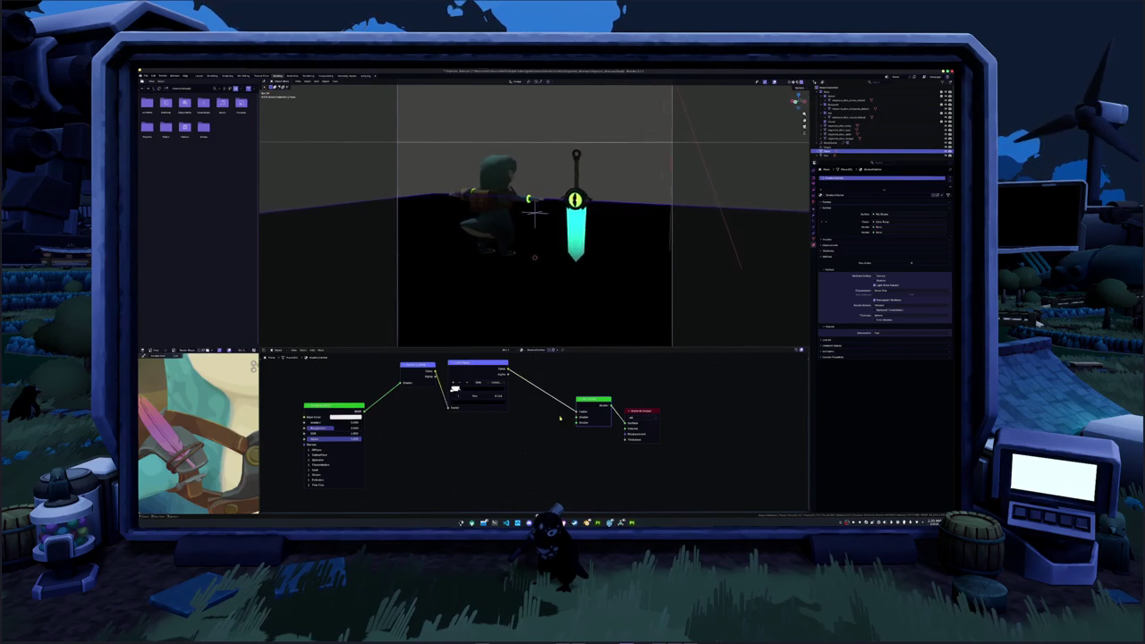
# - Duplicate the Principled BSDF, make its base colour near black, and wire it into the chain
pyautogui.hotkey('shift', 'd')
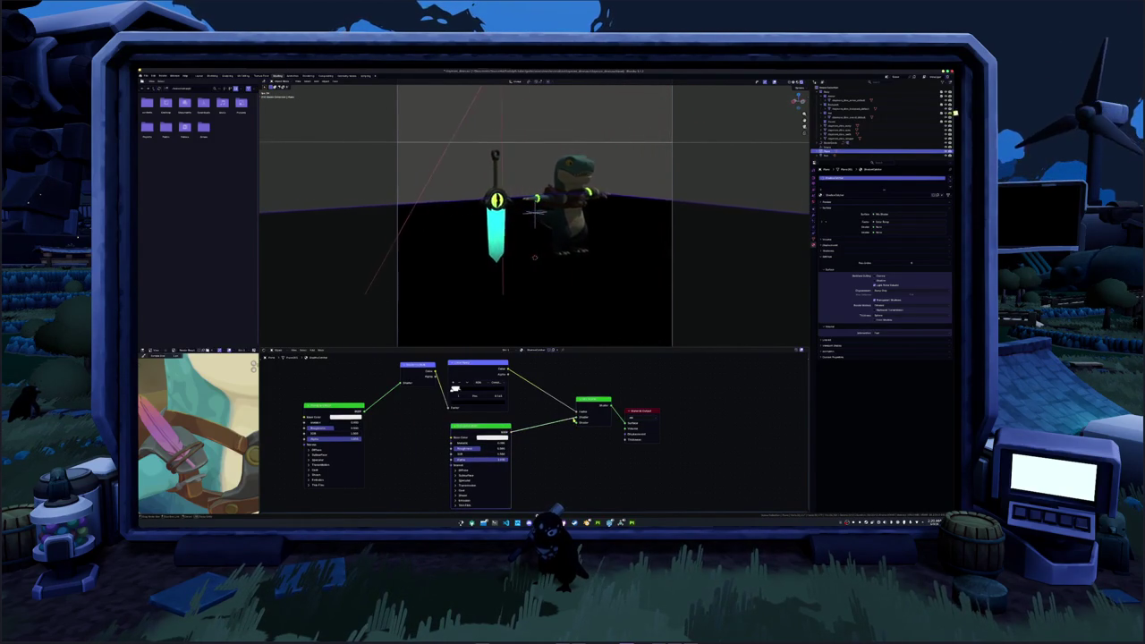
pyautogui.click(506, 436)
pyautogui.moveTo(511, 417); pyautogui.dragTo(483, 417)
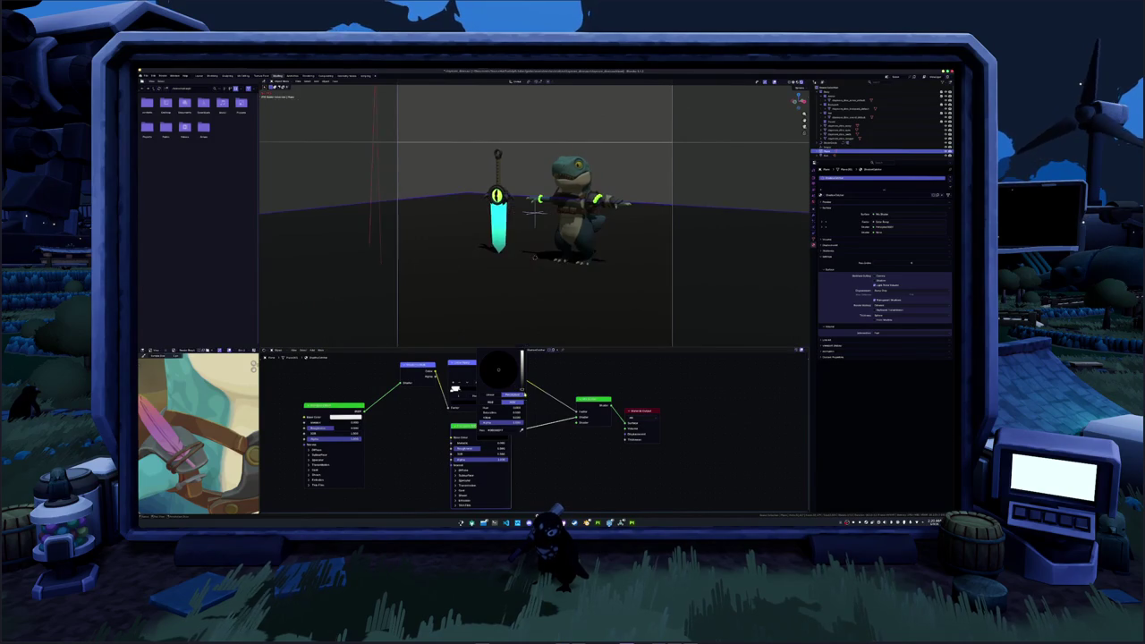
pyautogui.moveTo(578, 426); pyautogui.dragTo(579, 421)
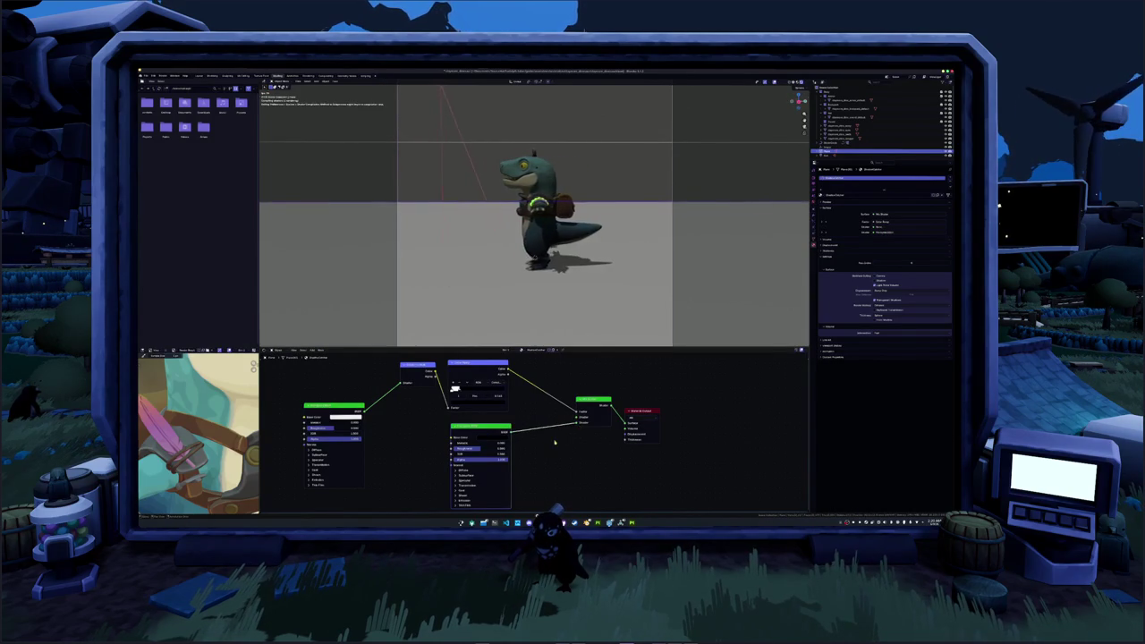
pyautogui.moveTo(500, 442); pyautogui.dragTo(509, 432, button='middle')
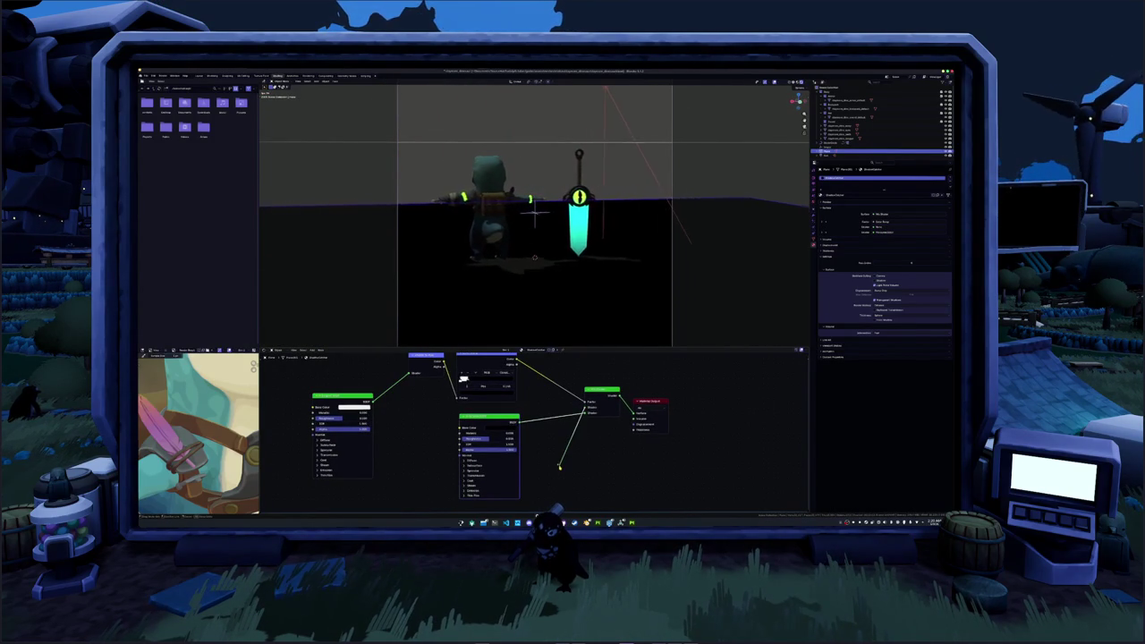
# - Add another linked node to the chain and show the node editor sidebar
pyautogui.moveTo(559, 466); pyautogui.dragTo(535, 479)
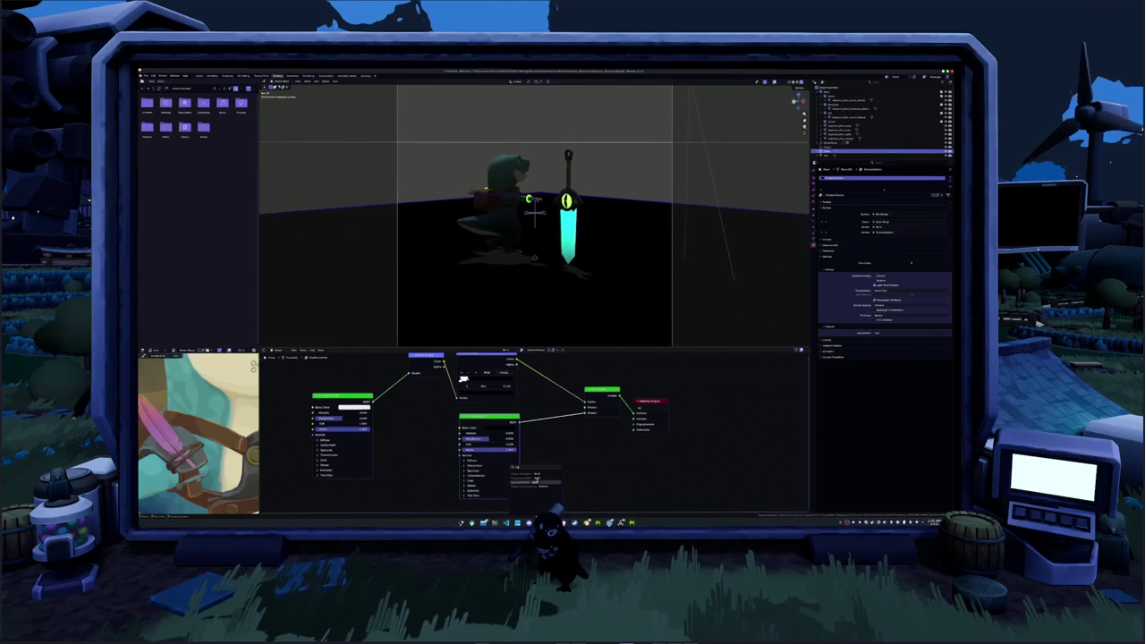
pyautogui.click(536, 479)
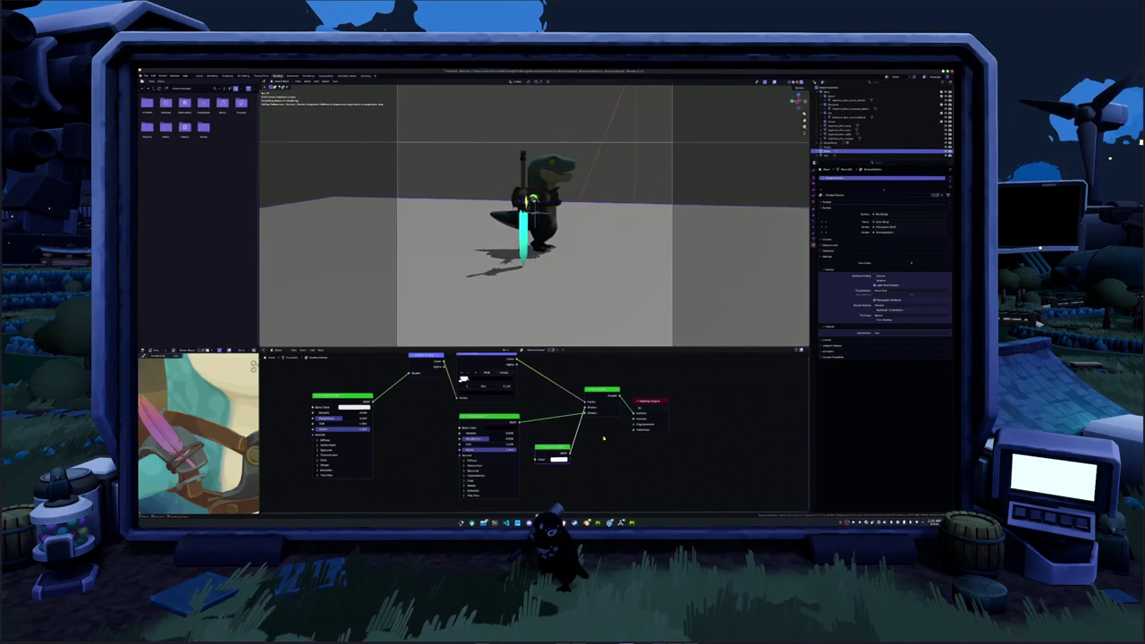
pyautogui.press('n')
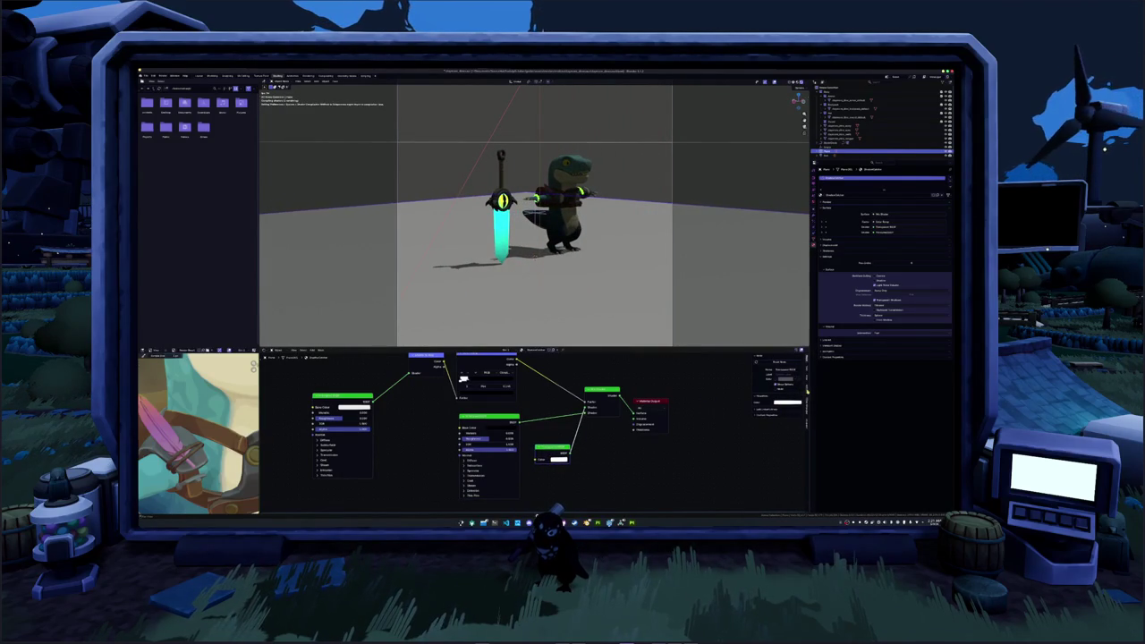
pyautogui.click(807, 391)
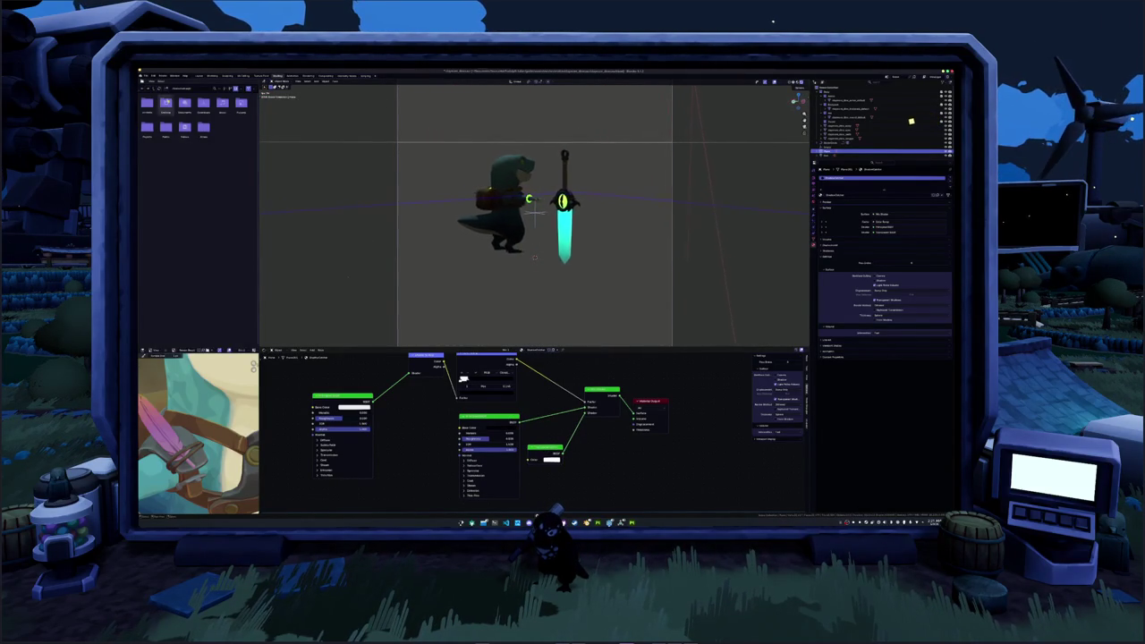
# - Check the System page in Preferences, close it, then undo the last change
pyautogui.click(154, 76)
pyautogui.click(162, 133)
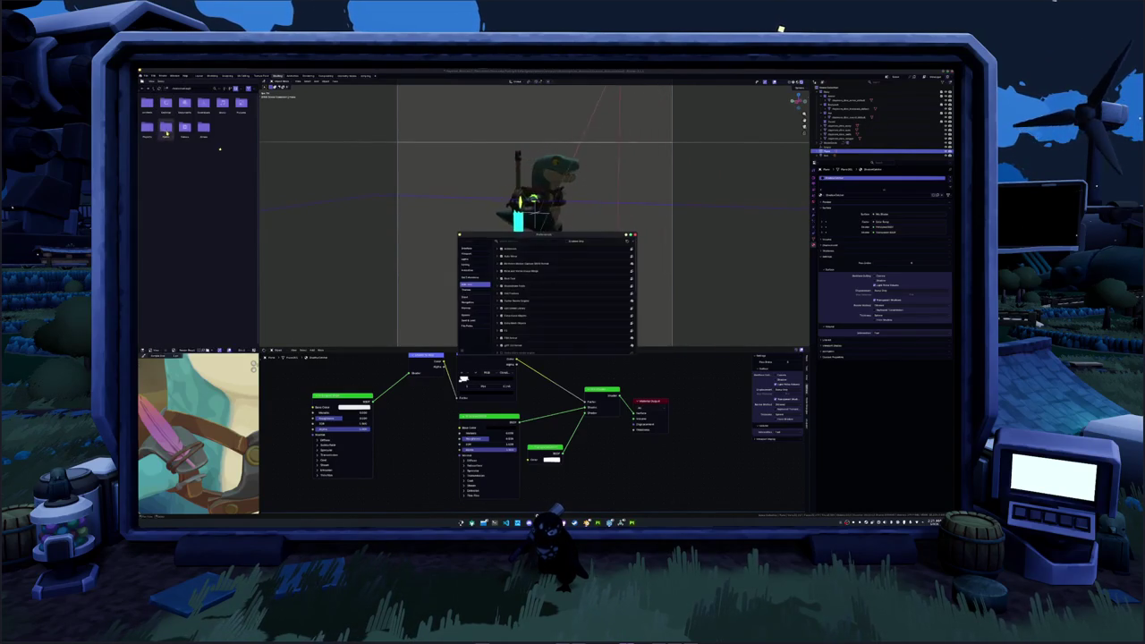
pyautogui.click(472, 303)
pyautogui.click(475, 315)
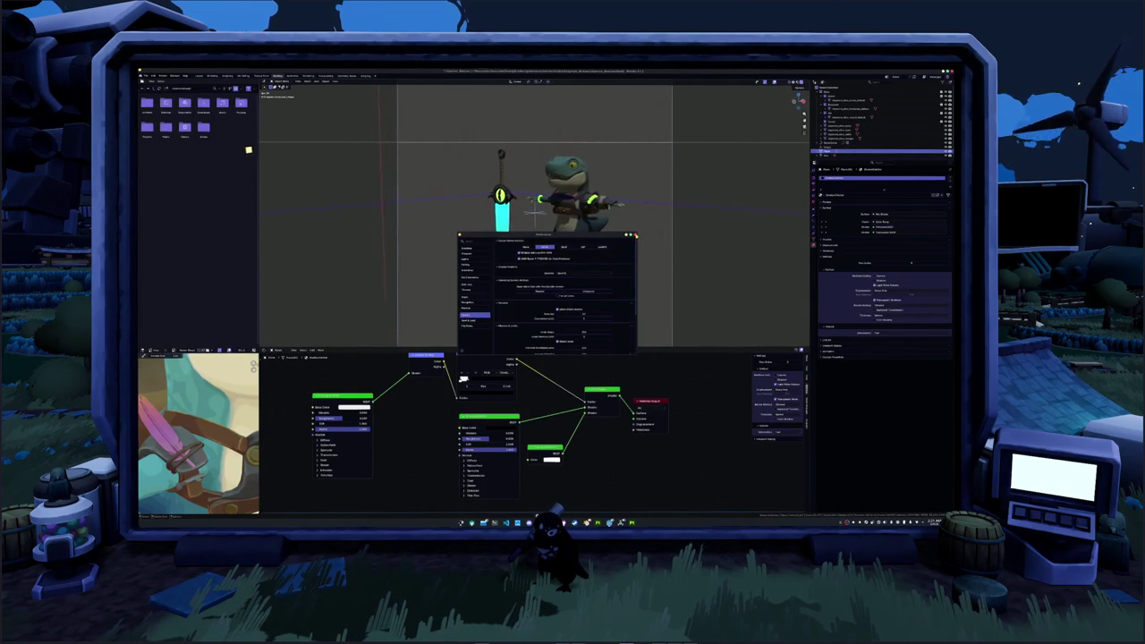
pyautogui.click(635, 235)
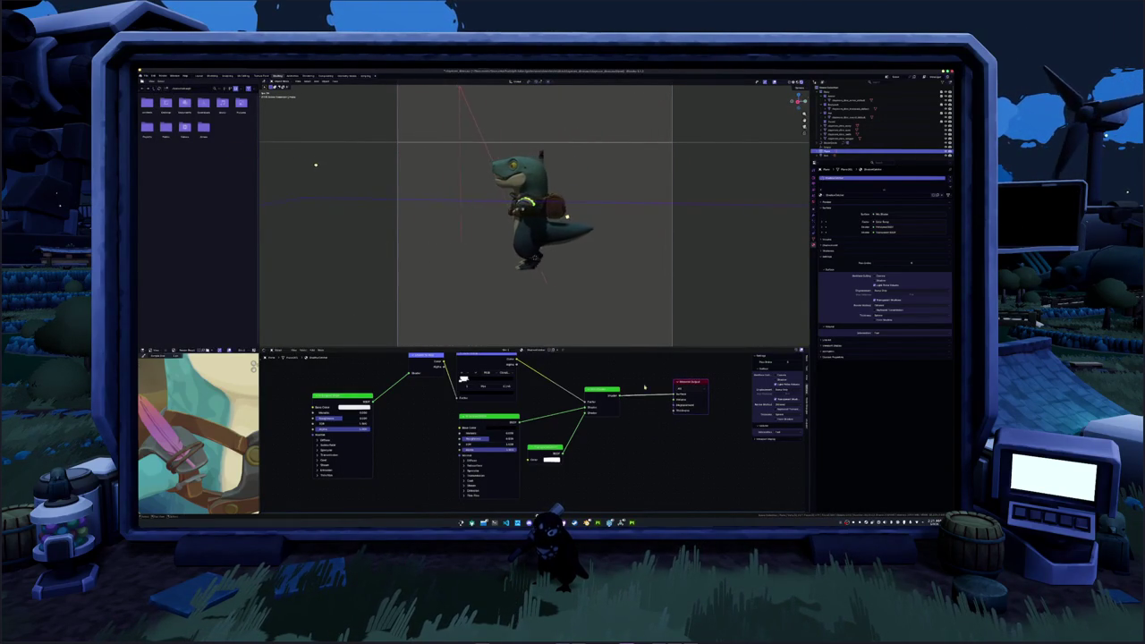
pyautogui.scroll(2, 541, 427)
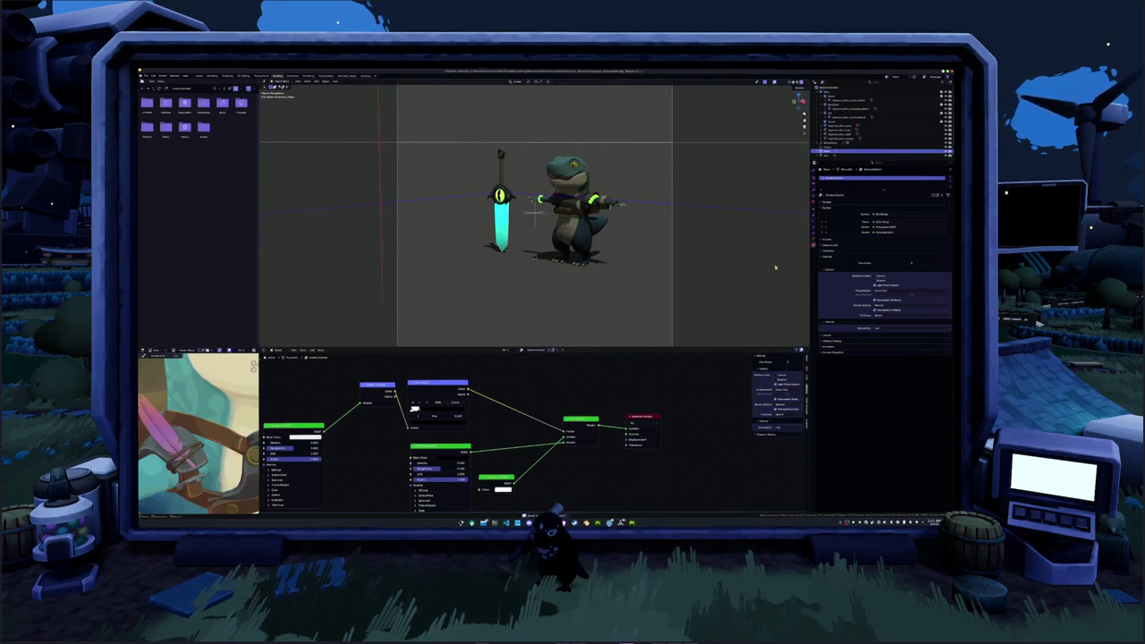
pyautogui.hotkey('ctrl', 'z')
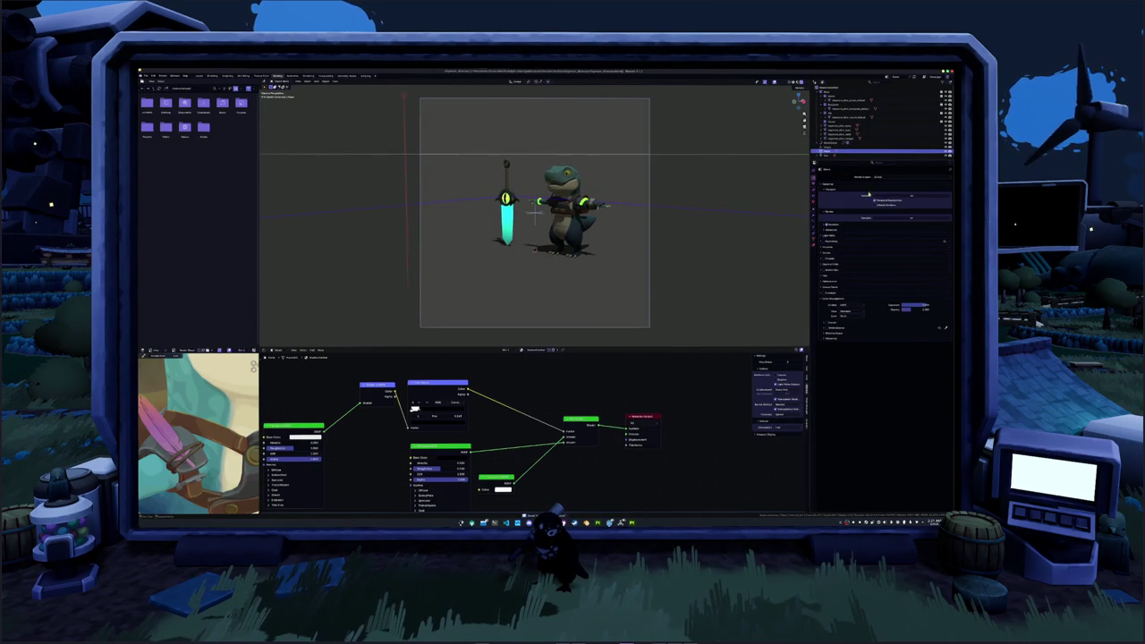
# - Expand the Shadows and Film render panels and enable the lighter background for a lavender backdrop
pyautogui.click(830, 283)
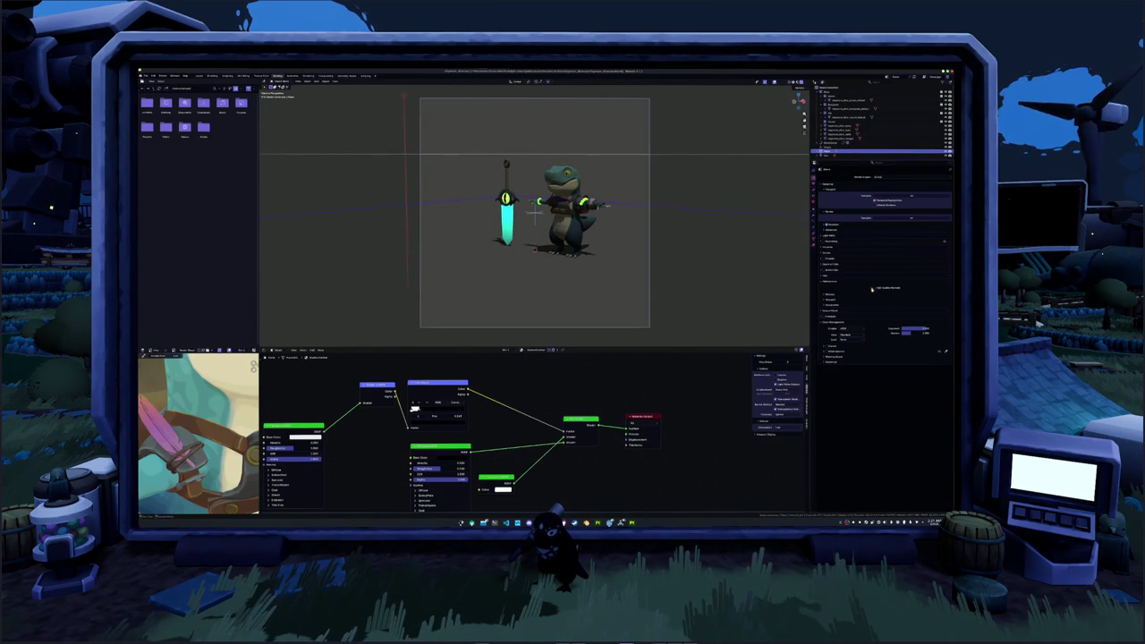
pyautogui.click(831, 306)
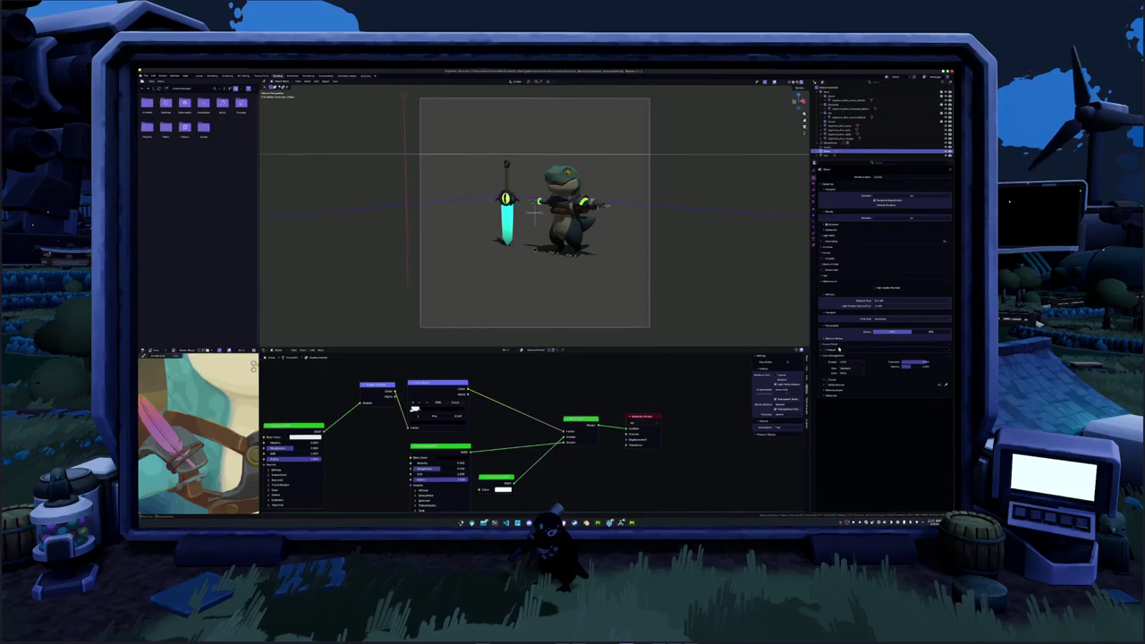
pyautogui.click(833, 278)
pyautogui.scroll(1, 639, 270)
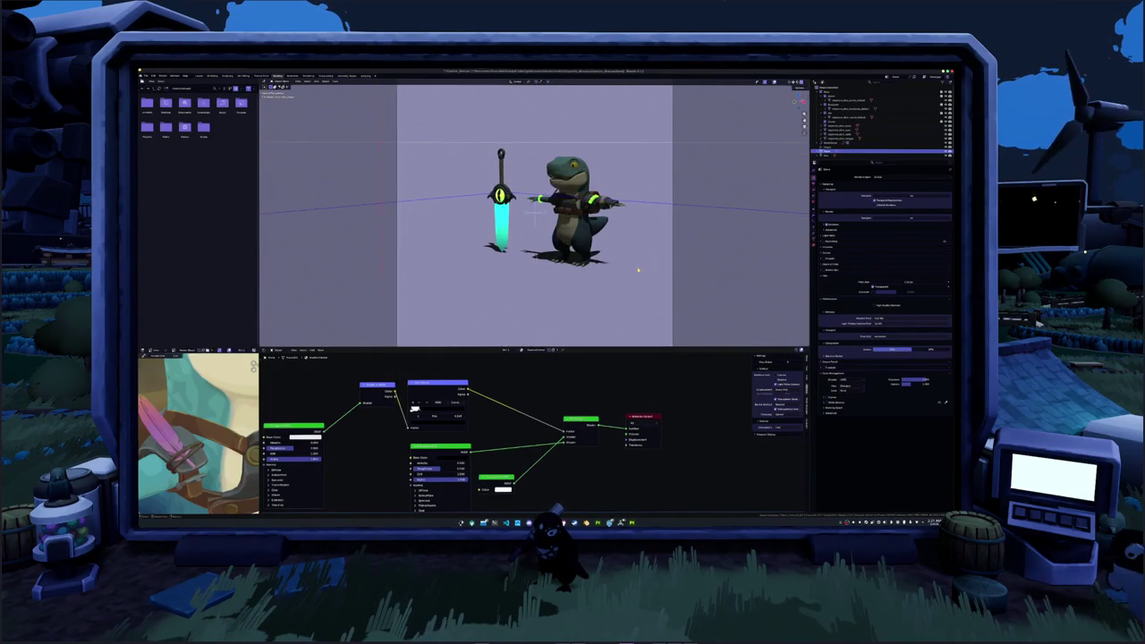
pyautogui.keyDown('shift'); pyautogui.moveTo(639, 269); pyautogui.dragTo(630, 278, button='middle'); pyautogui.keyUp('shift')
pyautogui.moveTo(505, 411); pyautogui.dragTo(521, 423, button='middle')
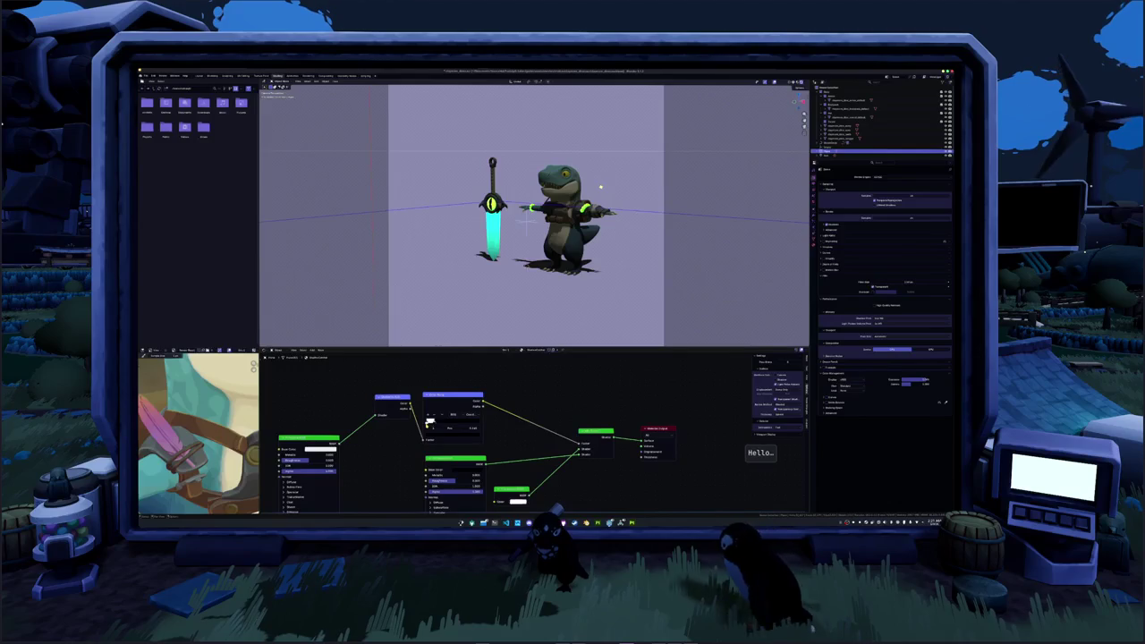
# - Adjust the brightness of a toon ramp stop colour, then select the scene light in the Outliner
pyautogui.click(430, 422)
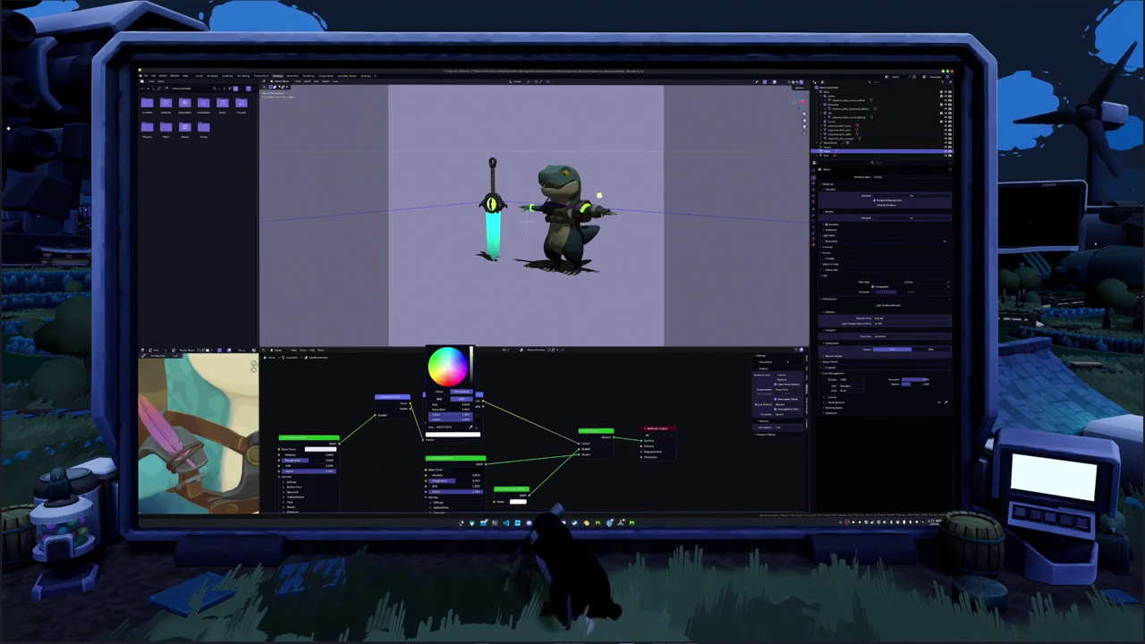
pyautogui.moveTo(471, 358); pyautogui.dragTo(472, 369)
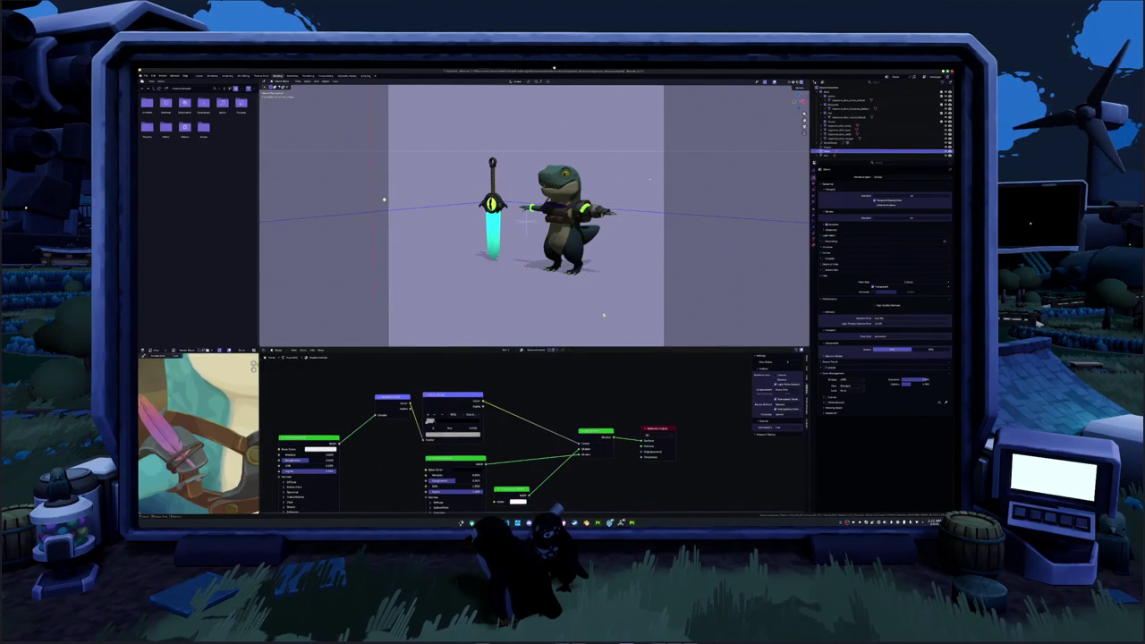
pyautogui.scroll(-2, 689, 199)
pyautogui.scroll(-3, 588, 263)
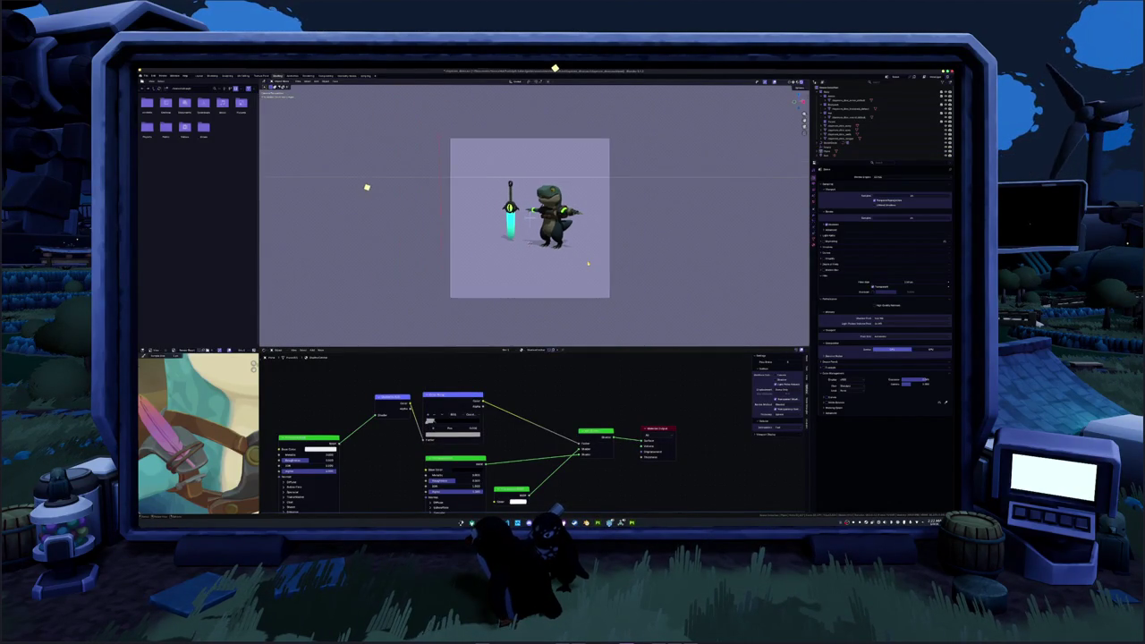
pyautogui.click(828, 156)
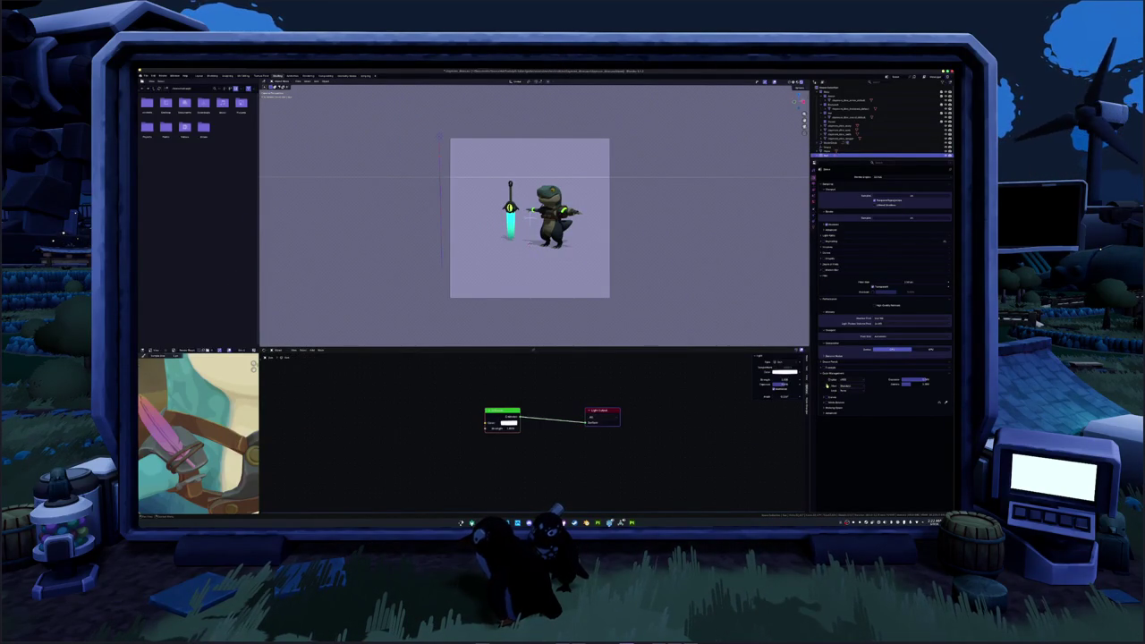
# - Increase the light's Angle in Light Properties and expand its Shadow options
pyautogui.scroll(1, 566, 405)
pyautogui.scroll(1, 565, 406)
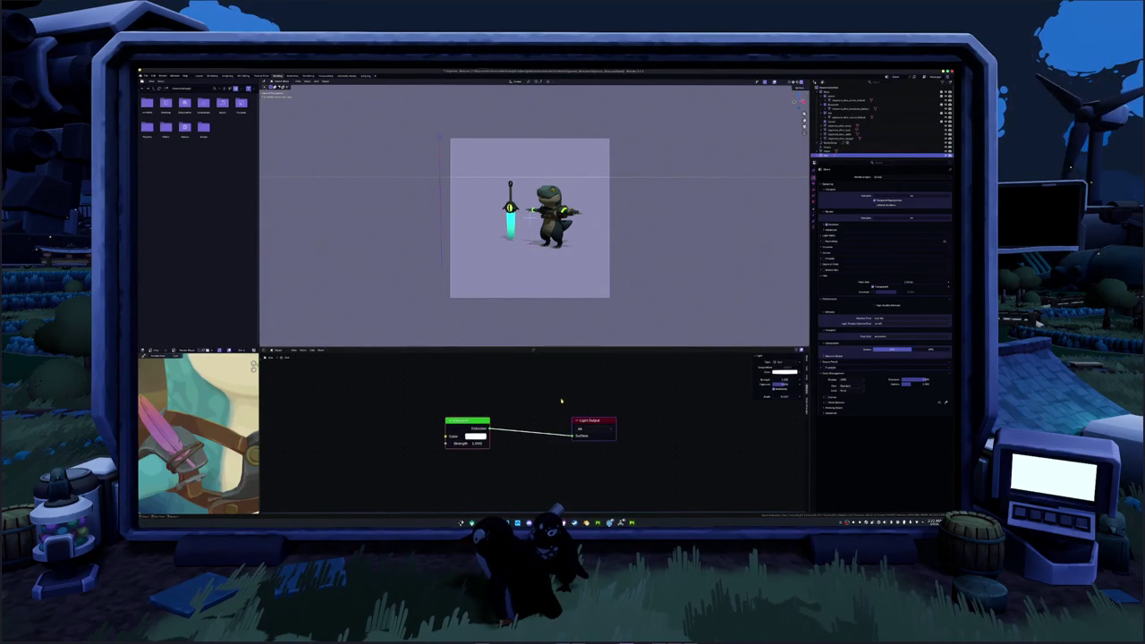
pyautogui.scroll(2, 646, 236)
pyautogui.click(815, 228)
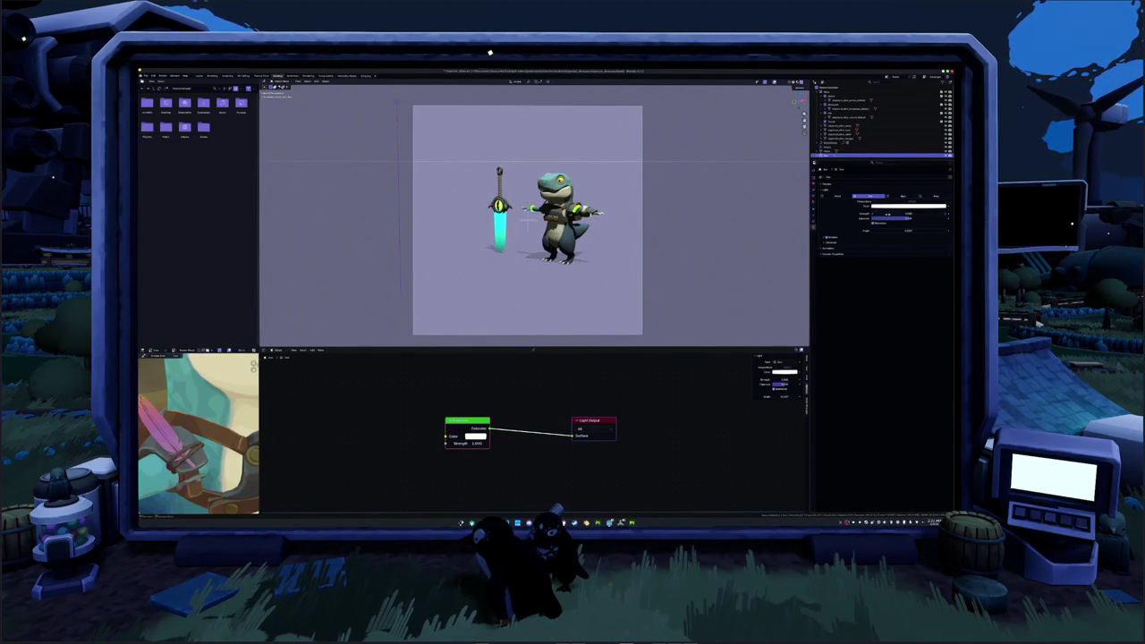
pyautogui.moveTo(885, 231)
pyautogui.mouseDown()
pyautogui.moveTo(940, 231)
pyautogui.moveTo(908, 231)
pyautogui.mouseUp()
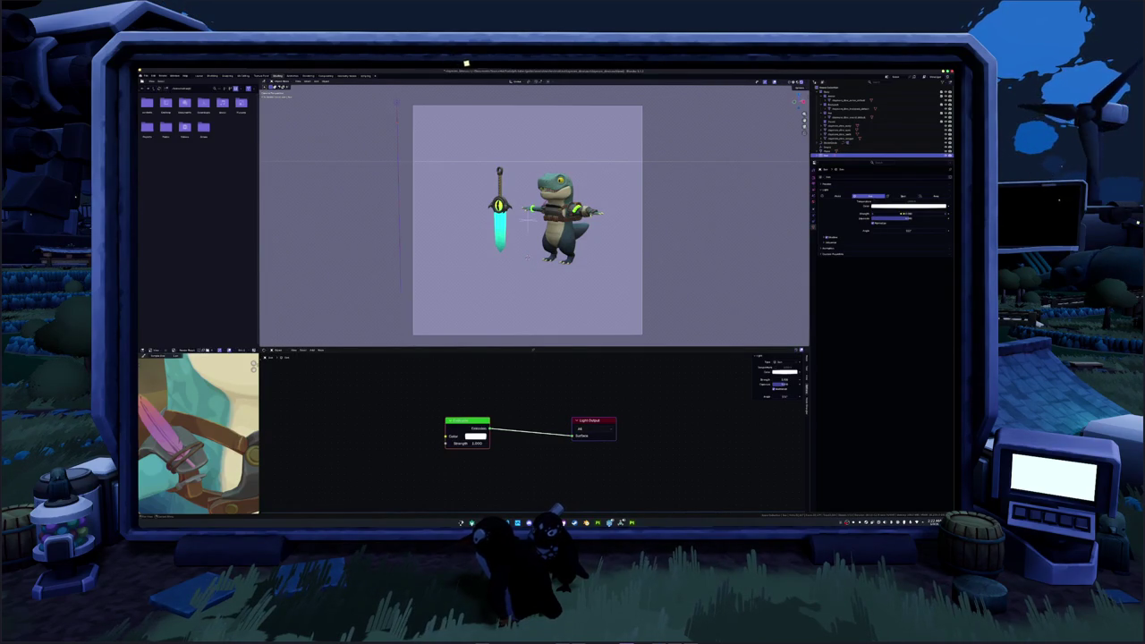
pyautogui.click(833, 239)
# - Play the dinosaur animation, raise the light angle to its maximum, and select the toon-shaded mesh
pyautogui.press('space')
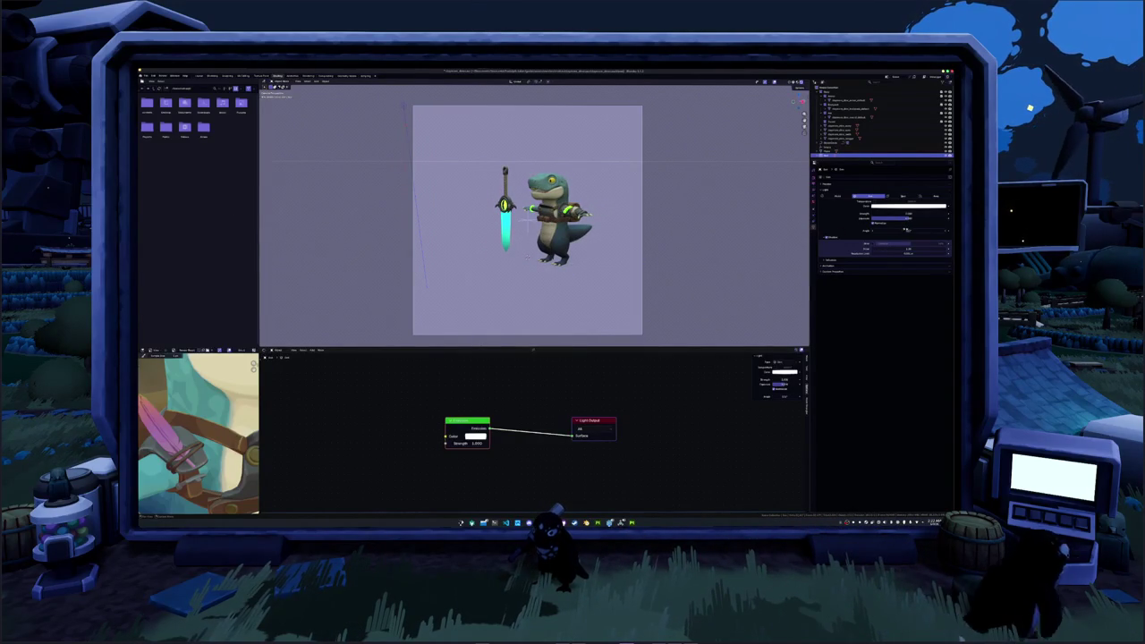
pyautogui.moveTo(906, 230); pyautogui.dragTo(948, 230)
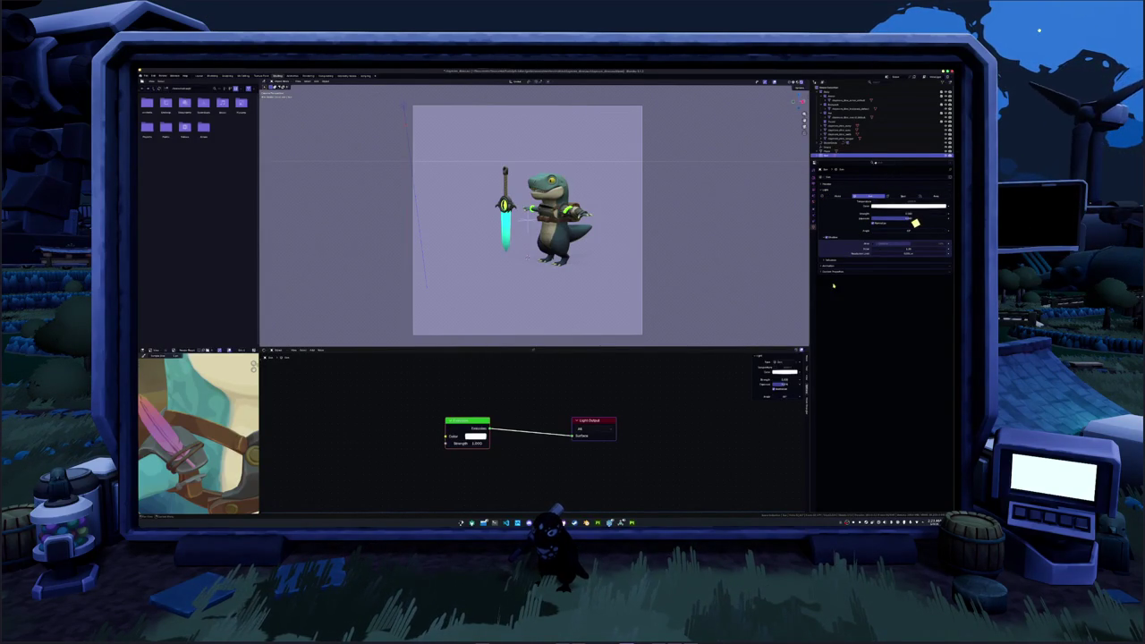
pyautogui.click(842, 150)
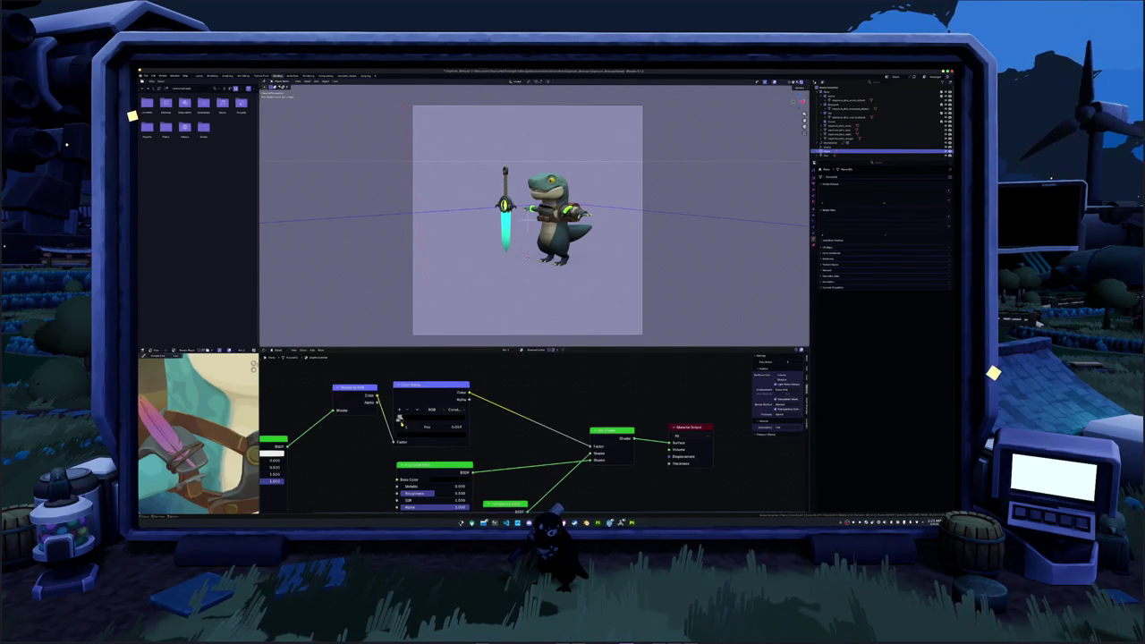
# - Move the character colour-ramp stop right to 0.373, shifting the toon shading threshold
pyautogui.moveTo(401, 418); pyautogui.dragTo(435, 422)
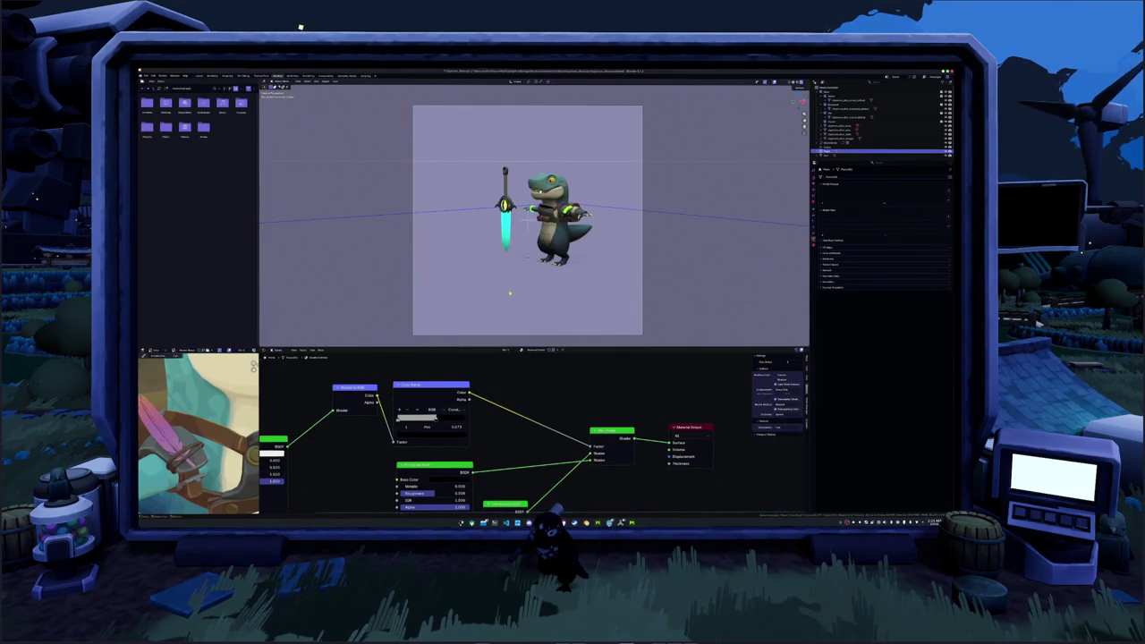
pyautogui.scroll(2, 528, 219)
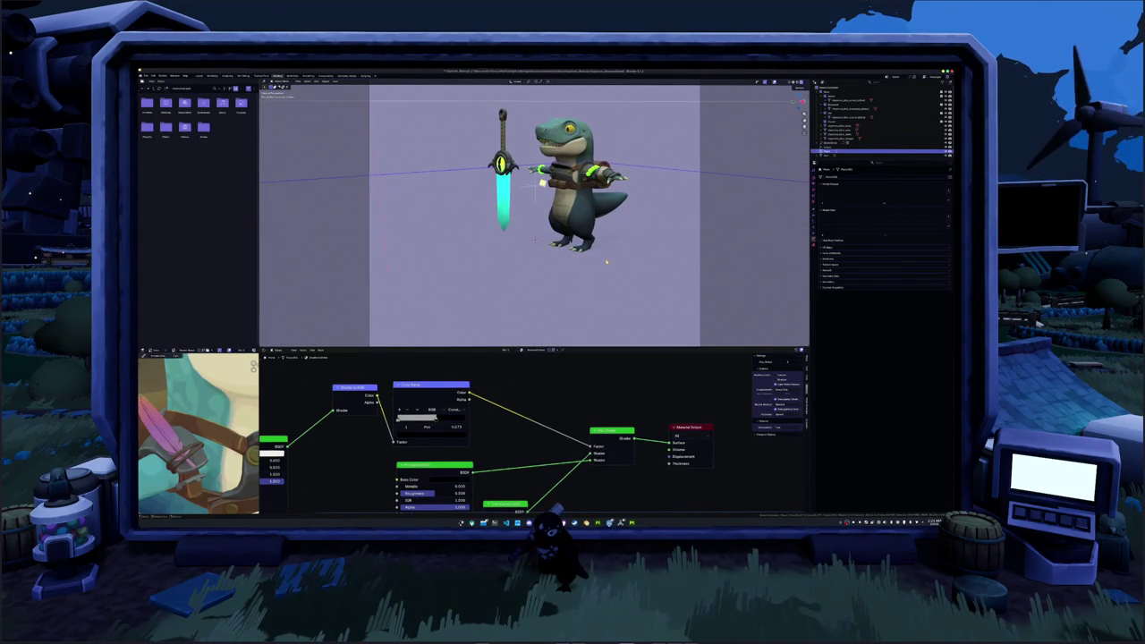
pyautogui.scroll(-2, 607, 261)
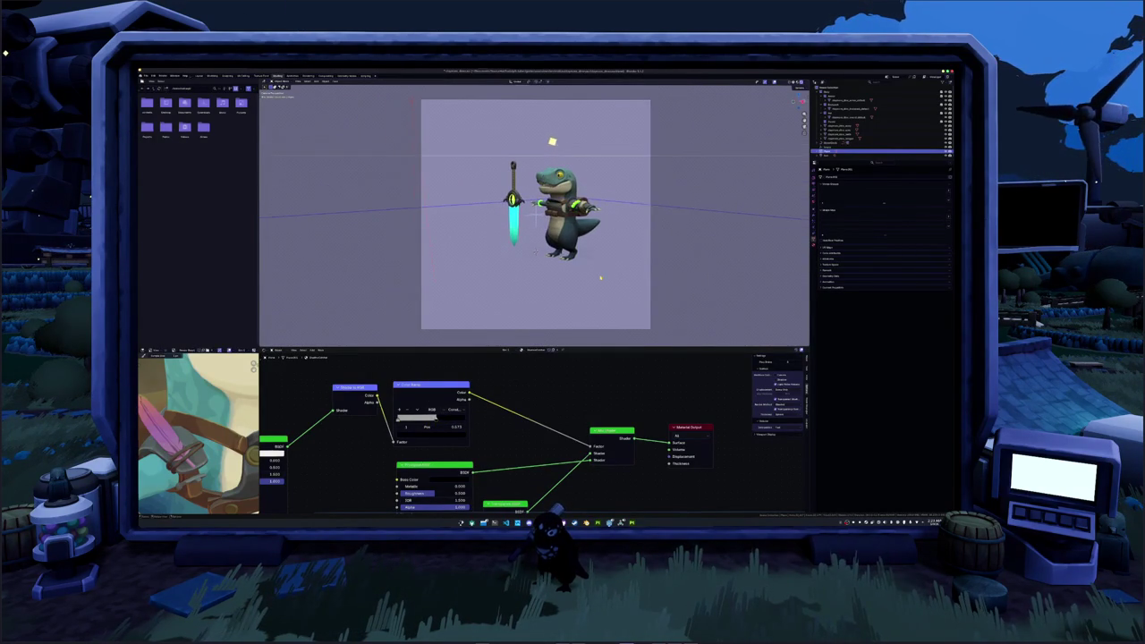
pyautogui.scroll(1, 550, 134)
pyautogui.keyDown('shift'); pyautogui.moveTo(535, 214); pyautogui.dragTo(534, 226, button='middle'); pyautogui.keyUp('shift')
pyautogui.scroll(1, 535, 228)
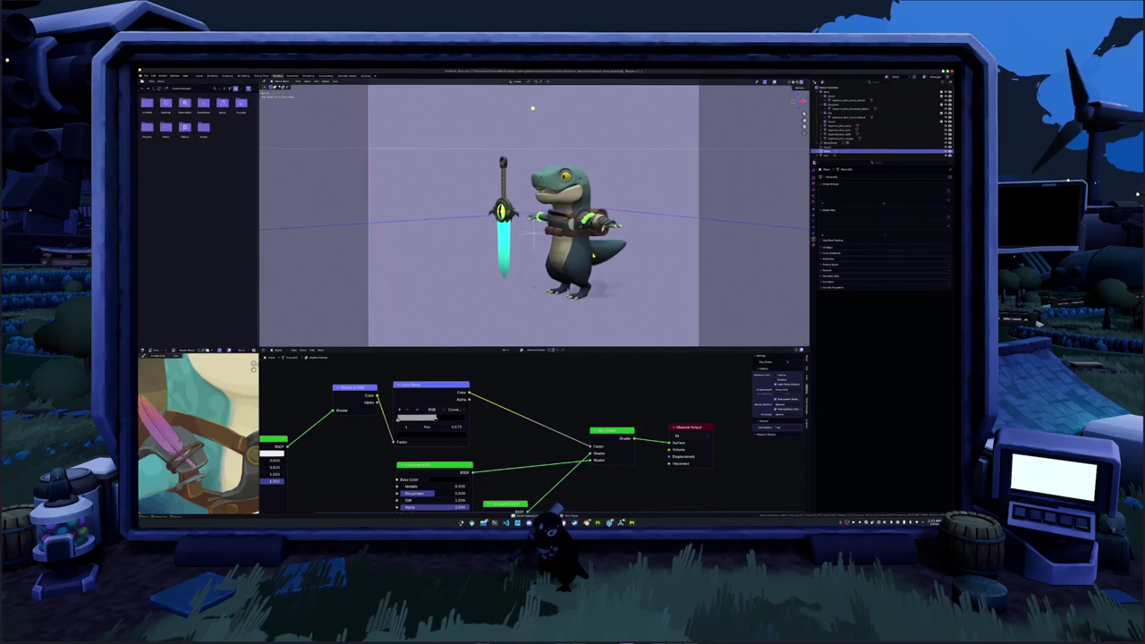
# - Go through the character's materials, selecting the image texture and moving the Principled BSDF node aside
pyautogui.click(555, 232)
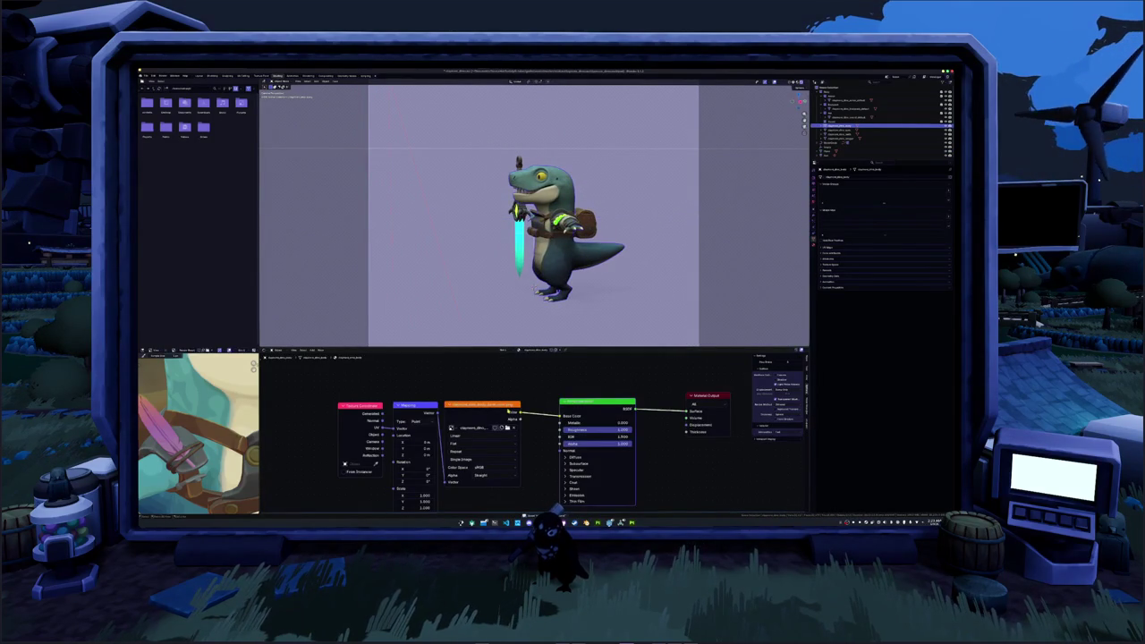
pyautogui.click(559, 258)
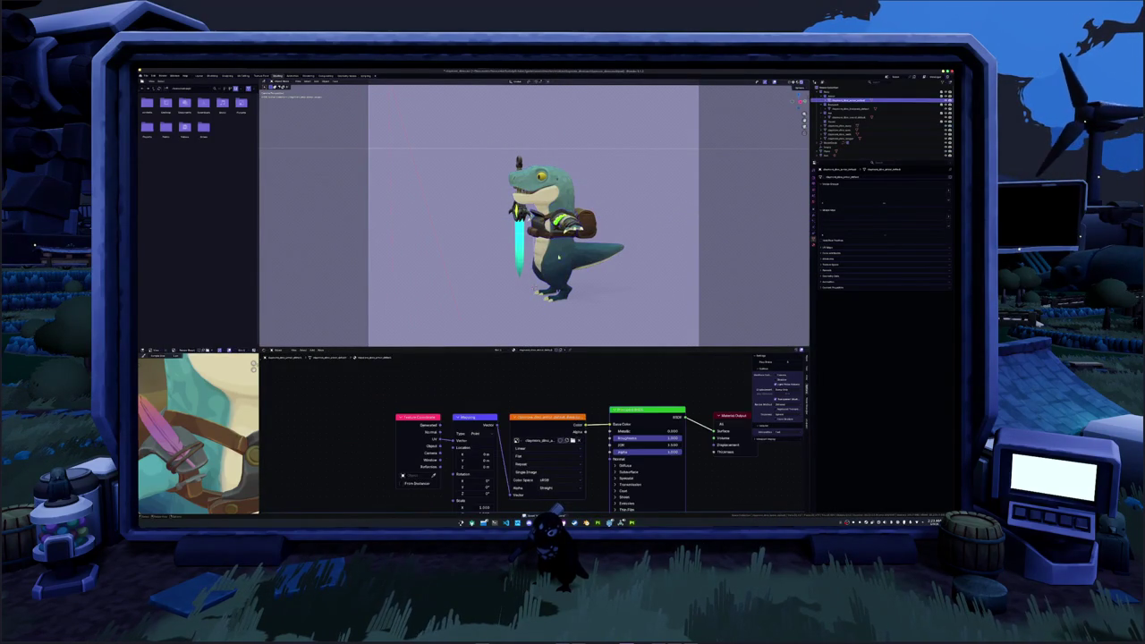
pyautogui.click(555, 414)
pyautogui.click(846, 108)
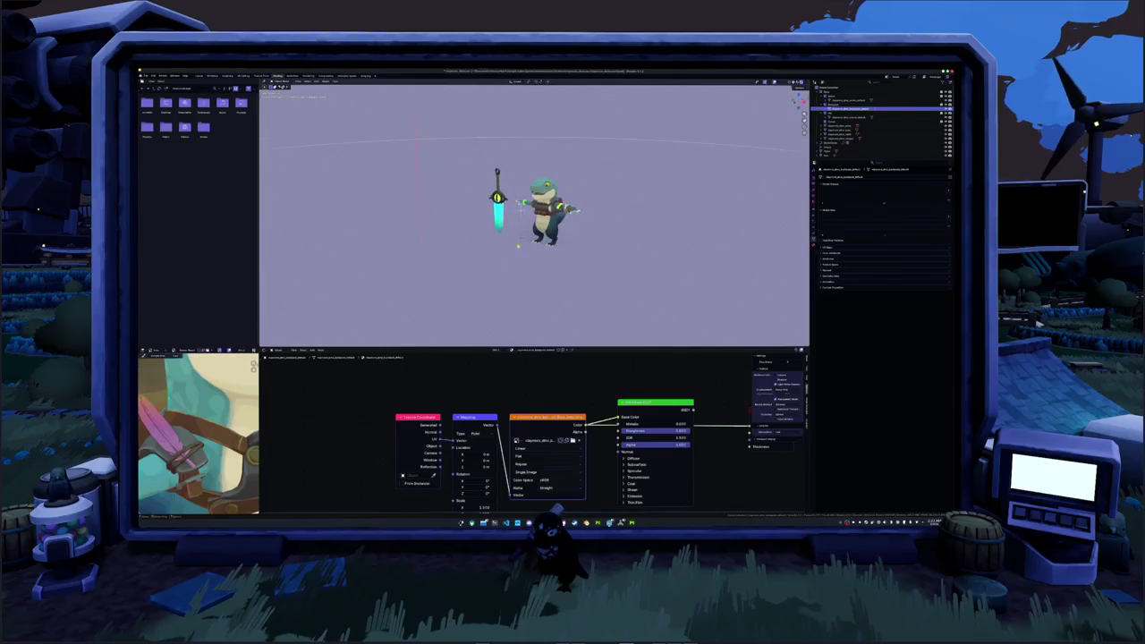
pyautogui.click(519, 206)
pyautogui.press('Home')
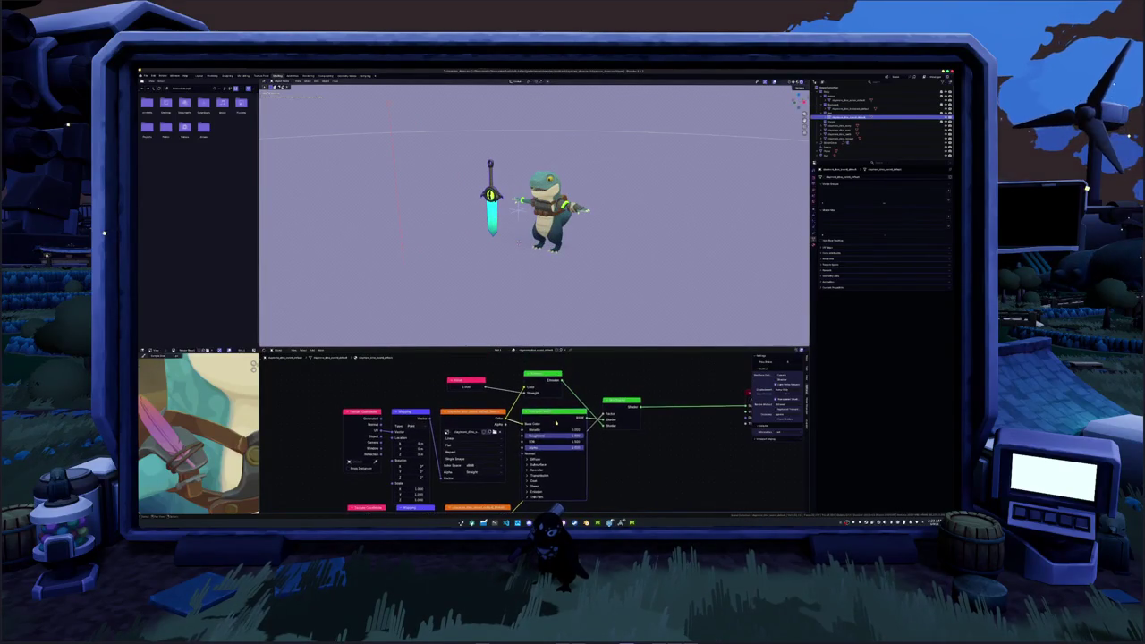
pyautogui.moveTo(557, 417); pyautogui.dragTo(548, 517)
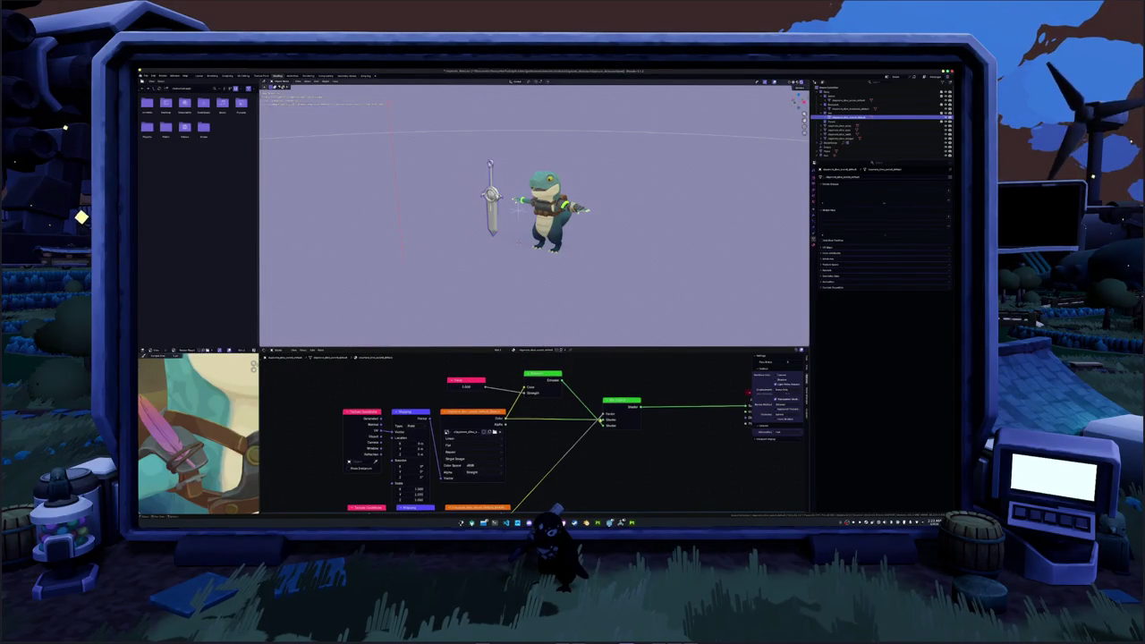
pyautogui.scroll(2, 519, 207)
# - Dissolve the Principled BSDF in the remaining materials so textures feed the outputs, then view through the camera
pyautogui.click(846, 130)
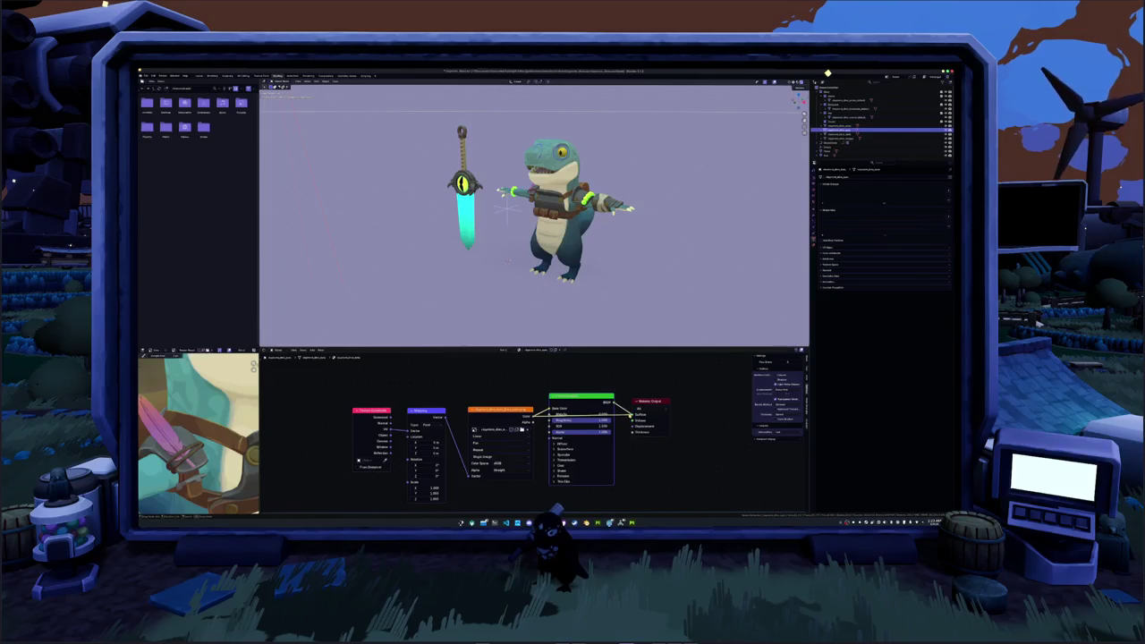
pyautogui.click(851, 100)
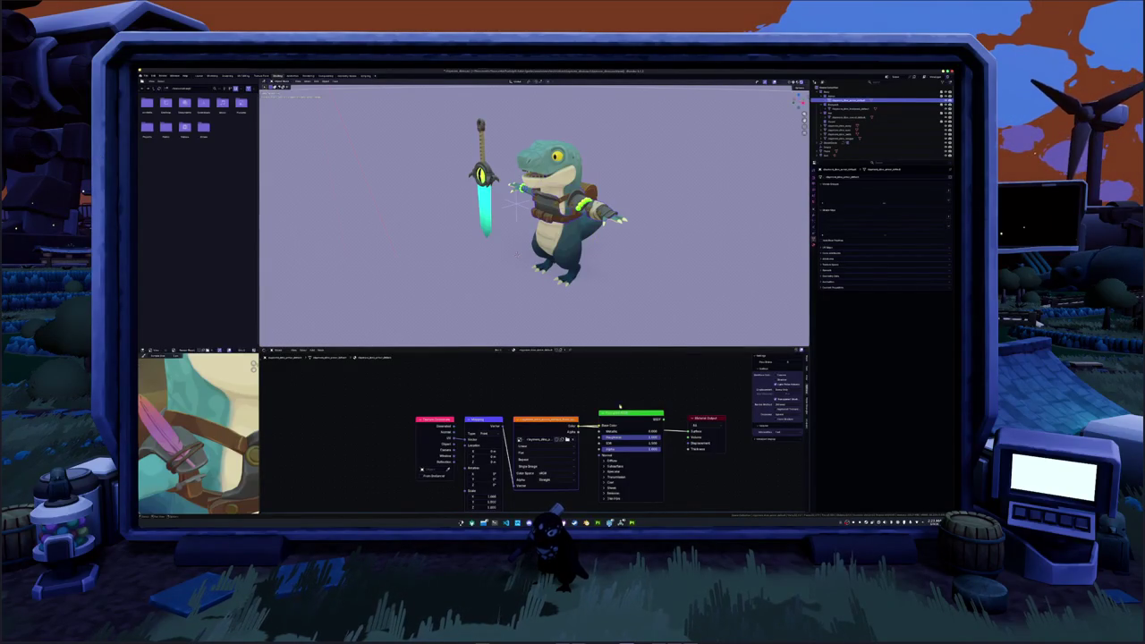
pyautogui.hotkey('ctrl', 'x')
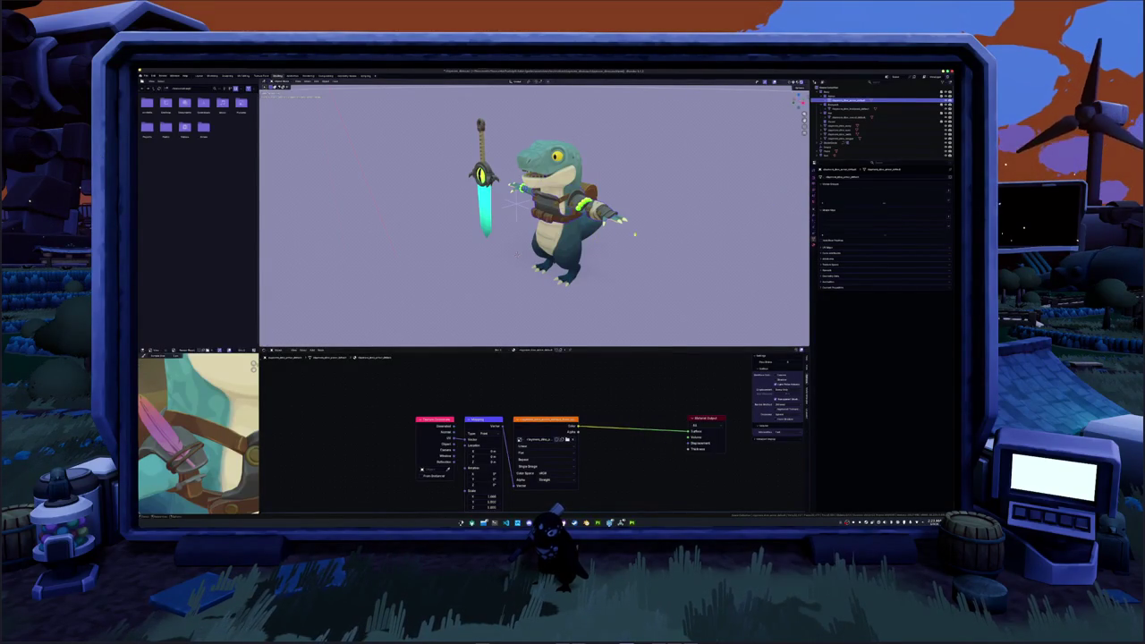
pyautogui.click(859, 108)
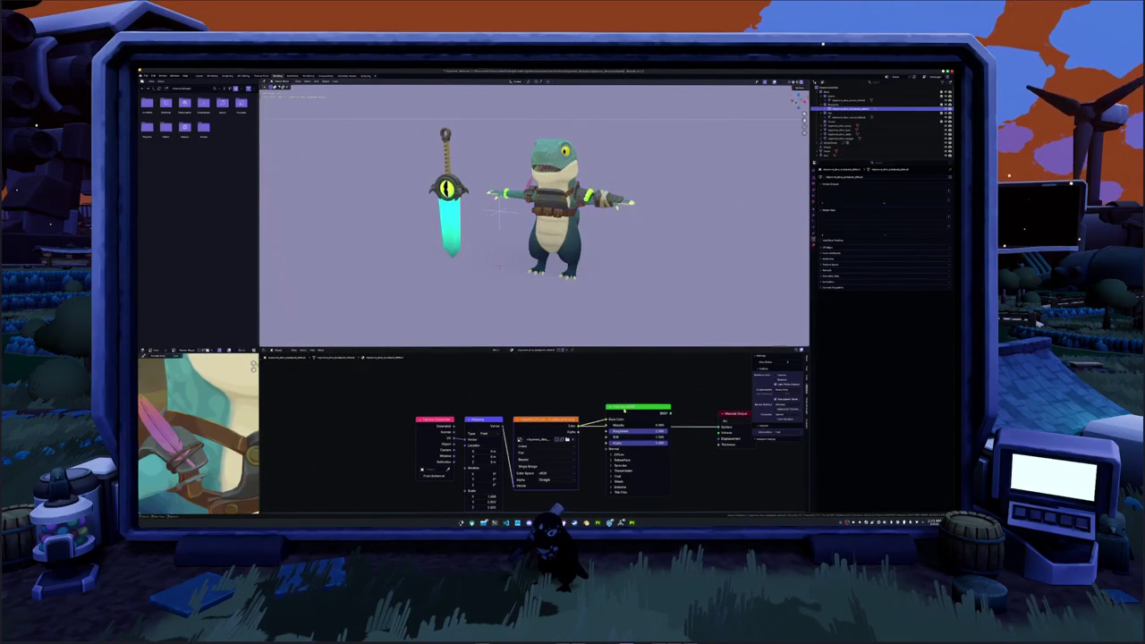
pyautogui.hotkey('ctrl', 'x')
pyautogui.click(859, 117)
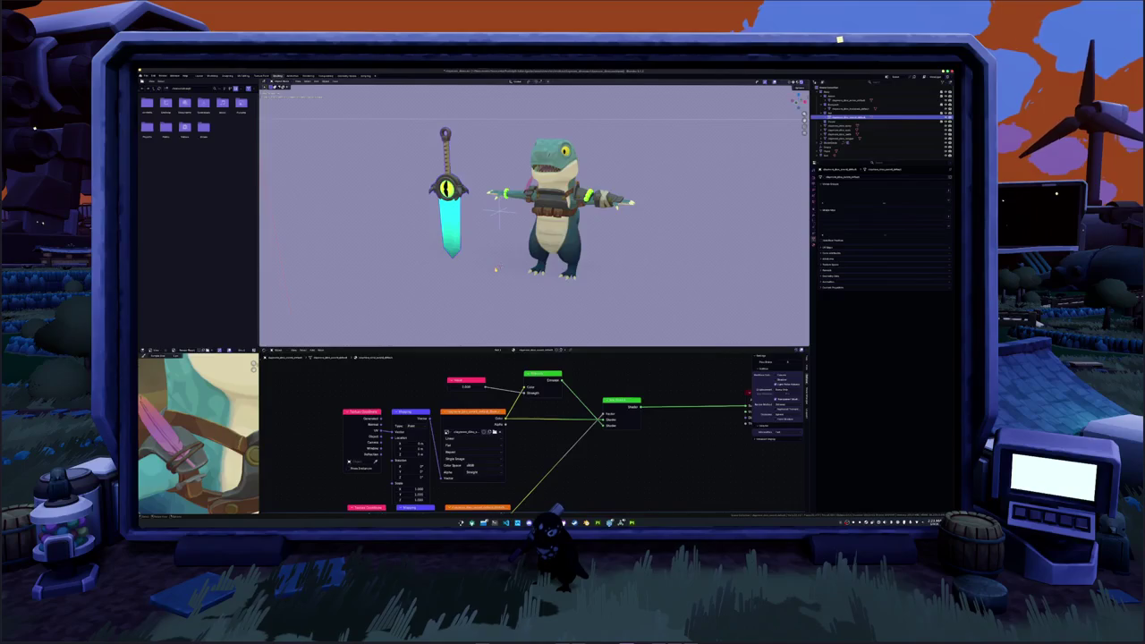
pyautogui.press('KP_0')
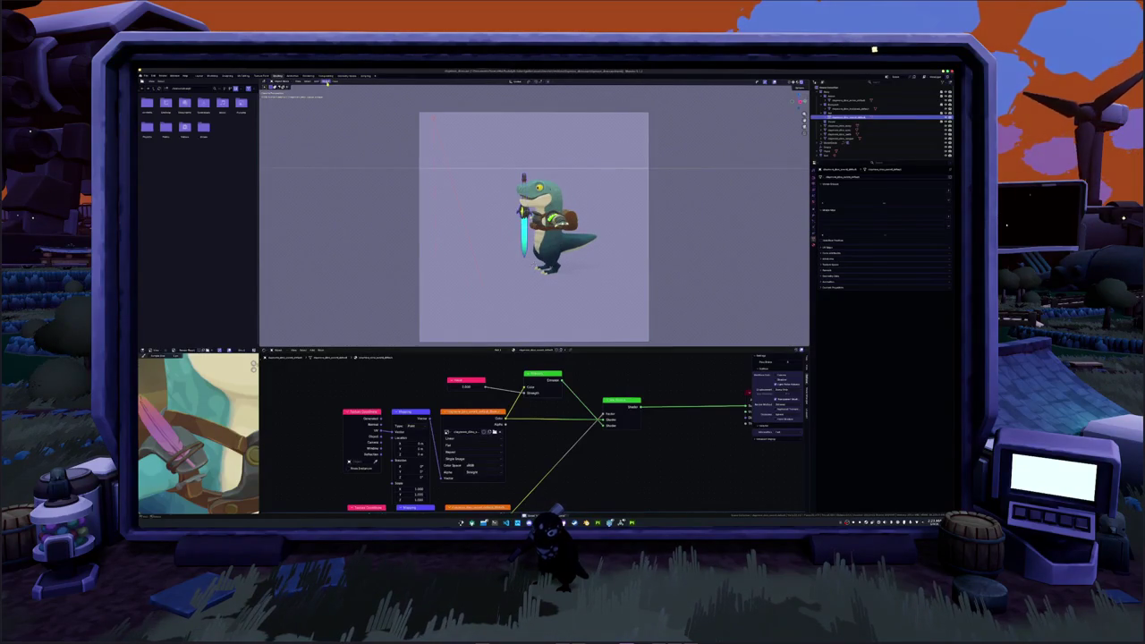
pyautogui.click(325, 75)
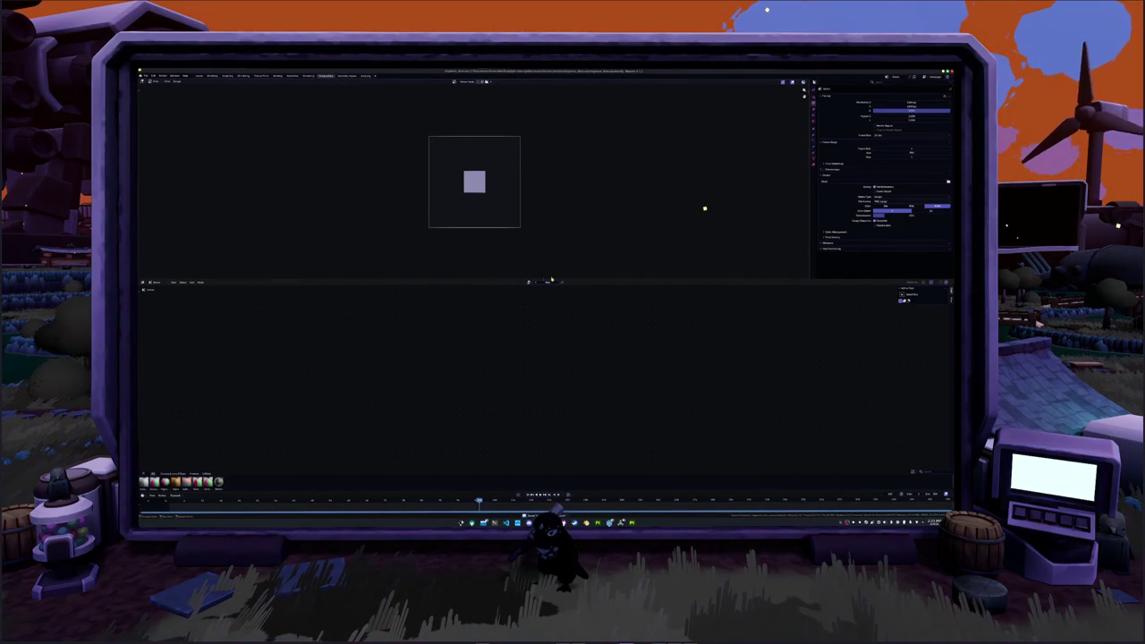
# - Split off a 3D viewport in Material Preview looking through the camera, then select the light in Shading
pyautogui.click(532, 134)
pyautogui.click(552, 83)
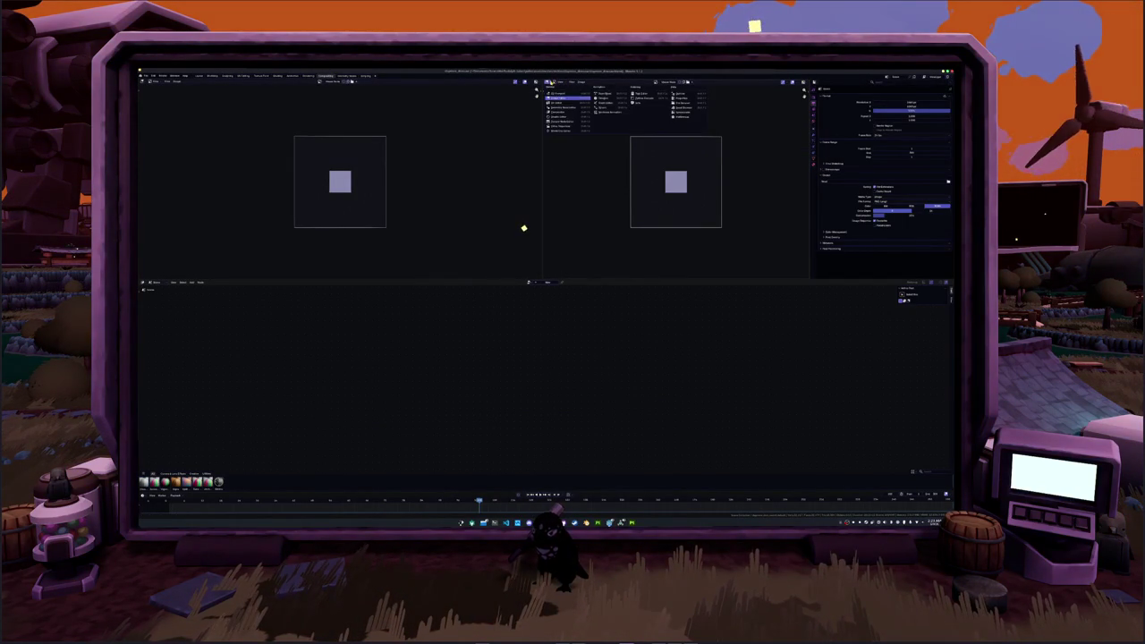
pyautogui.click(555, 93)
pyautogui.click(799, 82)
pyautogui.click(805, 82)
pyautogui.click(805, 147)
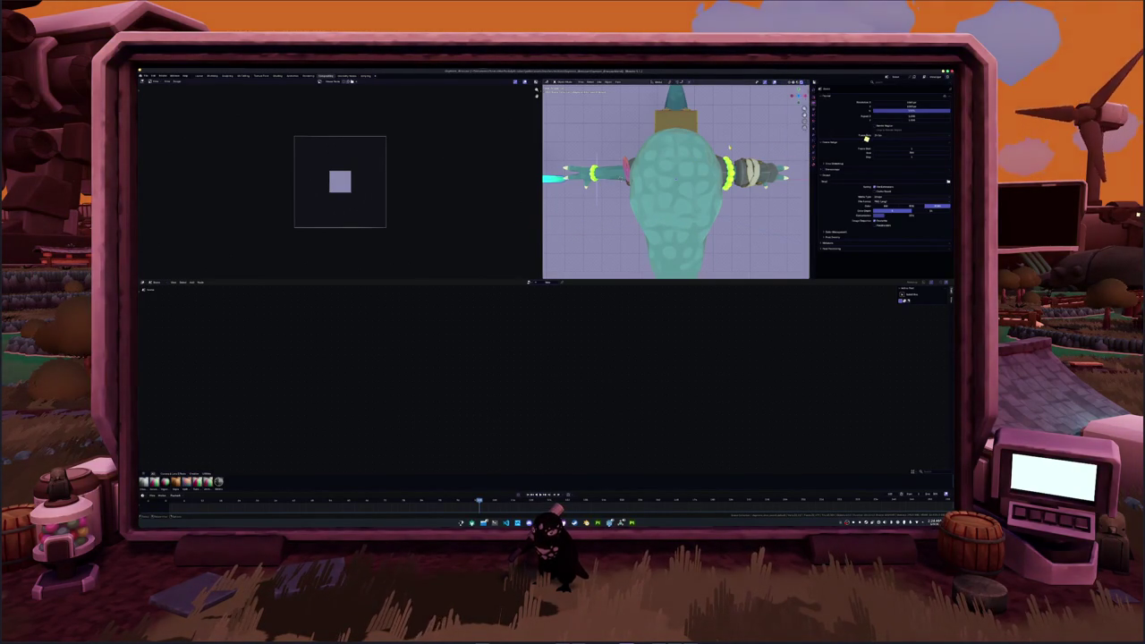
pyautogui.press('KP_0')
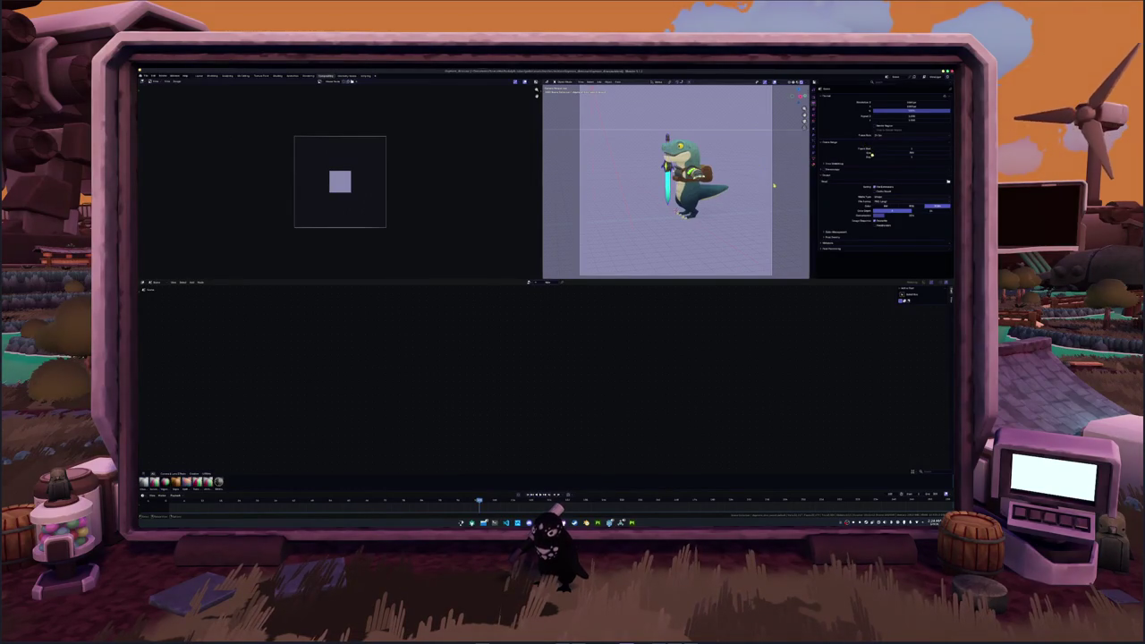
pyautogui.click(274, 76)
pyautogui.click(456, 202)
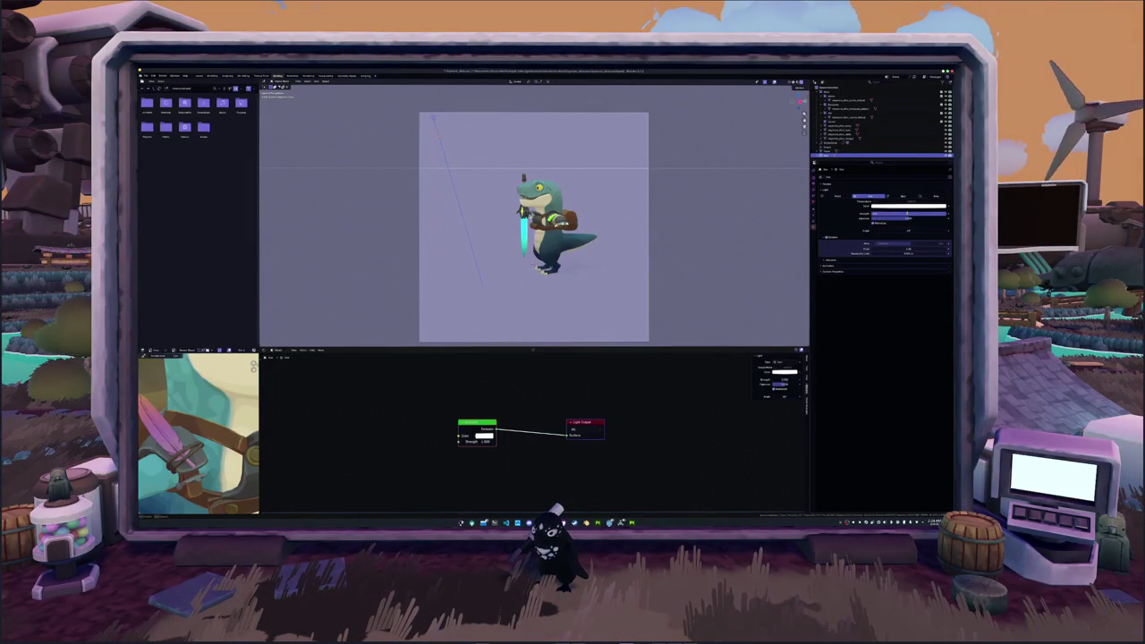
# - Set the ground plane's ramp colour Value to 1 and widen the sun's Angle so a dark shadow appears
pyautogui.click(641, 324)
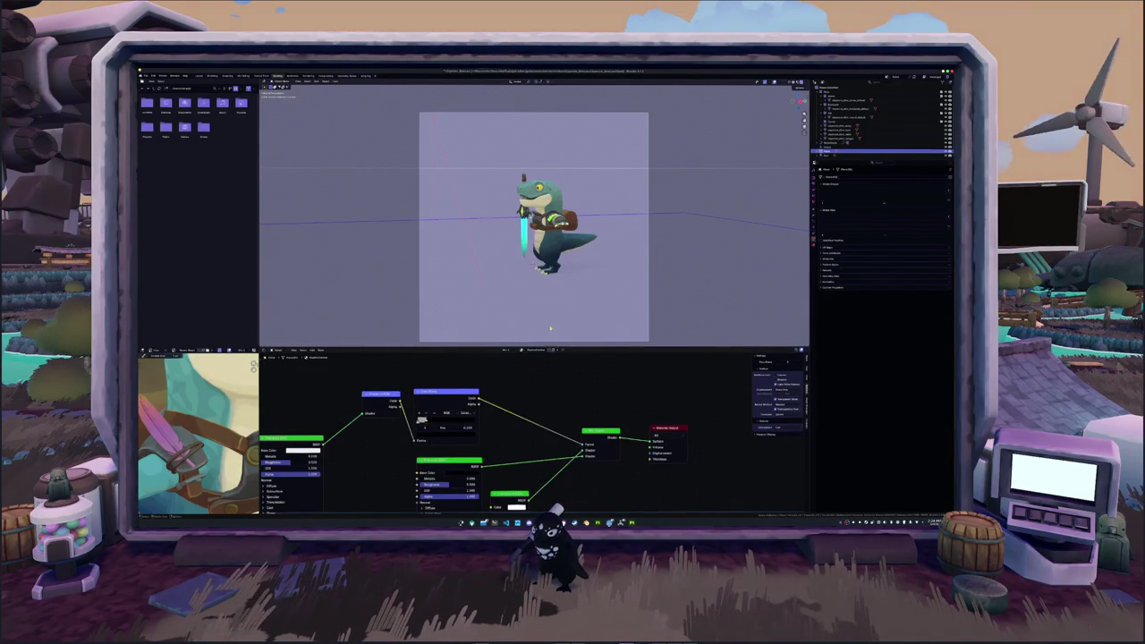
pyautogui.scroll(1, 534, 214)
pyautogui.scroll(2, 534, 215)
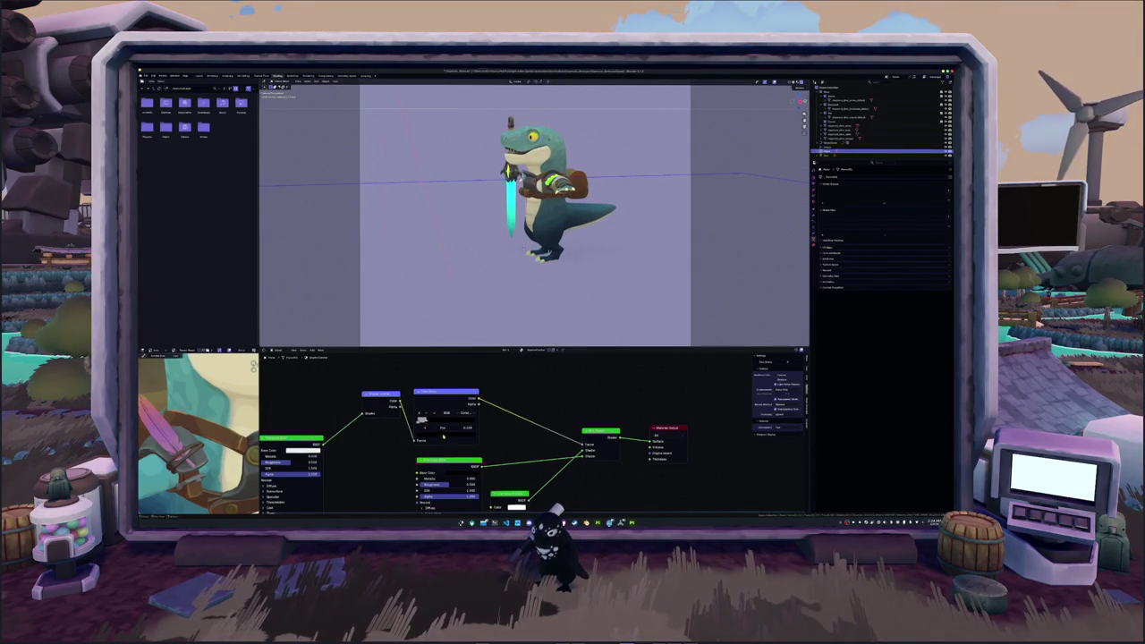
pyautogui.click(422, 420)
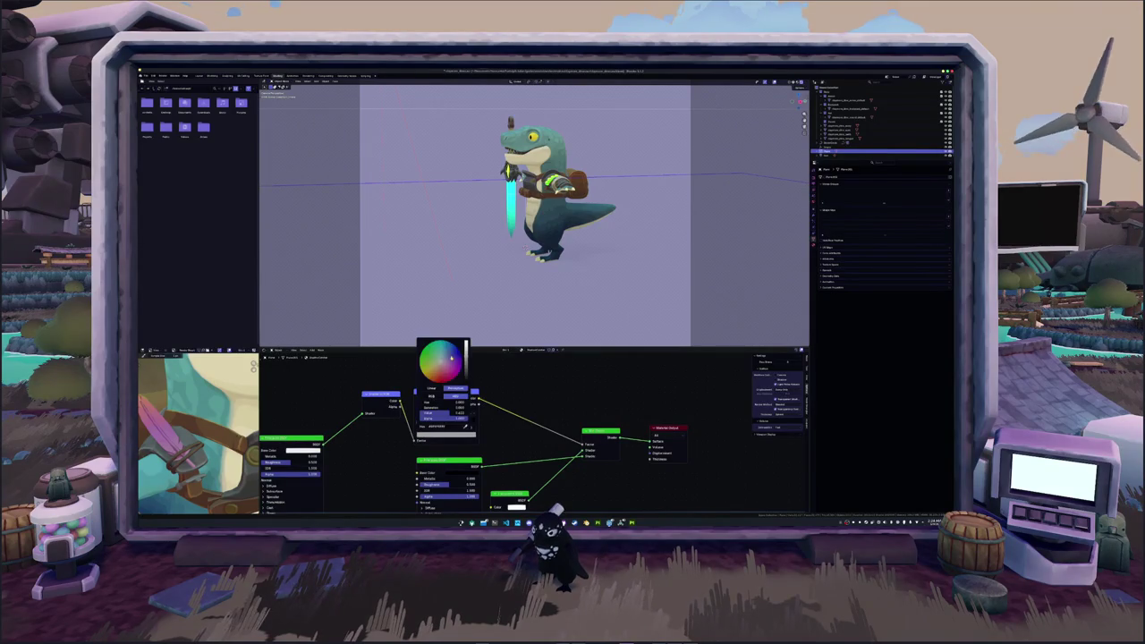
pyautogui.doubleClick(444, 412)
pyautogui.write('1')
pyautogui.press('Return')
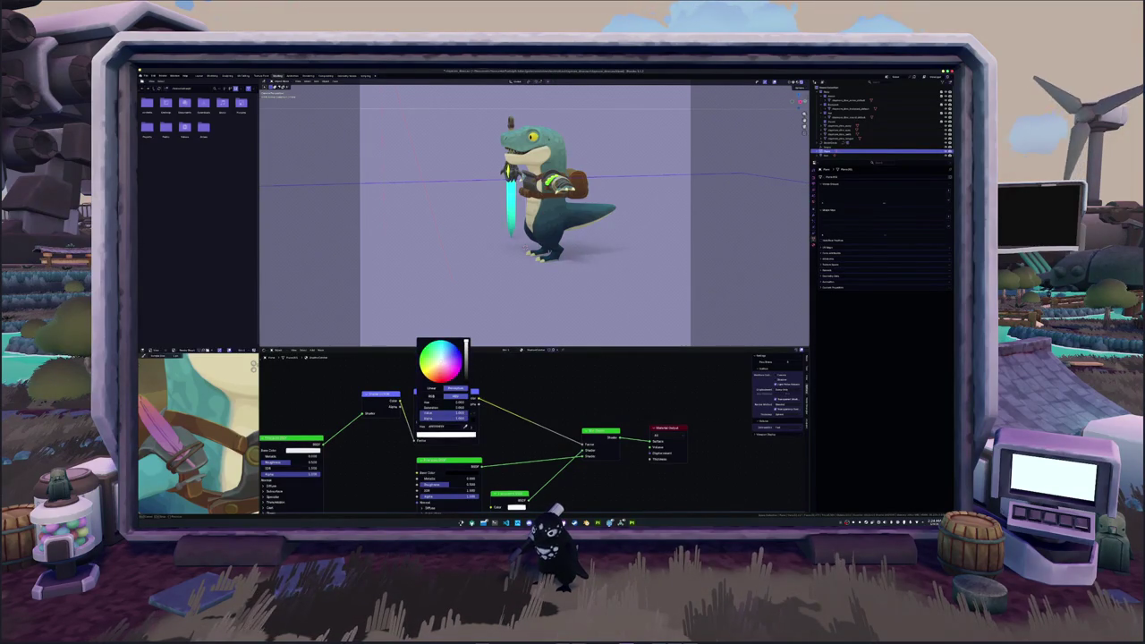
pyautogui.scroll(-3, 471, 240)
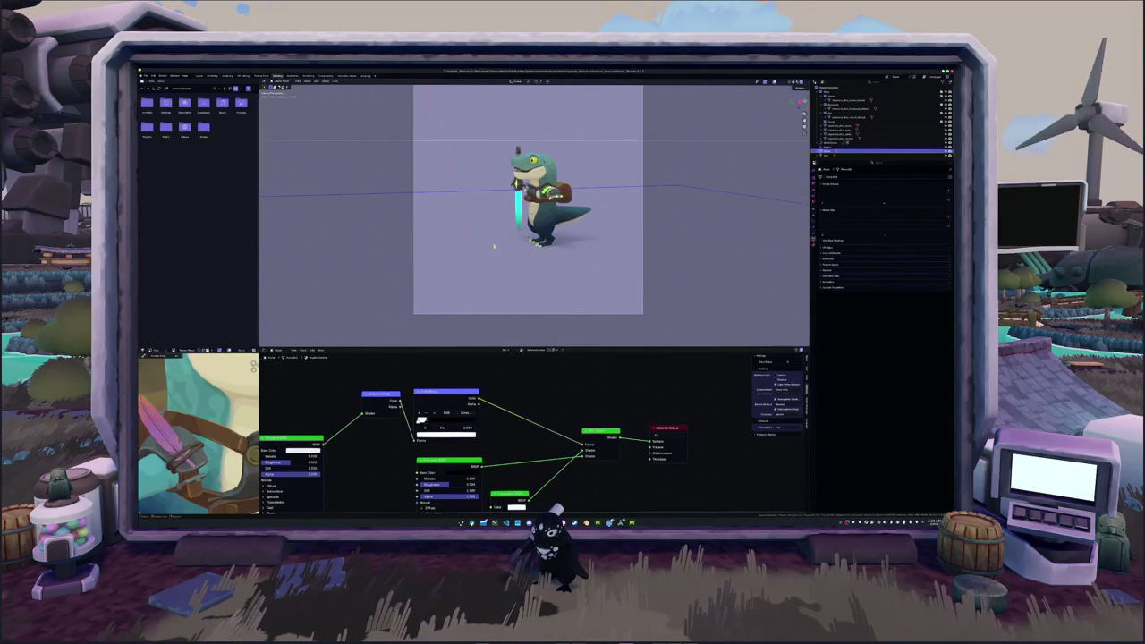
pyautogui.click(470, 208)
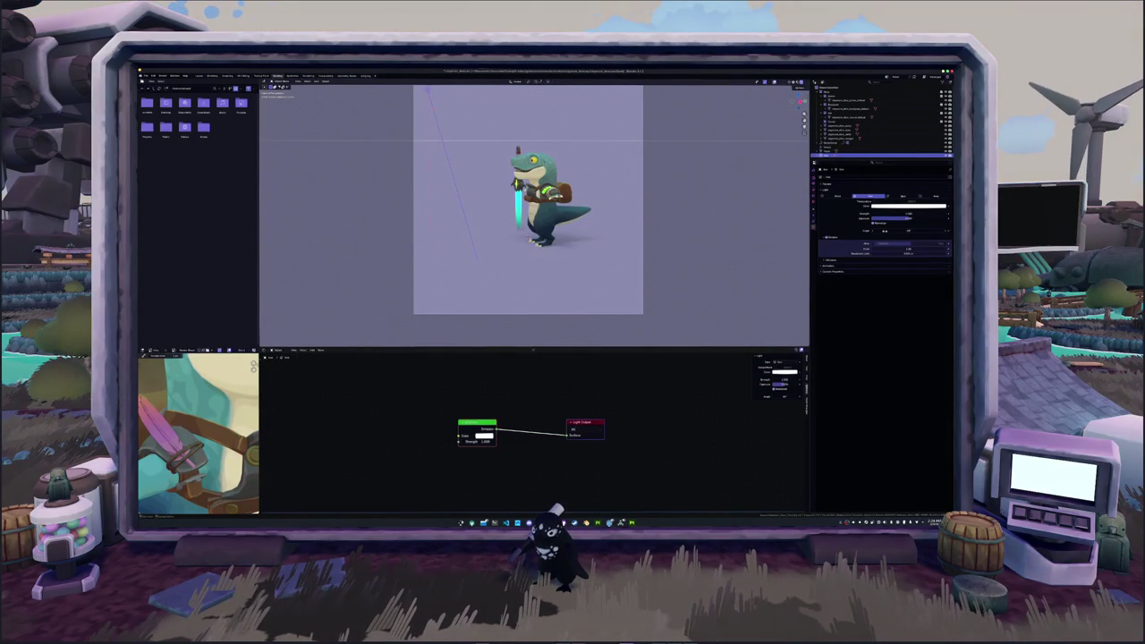
pyautogui.moveTo(899, 231); pyautogui.dragTo(922, 231)
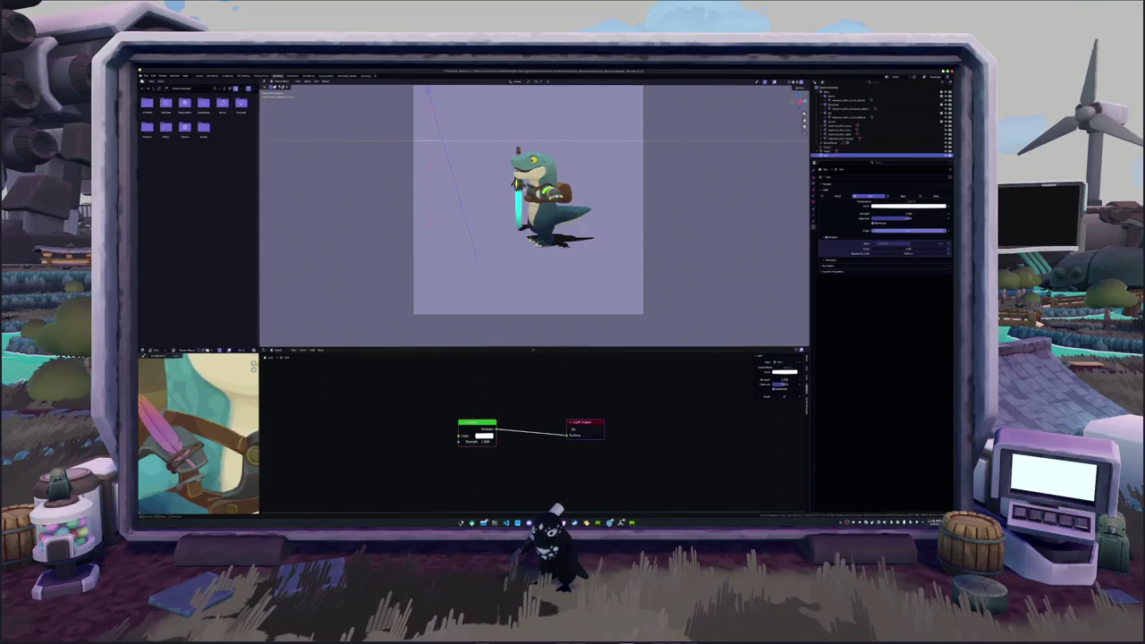
# - Check the character's ramp stop colours, orbit the dinosaur, and return to the camera view
pyautogui.click(541, 202)
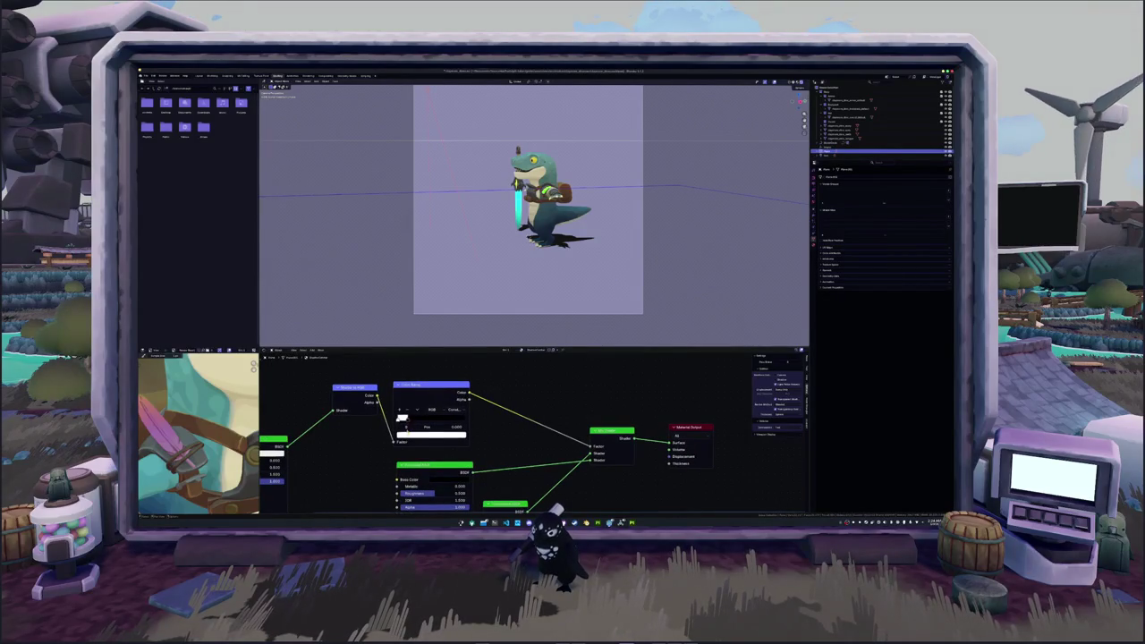
pyautogui.click(429, 386)
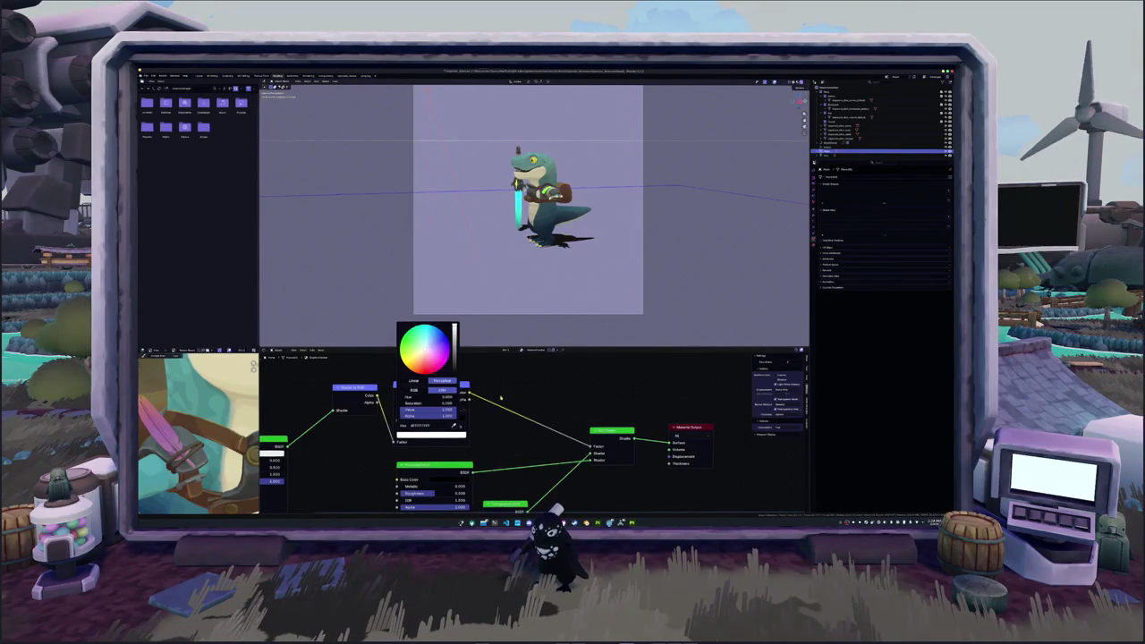
pyautogui.click(401, 418)
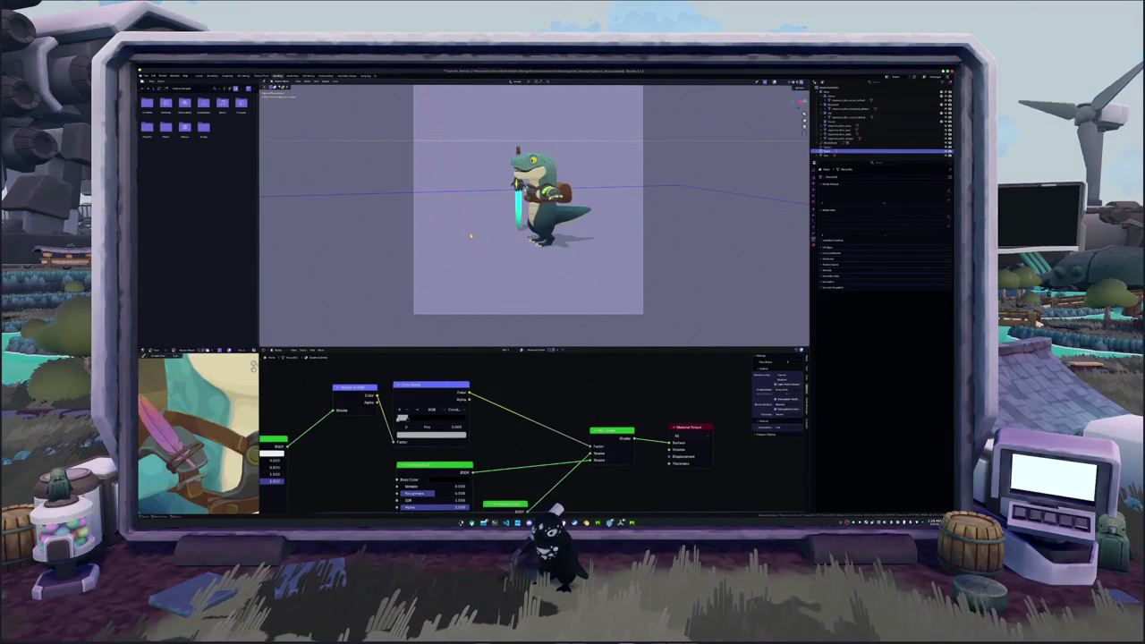
pyautogui.moveTo(476, 237); pyautogui.dragTo(556, 243, button='middle')
pyautogui.press('KP_0')
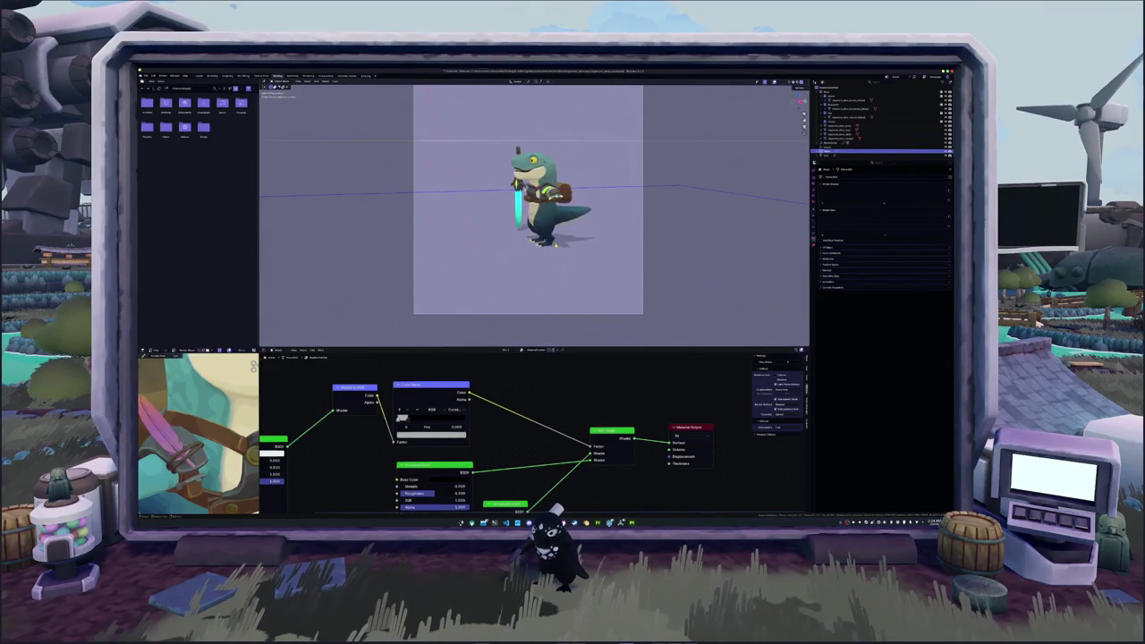
pyautogui.scroll(1, 493, 328)
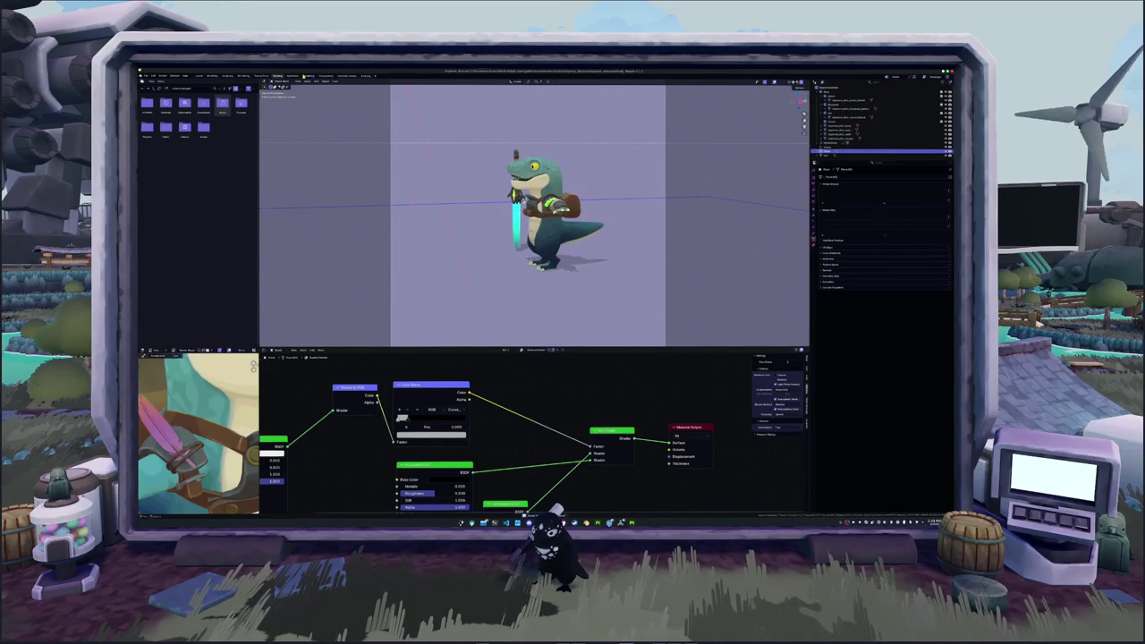
pyautogui.click(325, 75)
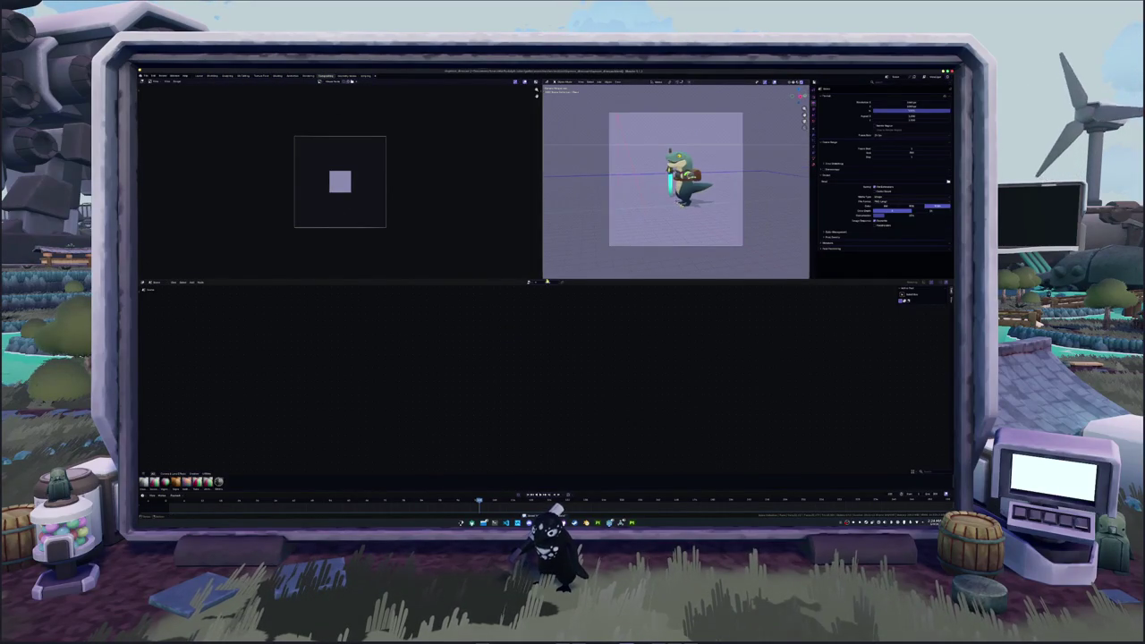
# - Move the Render Layers node left and enable the Z depth pass in View Layer properties
pyautogui.scroll(4, 455, 215)
pyautogui.moveTo(455, 216); pyautogui.dragTo(462, 232, button='middle')
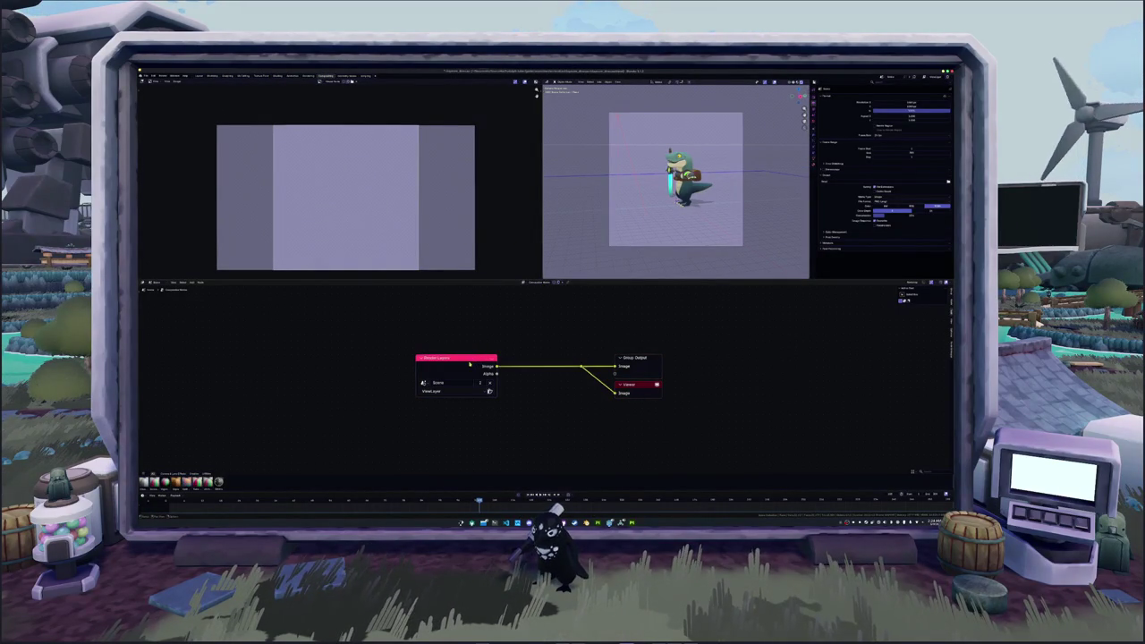
pyautogui.moveTo(469, 364); pyautogui.dragTo(288, 371)
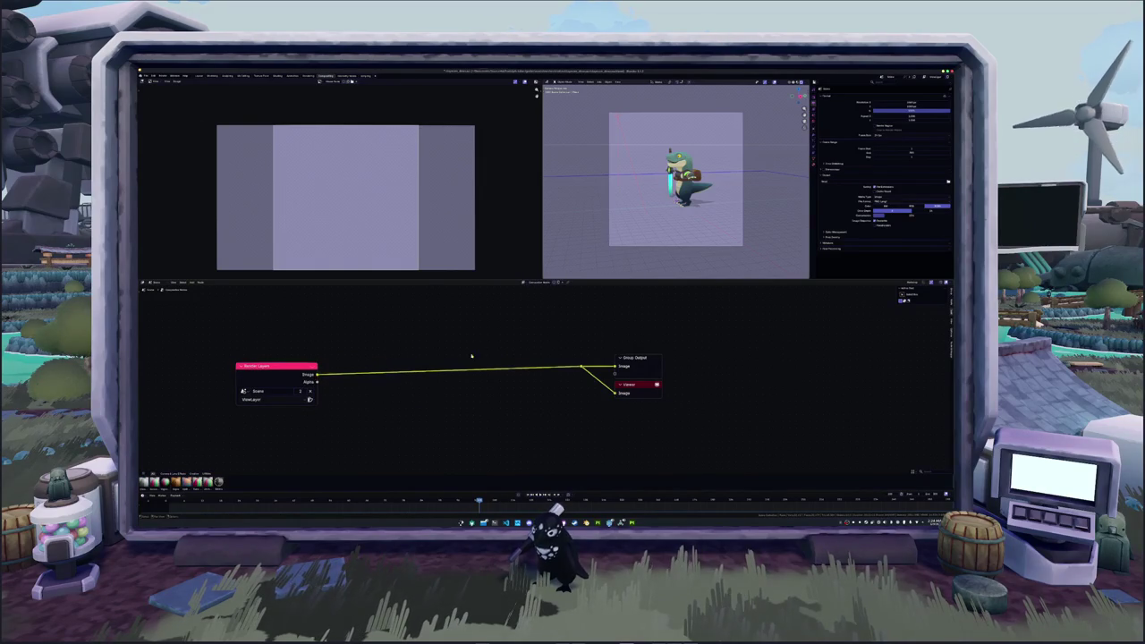
pyautogui.click(813, 100)
pyautogui.click(813, 108)
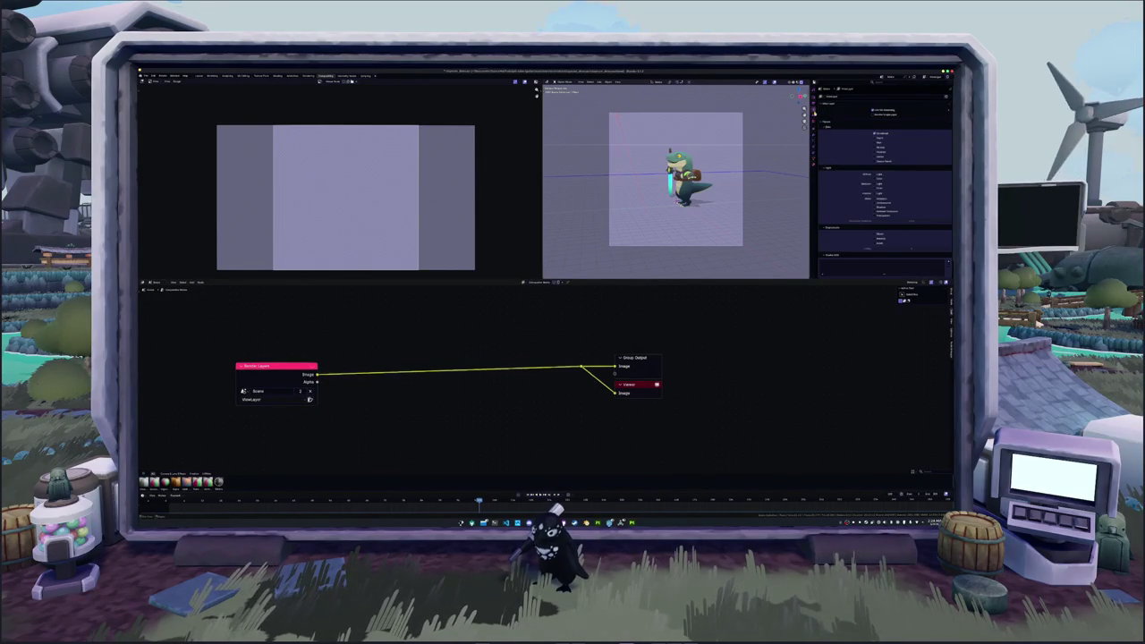
pyautogui.click(875, 138)
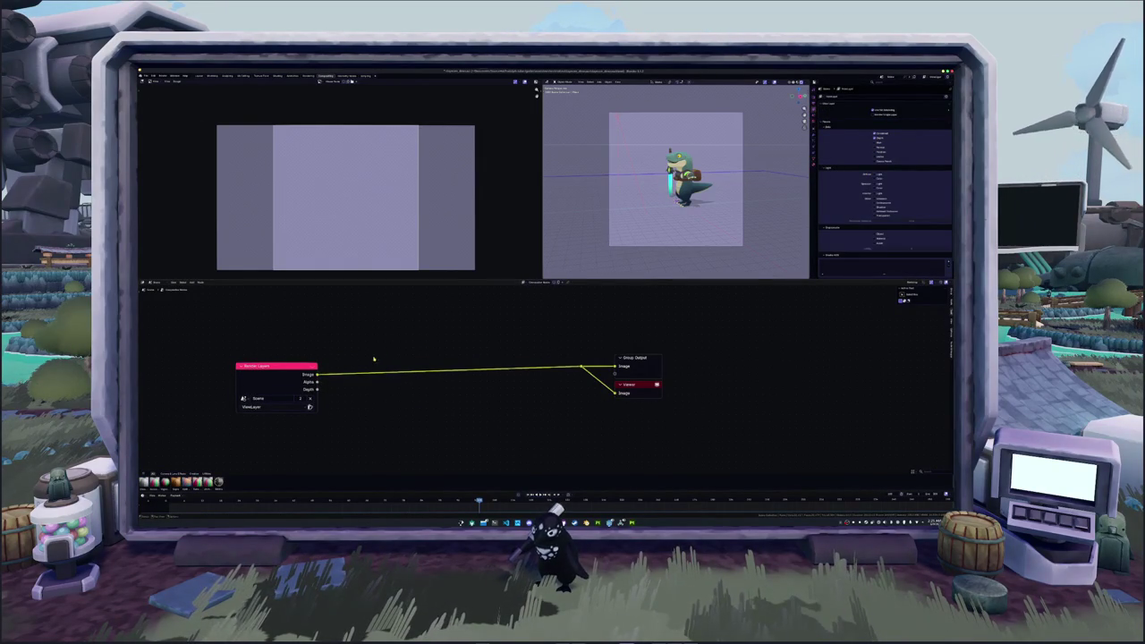
# - Add a Laplace Filter node from the Depth output and preview it in the Viewer
pyautogui.hotkey('shift', 'a')
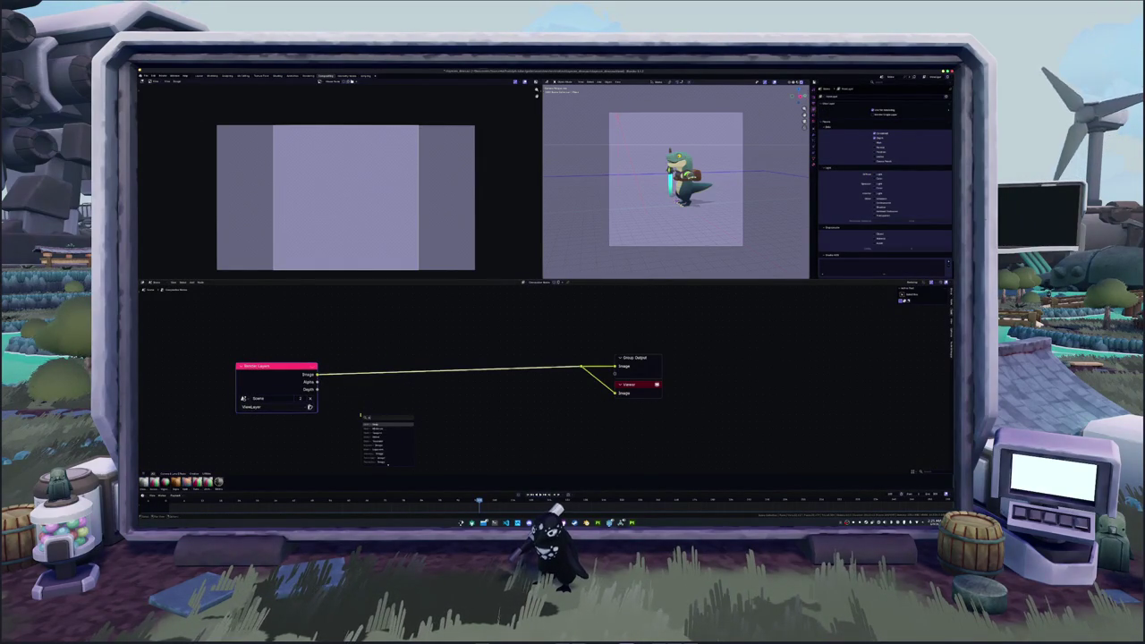
pyautogui.write('norm')
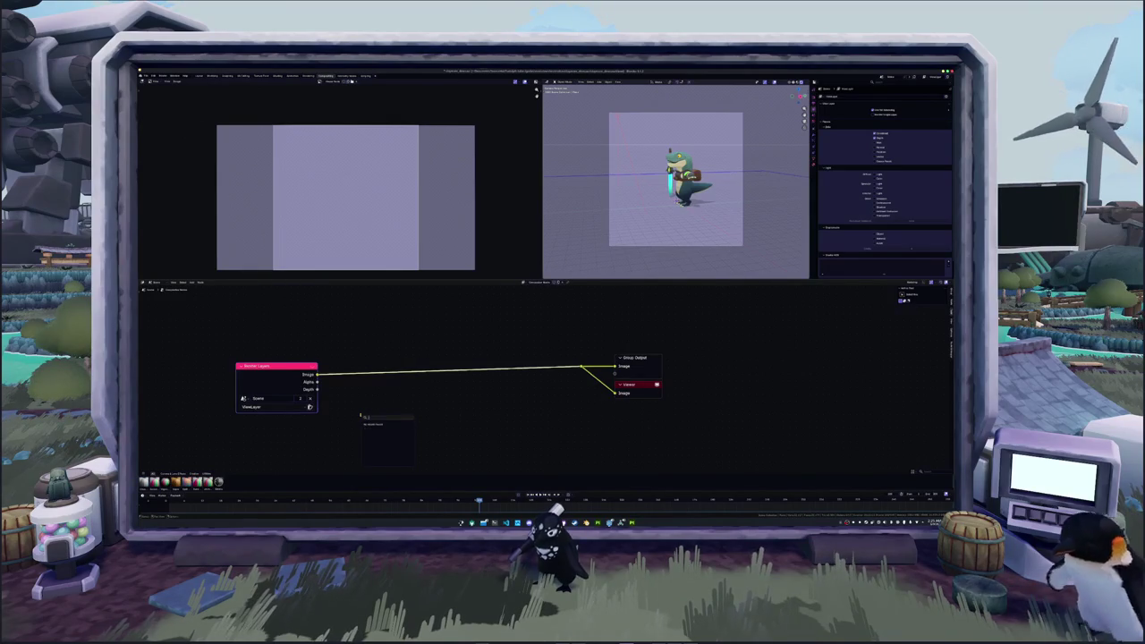
pyautogui.press('BackSpace')
pyautogui.press('BackSpace')
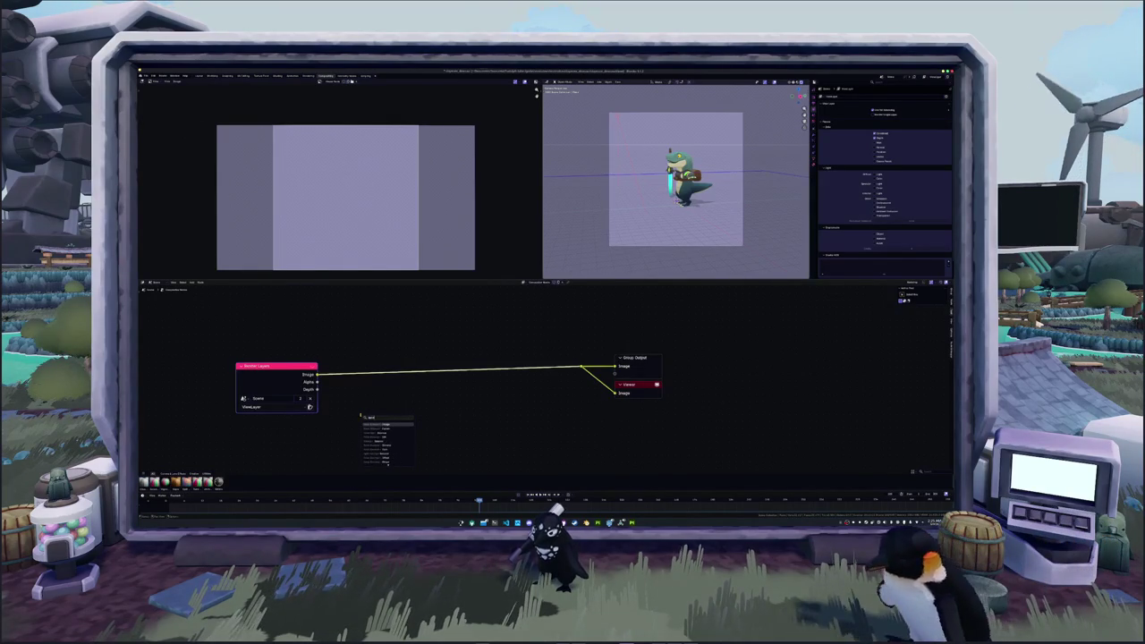
pyautogui.press('Escape')
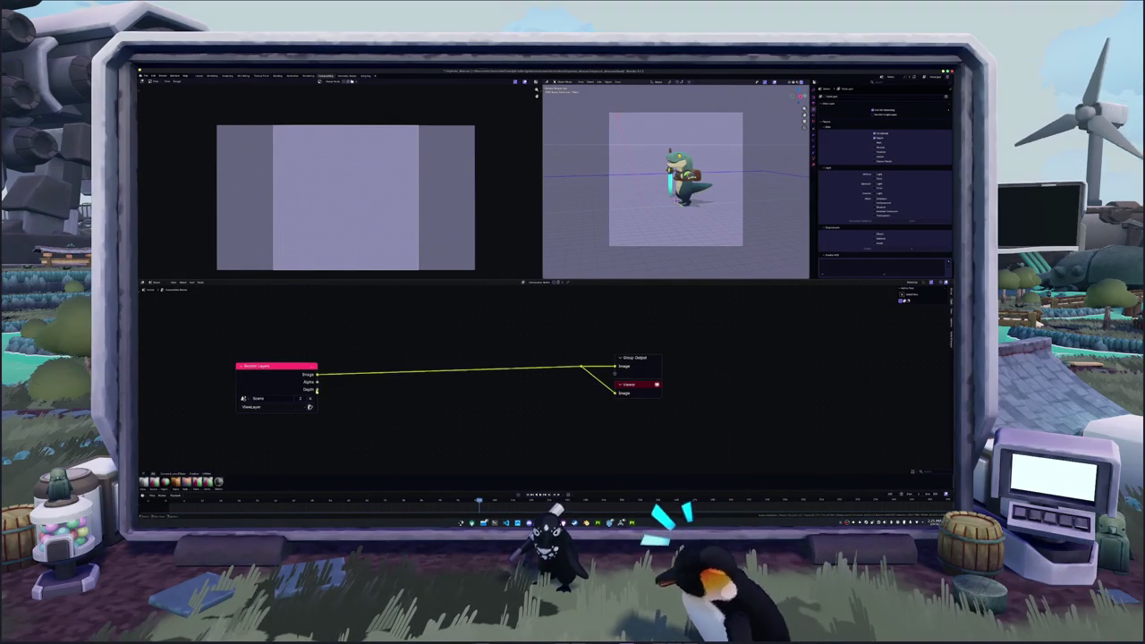
pyautogui.moveTo(316, 389); pyautogui.dragTo(377, 403)
pyautogui.write('lap')
pyautogui.press('Return')
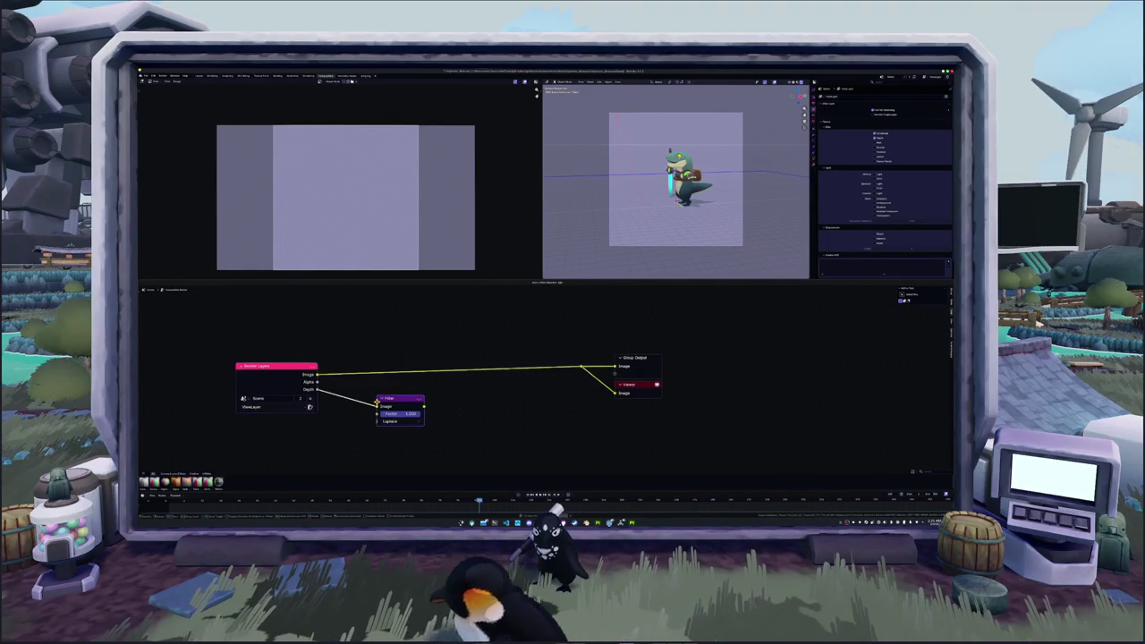
pyautogui.click(351, 417)
pyautogui.keyDown('ctrl'); pyautogui.keyDown('shift'); pyautogui.click(351, 416); pyautogui.keyUp('shift'); pyautogui.keyUp('ctrl')
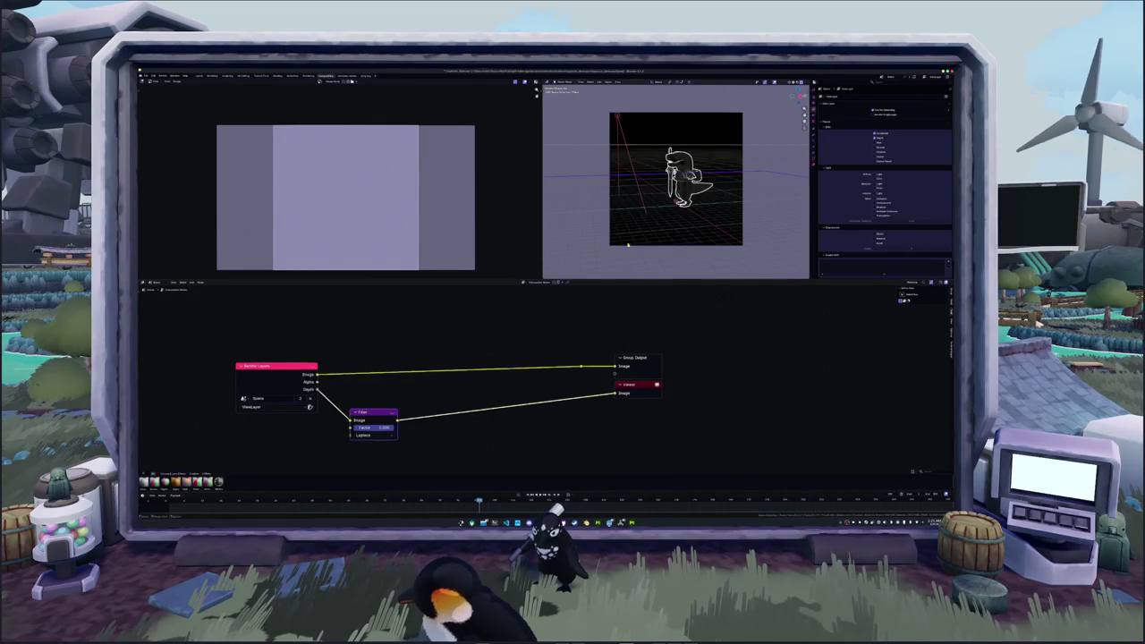
# - Insert a Math Greater Than node after the Laplace filter to threshold the outline
pyautogui.moveTo(628, 245); pyautogui.dragTo(653, 229, button='middle')
pyautogui.moveTo(372, 414); pyautogui.dragTo(367, 413)
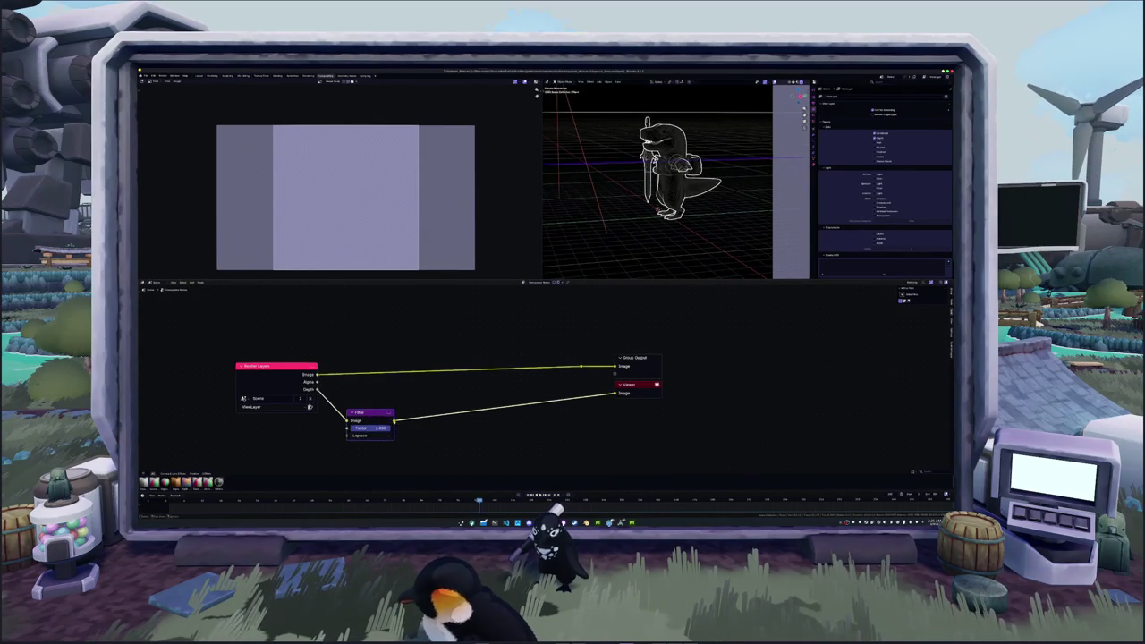
pyautogui.press('Return')
pyautogui.click(437, 421)
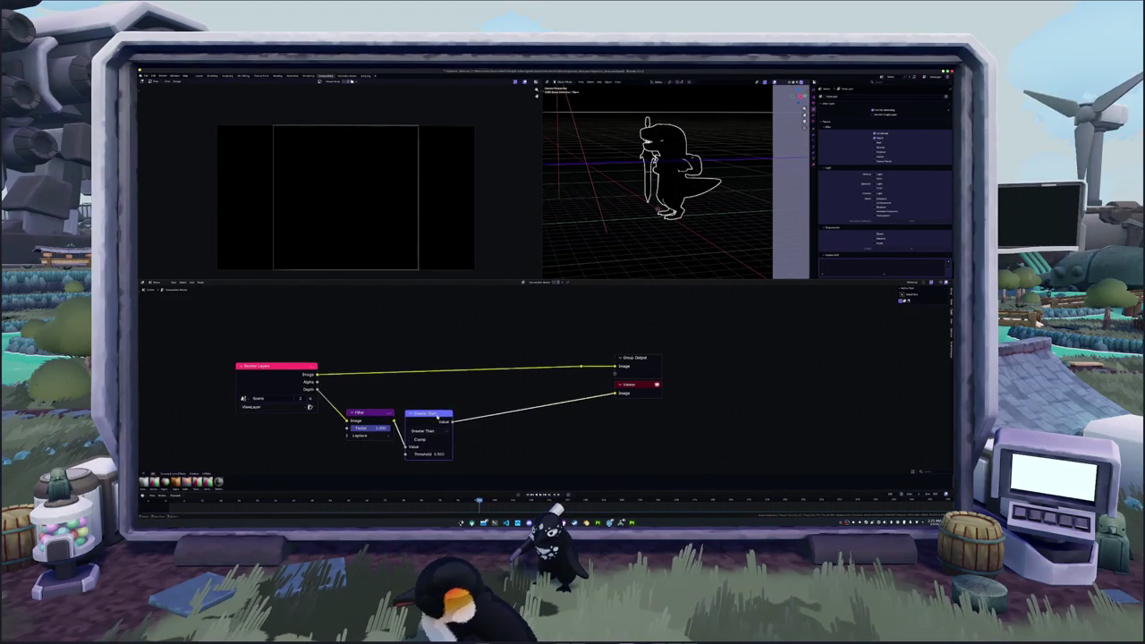
pyautogui.keyDown('ctrl'); pyautogui.hscroll(2, 434, 407); pyautogui.keyUp('ctrl')
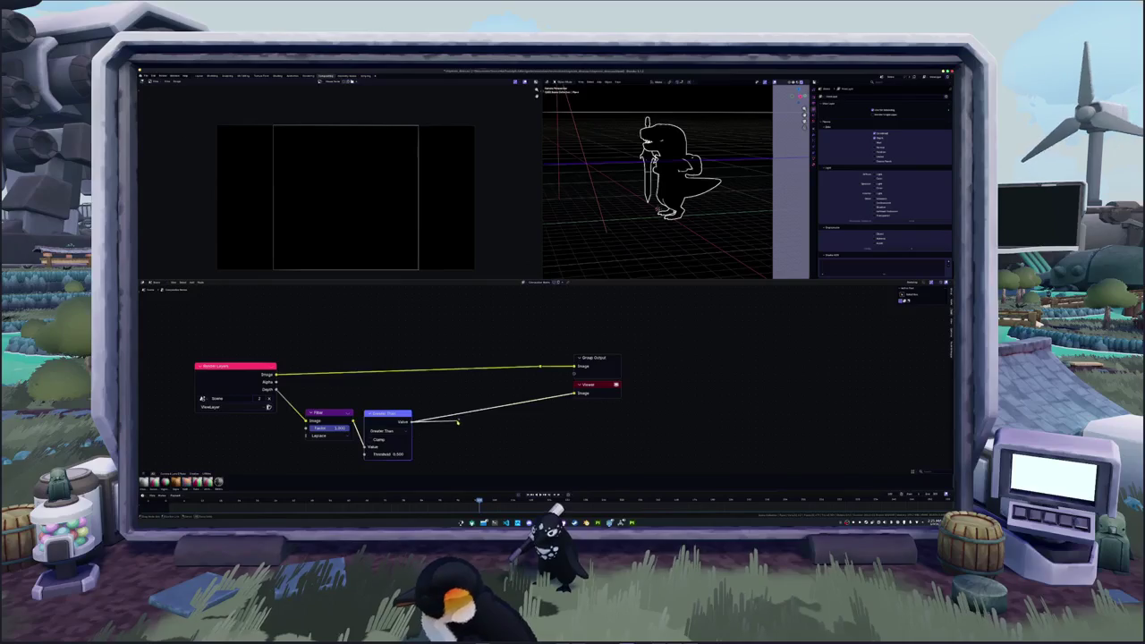
pyautogui.moveTo(458, 422); pyautogui.dragTo(460, 423)
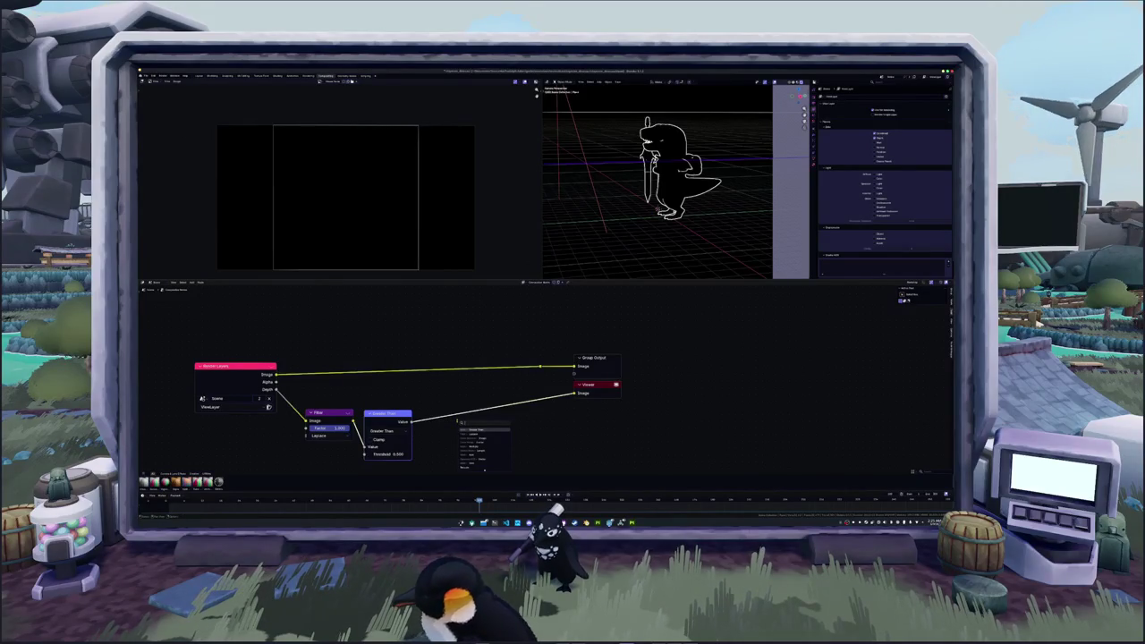
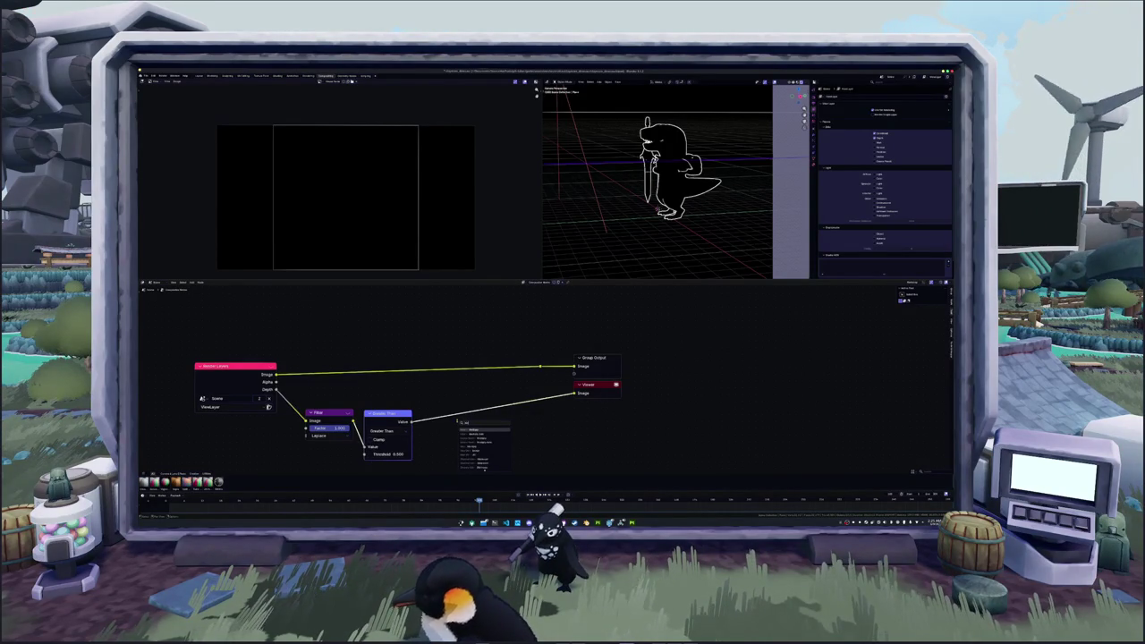
# - Add a Multiply node after Greater Than and feed its output into a new Mix Color node
pyautogui.press('Return')
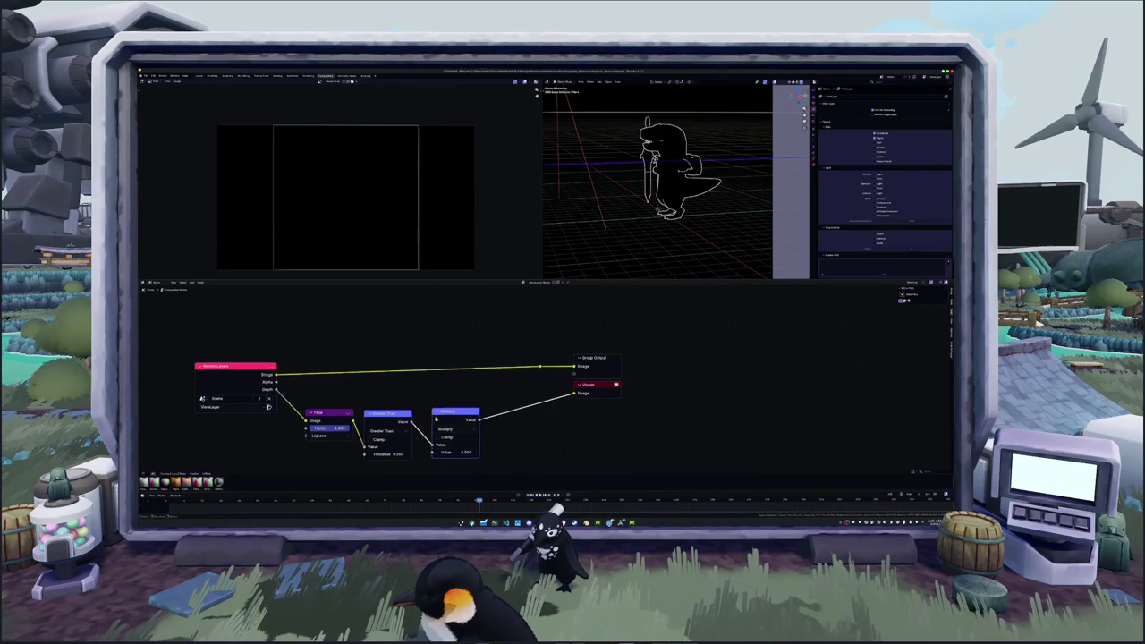
pyautogui.moveTo(519, 418); pyautogui.dragTo(488, 417, button='middle')
pyautogui.scroll(1, 456, 418)
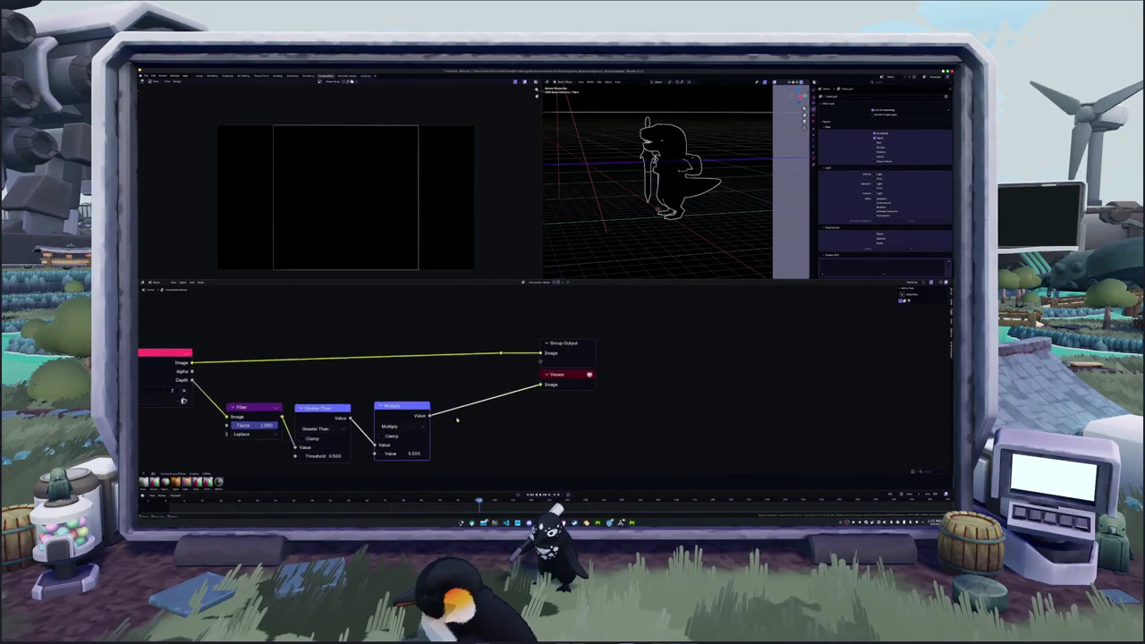
pyautogui.moveTo(418, 416); pyautogui.dragTo(483, 416)
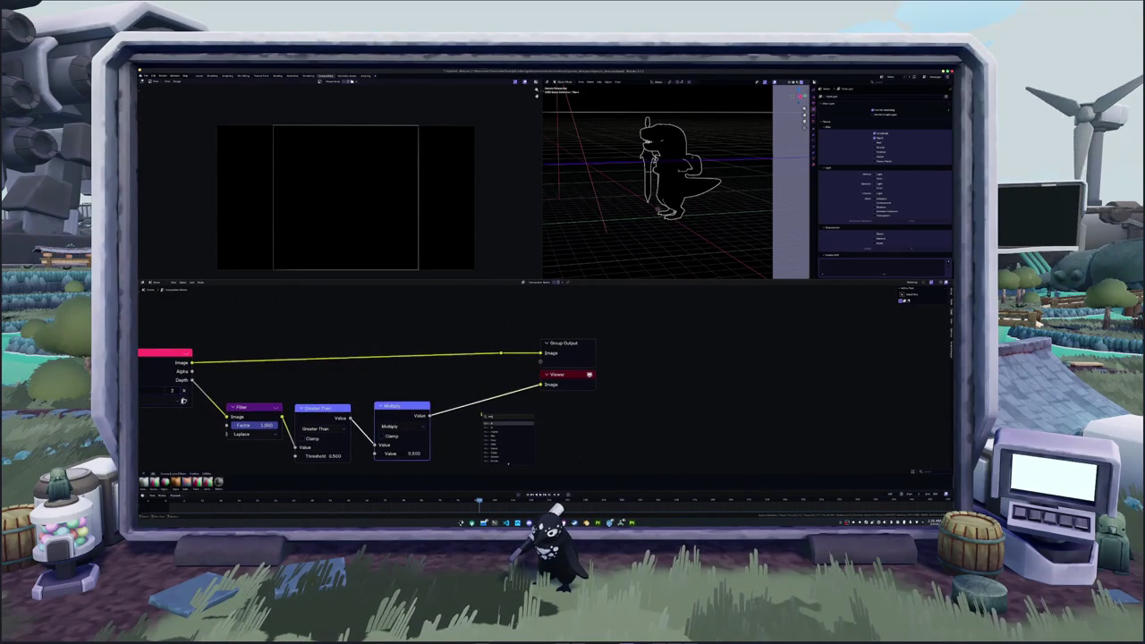
pyautogui.click(509, 463)
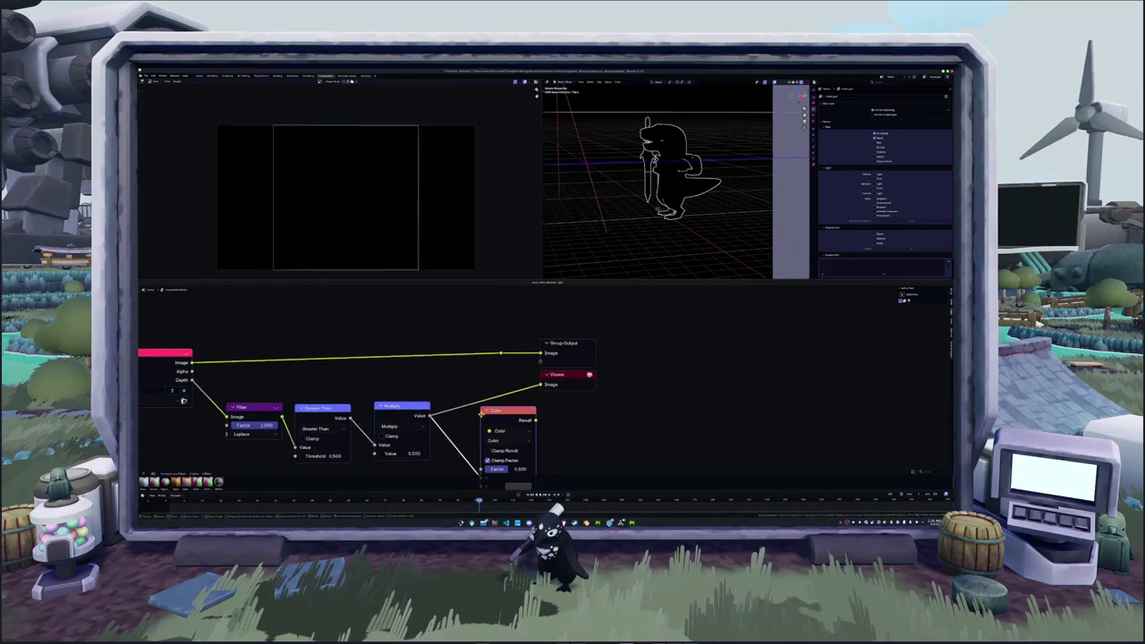
# - Rearrange the nodes, link the Render Layers Image into the Mix node, and insert it before the Viewer
pyautogui.moveTo(483, 304); pyautogui.dragTo(453, 305)
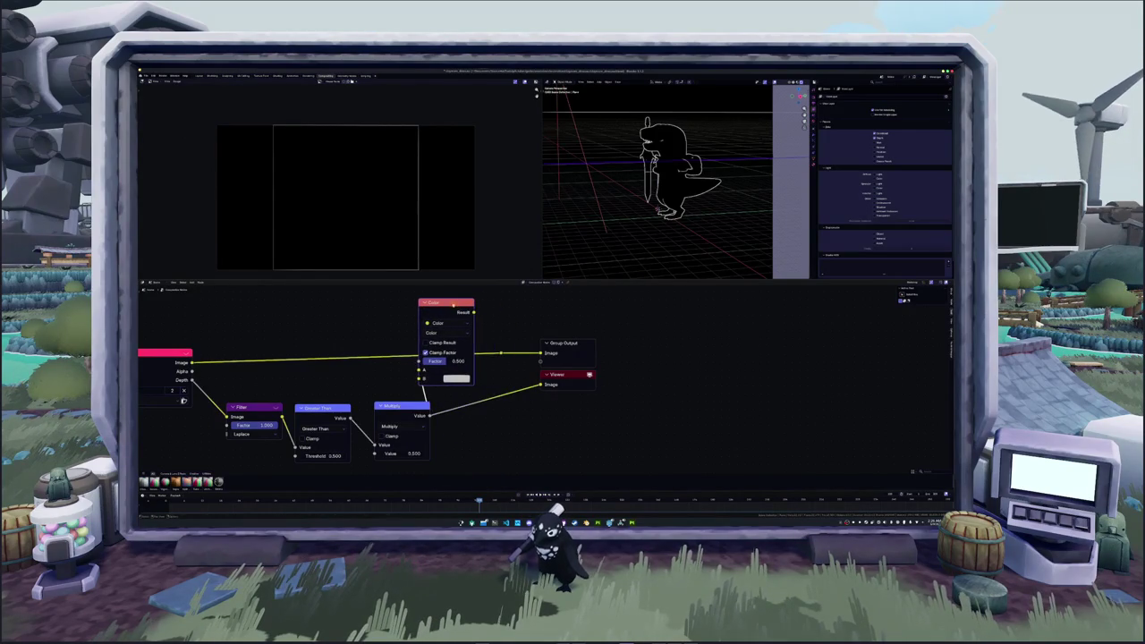
pyautogui.scroll(-1, 548, 344)
pyautogui.moveTo(548, 342); pyautogui.dragTo(637, 334)
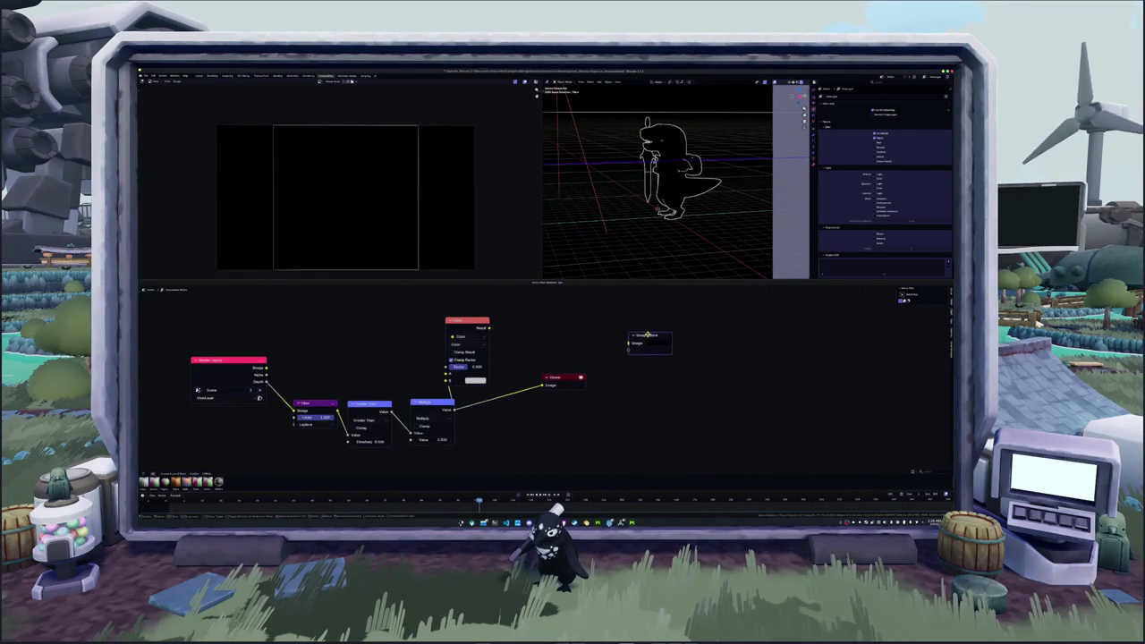
pyautogui.moveTo(565, 385); pyautogui.dragTo(652, 369)
pyautogui.moveTo(468, 323); pyautogui.dragTo(530, 325)
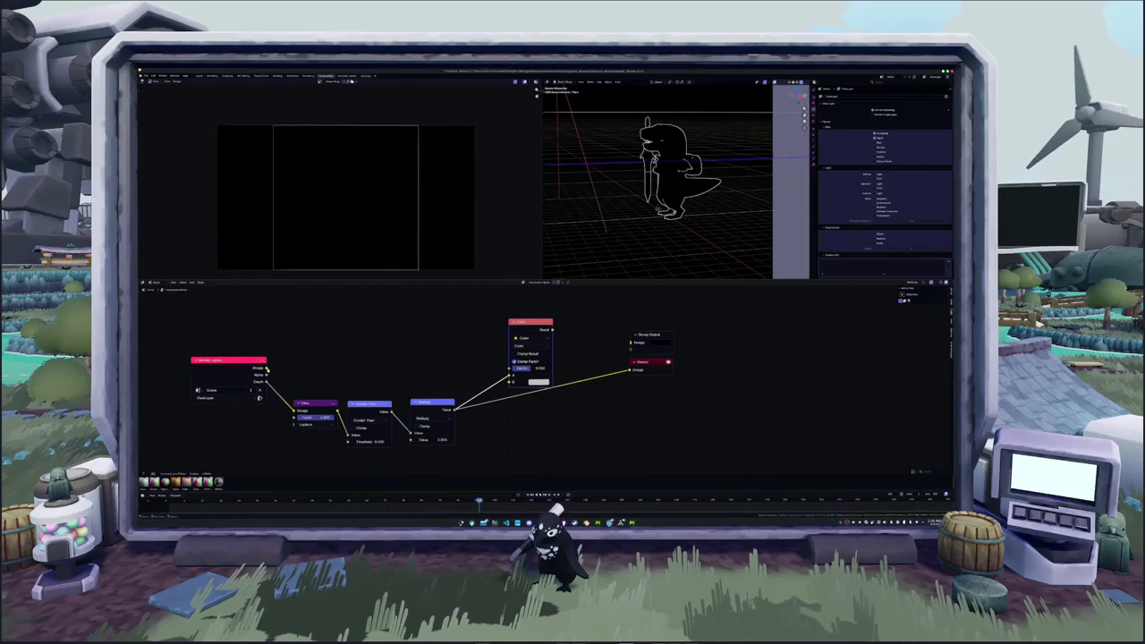
pyautogui.moveTo(266, 368); pyautogui.dragTo(511, 379)
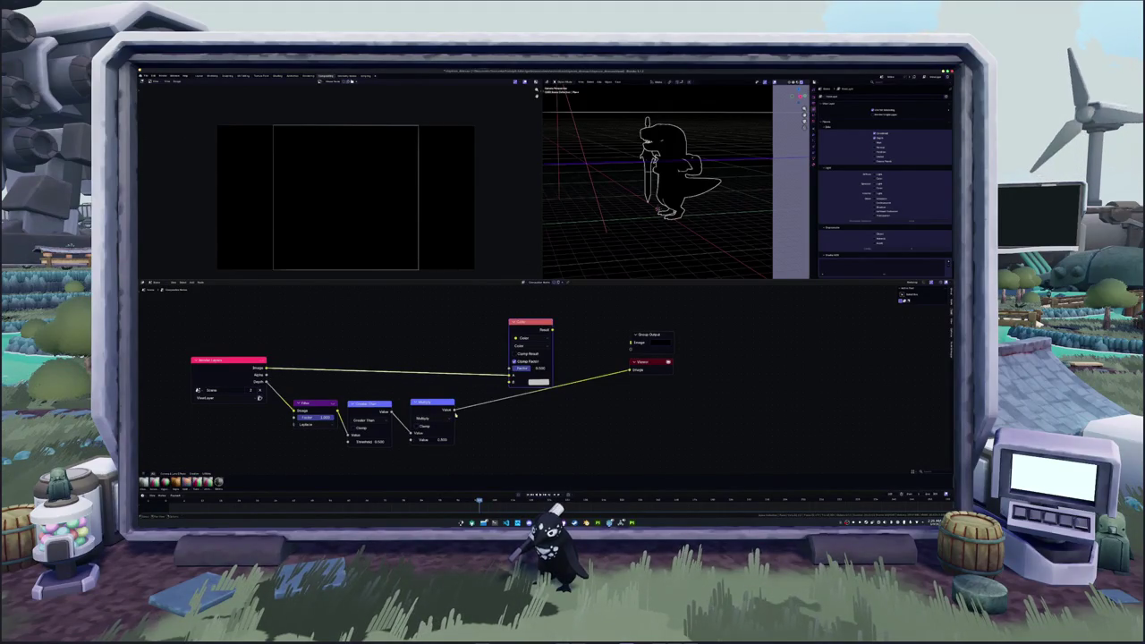
pyautogui.moveTo(531, 323); pyautogui.dragTo(527, 318)
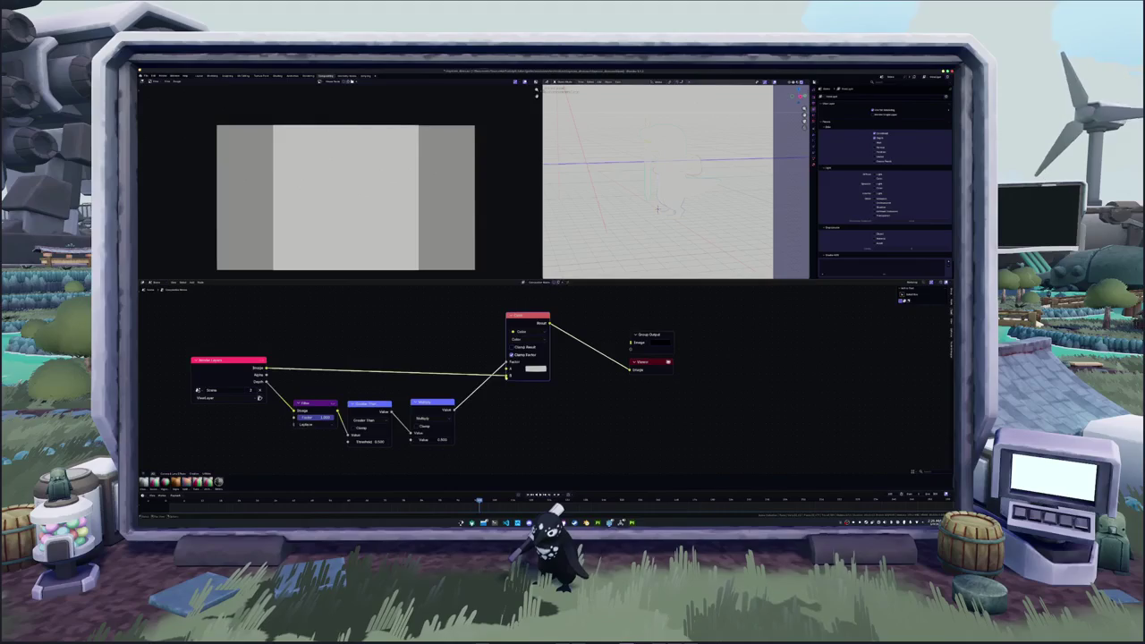
# - Tidy the Color and Multiply nodes and set the Mix node's B colour to black
pyautogui.scroll(2, 559, 376)
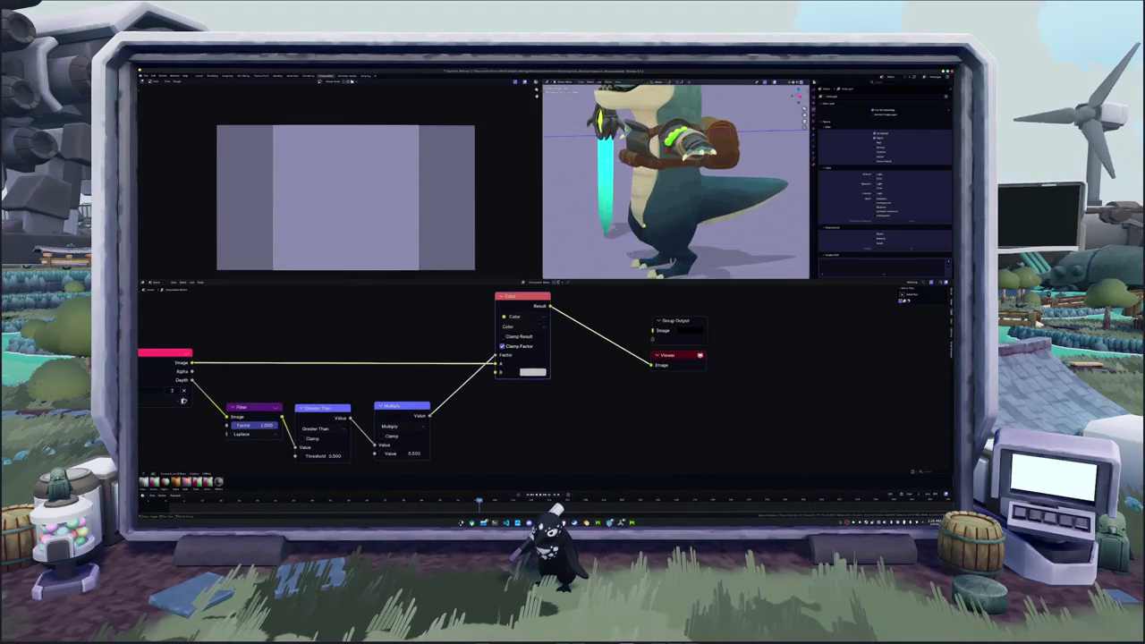
pyautogui.moveTo(527, 306); pyautogui.dragTo(531, 312)
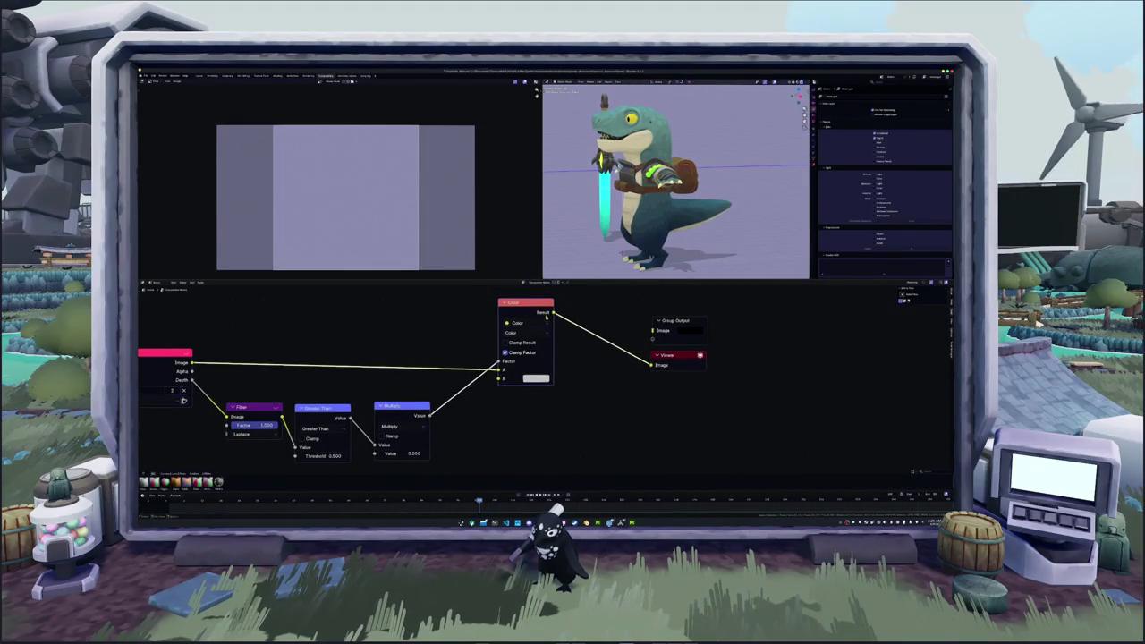
pyautogui.moveTo(397, 410); pyautogui.dragTo(390, 412)
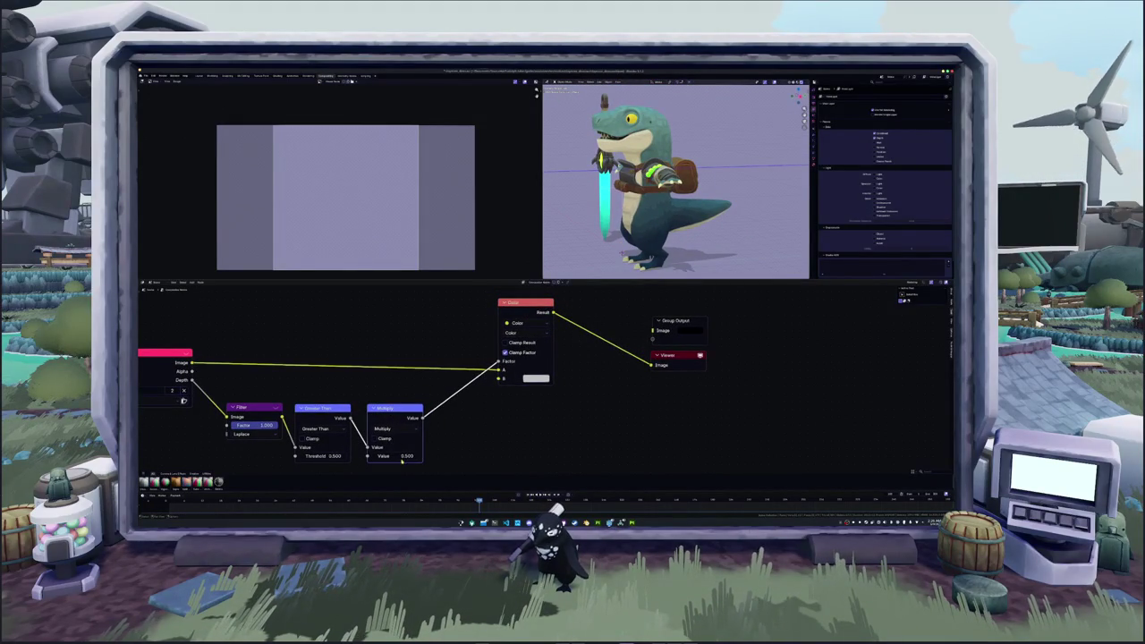
pyautogui.click(535, 379)
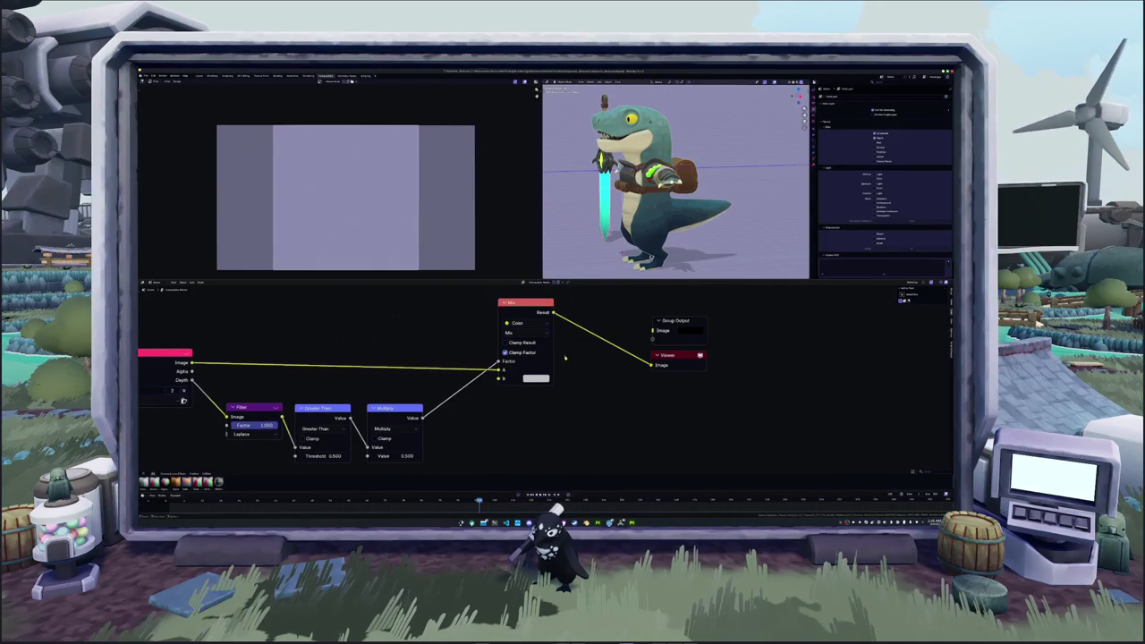
pyautogui.click(535, 379)
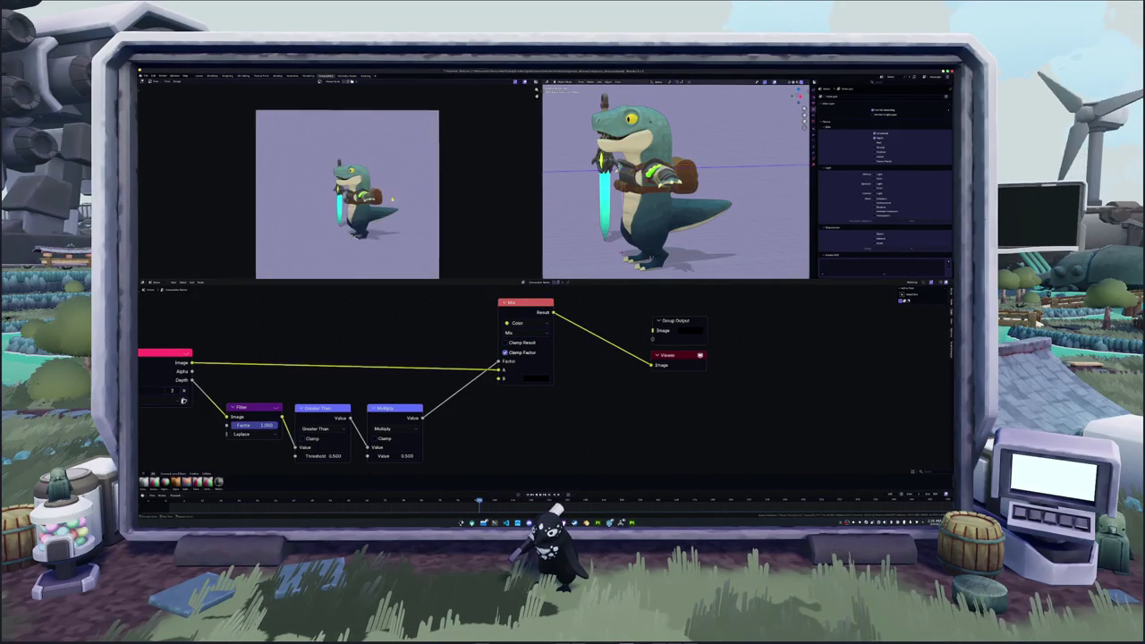
# - View the scene through the camera with Numpad 0
pyautogui.scroll(2, 391, 198)
pyautogui.scroll(-2, 391, 198)
pyautogui.scroll(1, 391, 199)
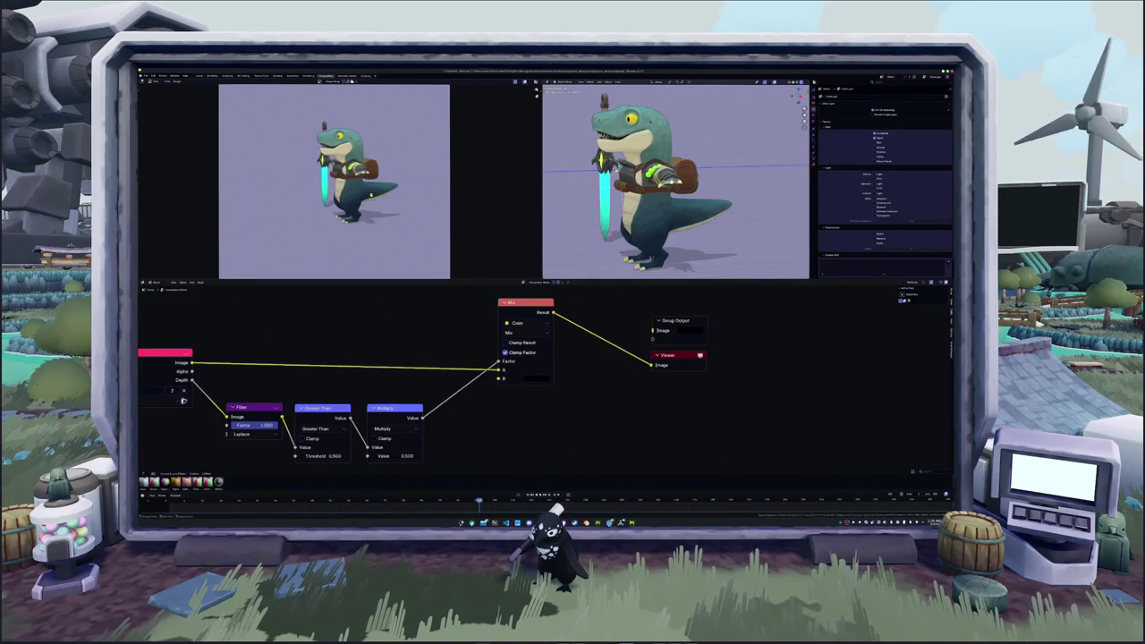
pyautogui.press('KP_0')
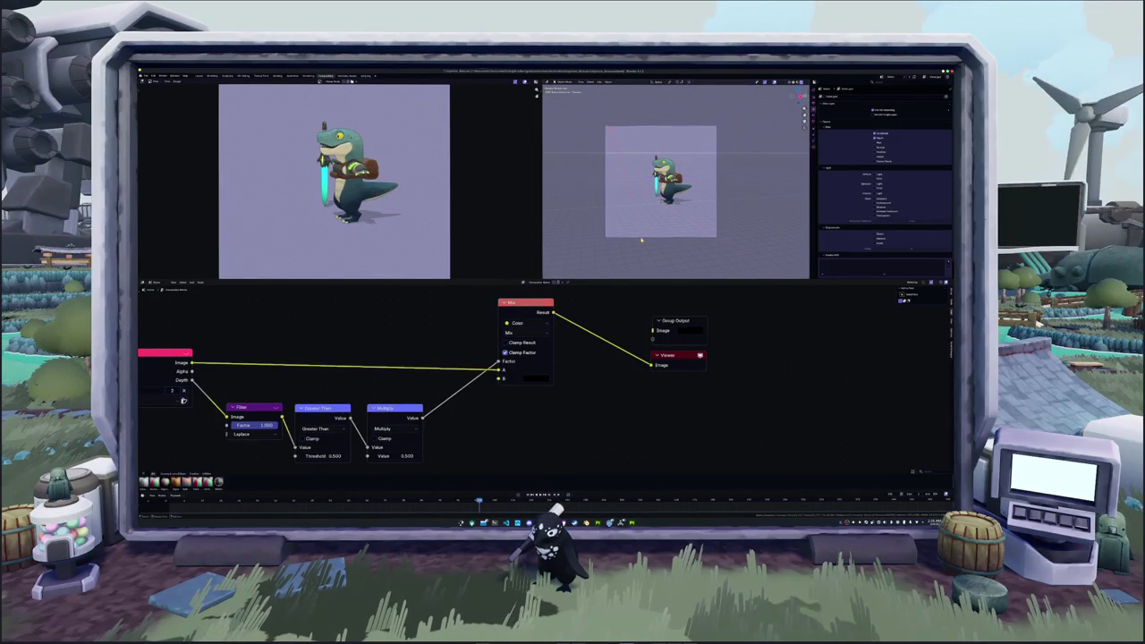
# - Raise the camera's focal length to enlarge the character in frame
pyautogui.click(814, 147)
pyautogui.moveTo(899, 118); pyautogui.dragTo(931, 117)
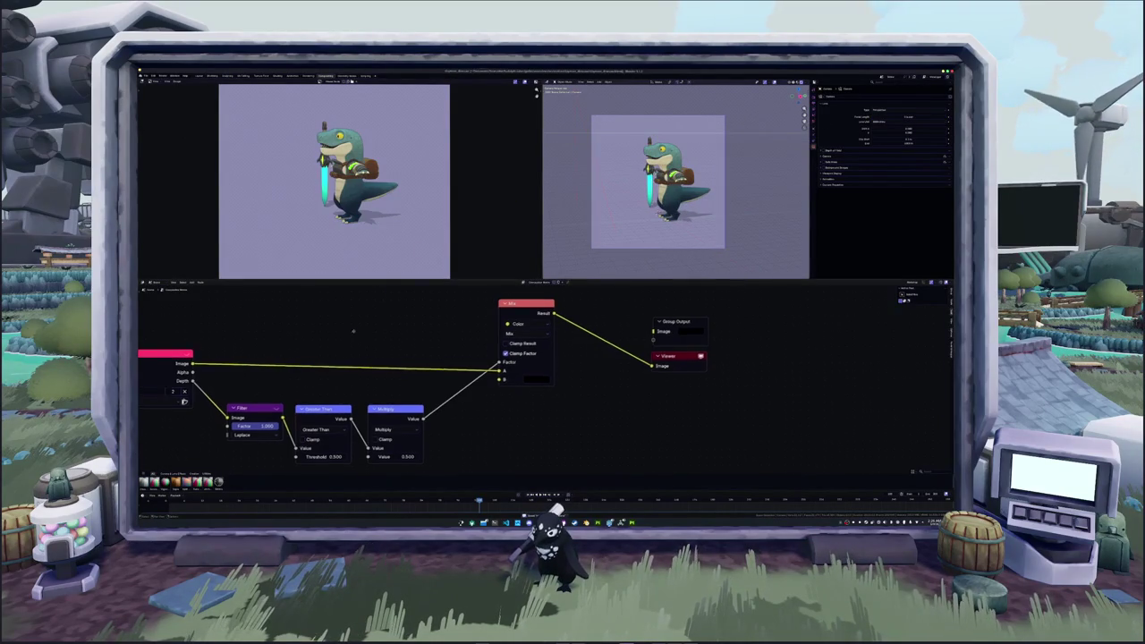
pyautogui.moveTo(361, 329); pyautogui.dragTo(374, 336, button='middle')
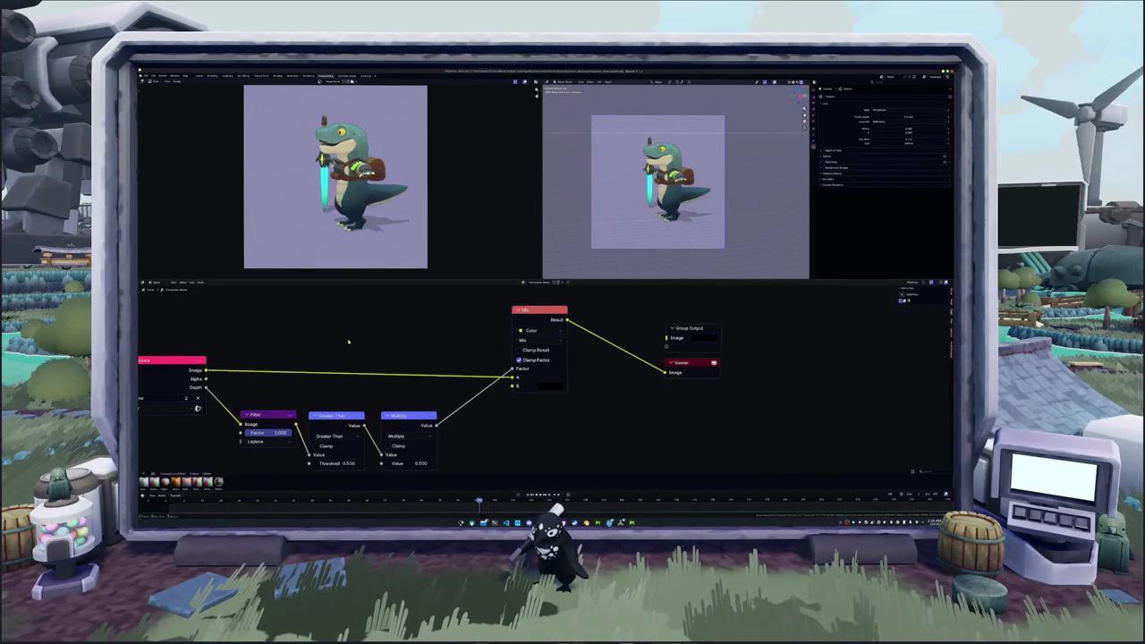
pyautogui.moveTo(355, 354); pyautogui.dragTo(394, 314, button='middle')
pyautogui.moveTo(335, 400); pyautogui.dragTo(322, 405)
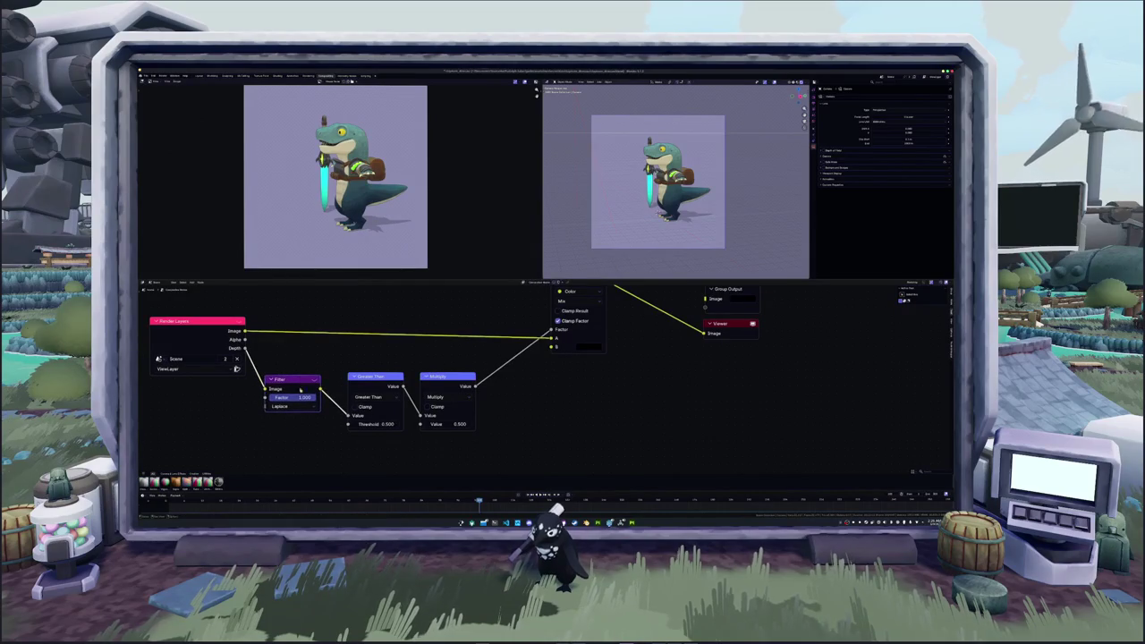
# - Insert a Blur node between Filter and Greater Than with size 1.250 on both axes
pyautogui.hotkey('shift', 'a')
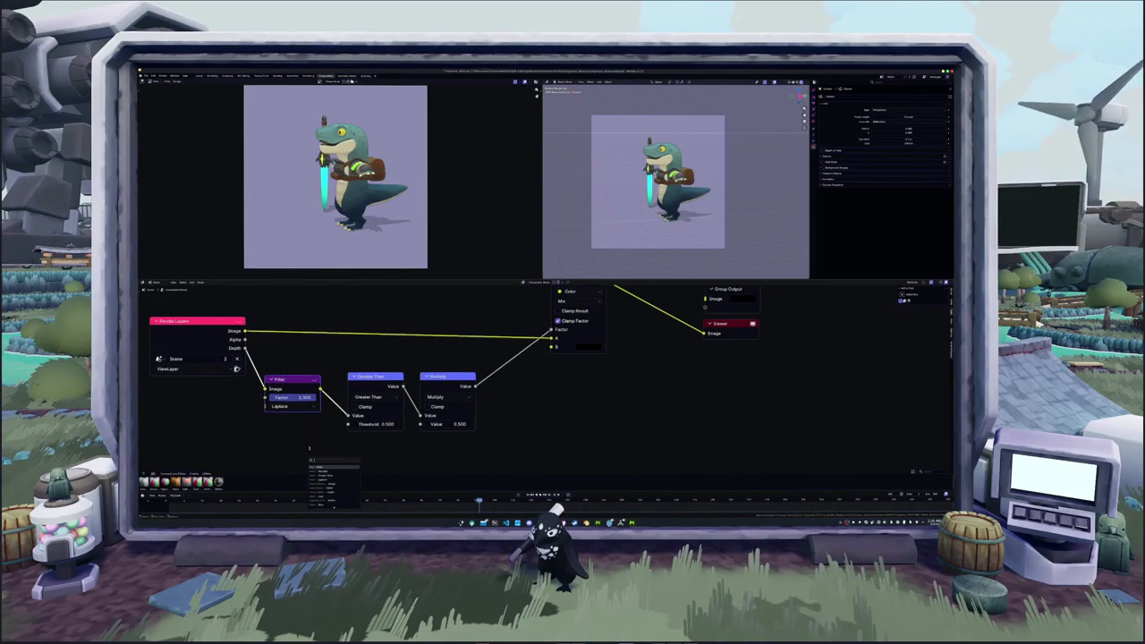
pyautogui.press('Return')
pyautogui.click(338, 363)
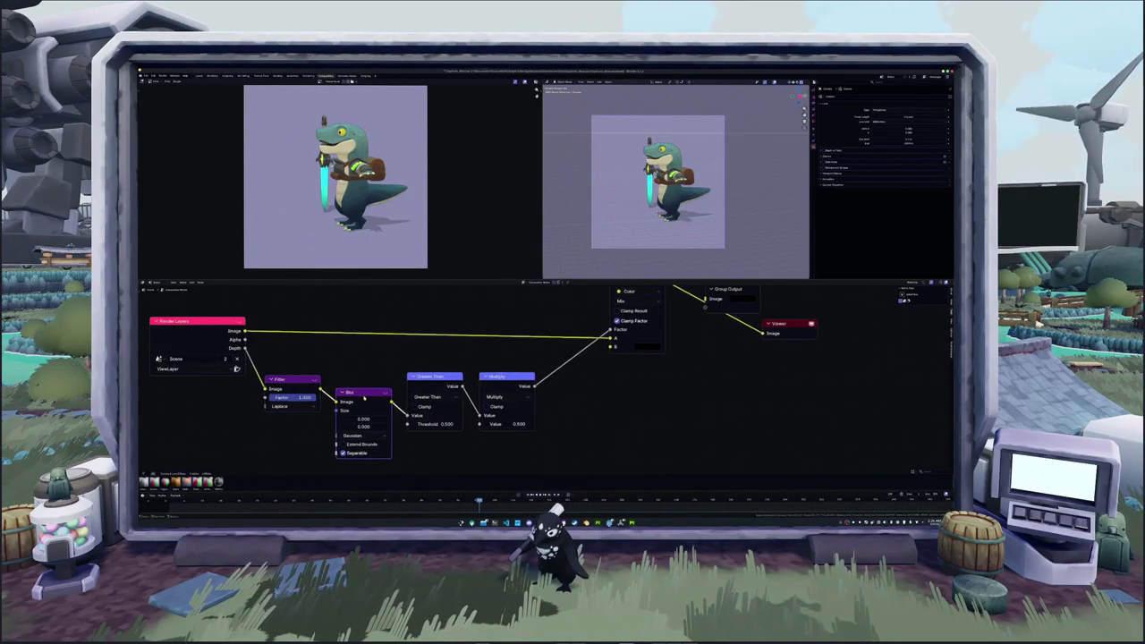
pyautogui.moveTo(365, 401); pyautogui.dragTo(385, 401)
pyautogui.click(365, 402)
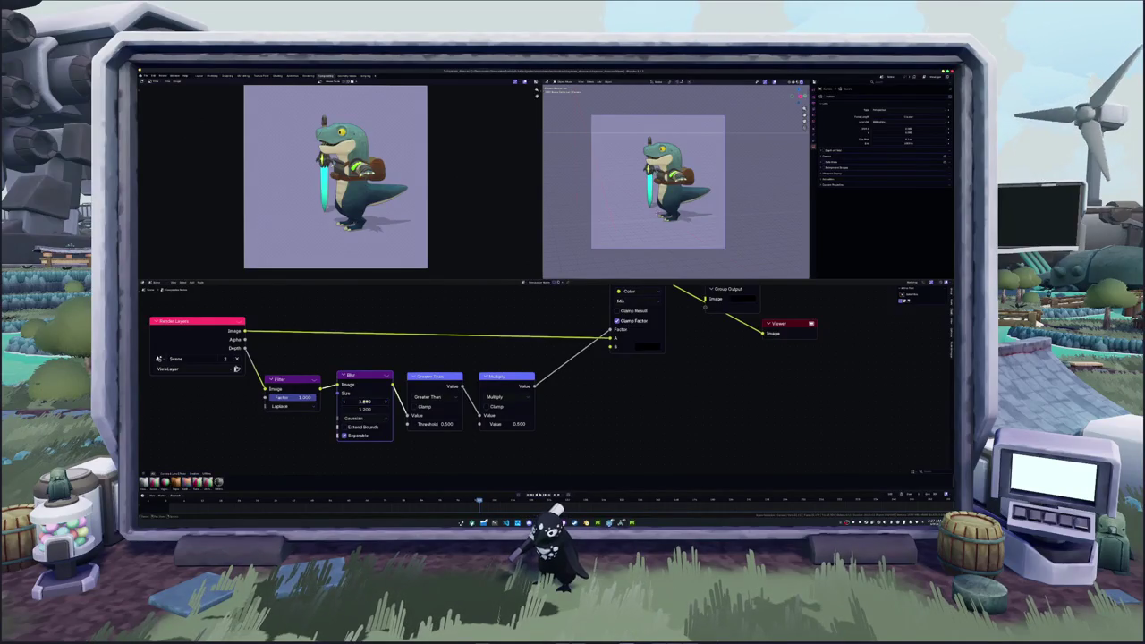
pyautogui.moveTo(365, 402); pyautogui.dragTo(365, 409)
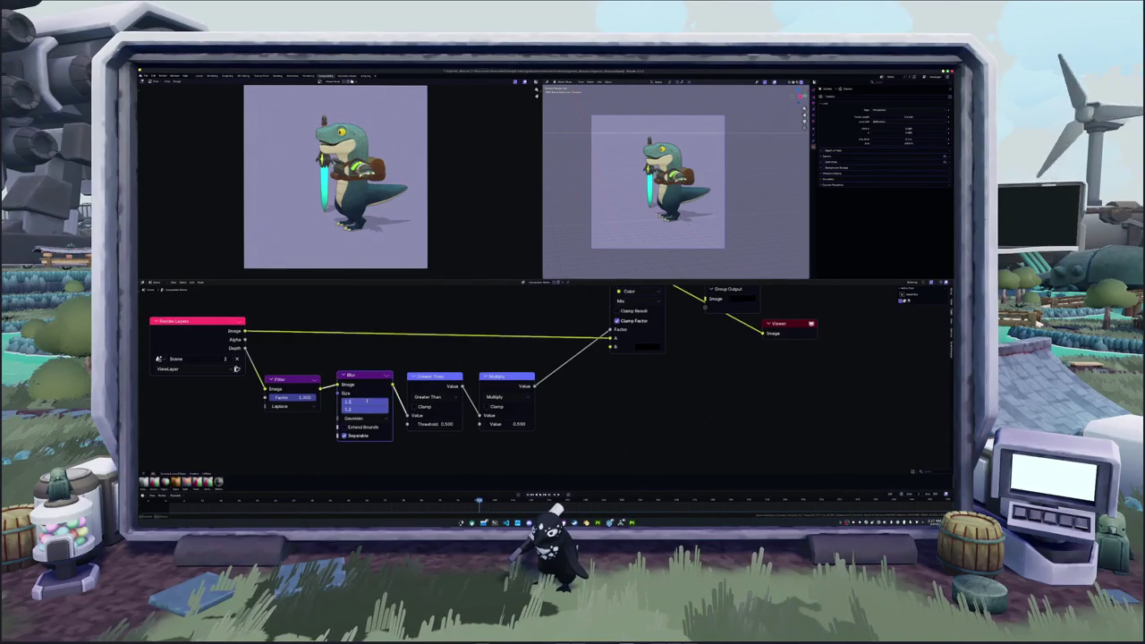
pyautogui.press('Return')
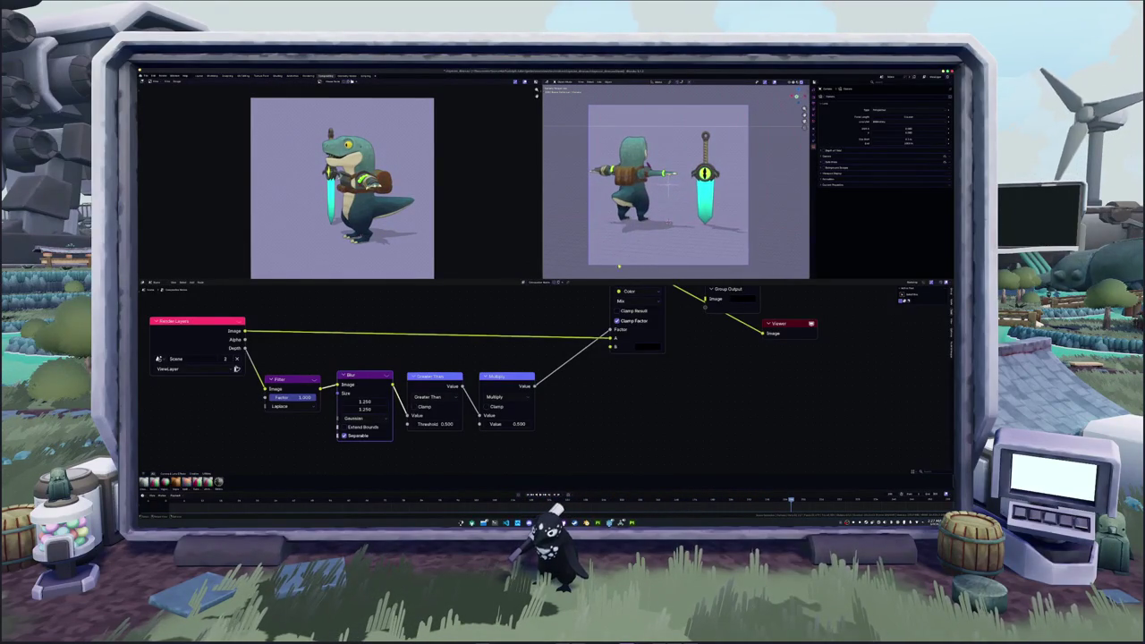
# - Enter a new camera focal length so dinosaur and sword fit, then select the dinosaur
pyautogui.click(905, 116)
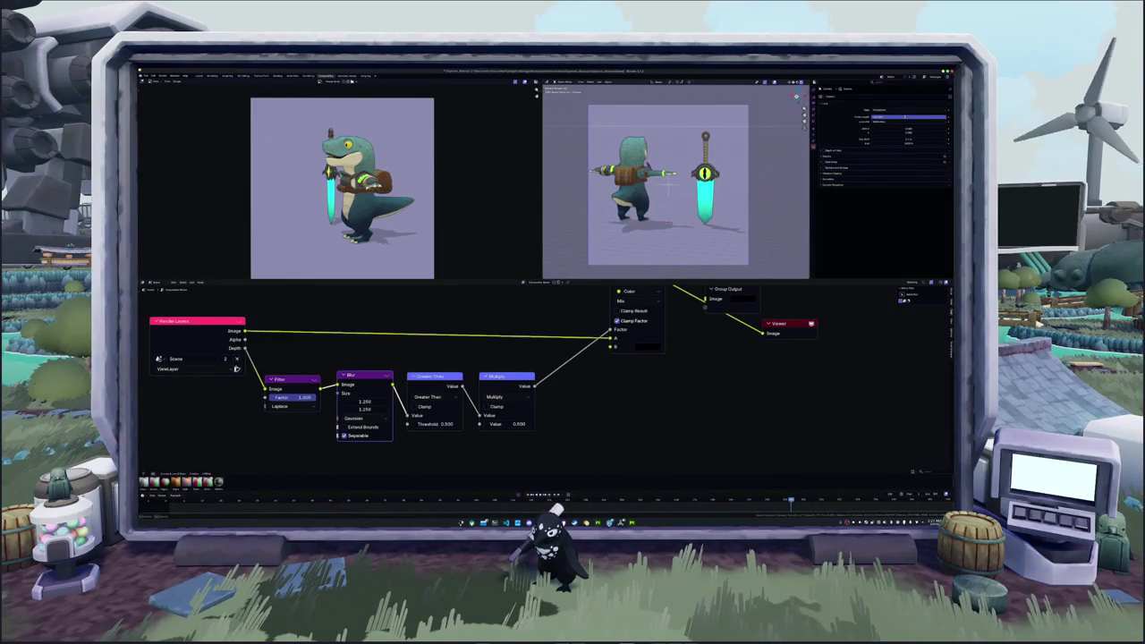
pyautogui.press('Return')
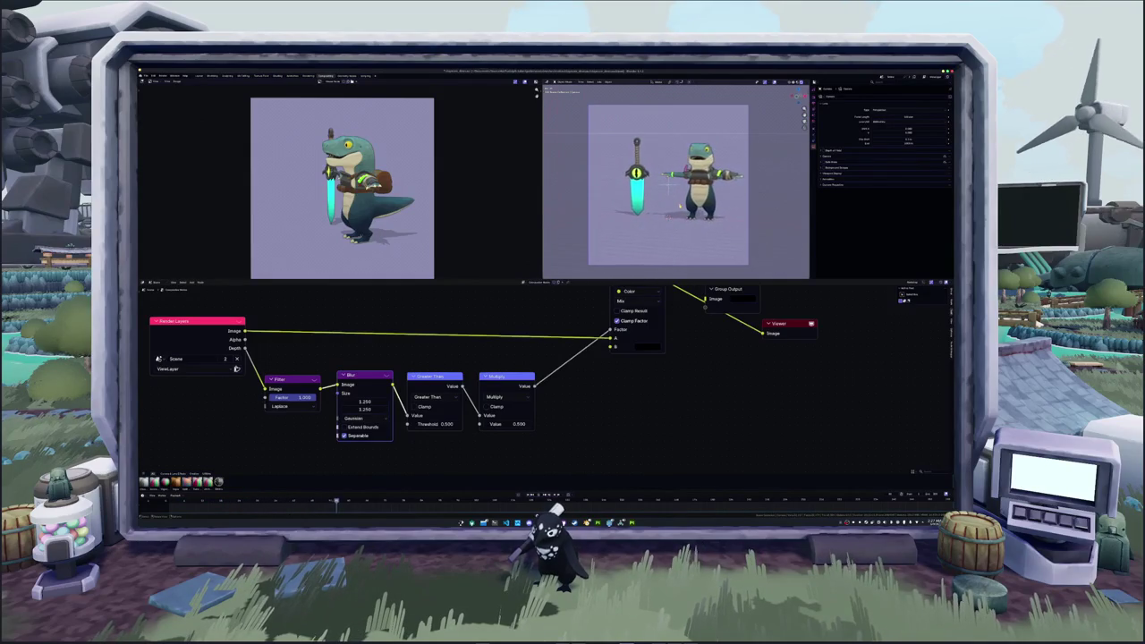
pyautogui.click(689, 184)
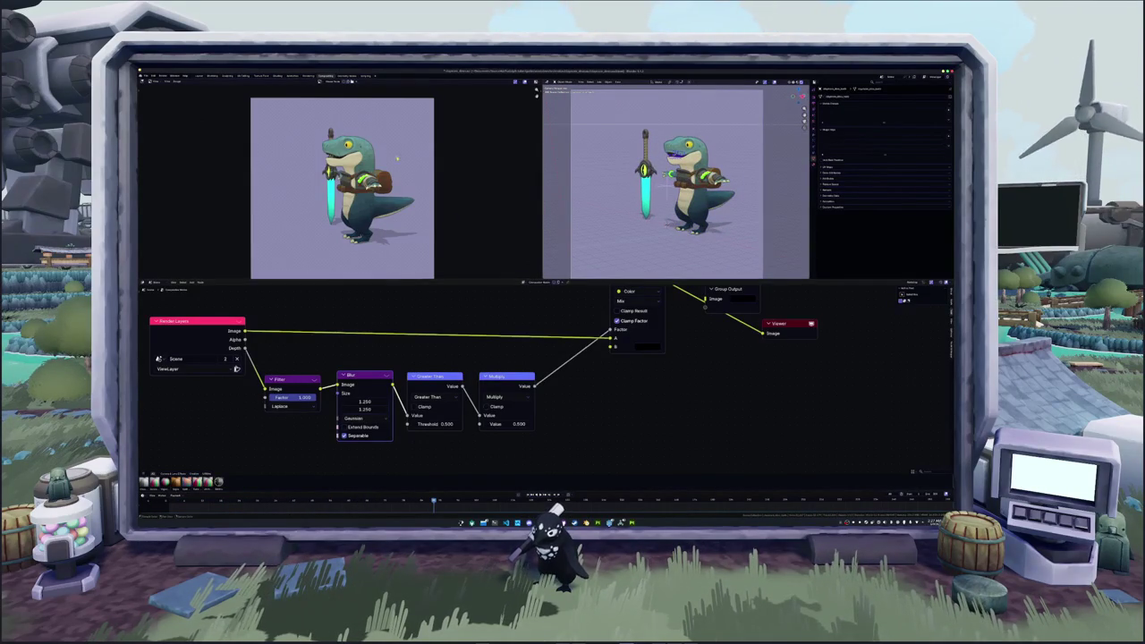
# - Dissolve the Principled BSDF so the image texture feeds the material output, then return to camera view
pyautogui.click(204, 77)
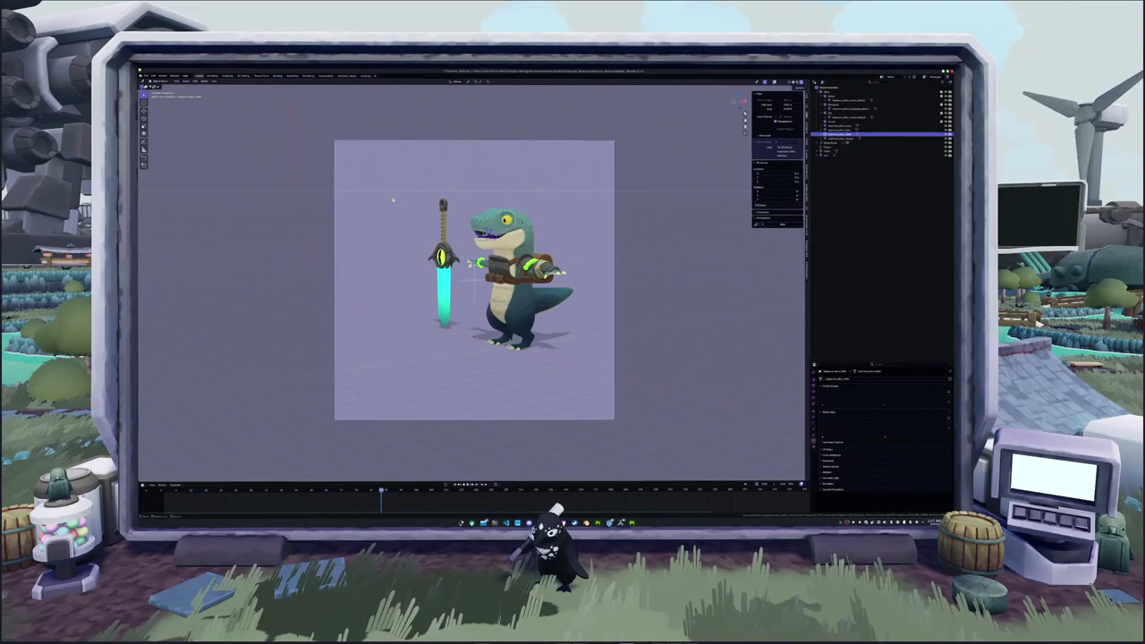
pyautogui.click(278, 77)
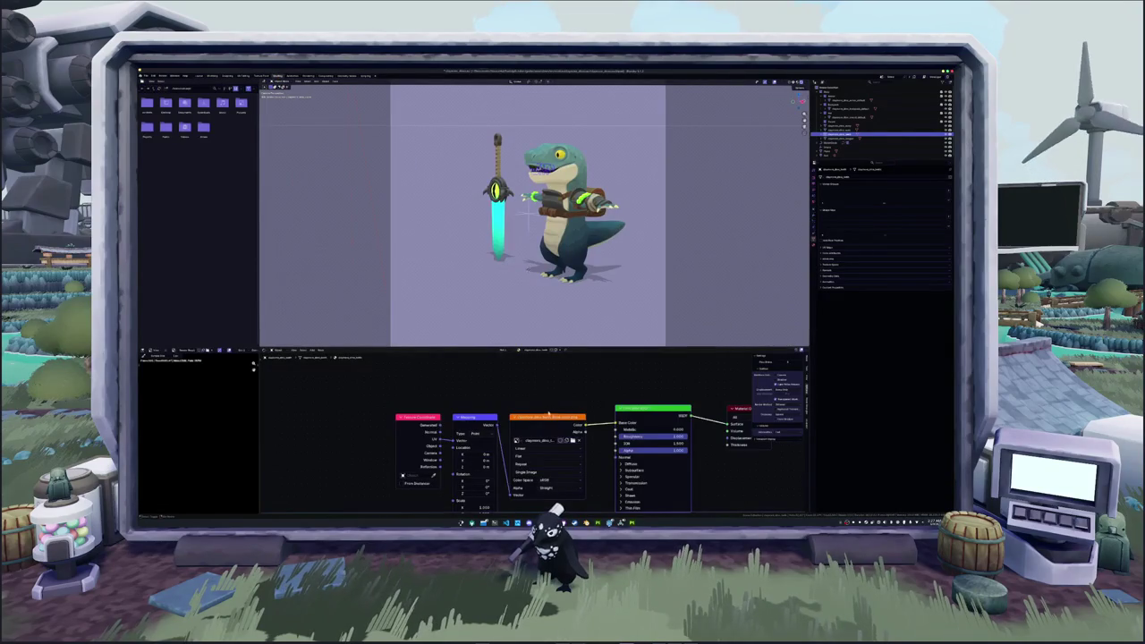
pyautogui.hotkey('ctrl', 'x')
pyautogui.press('KP_0')
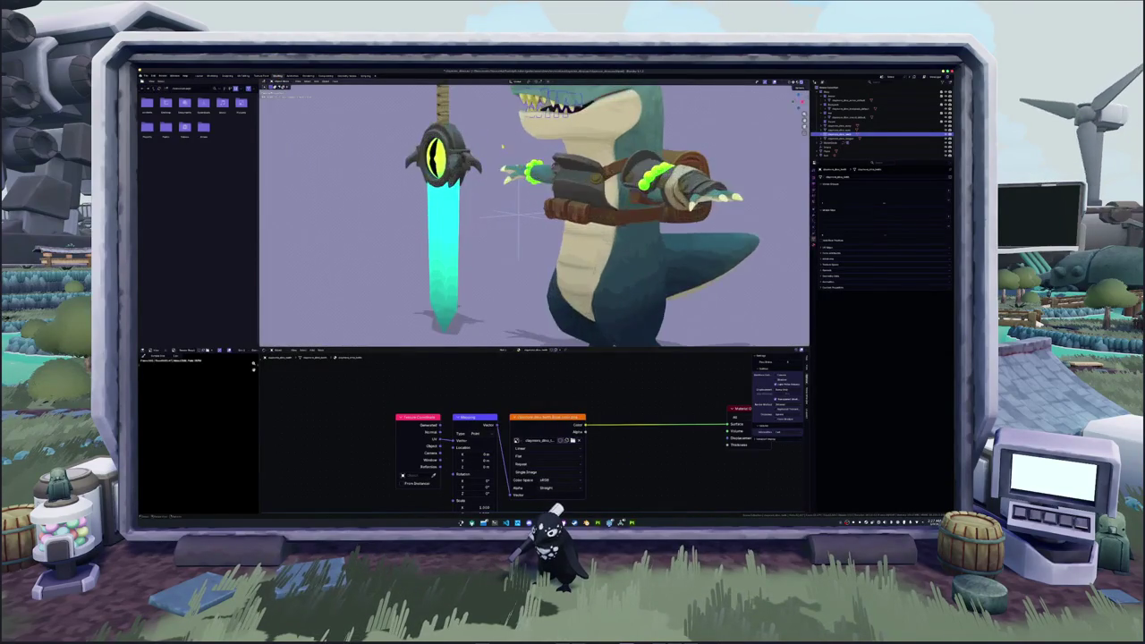
pyautogui.scroll(3, 536, 165)
pyautogui.scroll(2, 536, 164)
pyautogui.scroll(2, 536, 165)
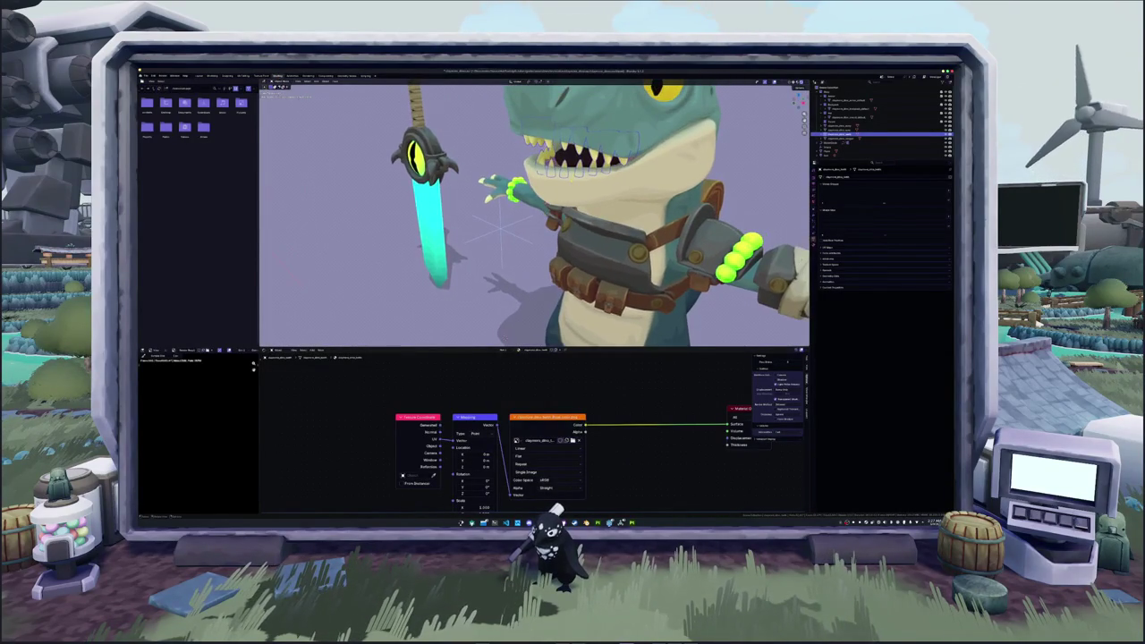
pyautogui.hotkey('ctrl', 'z')
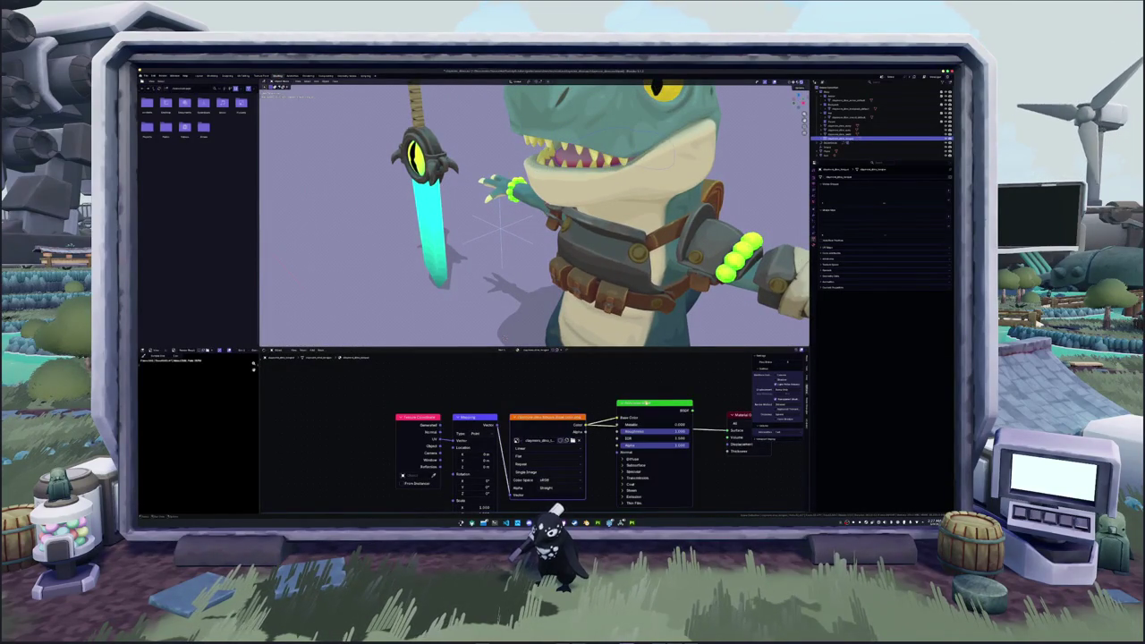
pyautogui.hotkey('ctrl', 'shift', 'z')
pyautogui.scroll(-2, 542, 255)
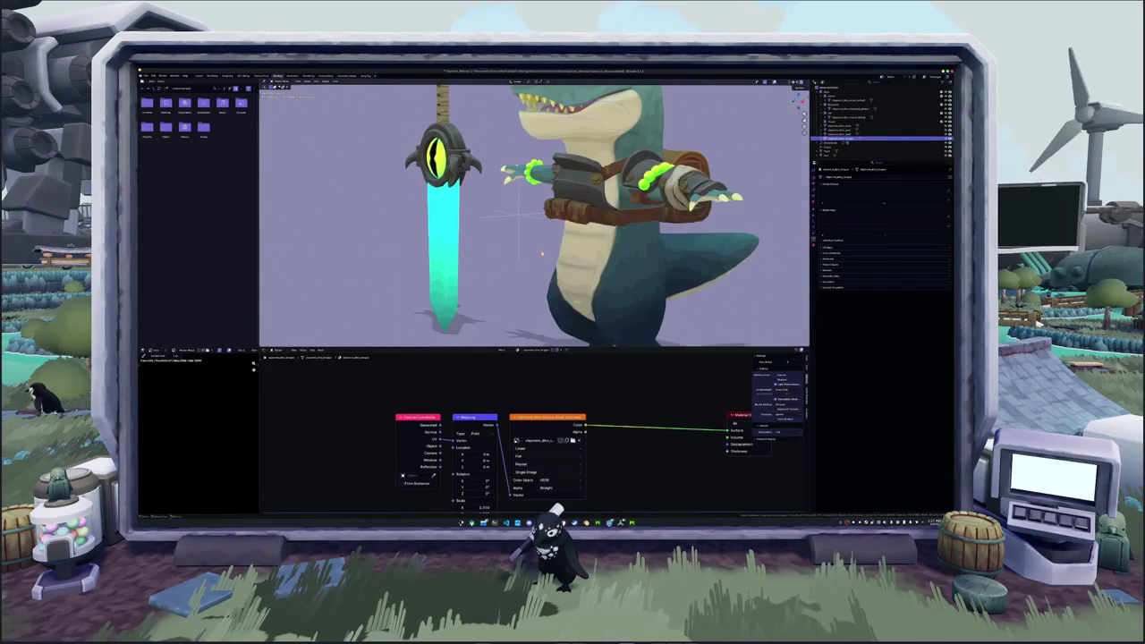
pyautogui.press('KP_0')
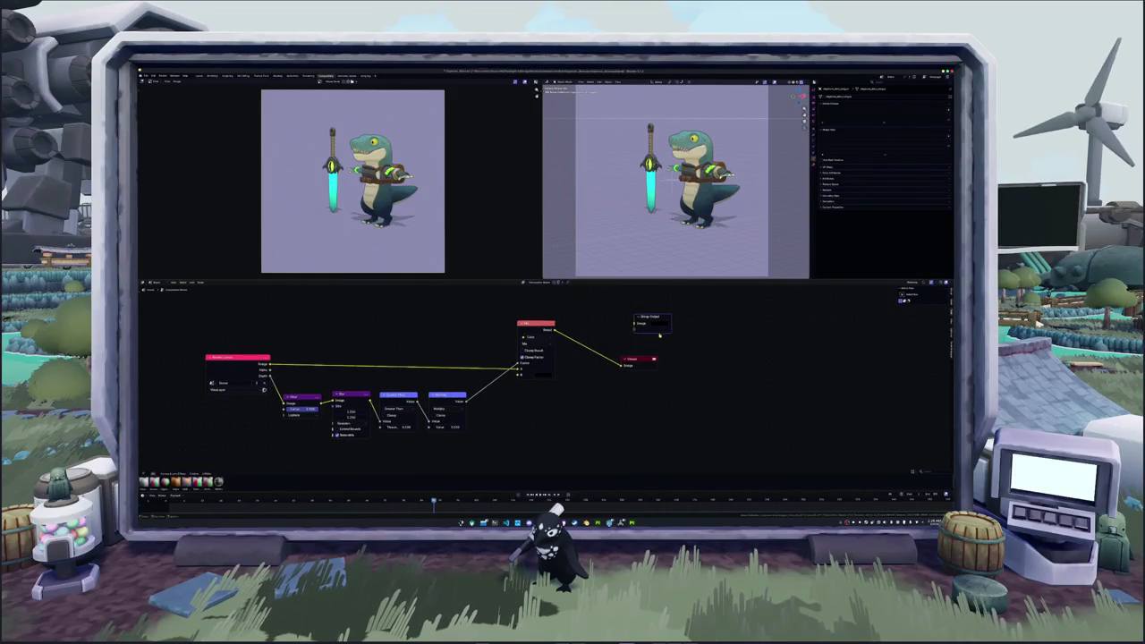
# - Move the Group Output and Viewer nodes further right to make room
pyautogui.press('x')
pyautogui.moveTo(638, 361); pyautogui.dragTo(705, 330)
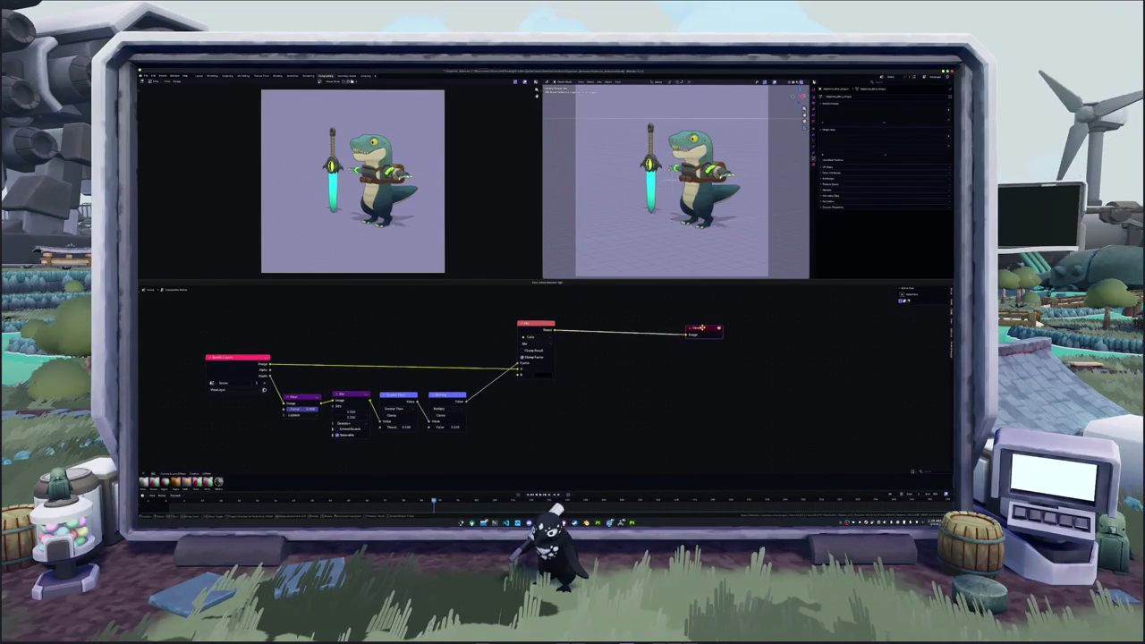
pyautogui.hotkey('ctrl', 'z')
pyautogui.hotkey('ctrl', 'z')
pyautogui.moveTo(651, 320); pyautogui.dragTo(768, 311)
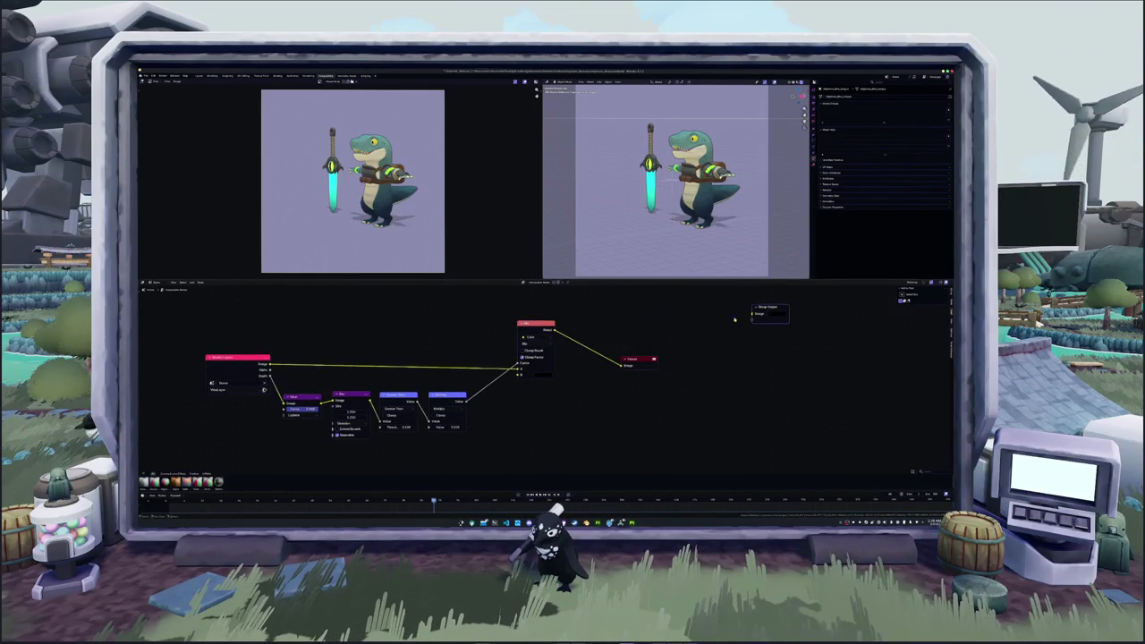
pyautogui.moveTo(635, 360); pyautogui.dragTo(762, 355)
pyautogui.moveTo(632, 335); pyautogui.dragTo(615, 337, button='middle')
# - Add a second Mix node linked from the first Mix result and change a blend mode
pyautogui.hotkey('shift', 'a')
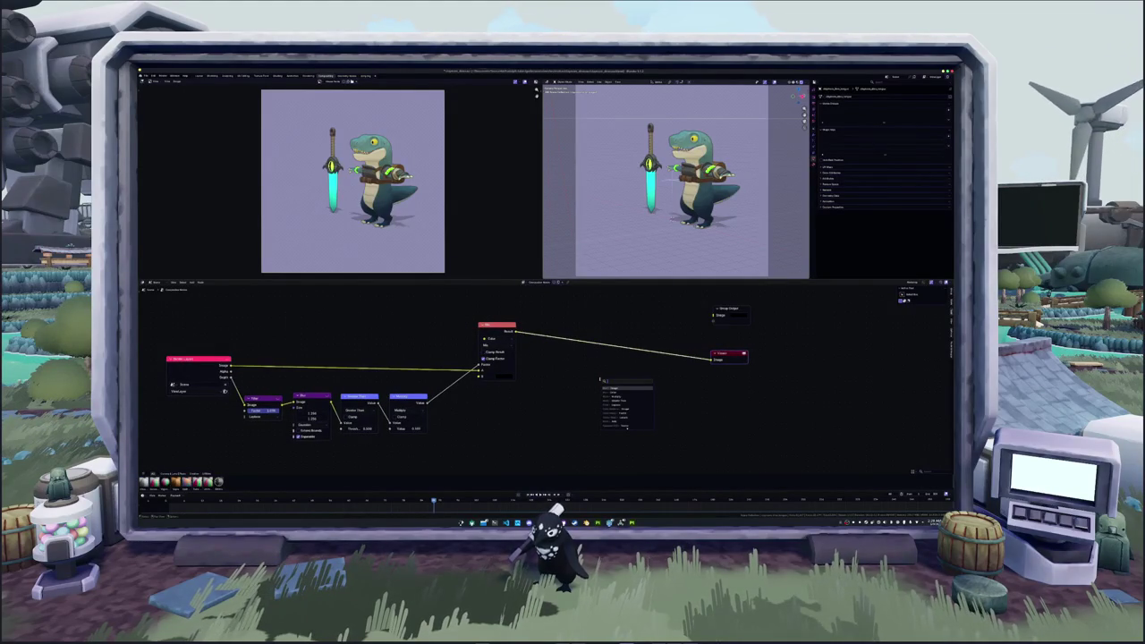
pyautogui.press('Return')
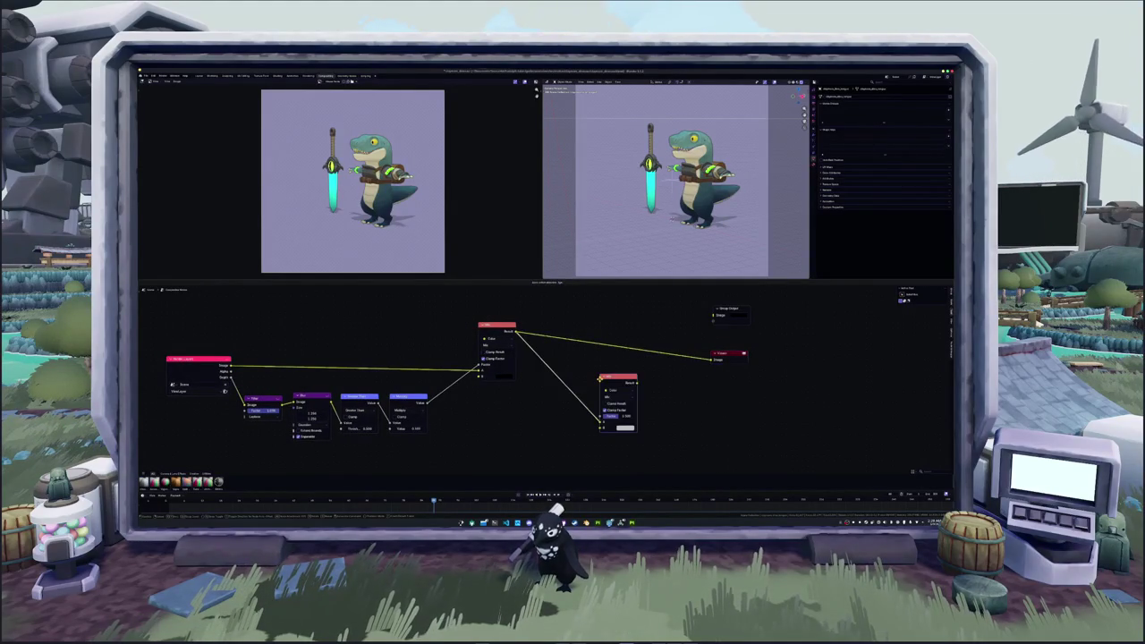
pyautogui.moveTo(497, 380); pyautogui.dragTo(505, 359, button='middle')
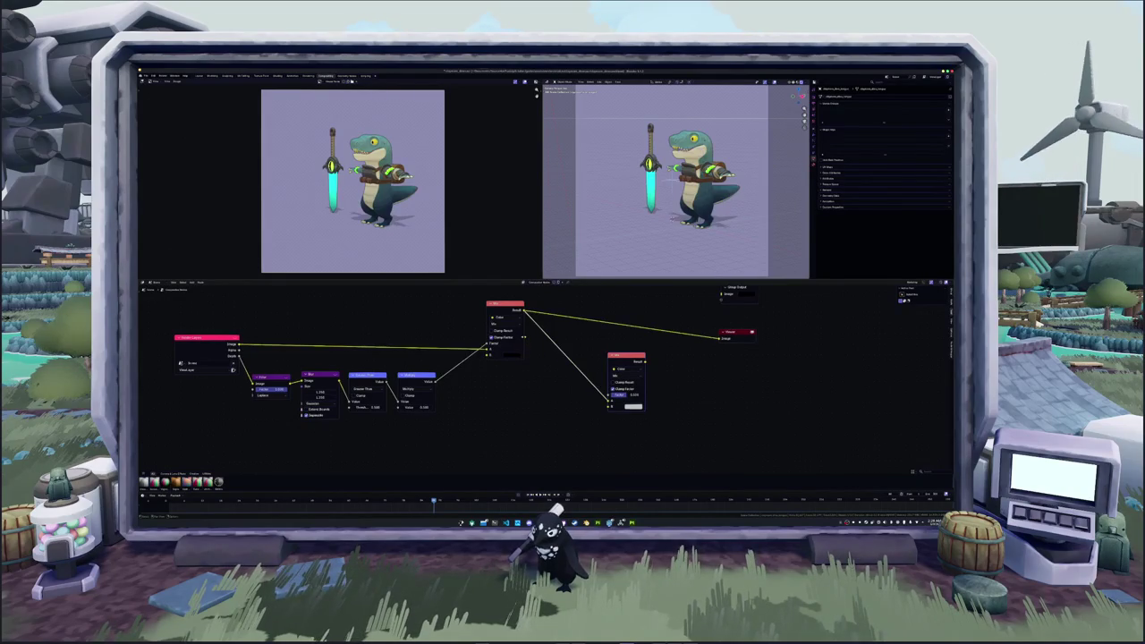
pyautogui.click(504, 324)
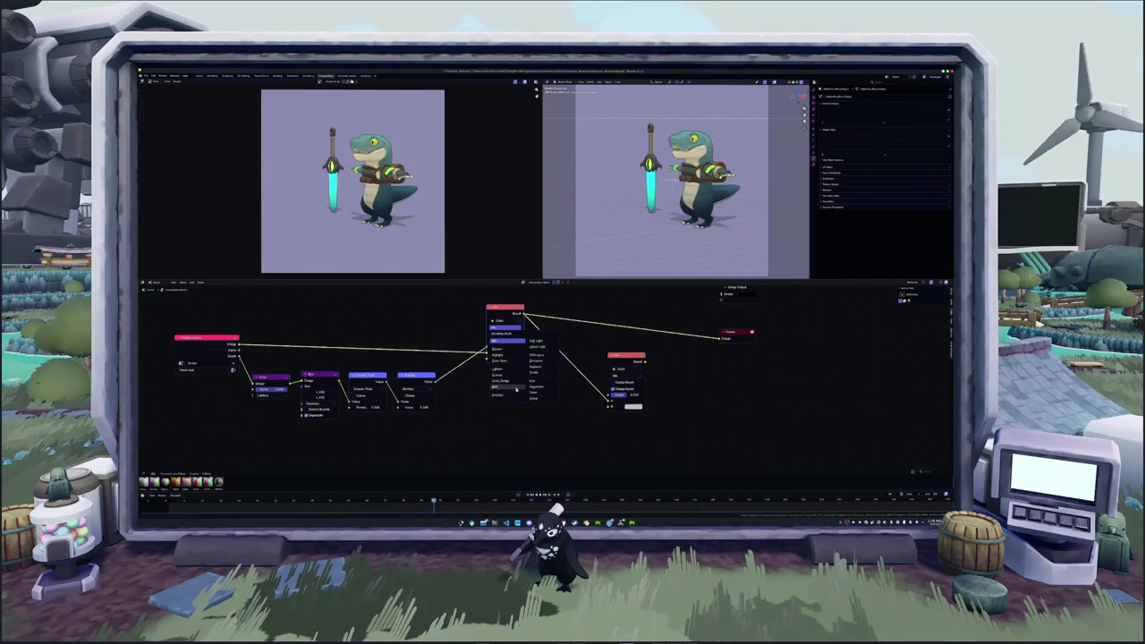
pyautogui.click(506, 341)
pyautogui.moveTo(494, 310); pyautogui.dragTo(497, 302)
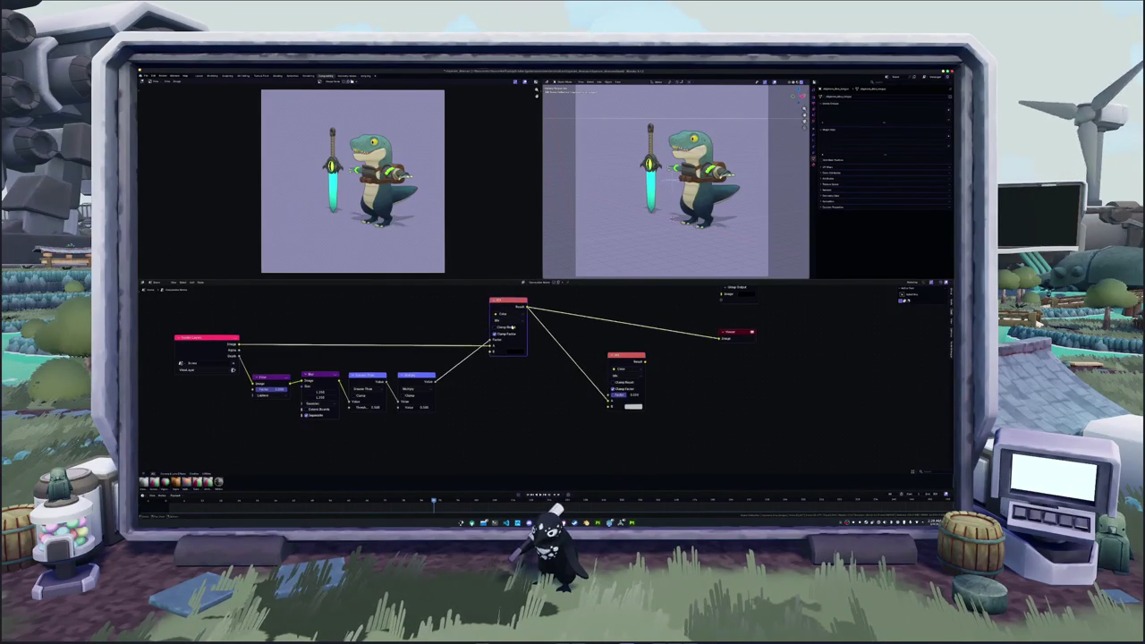
pyautogui.moveTo(624, 356); pyautogui.dragTo(622, 355)
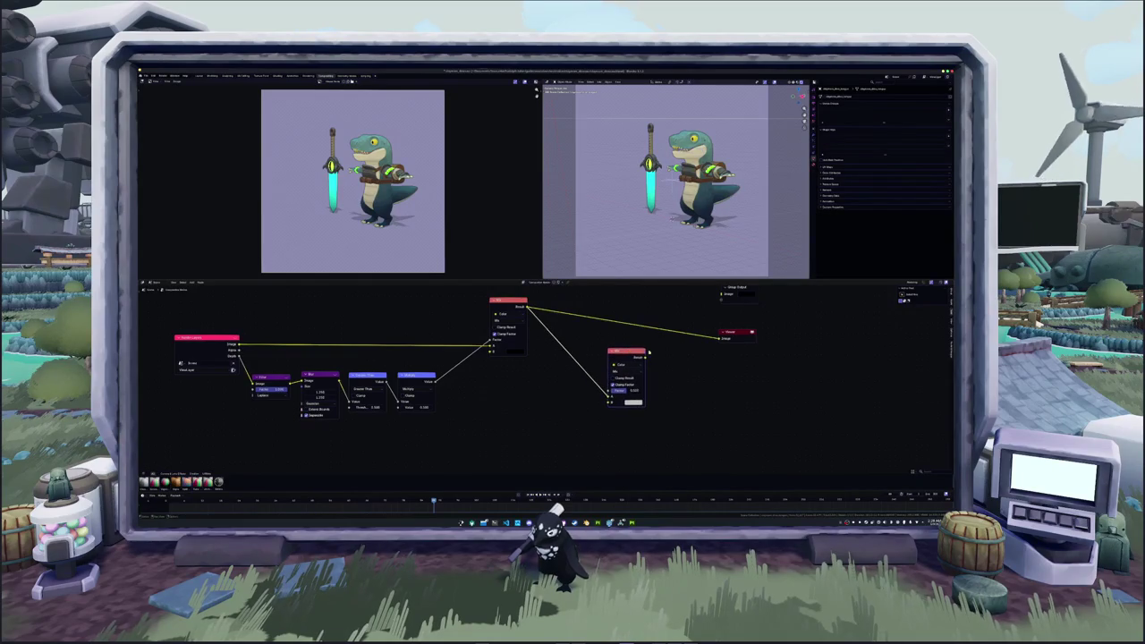
pyautogui.press('Home')
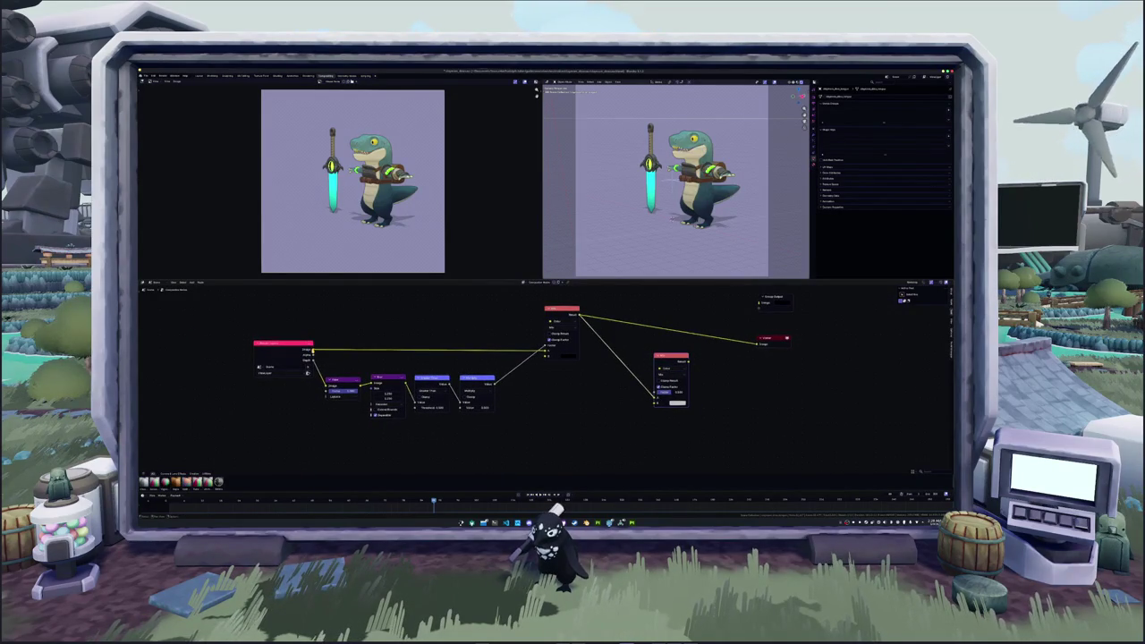
# - Link Render Layers Alpha to the new Mix factor, paste a cyan hex colour, and route it to the output
pyautogui.moveTo(399, 331); pyautogui.dragTo(352, 324)
pyautogui.moveTo(310, 357)
pyautogui.mouseDown()
pyautogui.moveTo(656, 395)
pyautogui.moveTo(591, 424)
pyautogui.mouseUp()
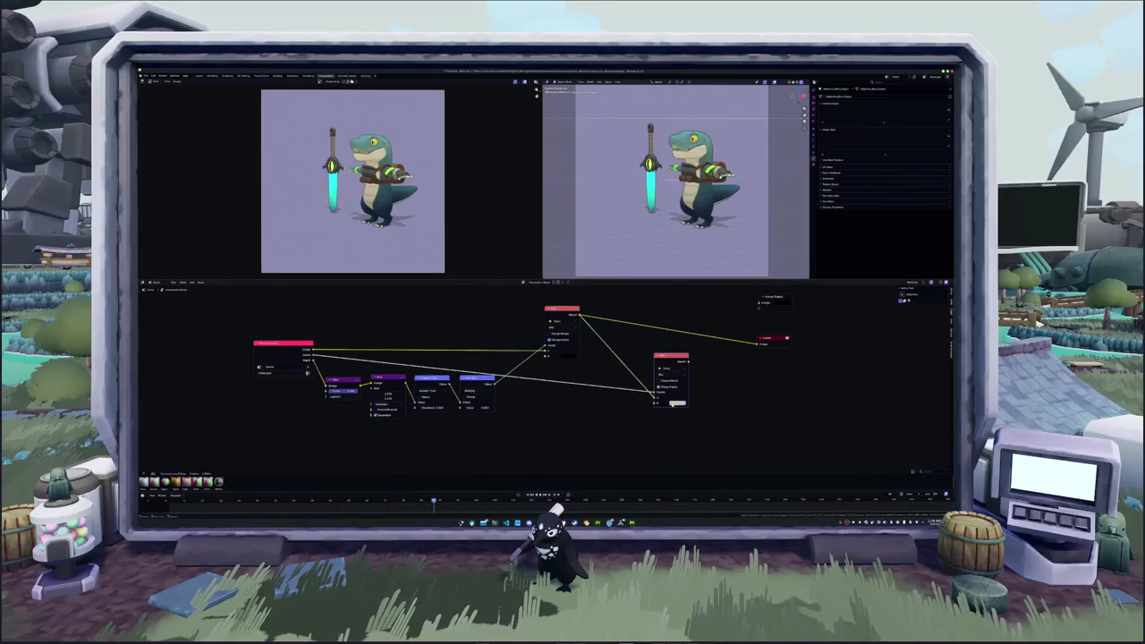
pyautogui.click(677, 403)
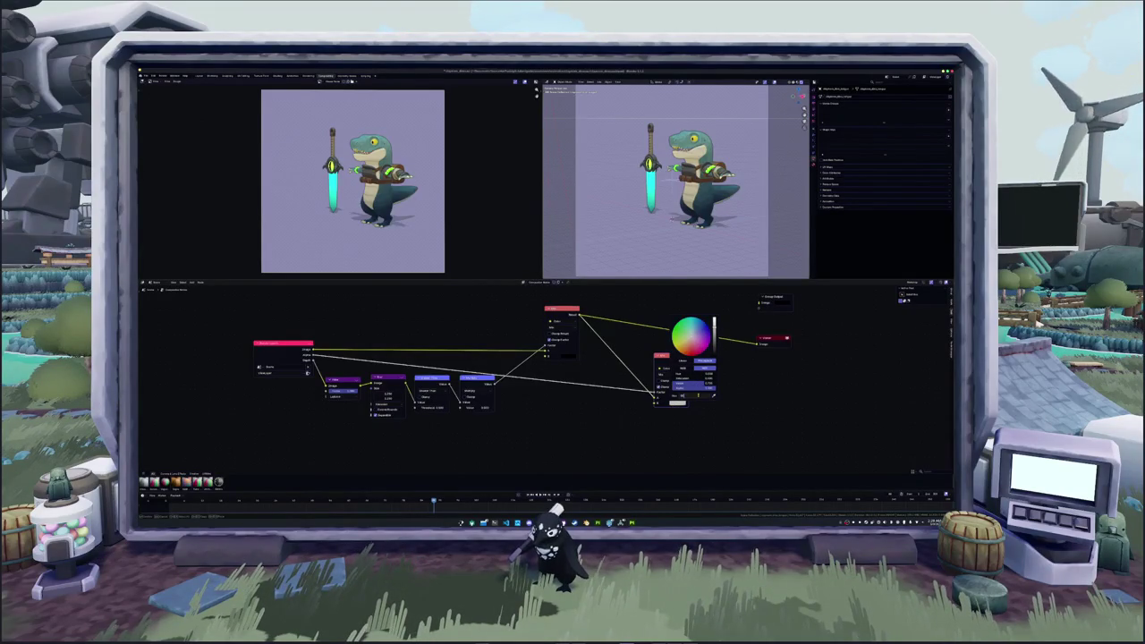
pyautogui.hotkey('ctrl', 'v')
pyautogui.press('Return')
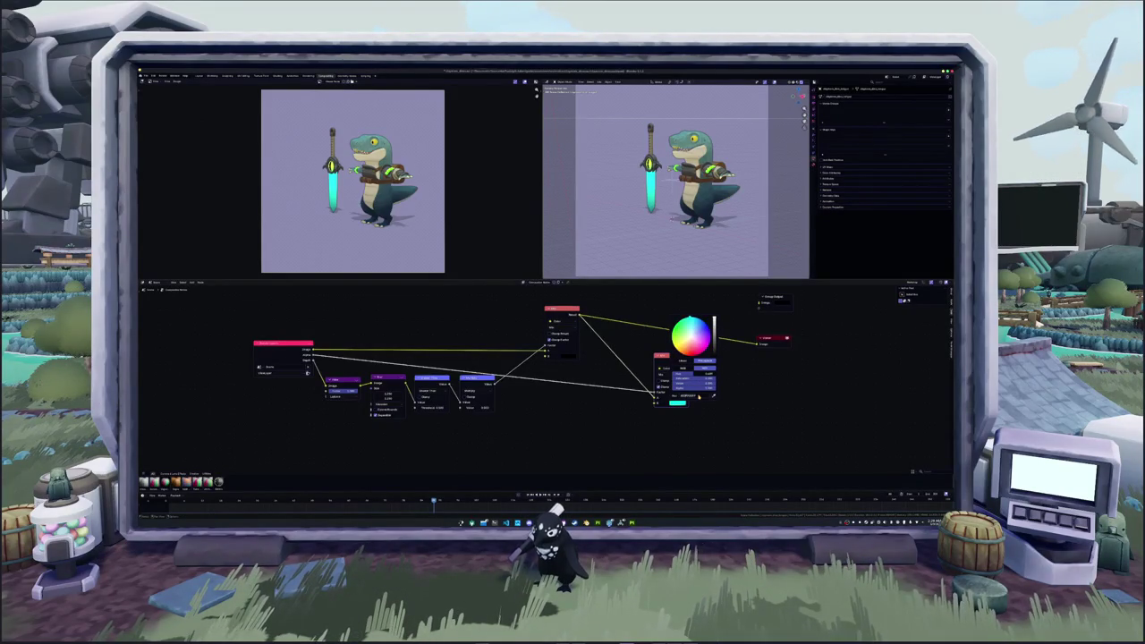
pyautogui.keyDown('ctrl'); pyautogui.keyDown('shift'); pyautogui.click(675, 362); pyautogui.keyUp('shift'); pyautogui.keyUp('ctrl')
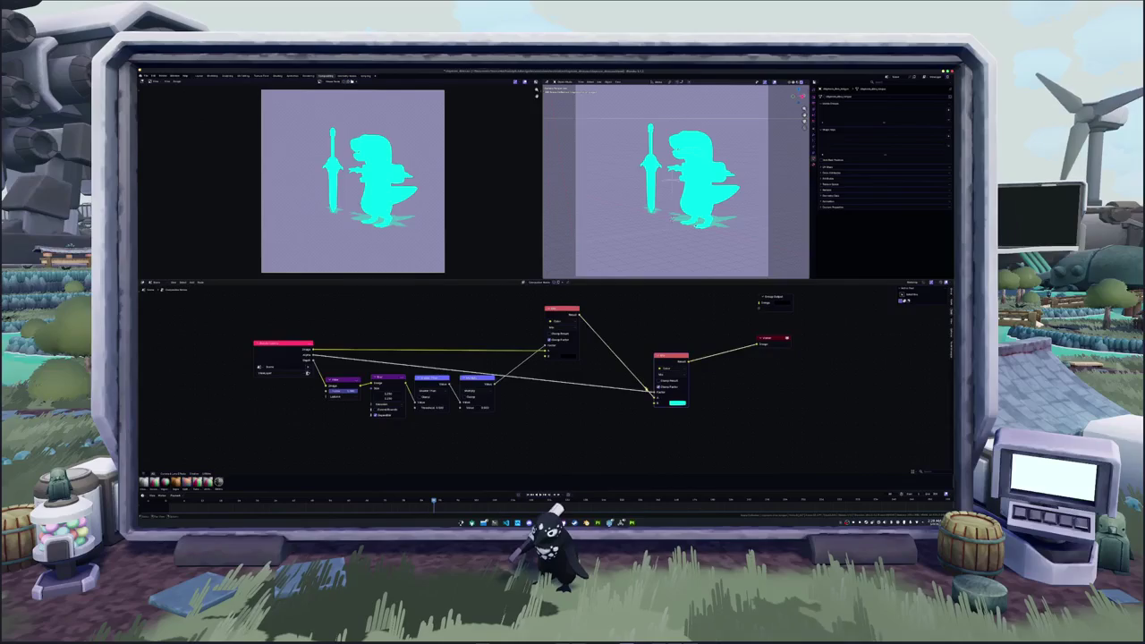
# - Lighten the background colour from bright teal to a pale near-white cyan
pyautogui.click(677, 402)
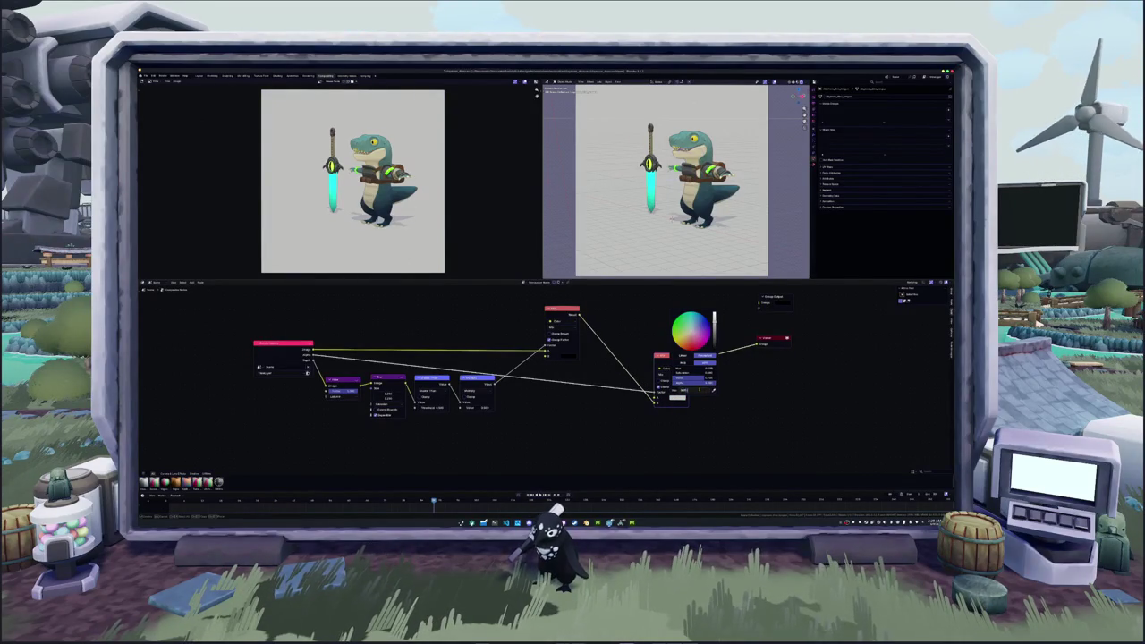
pyautogui.click(682, 332)
pyautogui.moveTo(681, 362); pyautogui.dragTo(622, 380, button='middle')
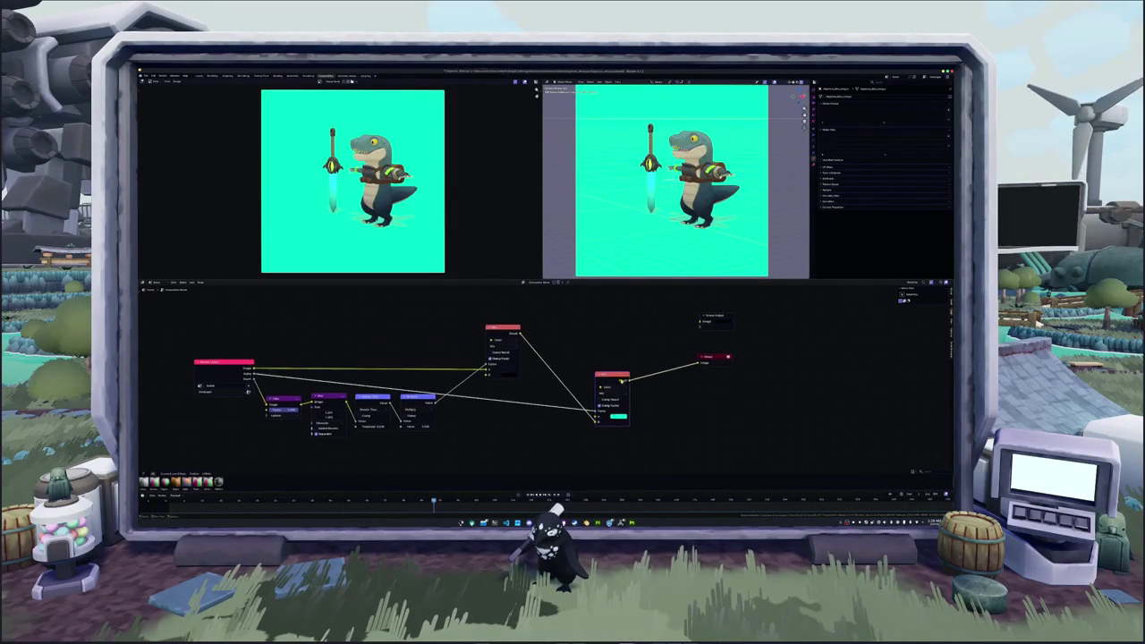
pyautogui.click(618, 416)
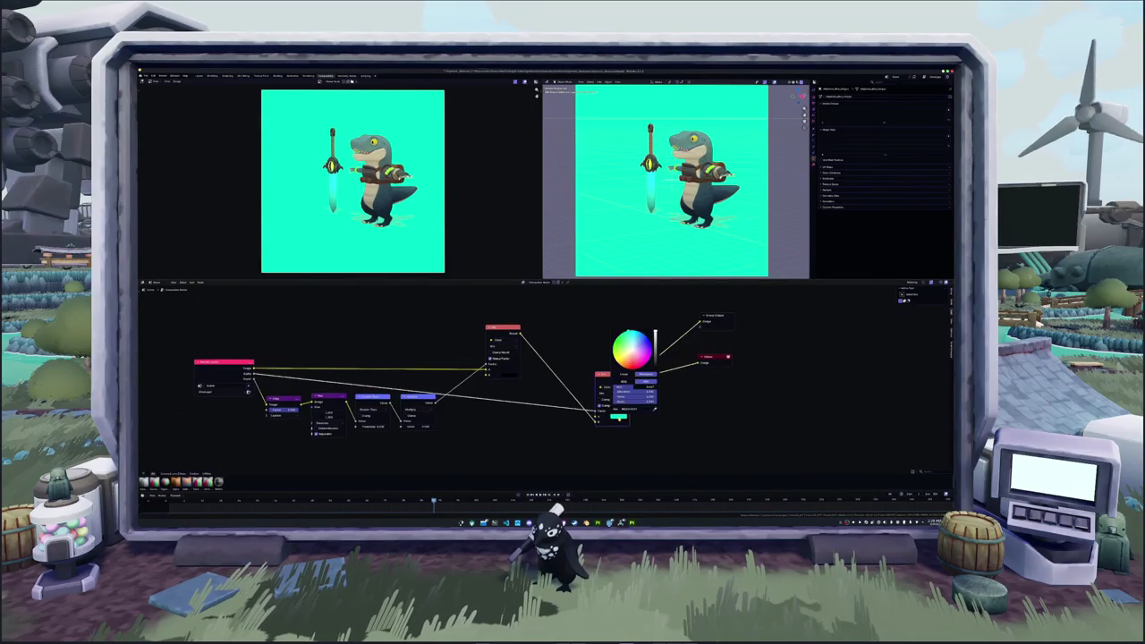
pyautogui.moveTo(658, 337); pyautogui.dragTo(629, 347)
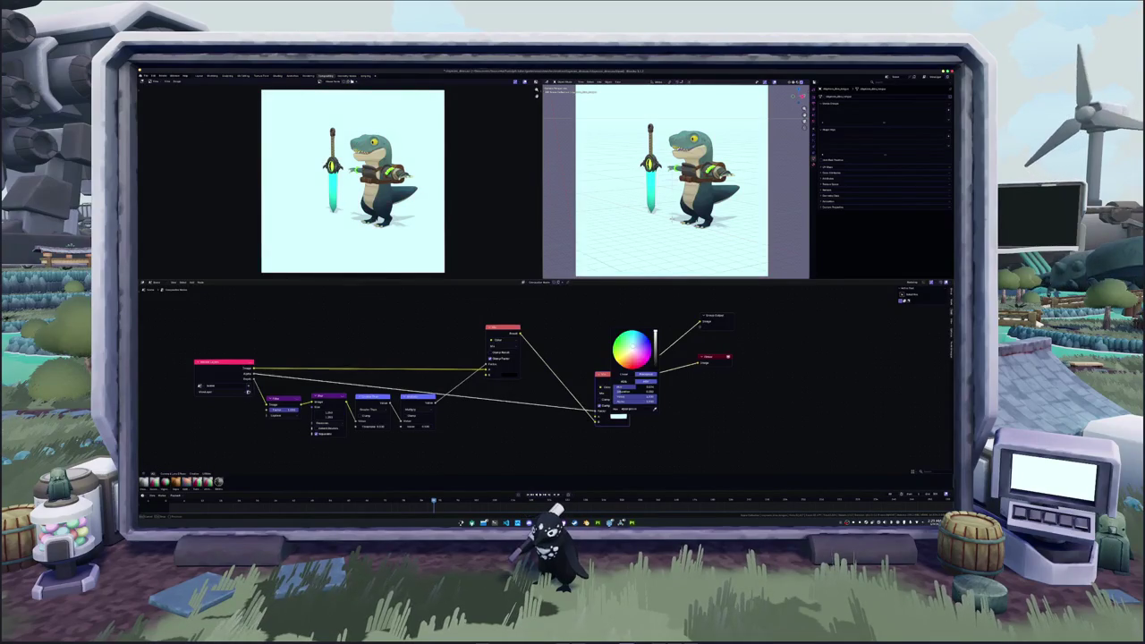
pyautogui.moveTo(553, 388)
pyautogui.mouseDown(button='middle')
pyautogui.moveTo(618, 363)
pyautogui.moveTo(637, 372)
pyautogui.mouseUp(button='middle')
pyautogui.click(657, 377)
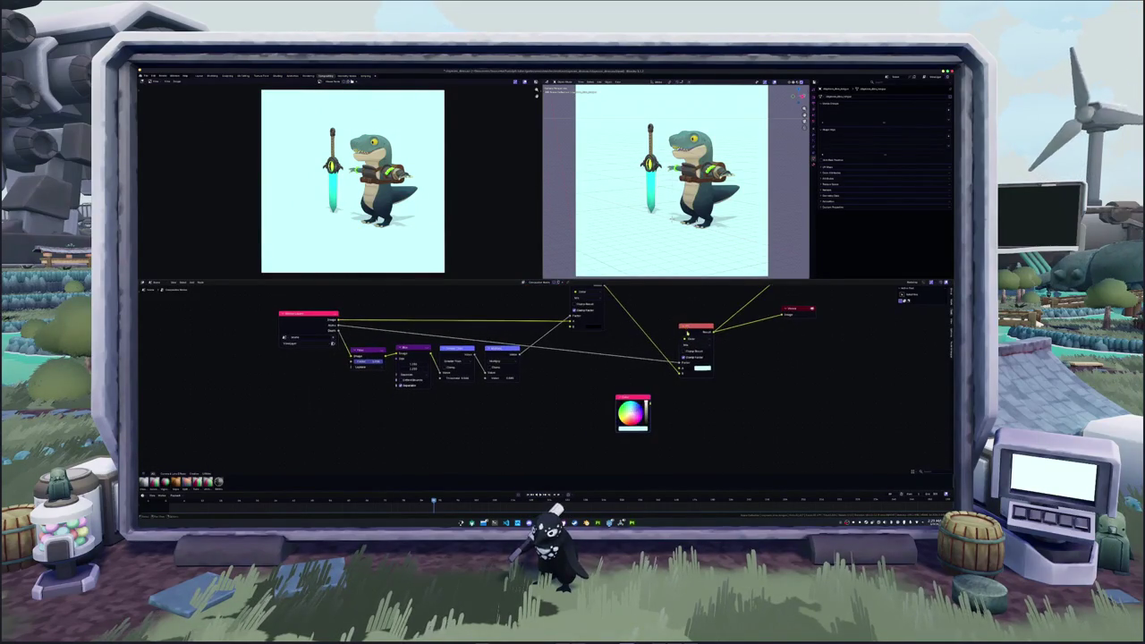
# - Add a Glare node on the Render Layers image and feed its result into the Mix node
pyautogui.moveTo(688, 334)
pyautogui.mouseDown(button='middle')
pyautogui.moveTo(514, 336)
pyautogui.moveTo(386, 357)
pyautogui.mouseUp(button='middle')
pyautogui.moveTo(452, 324); pyautogui.dragTo(462, 307)
pyautogui.click(474, 333)
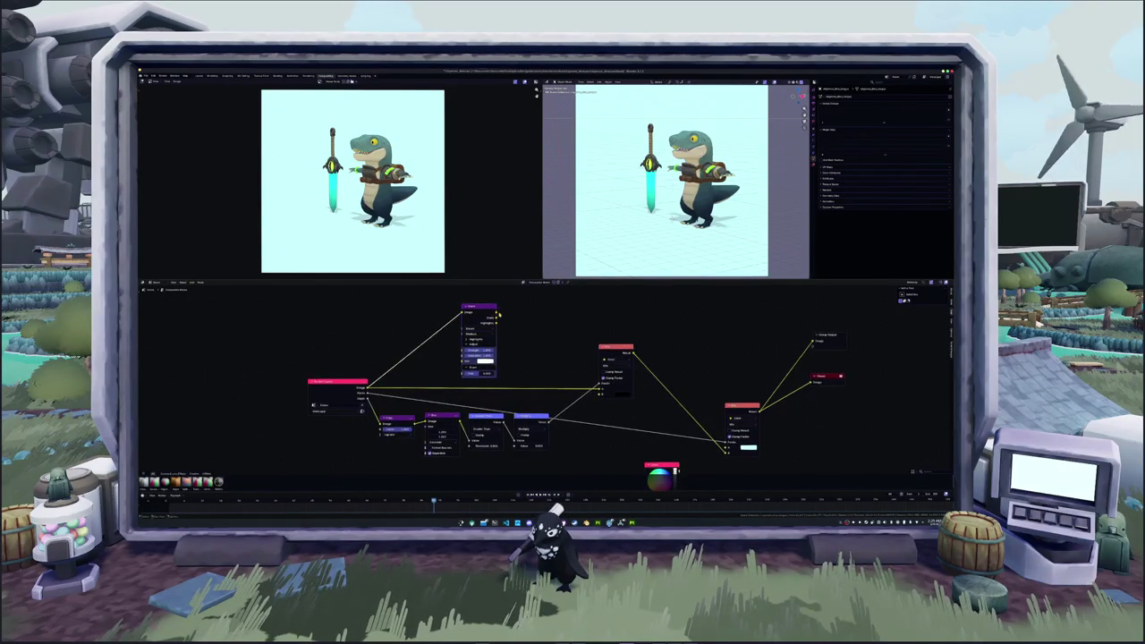
pyautogui.moveTo(497, 315); pyautogui.dragTo(602, 392)
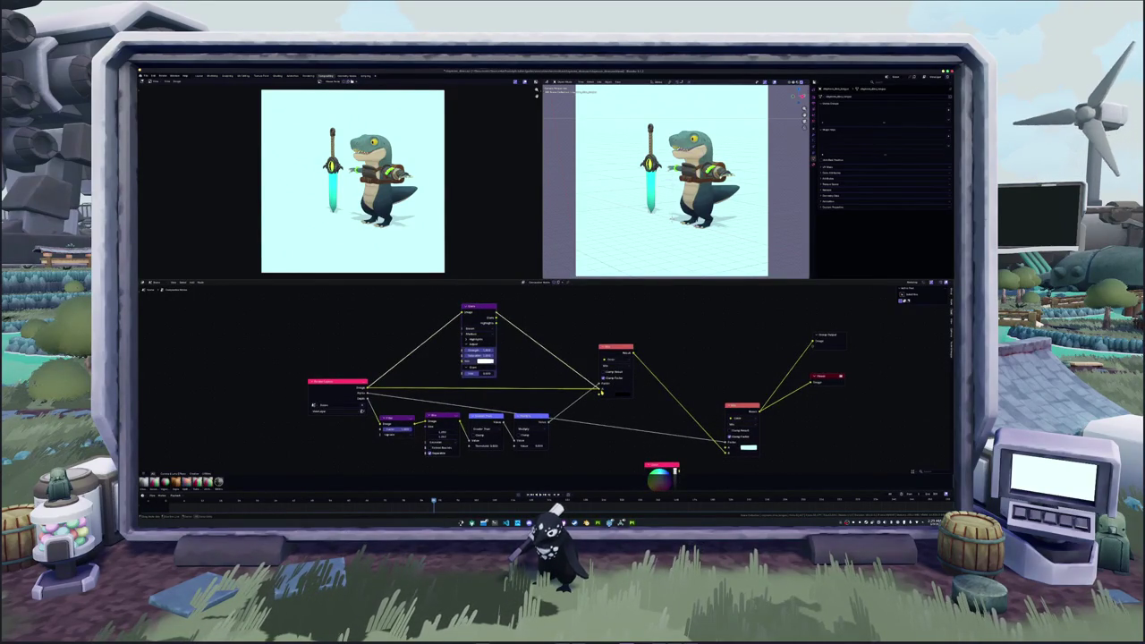
pyautogui.scroll(1, 523, 352)
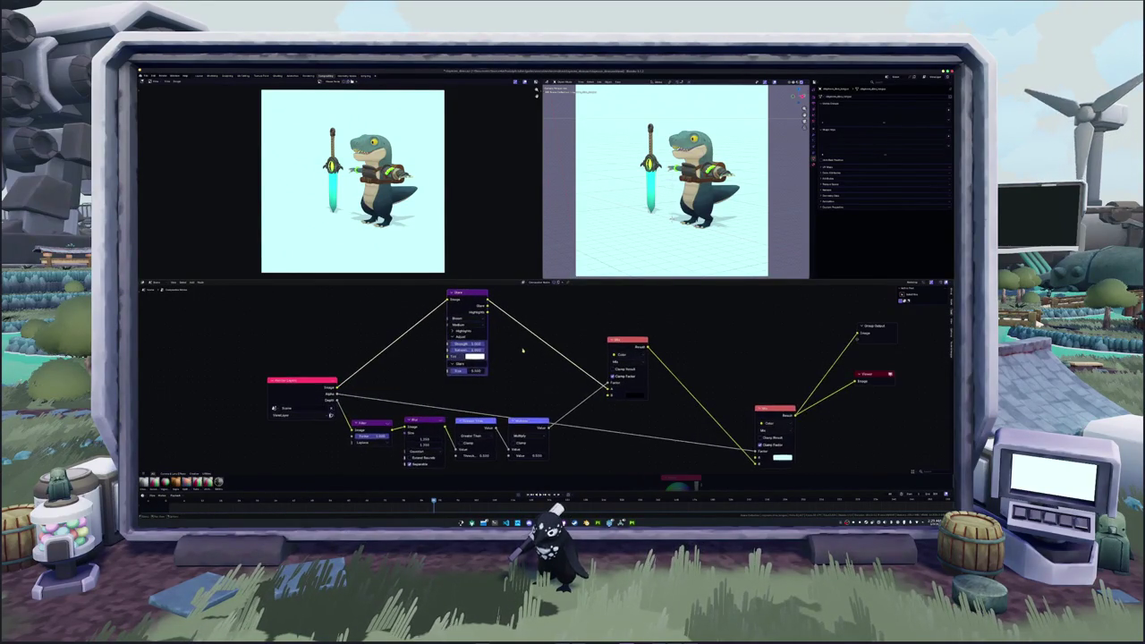
# - Lower the Glare Highlights threshold so the sword's glow brightens
pyautogui.click(460, 331)
pyautogui.moveTo(461, 338); pyautogui.dragTo(467, 338)
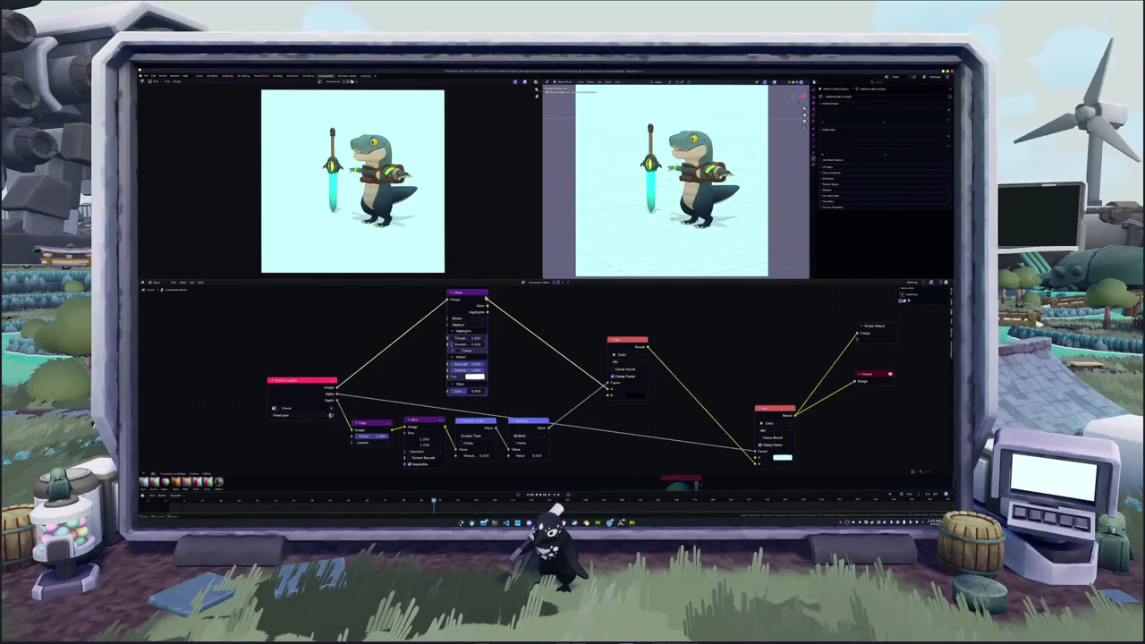
pyautogui.moveTo(488, 308); pyautogui.dragTo(540, 309)
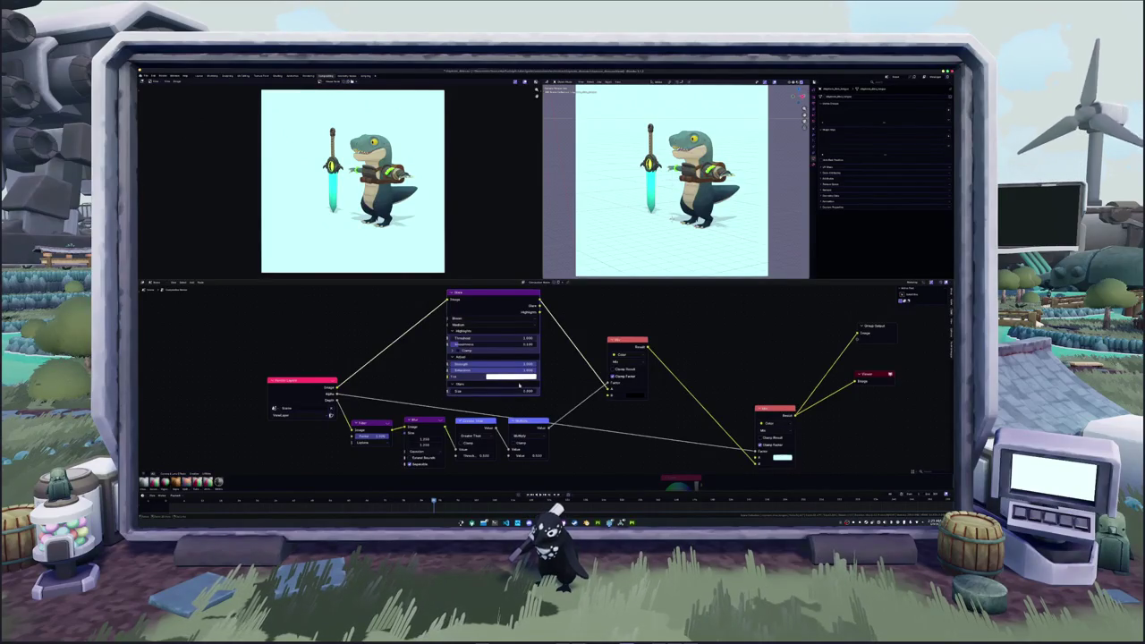
pyautogui.hotkey('ctrl', 'z')
pyautogui.hotkey('ctrl', 'shift', 'z')
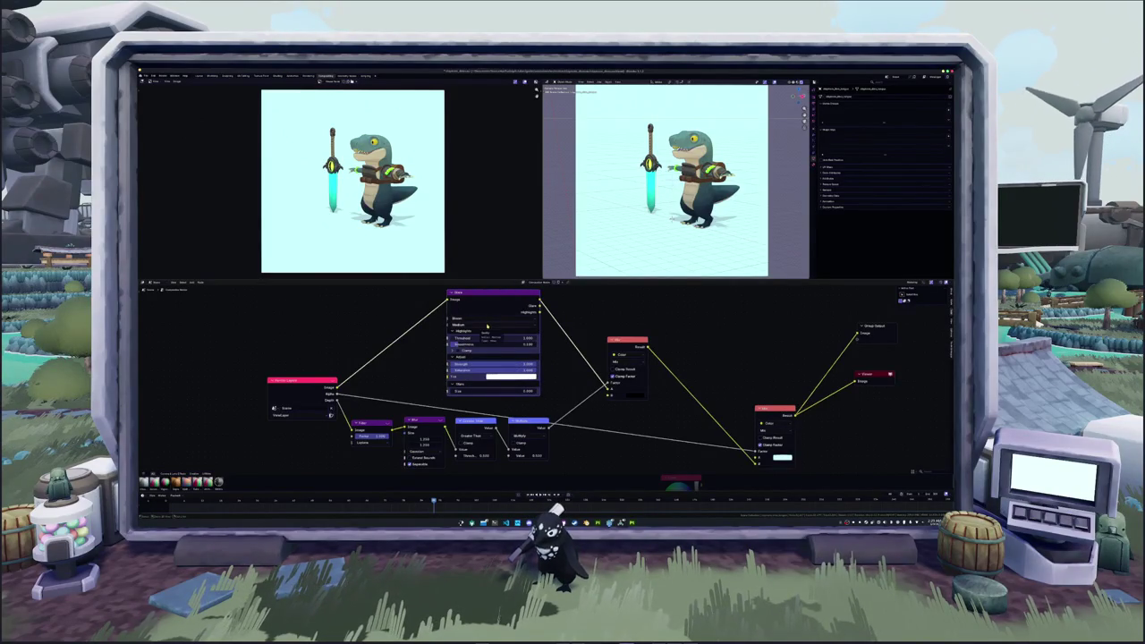
pyautogui.moveTo(486, 340); pyautogui.dragTo(501, 340)
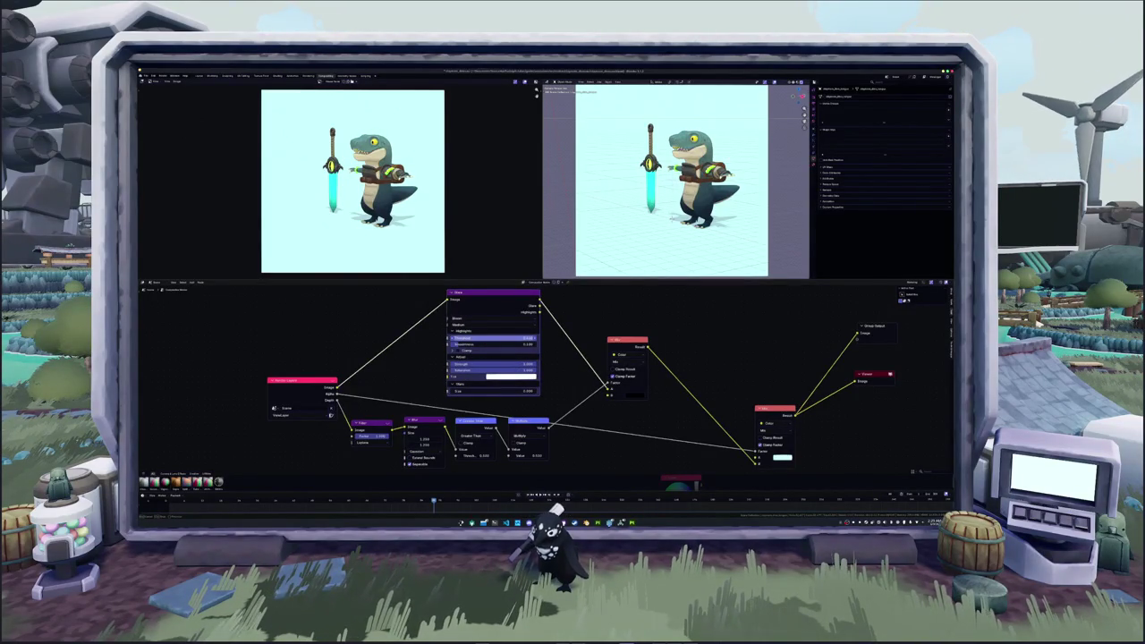
pyautogui.moveTo(501, 340); pyautogui.dragTo(502, 338)
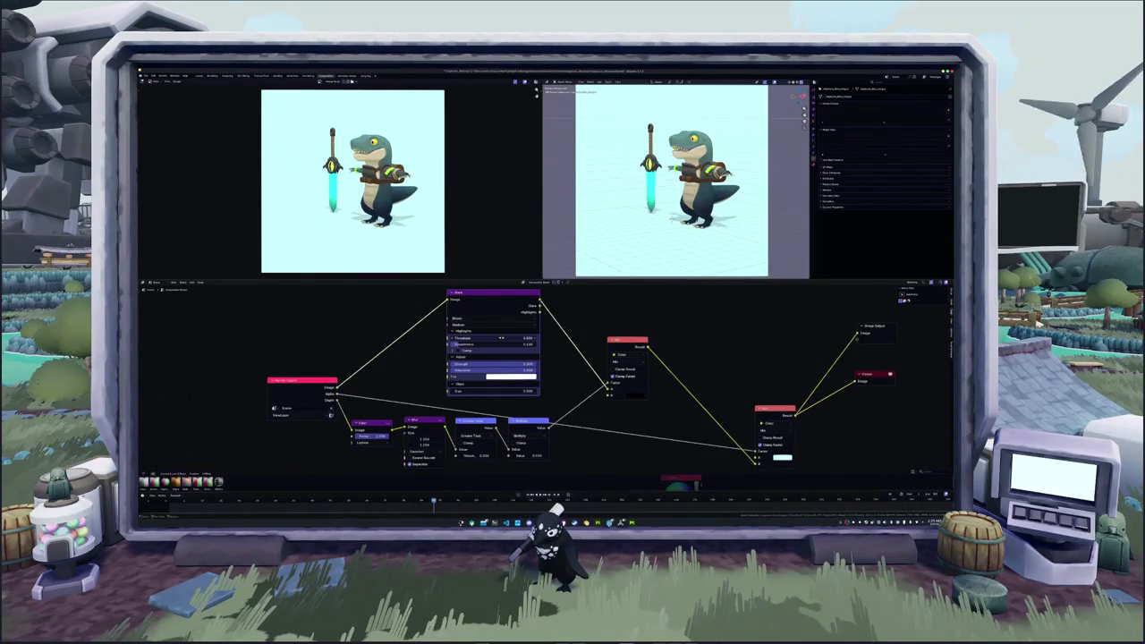
pyautogui.scroll(-1, 537, 367)
pyautogui.scroll(-1, 546, 380)
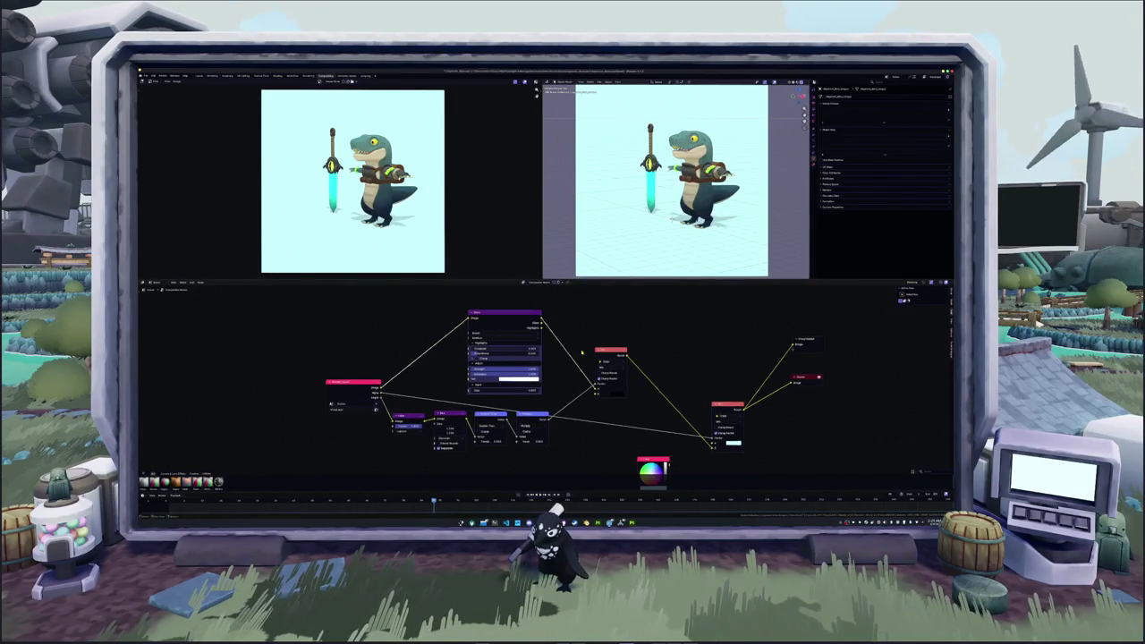
# - Pan the graph and move the colour wheel node up and left to make room
pyautogui.moveTo(663, 393); pyautogui.dragTo(601, 328, button='middle')
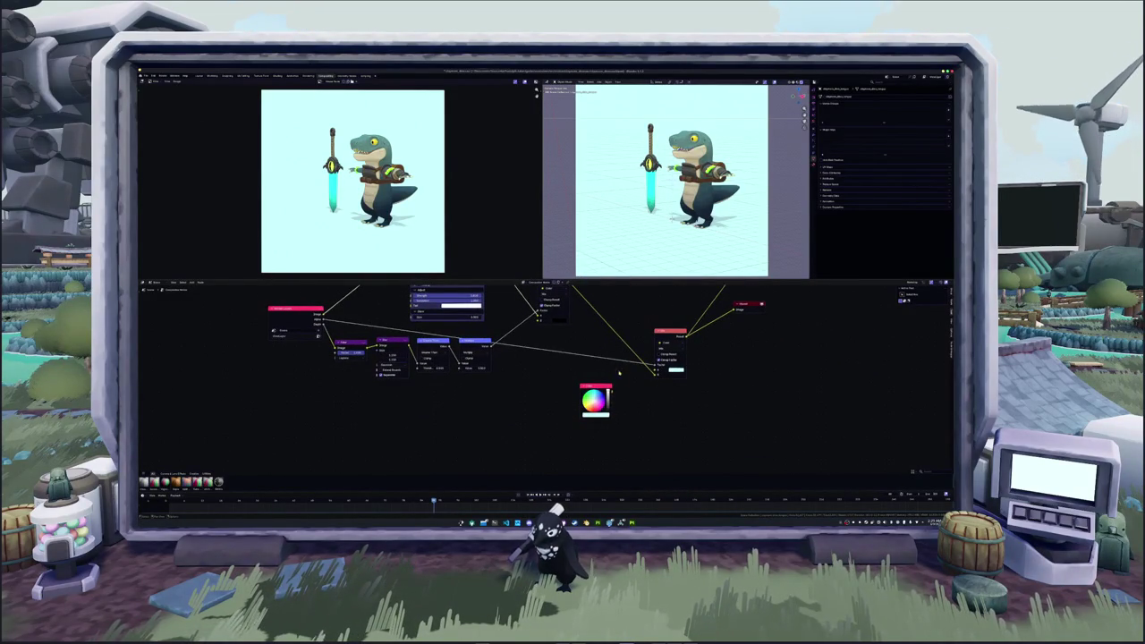
pyautogui.moveTo(618, 373); pyautogui.dragTo(608, 383, button='middle')
pyautogui.moveTo(583, 383); pyautogui.dragTo(539, 369)
pyautogui.moveTo(472, 410); pyautogui.dragTo(483, 388, button='middle')
# - Add a new node beside the Mix node and wire it into the output chain as a vignette
pyautogui.hotkey('shift', 'a')
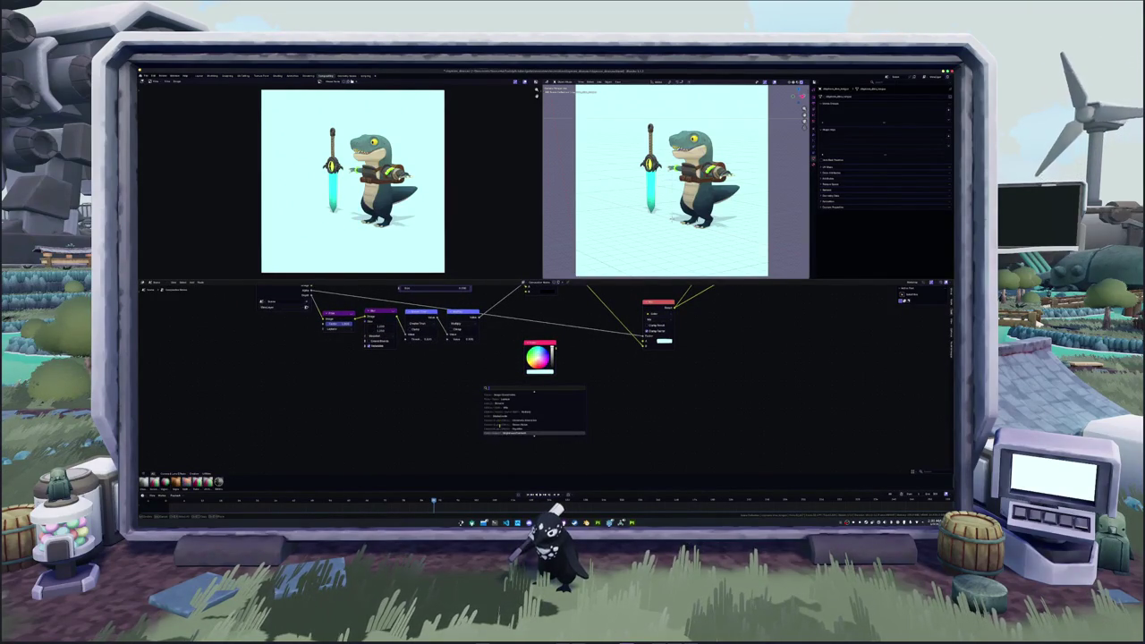
pyautogui.click(528, 429)
pyautogui.click(562, 385)
pyautogui.moveTo(562, 385); pyautogui.dragTo(542, 437, button='middle')
pyautogui.moveTo(559, 429); pyautogui.dragTo(678, 347)
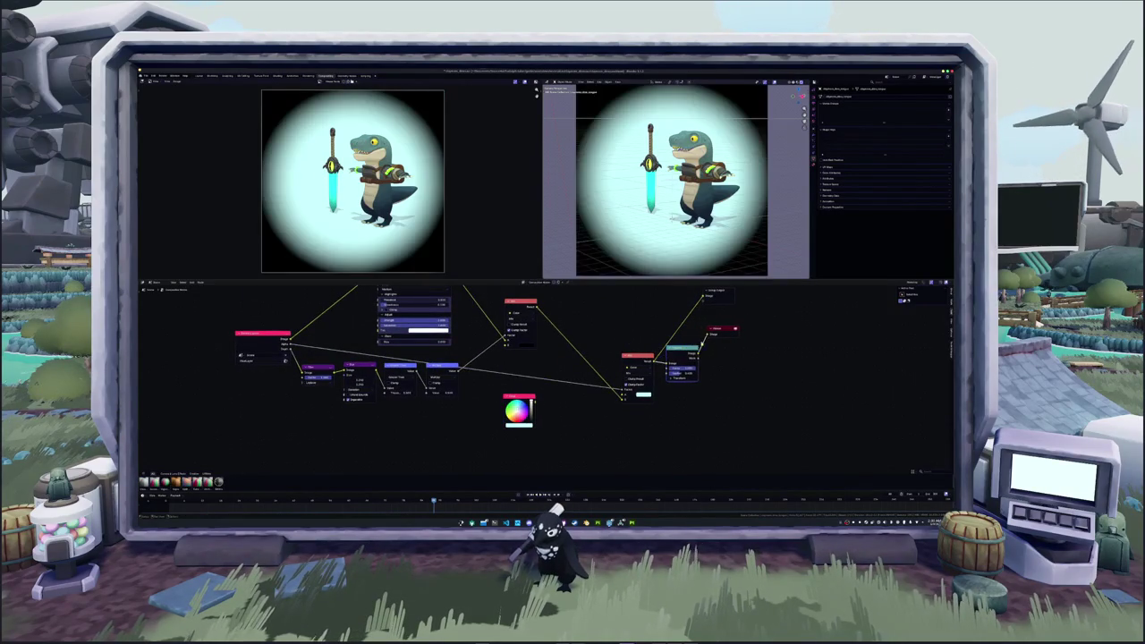
pyautogui.moveTo(677, 346); pyautogui.dragTo(650, 358, button='middle')
pyautogui.moveTo(691, 341); pyautogui.dragTo(726, 357)
pyautogui.moveTo(654, 367); pyautogui.dragTo(664, 372)
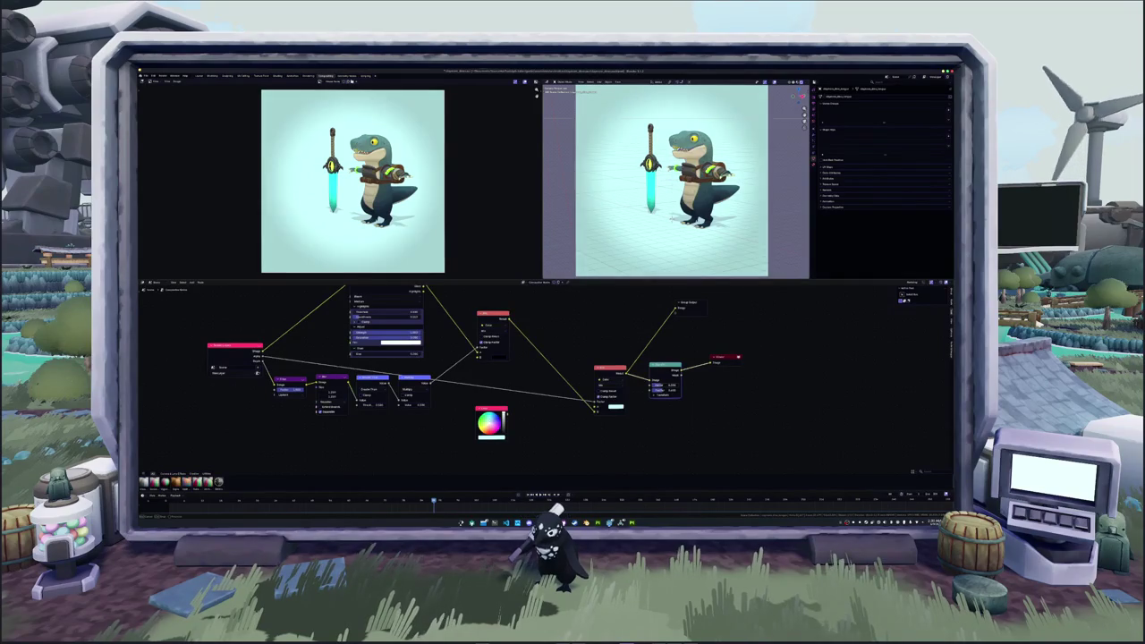
pyautogui.scroll(-1, 671, 179)
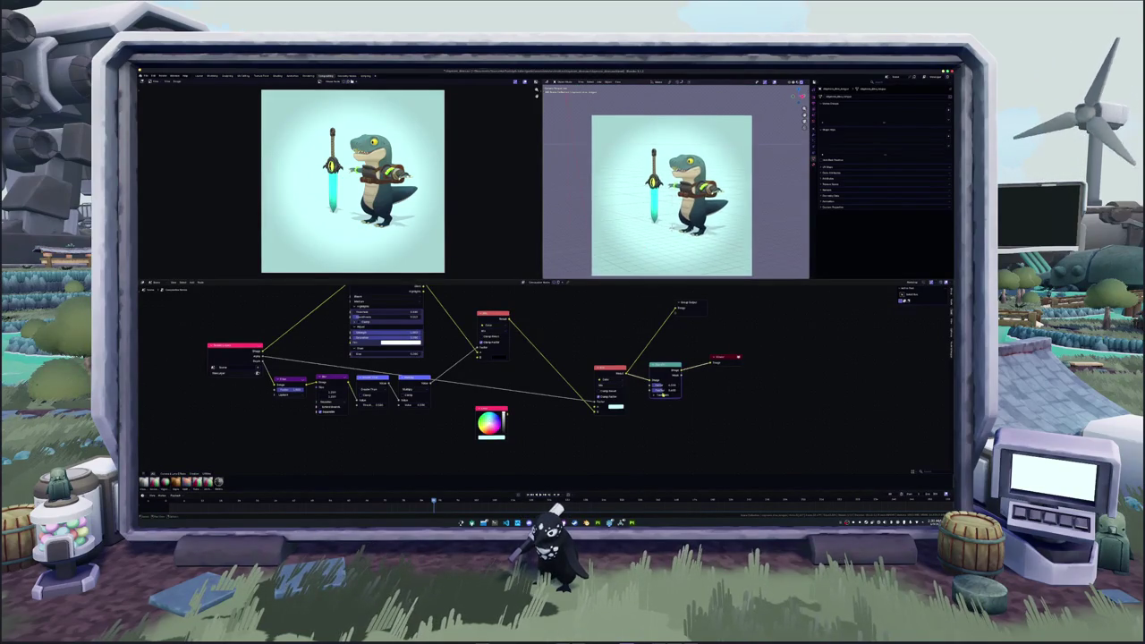
# - Enter a new value on the vignette node to brighten the render
pyautogui.scroll(1, 550, 381)
pyautogui.click(679, 384)
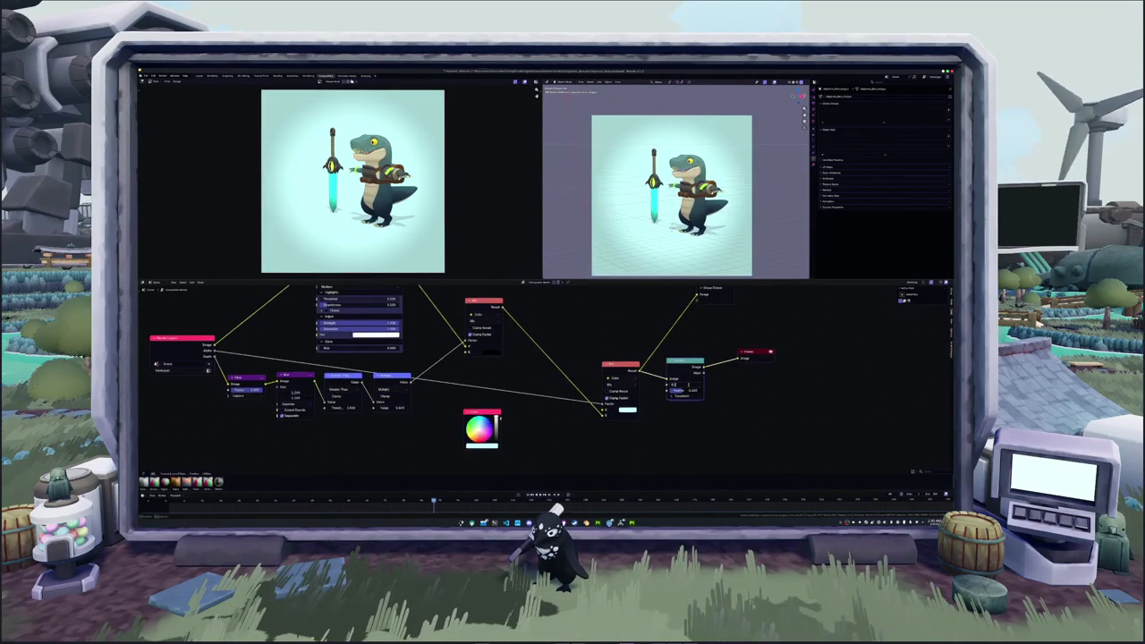
pyautogui.press('Return')
# - Spread the Group Output and Viewer nodes further to the right
pyautogui.scroll(-1, 671, 188)
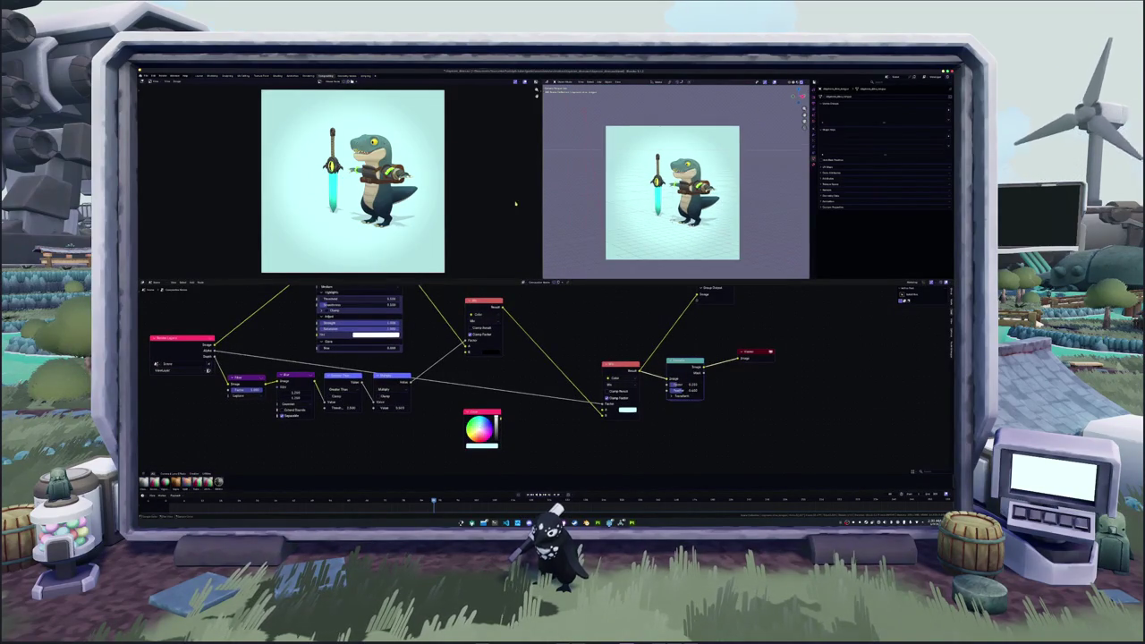
pyautogui.scroll(-1, 358, 179)
pyautogui.moveTo(545, 397); pyautogui.dragTo(478, 392, button='middle')
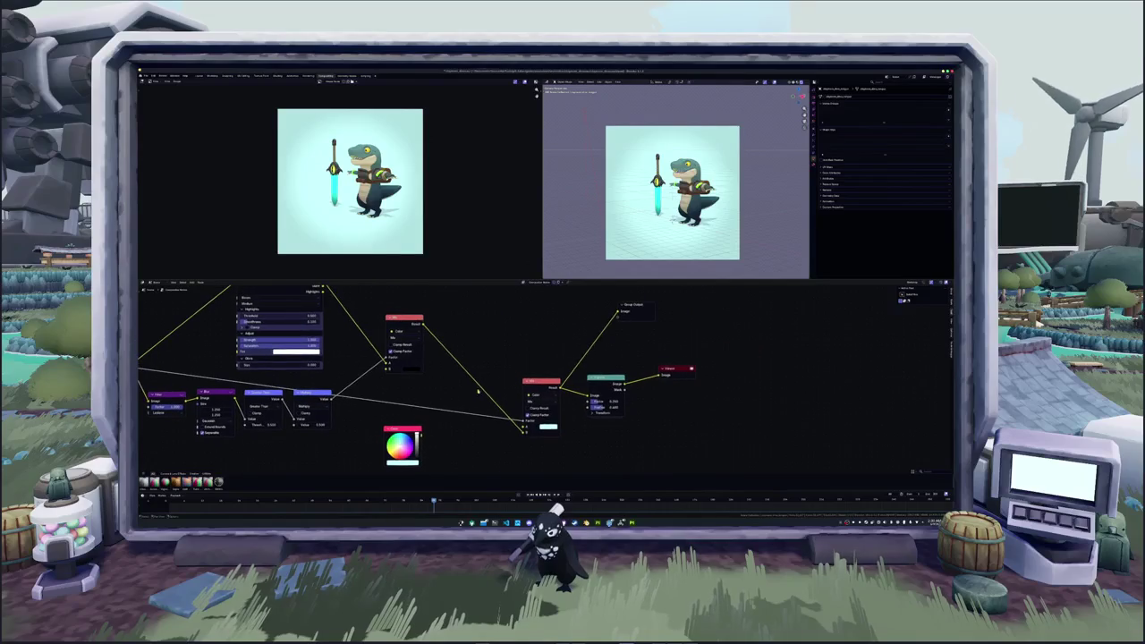
pyautogui.moveTo(628, 306); pyautogui.dragTo(708, 309)
pyautogui.moveTo(608, 378); pyautogui.dragTo(591, 384)
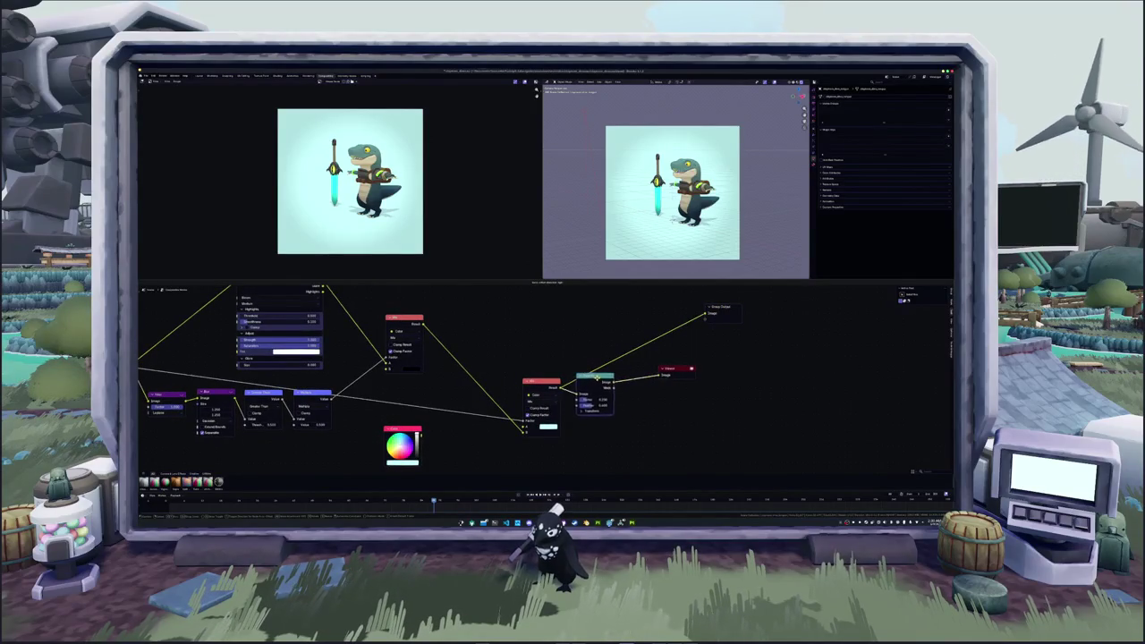
pyautogui.moveTo(681, 369); pyautogui.dragTo(776, 374)
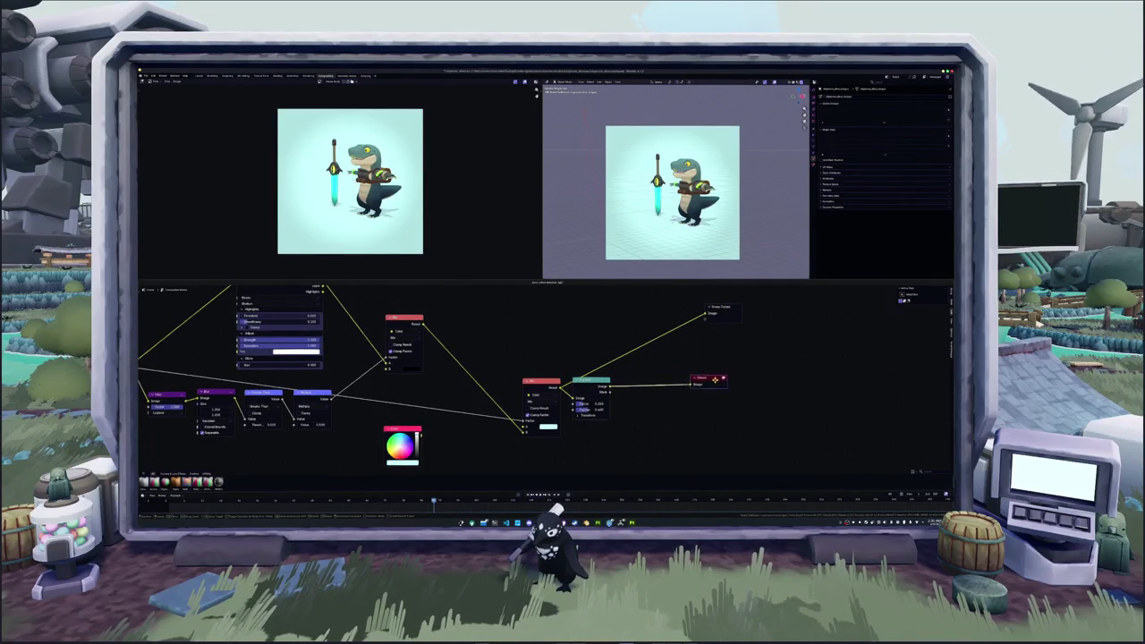
pyautogui.moveTo(776, 374); pyautogui.dragTo(801, 354, button='middle')
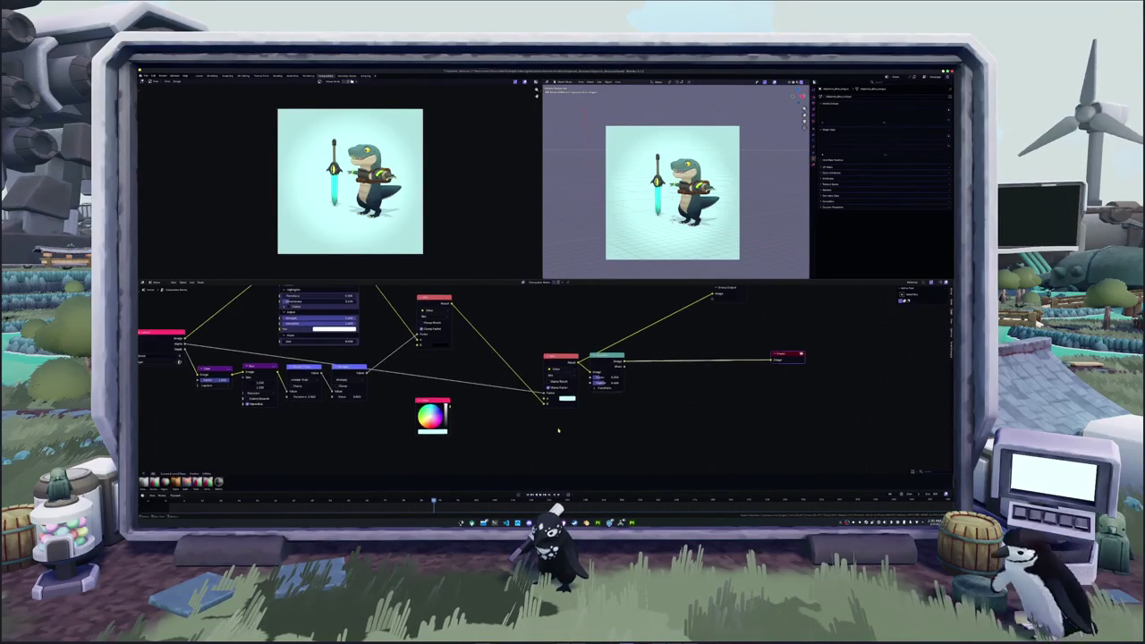
pyautogui.moveTo(479, 410); pyautogui.dragTo(519, 391, button='middle')
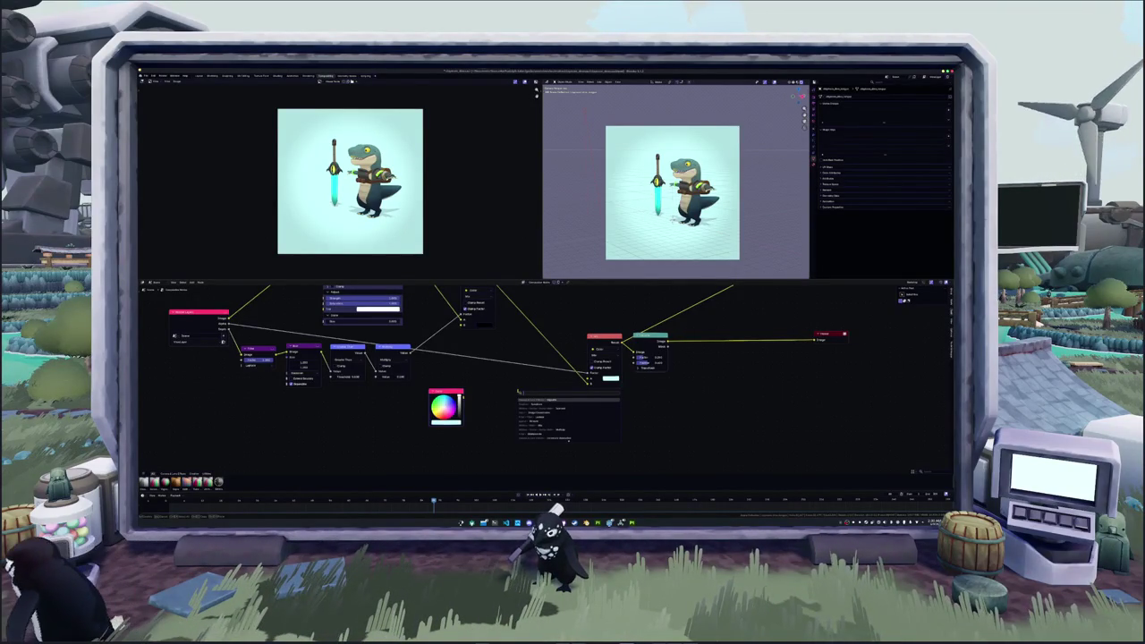
# - Add a Voronoi Texture node with a linked Image Coordinates node and preview the texture
pyautogui.press('Return')
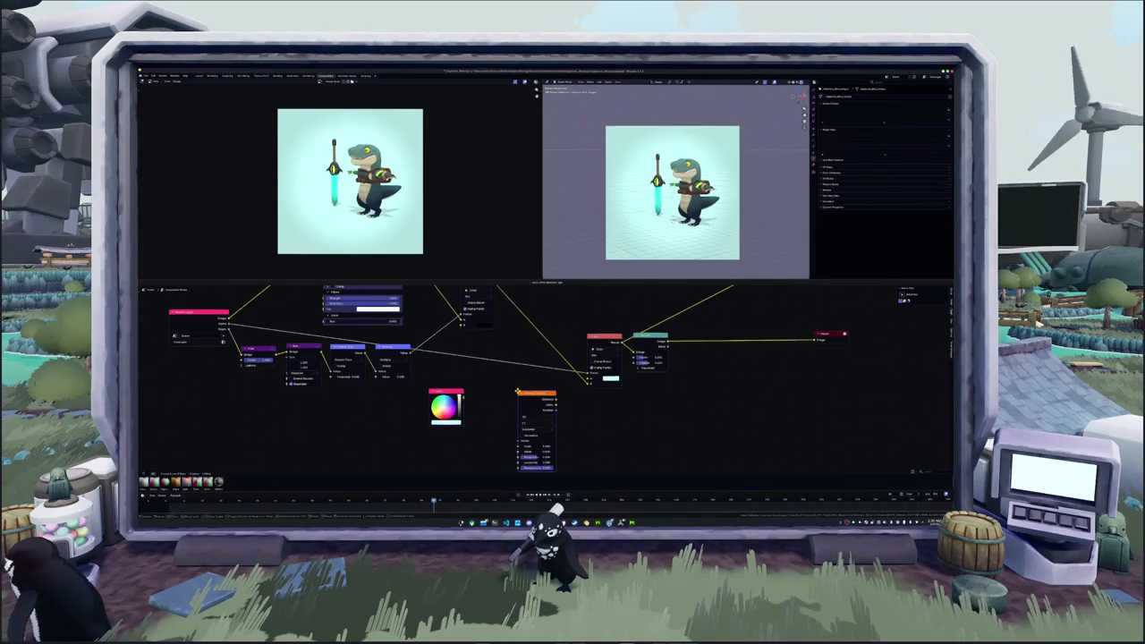
pyautogui.moveTo(353, 438); pyautogui.dragTo(380, 403, button='middle')
pyautogui.hotkey('shift', 'a')
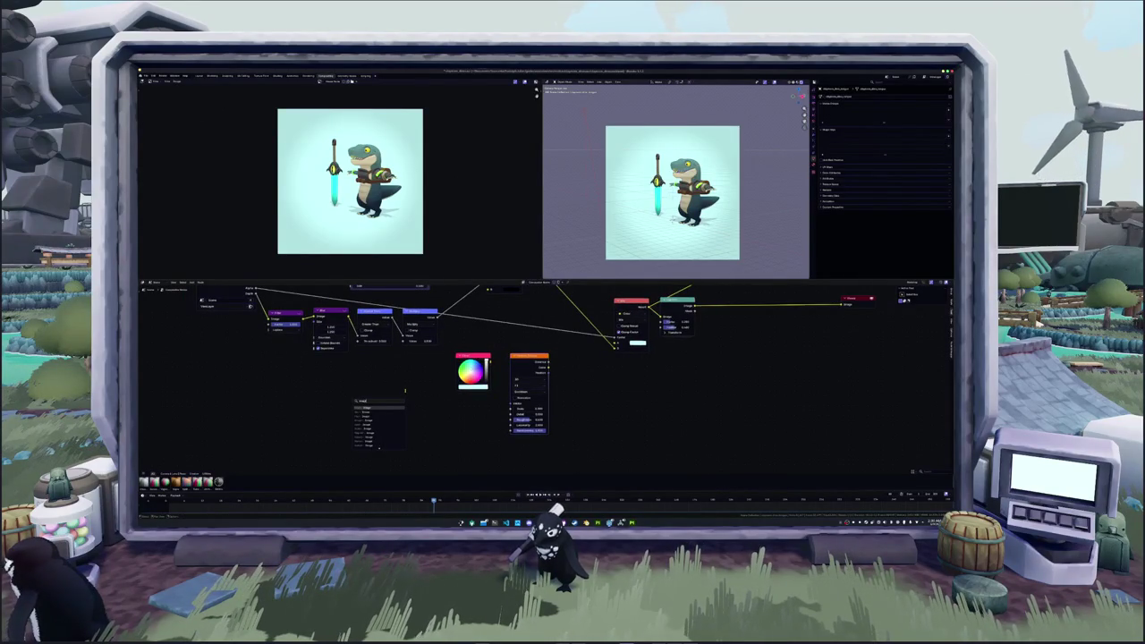
pyautogui.press('Return')
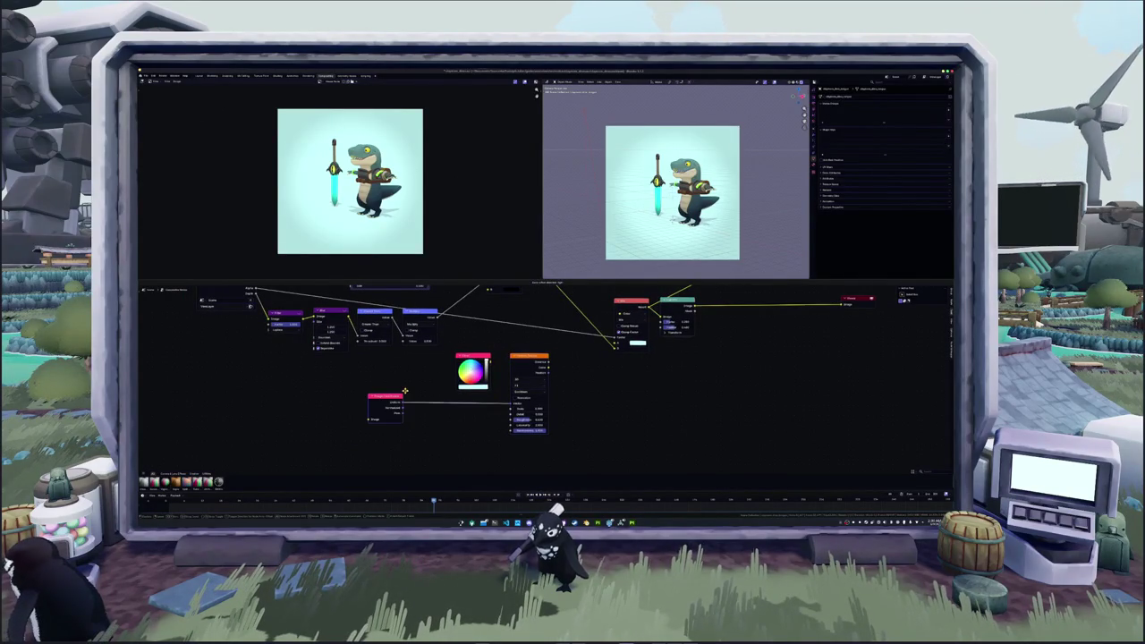
pyautogui.keyDown('ctrl'); pyautogui.keyDown('shift'); pyautogui.click(529, 357); pyautogui.keyUp('shift'); pyautogui.keyUp('ctrl')
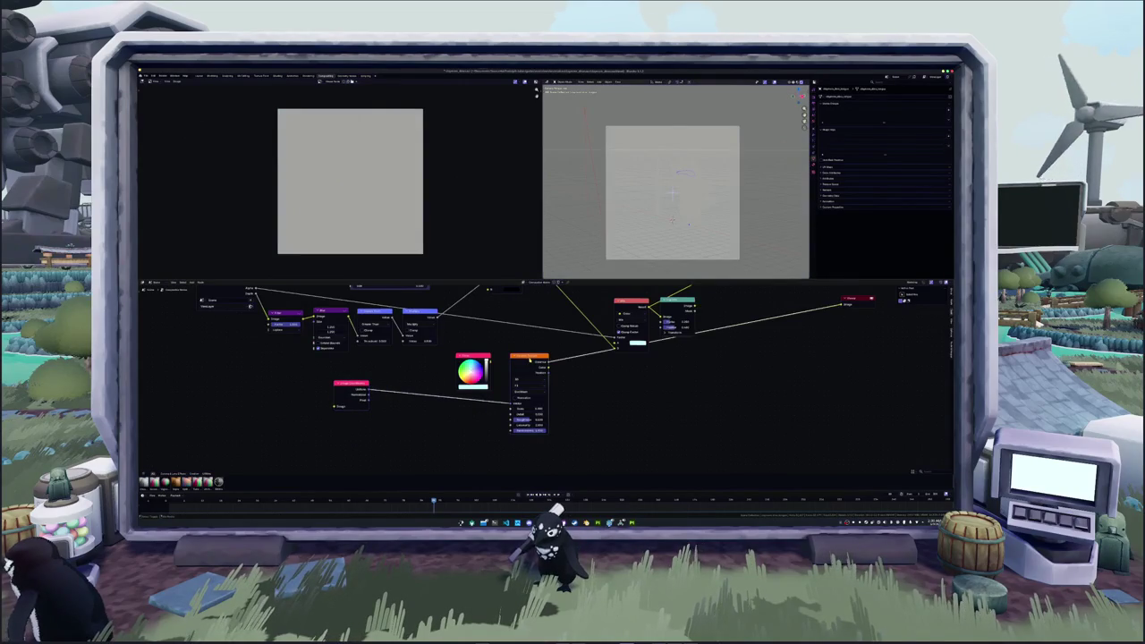
pyautogui.scroll(1, 530, 356)
pyautogui.scroll(1, 529, 357)
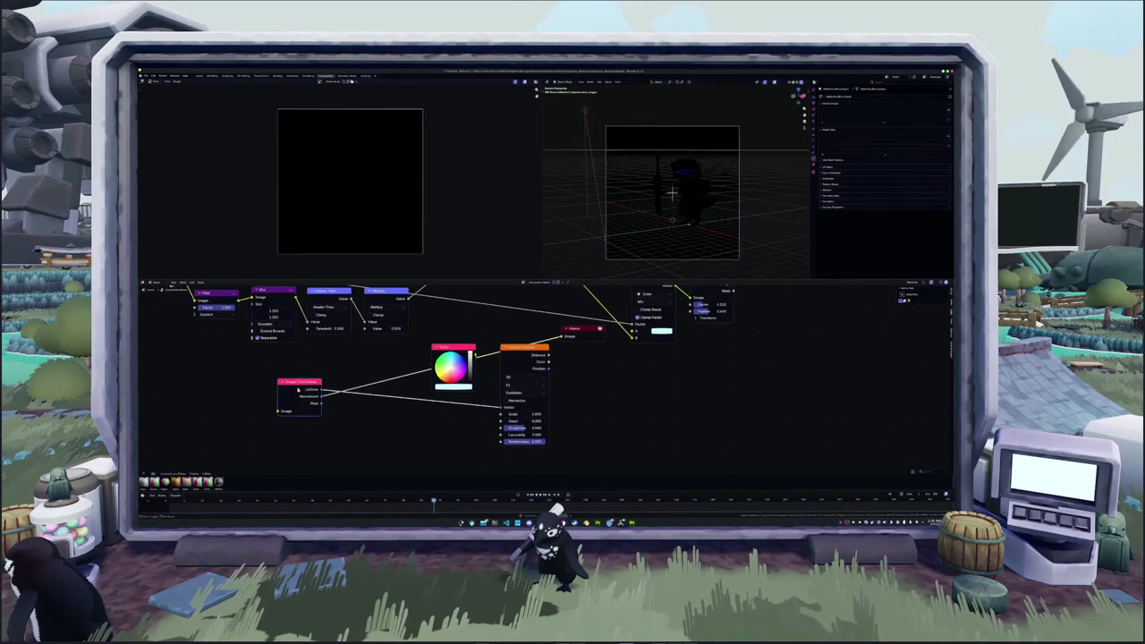
# - Link the render image into Image Coordinates and the coordinates into the Voronoi vector input
pyautogui.moveTo(530, 356); pyautogui.dragTo(590, 387, button='middle')
pyautogui.scroll(-1, 590, 387)
pyautogui.moveTo(315, 333); pyautogui.dragTo(399, 421)
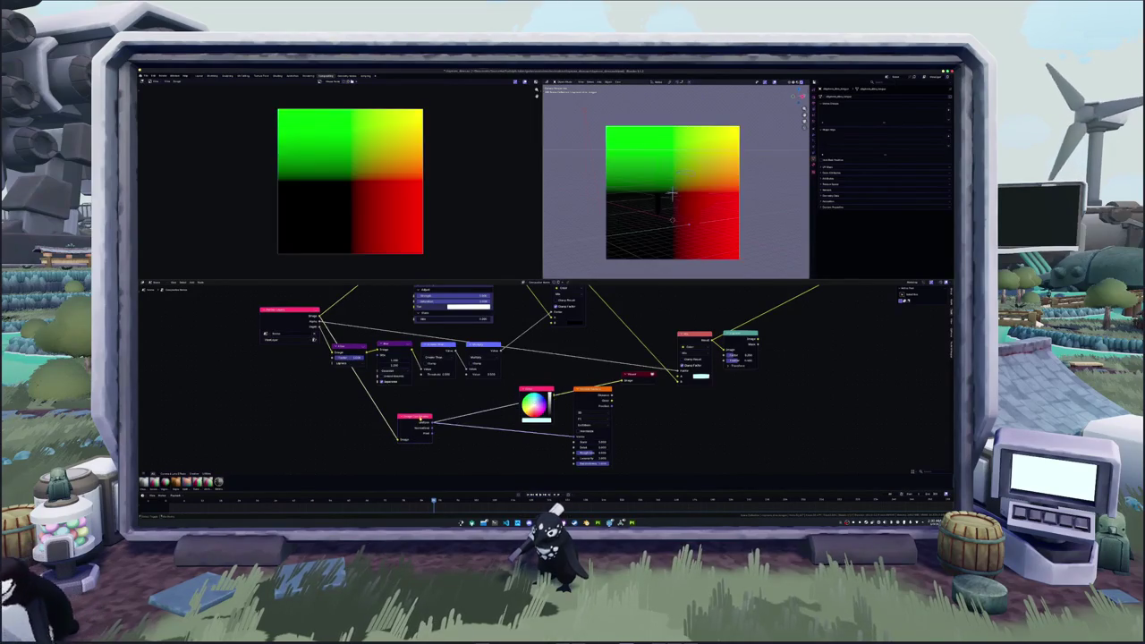
pyautogui.moveTo(420, 418); pyautogui.dragTo(322, 426, button='middle')
pyautogui.moveTo(403, 432); pyautogui.dragTo(475, 442)
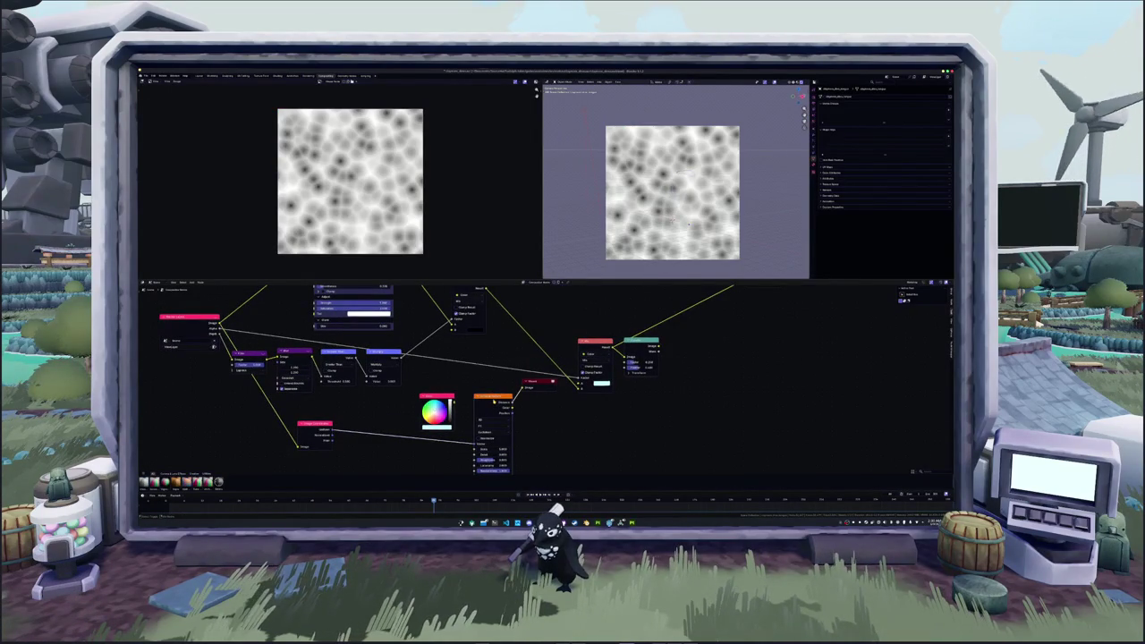
pyautogui.moveTo(465, 394); pyautogui.dragTo(443, 394, button='middle')
pyautogui.scroll(2, 466, 376)
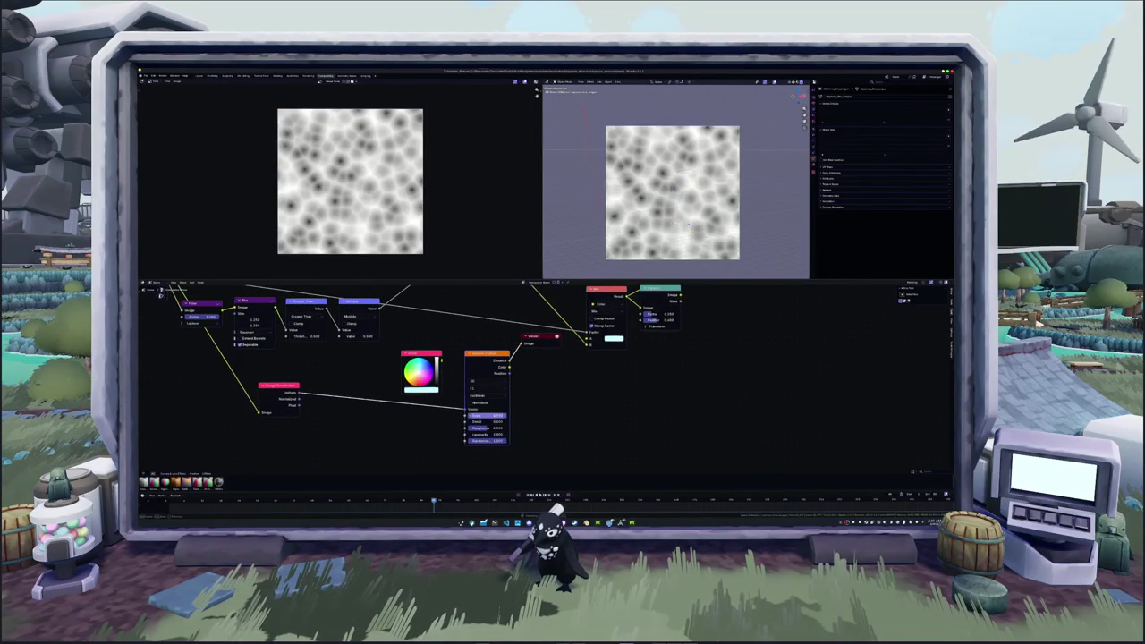
# - Lower the Voronoi Scale to about 2.15 and preview its coloured cells
pyautogui.moveTo(488, 416); pyautogui.dragTo(505, 426)
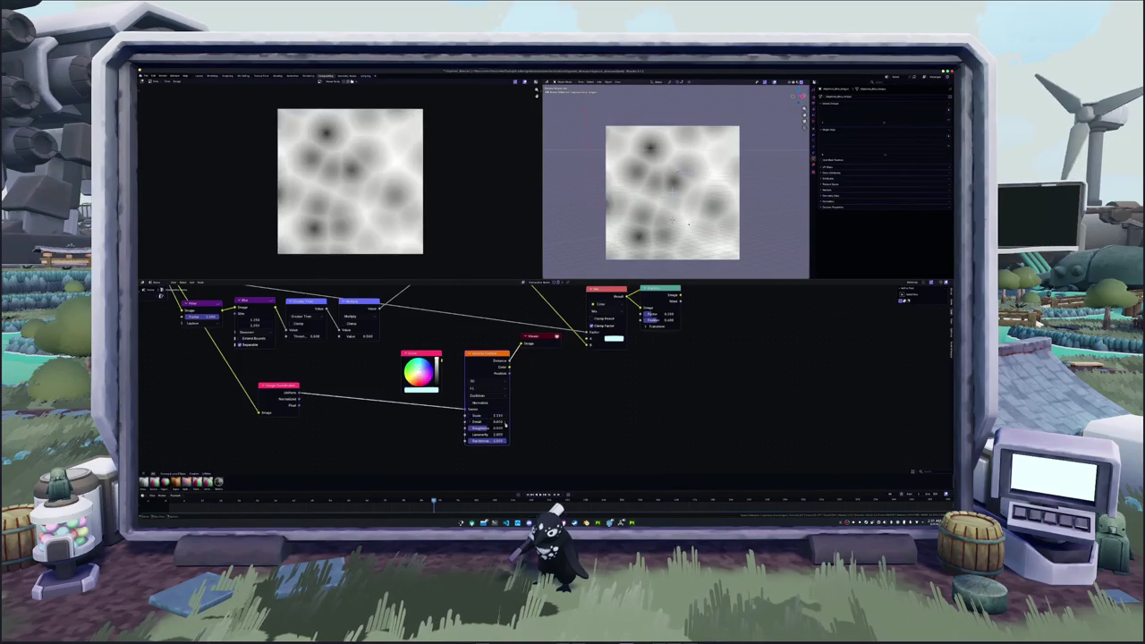
pyautogui.moveTo(506, 425); pyautogui.dragTo(461, 437, button='middle')
pyautogui.scroll(1, 461, 437)
pyautogui.keyDown('ctrl'); pyautogui.keyDown('shift'); pyautogui.click(440, 394); pyautogui.keyUp('shift'); pyautogui.keyUp('ctrl')
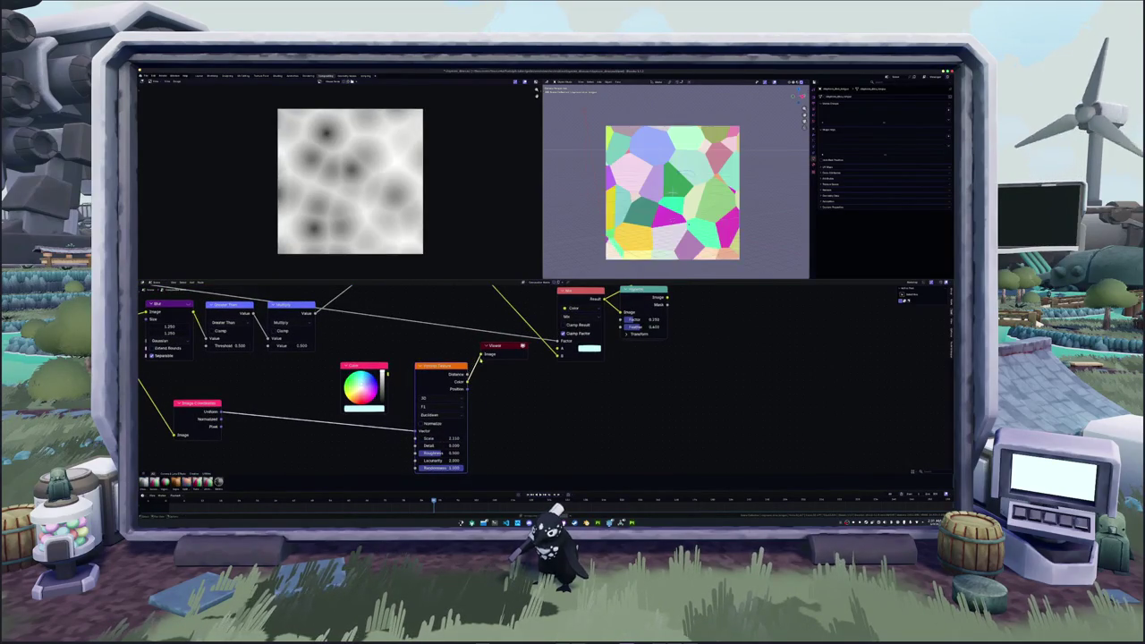
pyautogui.moveTo(497, 345); pyautogui.dragTo(598, 396)
# - Add a Color Ramp fed by the Voronoi Color output
pyautogui.moveTo(474, 391); pyautogui.dragTo(540, 432)
pyautogui.write('ramp')
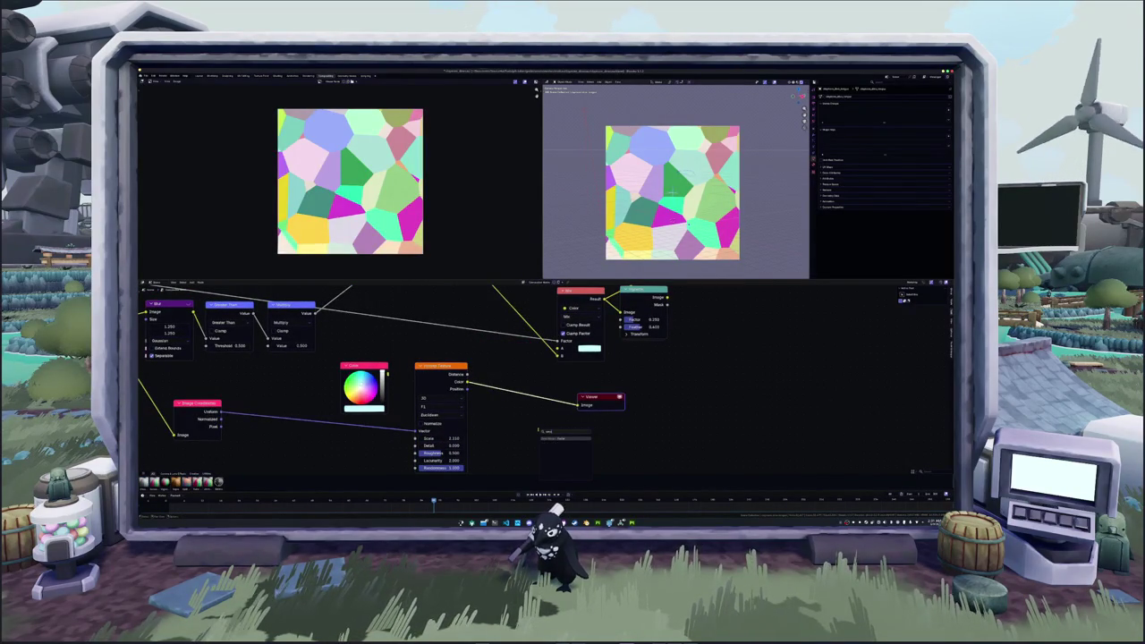
pyautogui.press('BackSpace')
pyautogui.press('BackSpace')
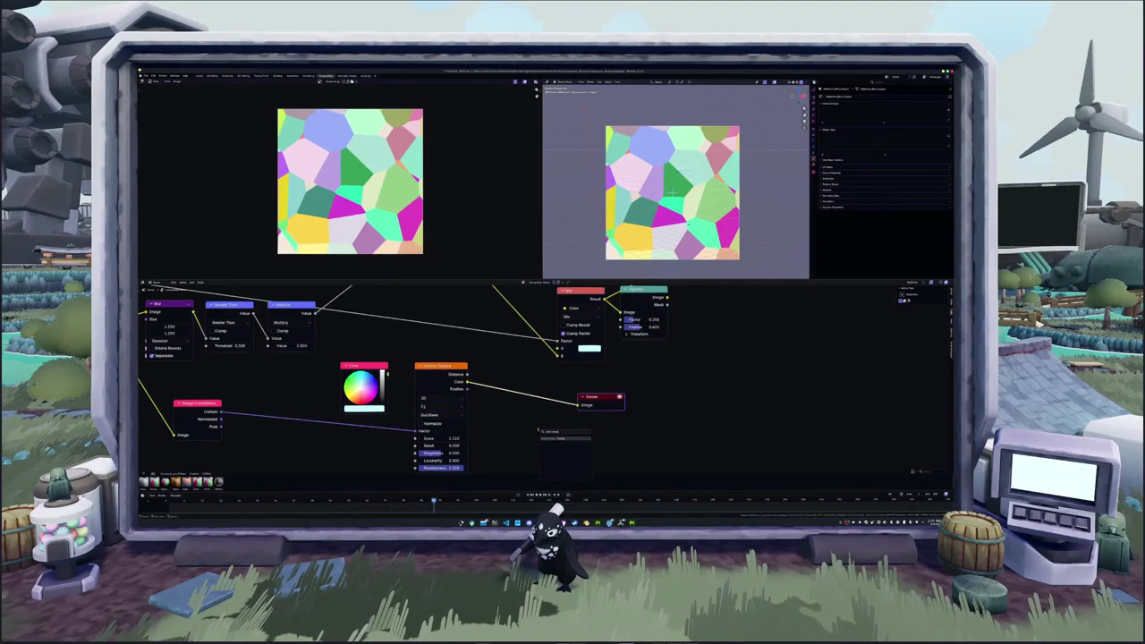
pyautogui.press('Return')
pyautogui.click(579, 417)
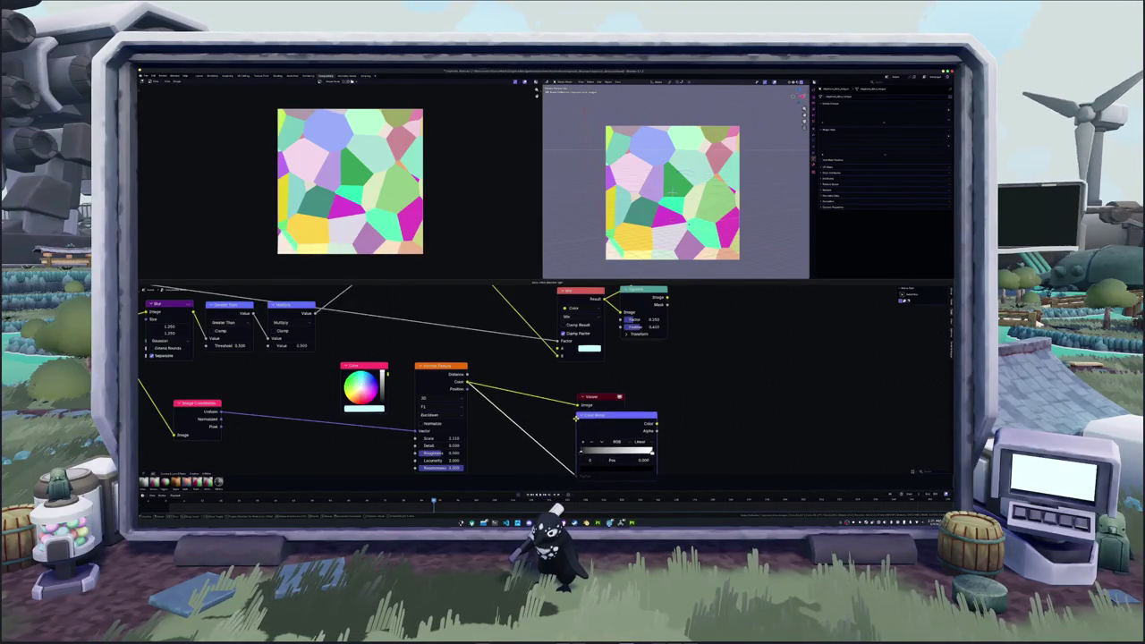
pyautogui.scroll(-2, 516, 392)
# - Adjust the Color Ramp's white stop colour and preview the ramp result
pyautogui.click(565, 385)
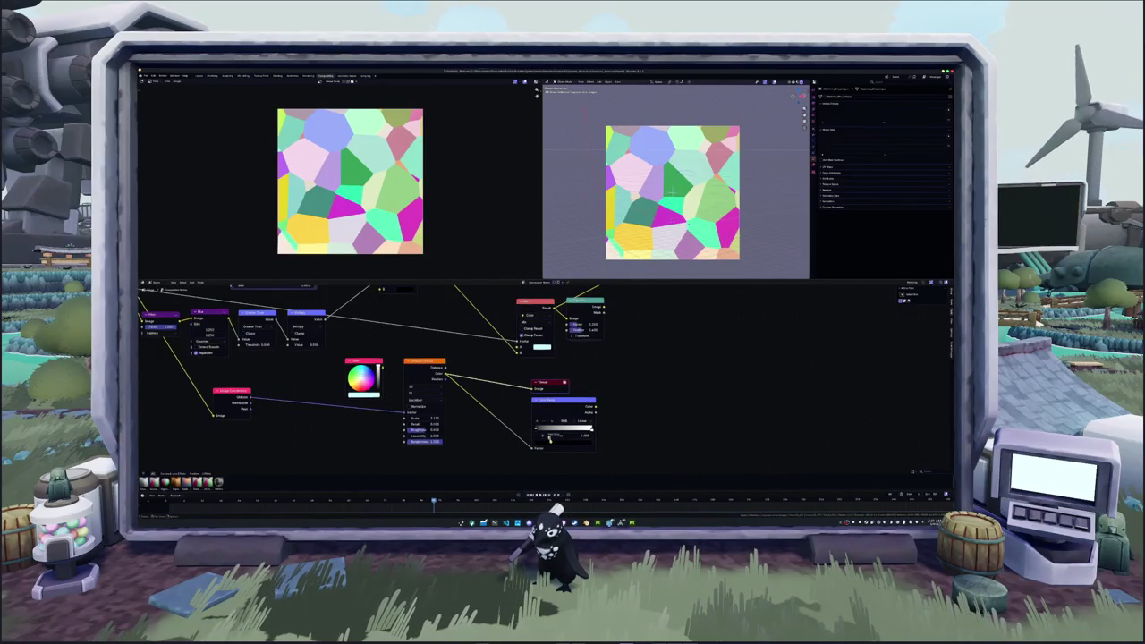
pyautogui.click(590, 433)
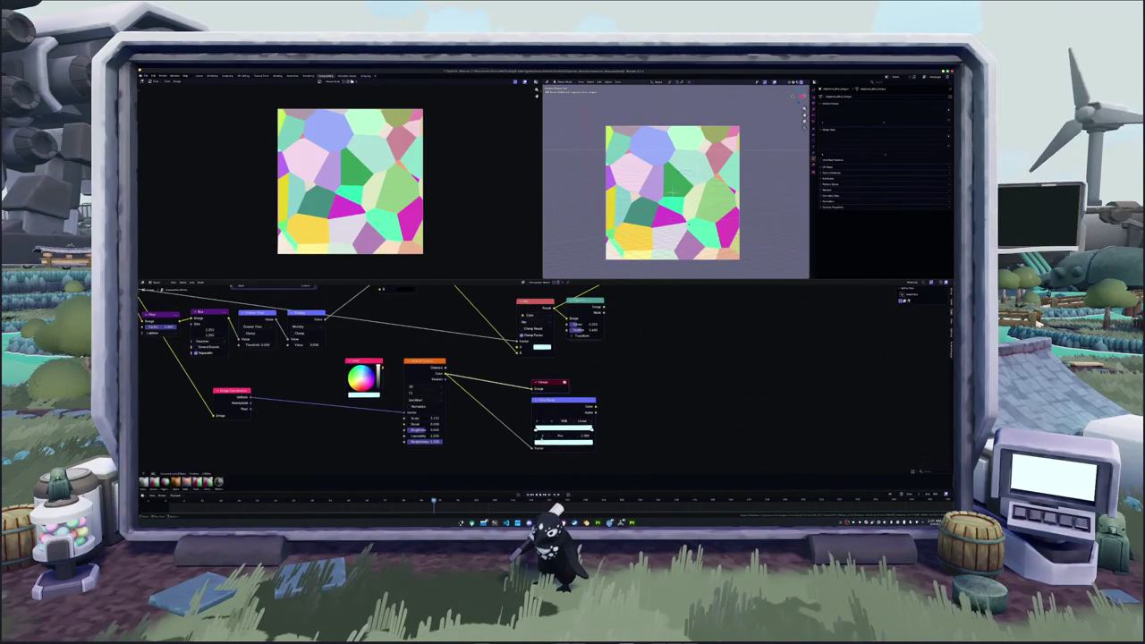
pyautogui.click(538, 442)
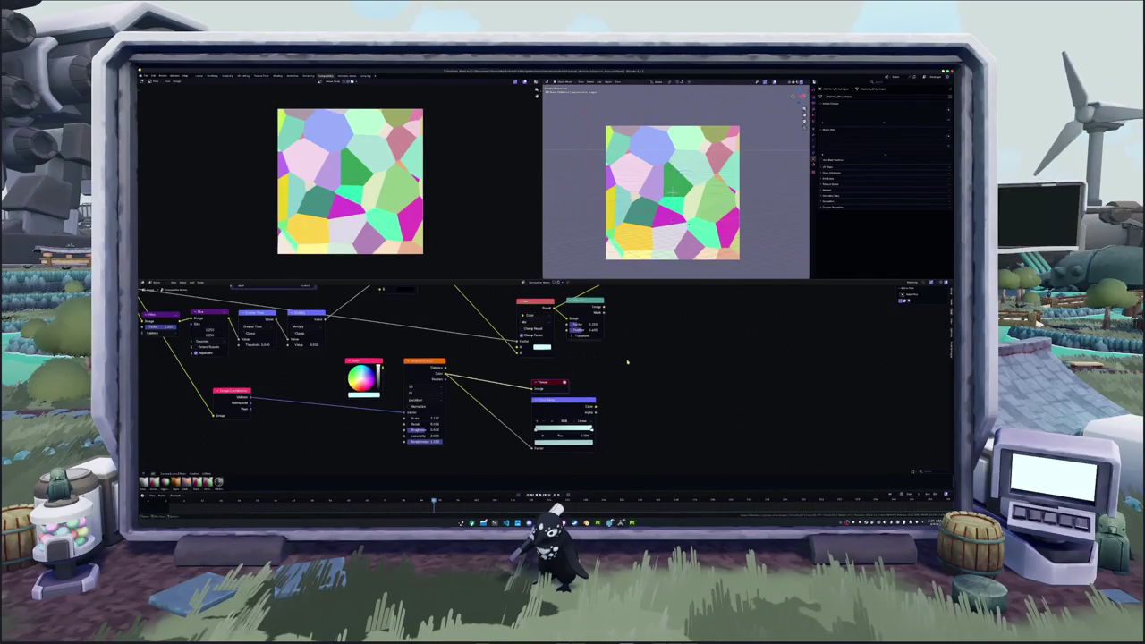
pyautogui.keyDown('ctrl'); pyautogui.keyDown('shift'); pyautogui.click(572, 411); pyautogui.keyUp('shift'); pyautogui.keyUp('ctrl')
# - Brighten the Color Ramp stop colour to soften the cell pattern
pyautogui.moveTo(609, 376); pyautogui.dragTo(590, 394, button='middle')
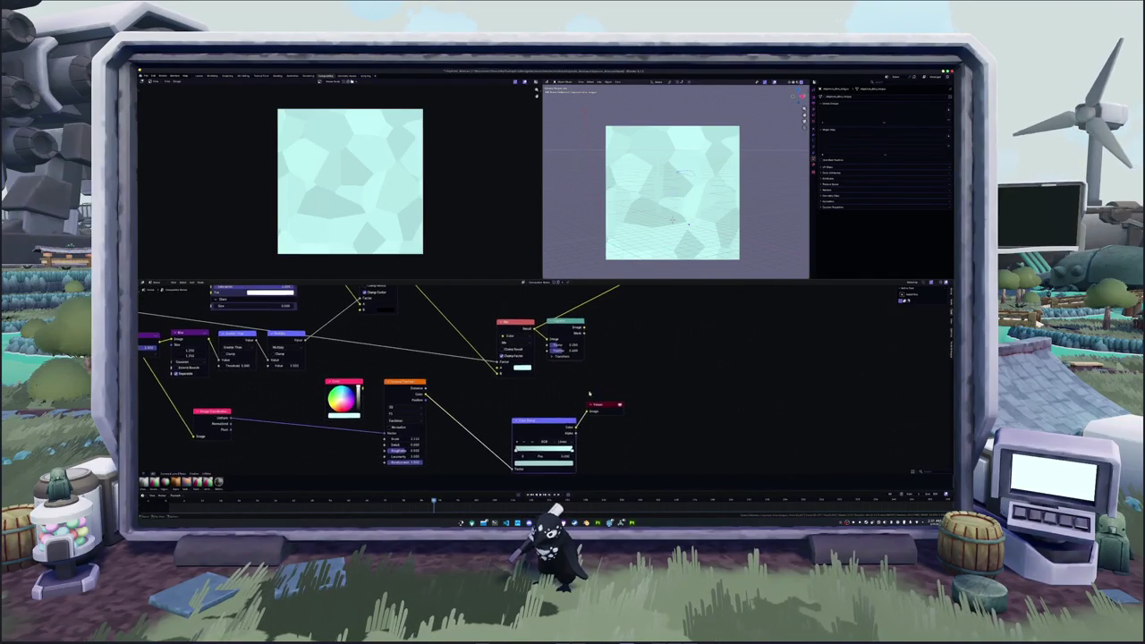
pyautogui.click(563, 450)
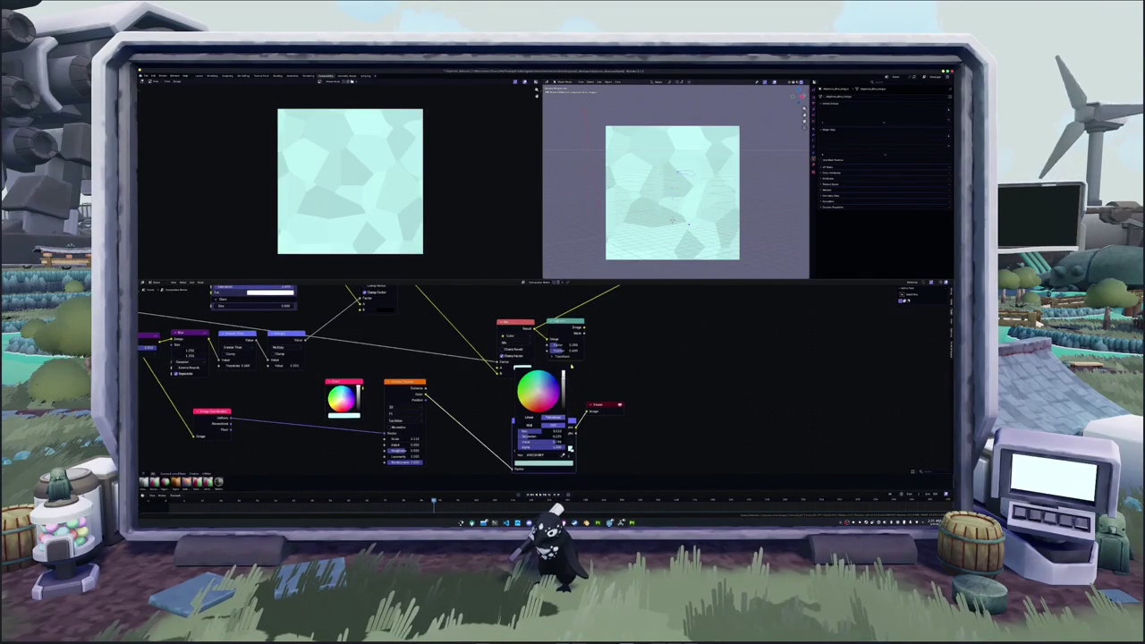
pyautogui.moveTo(557, 443); pyautogui.dragTo(570, 447)
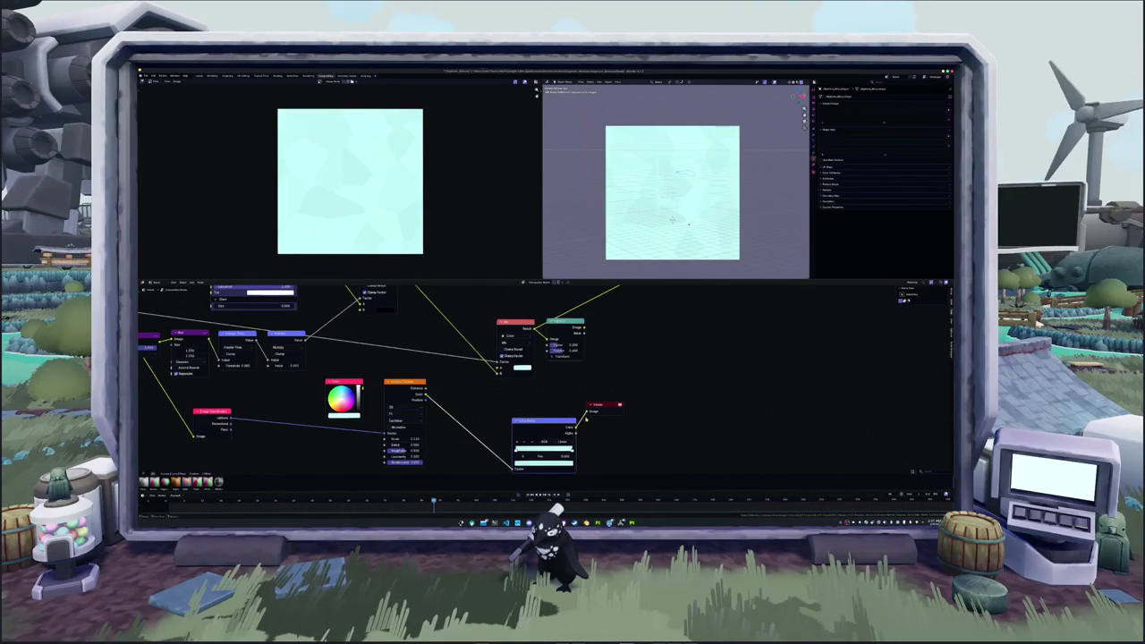
pyautogui.moveTo(544, 420); pyautogui.dragTo(483, 409)
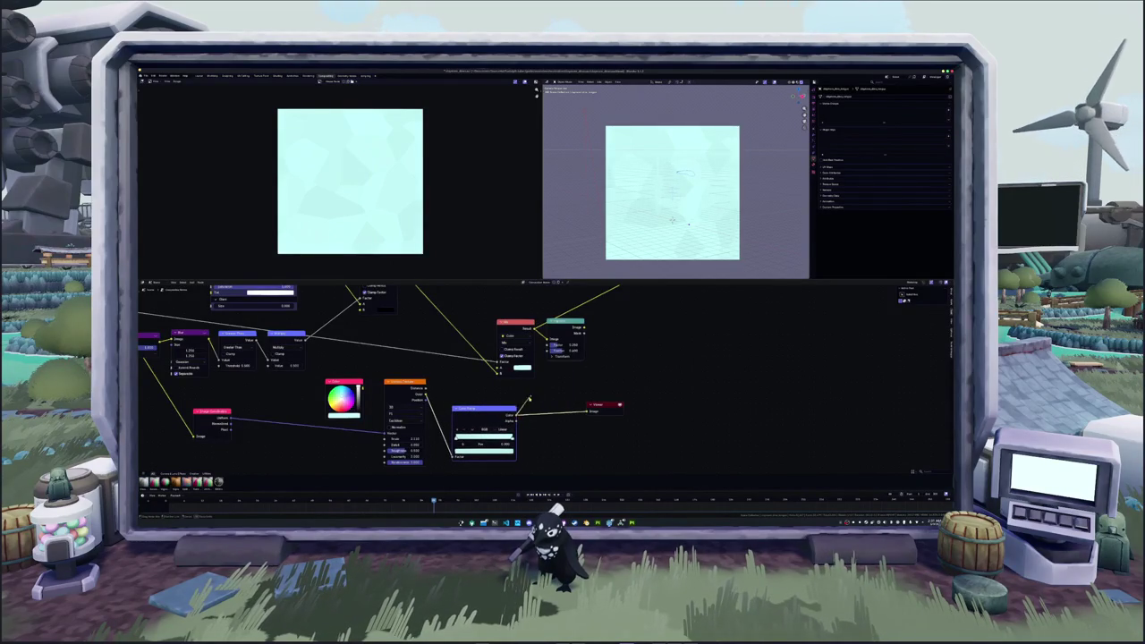
# - Add a Multiply node from the node search beside the Viewer
pyautogui.rightClick(519, 395)
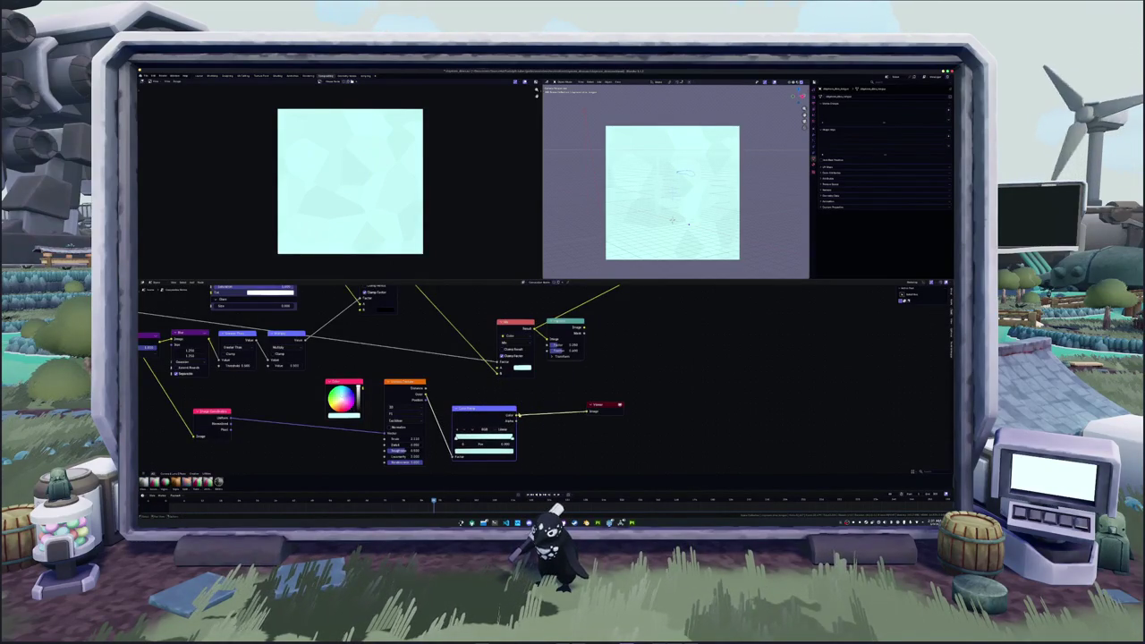
pyautogui.rightClick(561, 403)
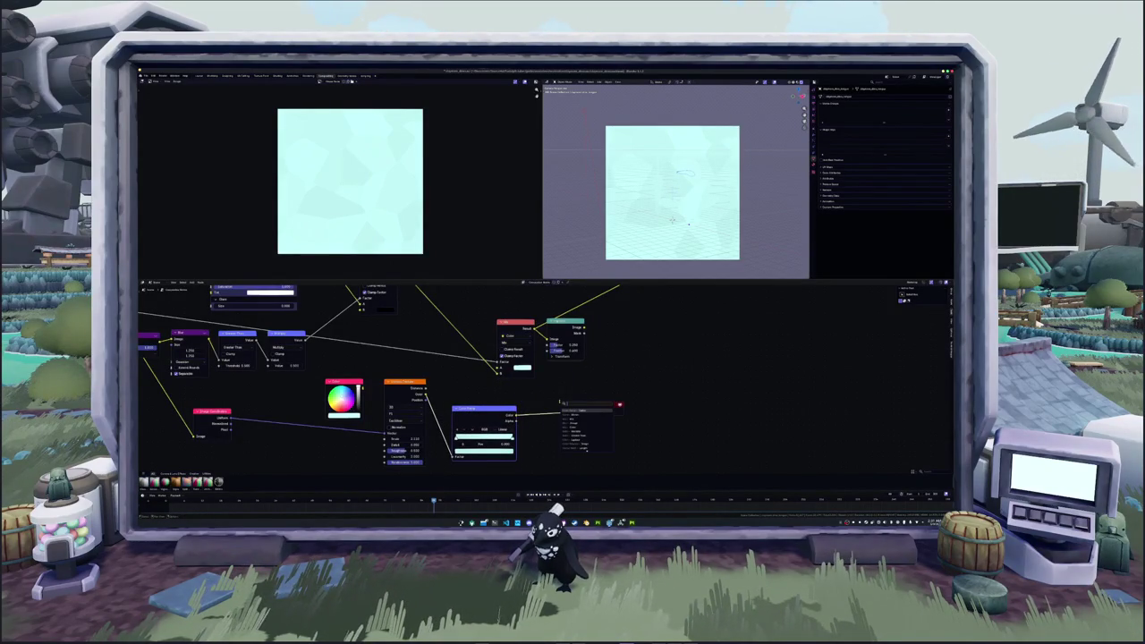
pyautogui.press('Return')
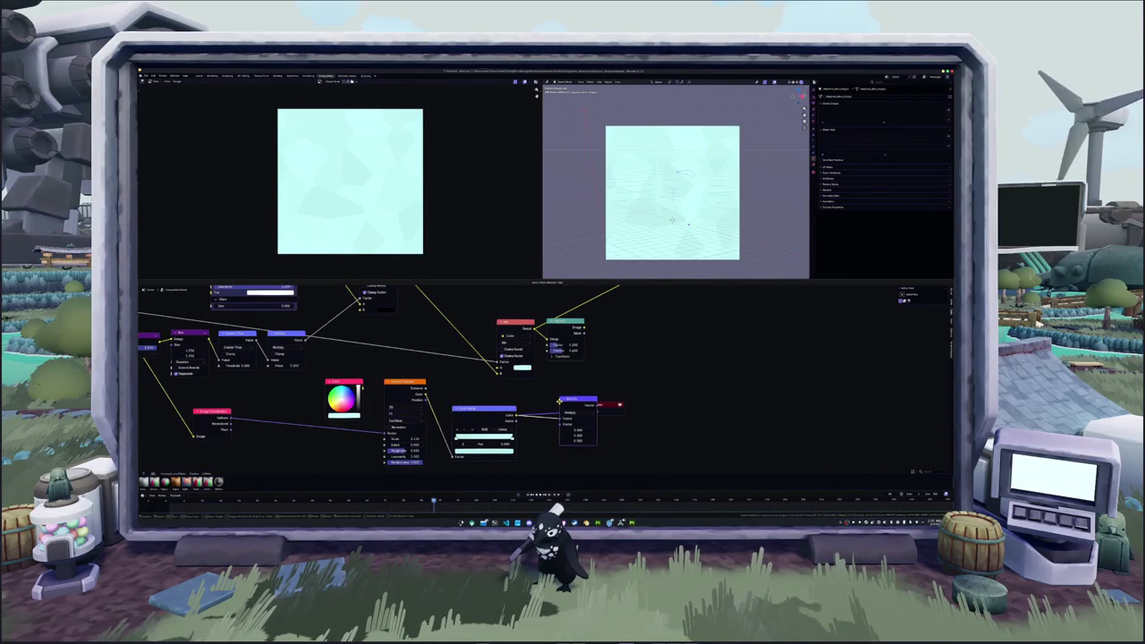
# - Insert Multiply between Color Ramp and Viewer, then add a Length node from Image Coordinates
pyautogui.click(541, 421)
pyautogui.moveTo(542, 414); pyautogui.dragTo(559, 351, button='middle')
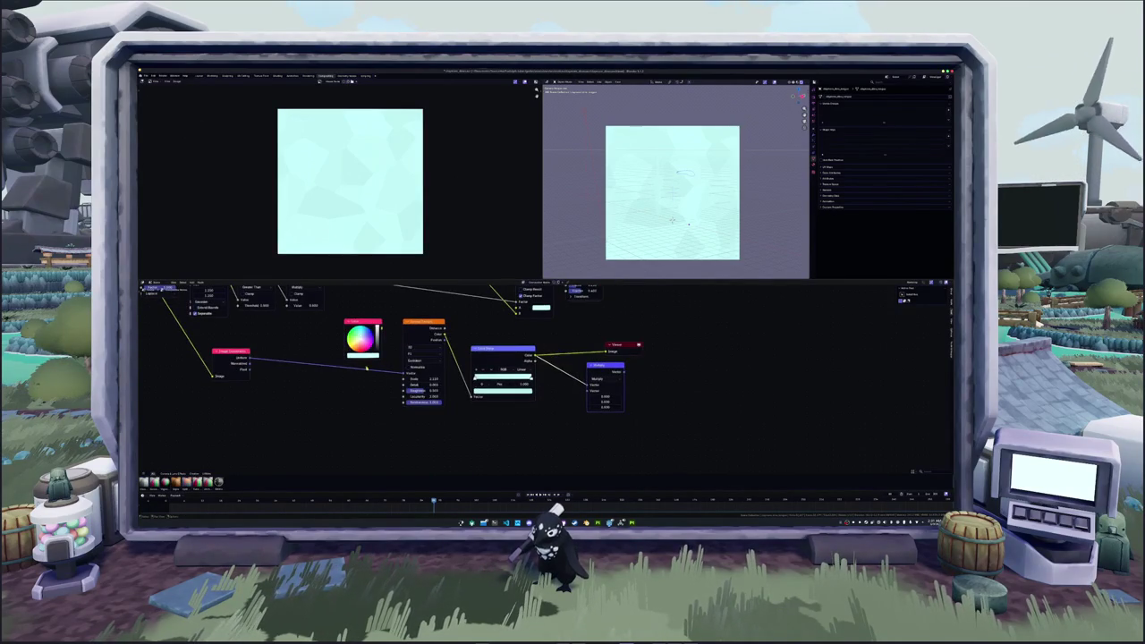
pyautogui.moveTo(385, 441); pyautogui.dragTo(391, 443)
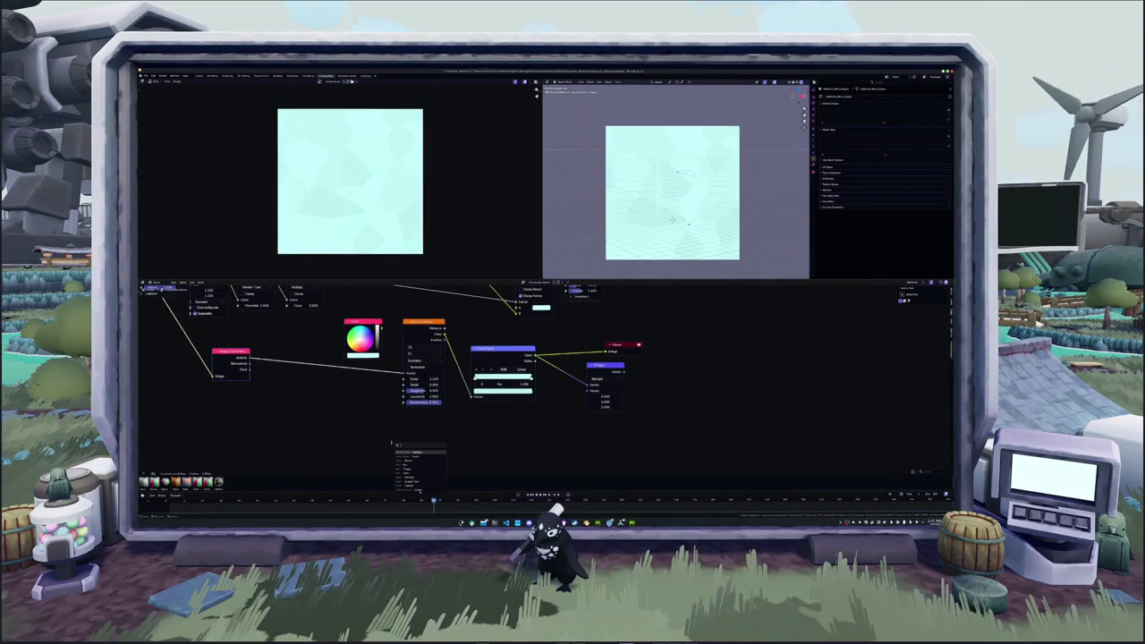
pyautogui.write('length')
pyautogui.press('Return')
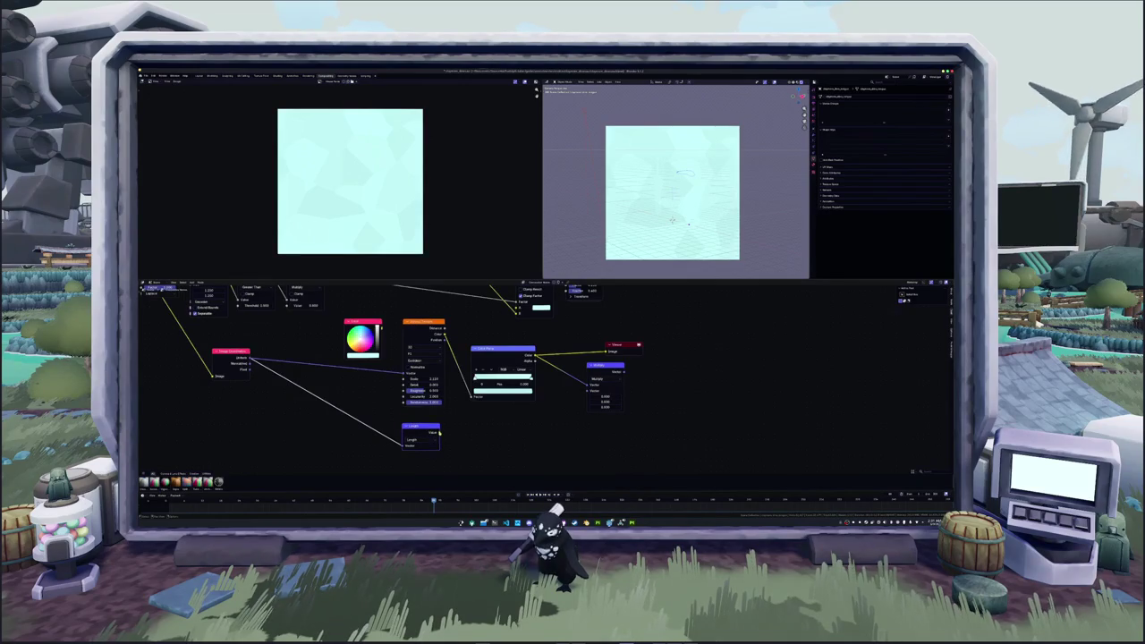
# - Add a Subtract math node after Length with its value set to 1.000
pyautogui.moveTo(441, 433); pyautogui.dragTo(468, 434)
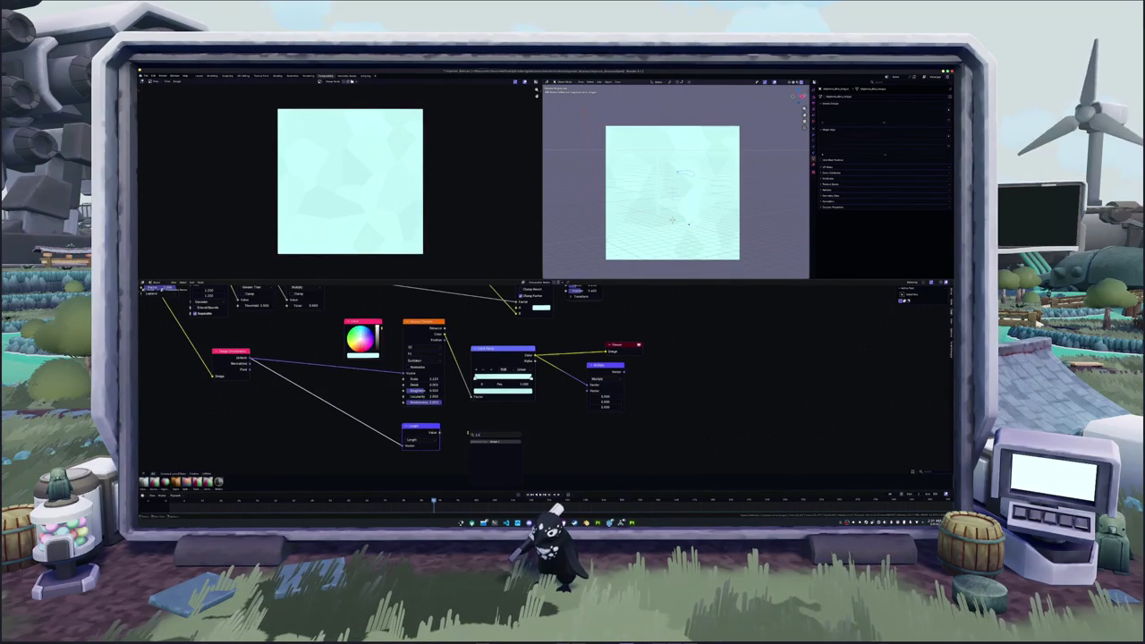
pyautogui.write('map')
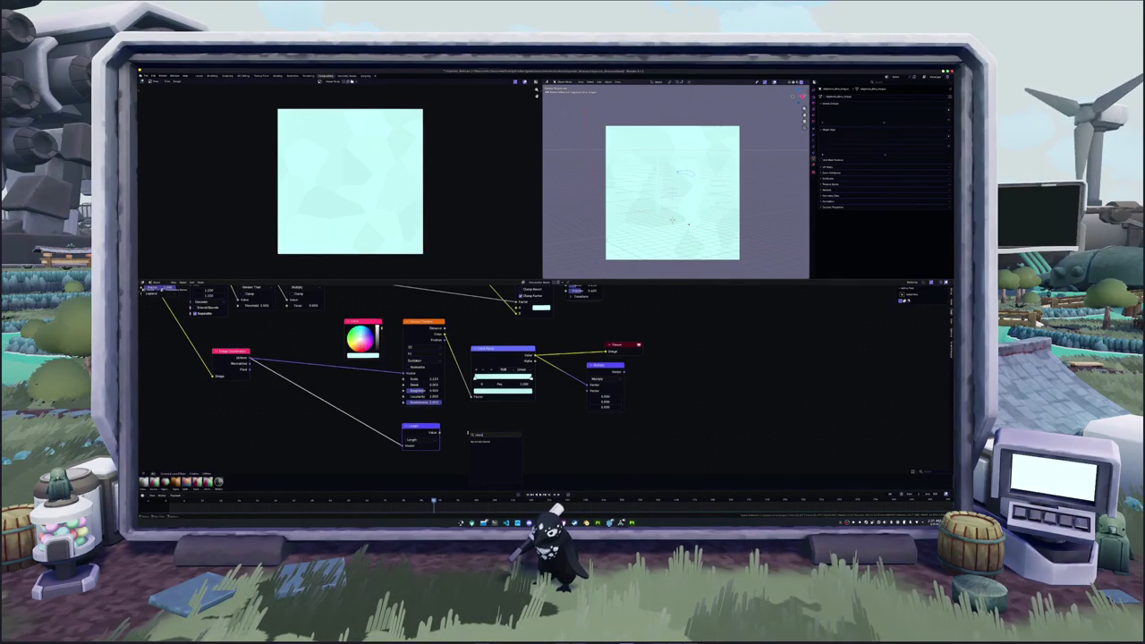
pyautogui.press('Return')
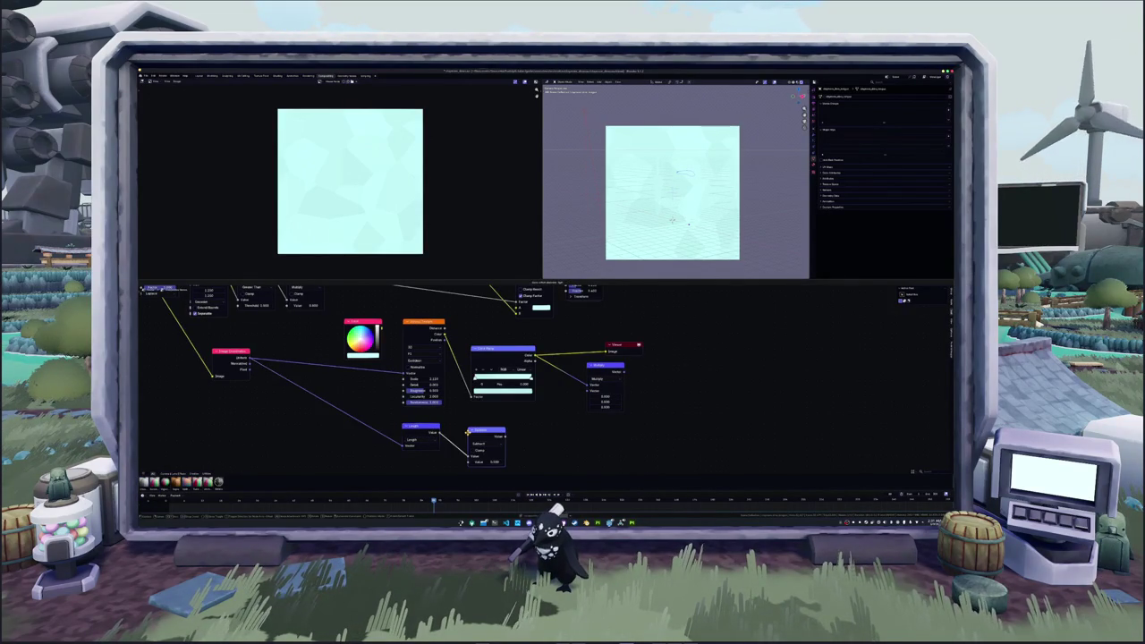
pyautogui.click(461, 432)
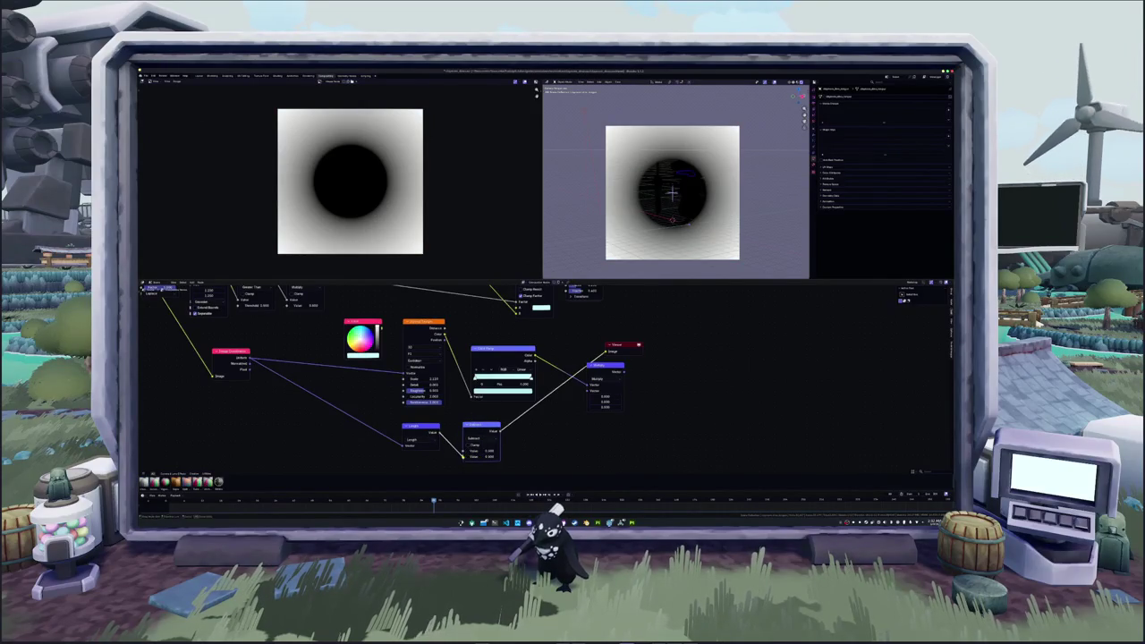
pyautogui.moveTo(465, 457); pyautogui.dragTo(551, 421)
# - Preview the Multiply result, then the Color Ramp output, in the Viewer
pyautogui.moveTo(552, 421); pyautogui.dragTo(493, 443, button='middle')
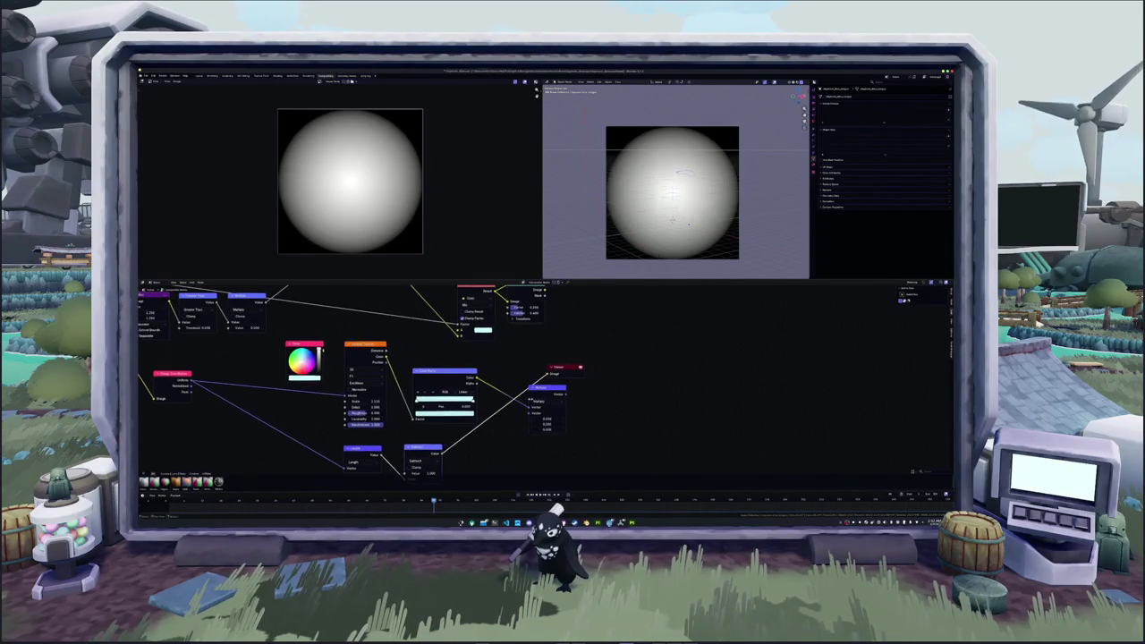
pyautogui.moveTo(562, 370); pyautogui.dragTo(541, 443)
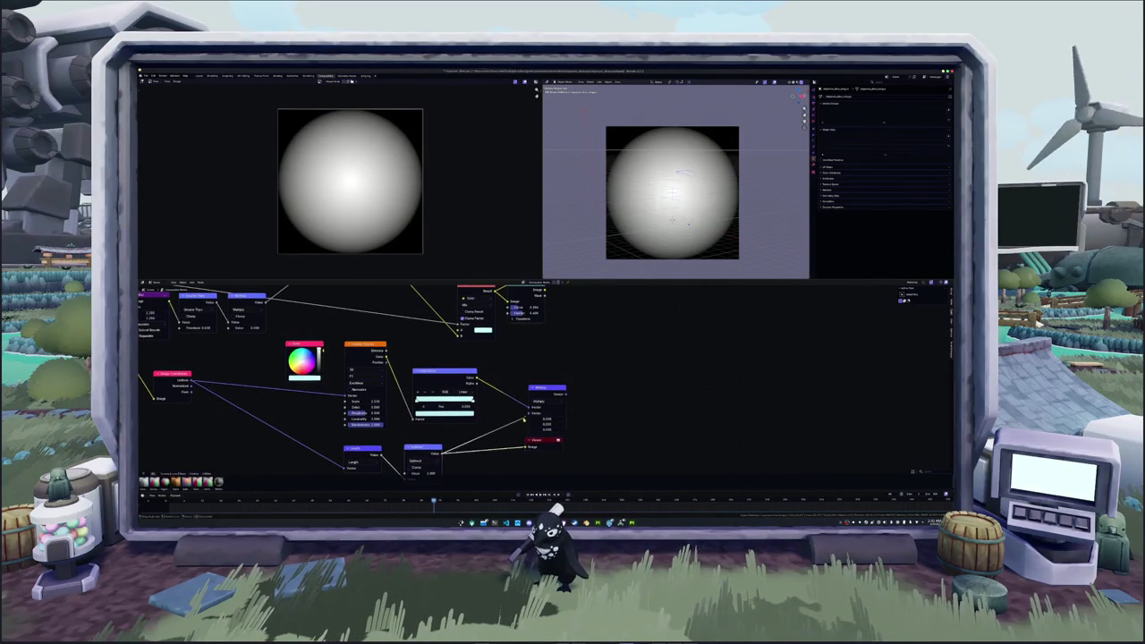
pyautogui.keyDown('ctrl'); pyautogui.keyDown('shift'); pyautogui.click(545, 392); pyautogui.keyUp('shift'); pyautogui.keyUp('ctrl')
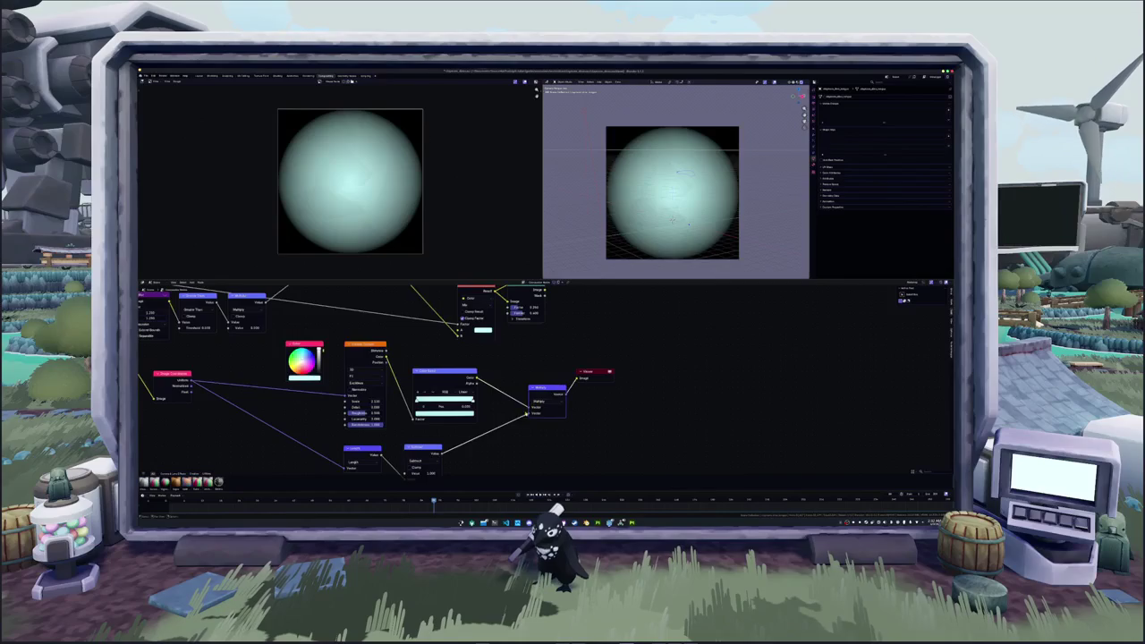
pyautogui.moveTo(470, 440); pyautogui.dragTo(478, 415, button='middle')
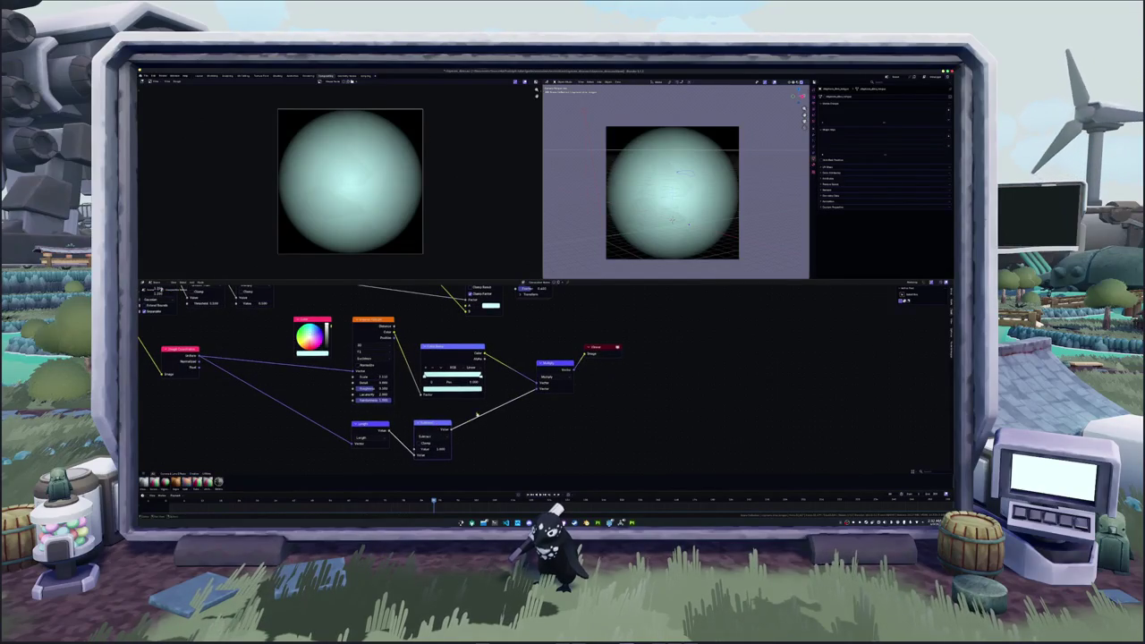
pyautogui.keyDown('ctrl'); pyautogui.keyDown('shift'); pyautogui.click(470, 385); pyautogui.keyUp('shift'); pyautogui.keyUp('ctrl')
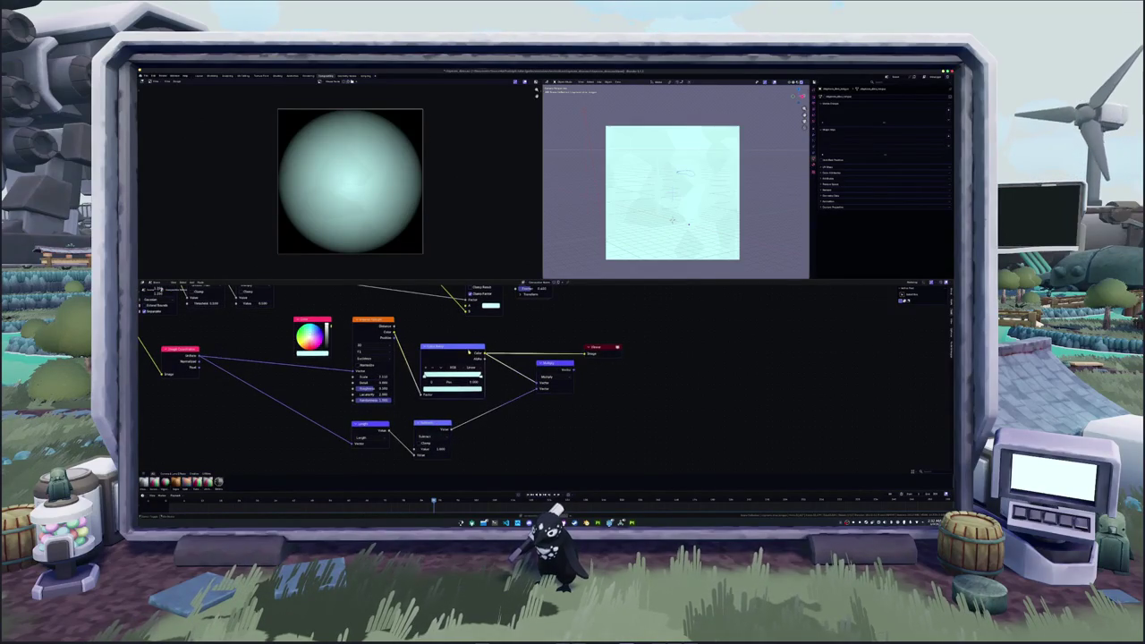
# - Send the Color Ramp output to the Viewer and shift Color Ramp and Multiply right
pyautogui.moveTo(477, 411); pyautogui.dragTo(523, 414, button='middle')
pyautogui.moveTo(506, 352); pyautogui.dragTo(678, 376)
pyautogui.moveTo(546, 352); pyautogui.dragTo(691, 355)
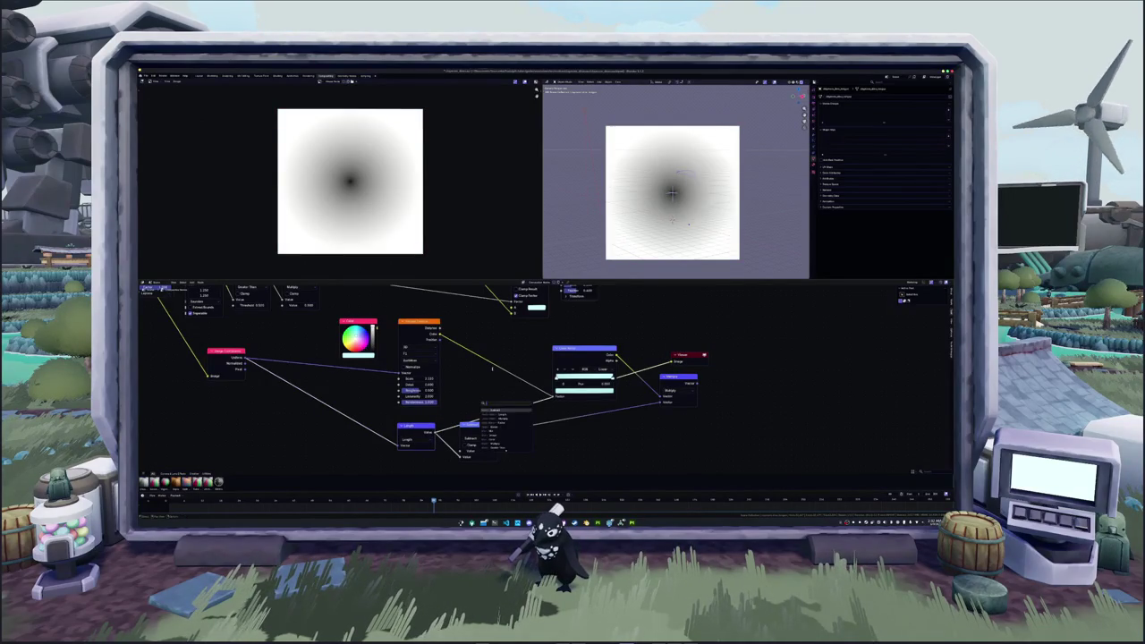
# - Delete the Subtract node and insert Multiply between Length and the Color Ramp
pyautogui.press('x')
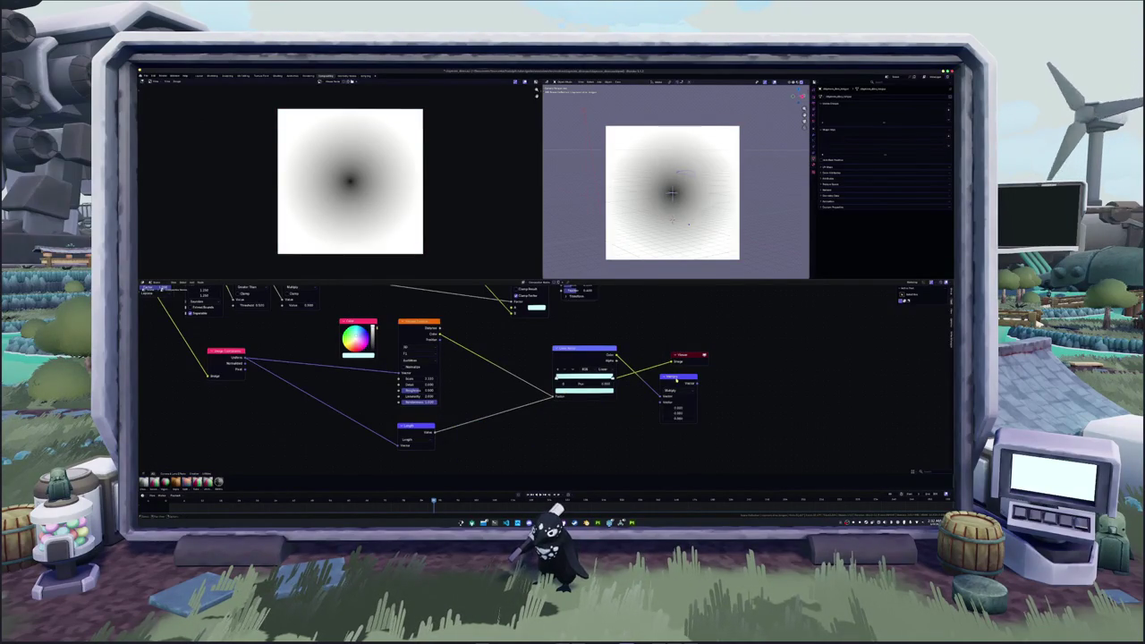
pyautogui.moveTo(653, 398); pyautogui.dragTo(482, 376)
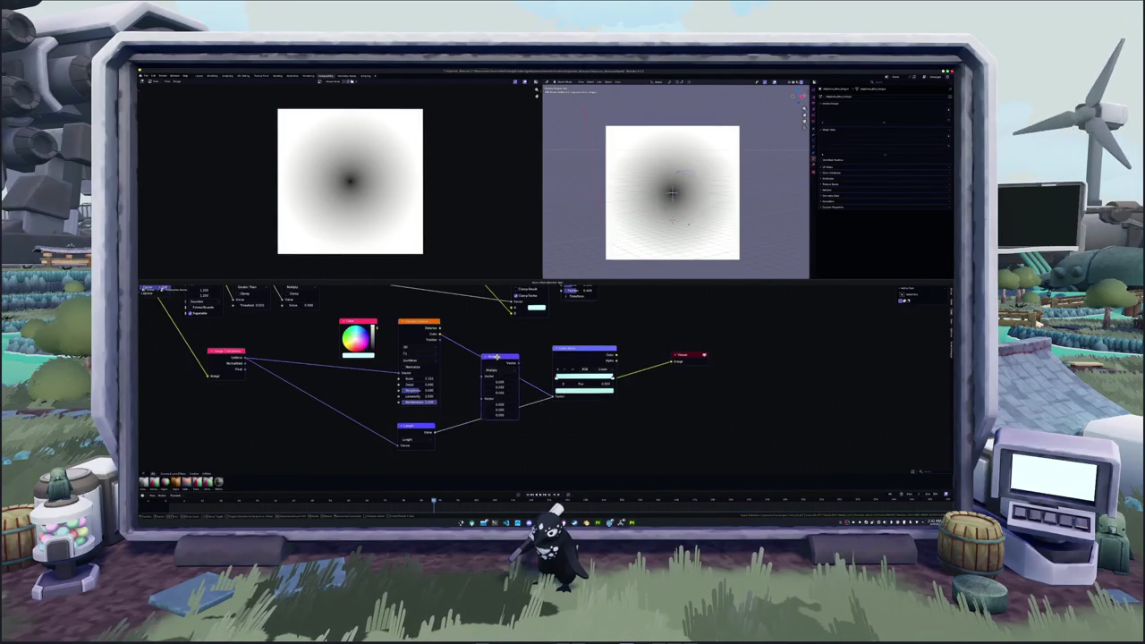
pyautogui.click(429, 433)
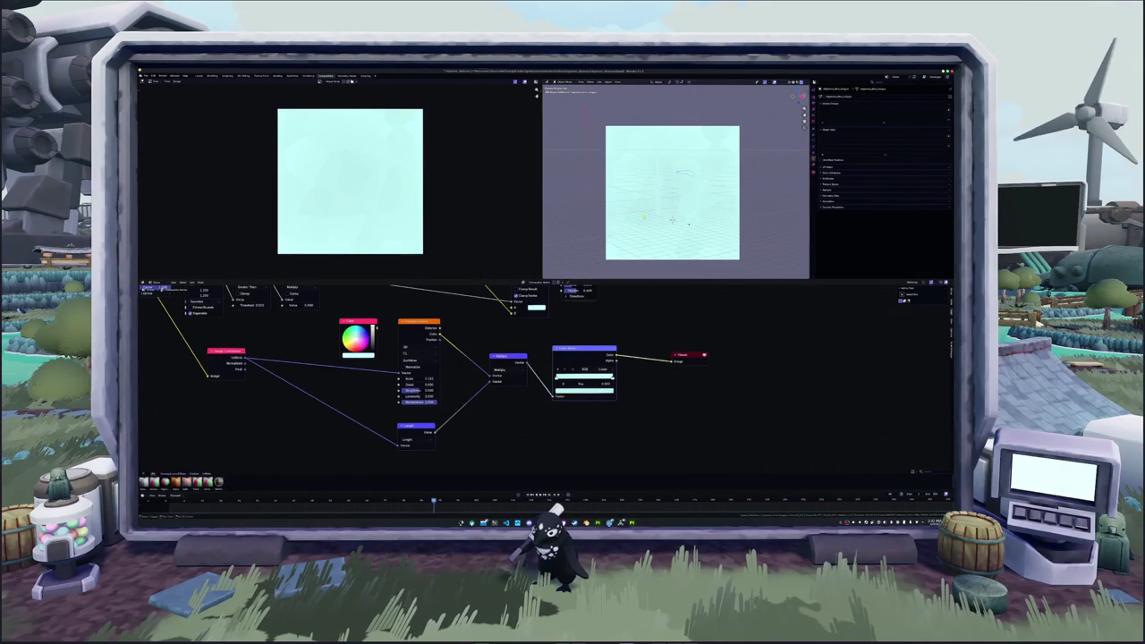
pyautogui.moveTo(604, 364); pyautogui.dragTo(638, 416, button='middle')
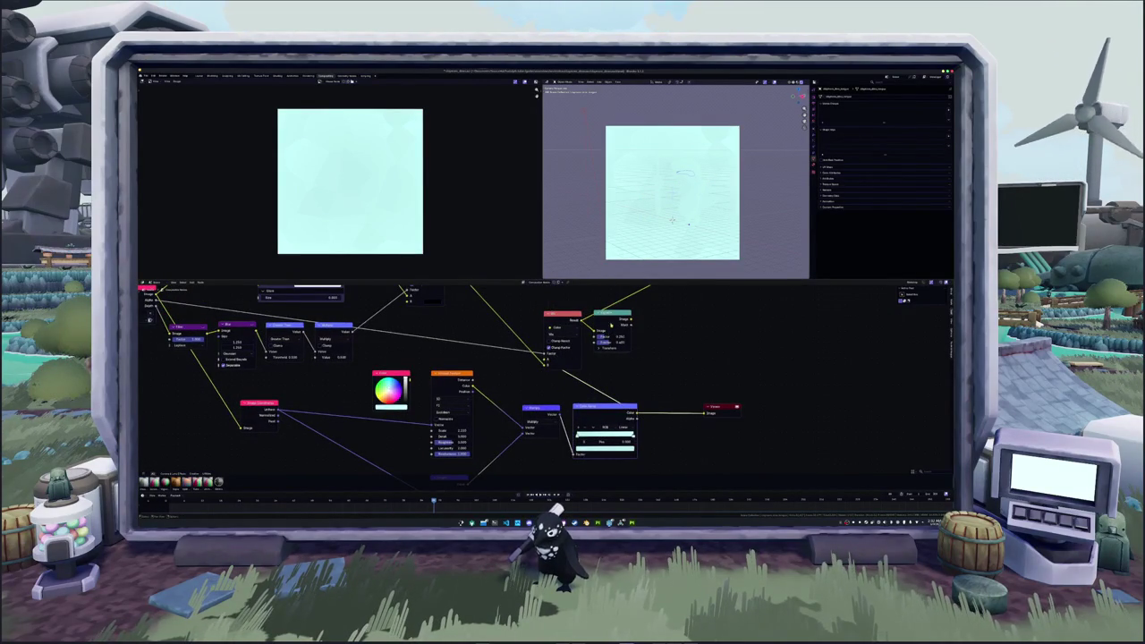
pyautogui.scroll(-1, 631, 356)
# - Preview the dinosaur render again and regroup the teal, red, Group Output and blue nodes
pyautogui.moveTo(670, 302); pyautogui.dragTo(631, 356, button='middle')
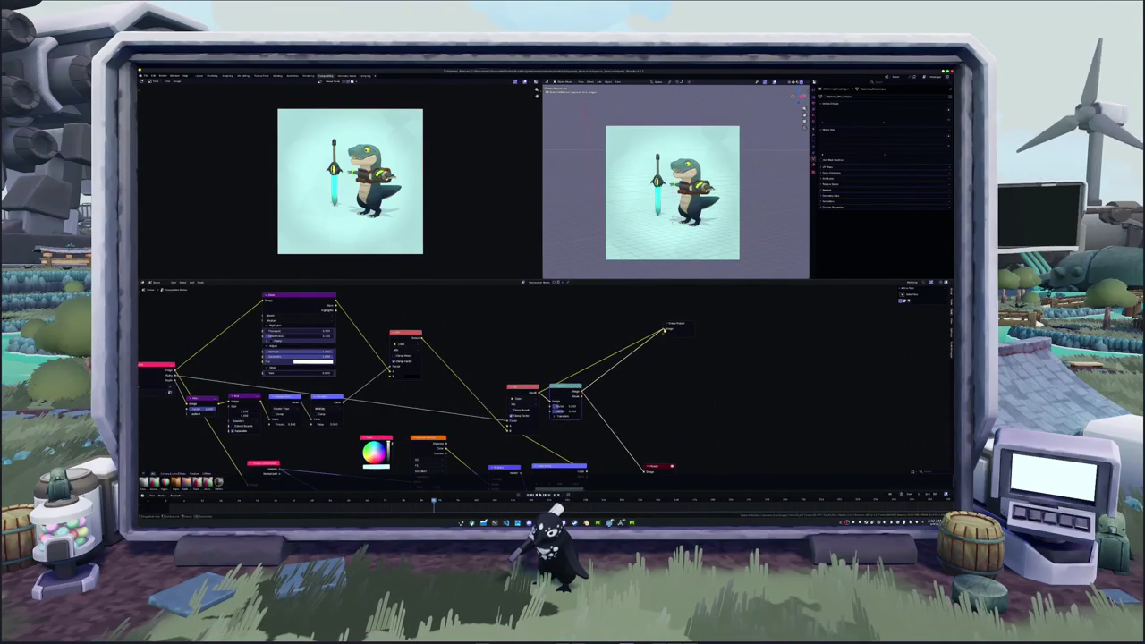
pyautogui.moveTo(553, 391); pyautogui.dragTo(595, 342, button='middle')
pyautogui.moveTo(637, 409)
pyautogui.mouseDown()
pyautogui.moveTo(699, 407)
pyautogui.moveTo(766, 352)
pyautogui.mouseUp()
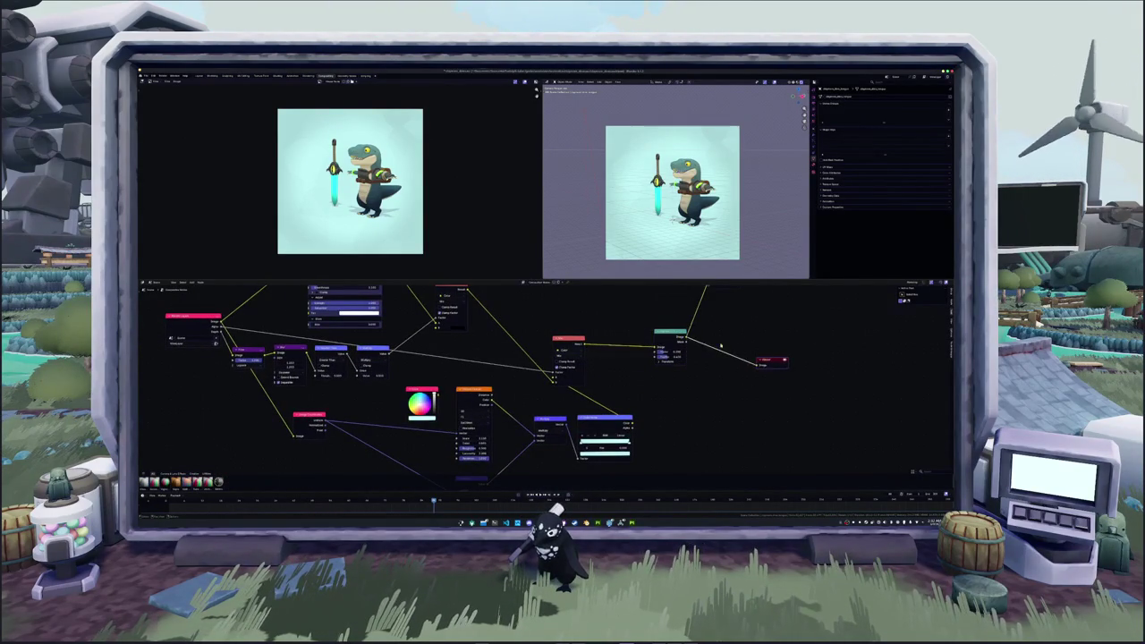
pyautogui.moveTo(708, 355); pyautogui.dragTo(654, 391, button='middle')
pyautogui.moveTo(670, 314); pyautogui.dragTo(716, 375)
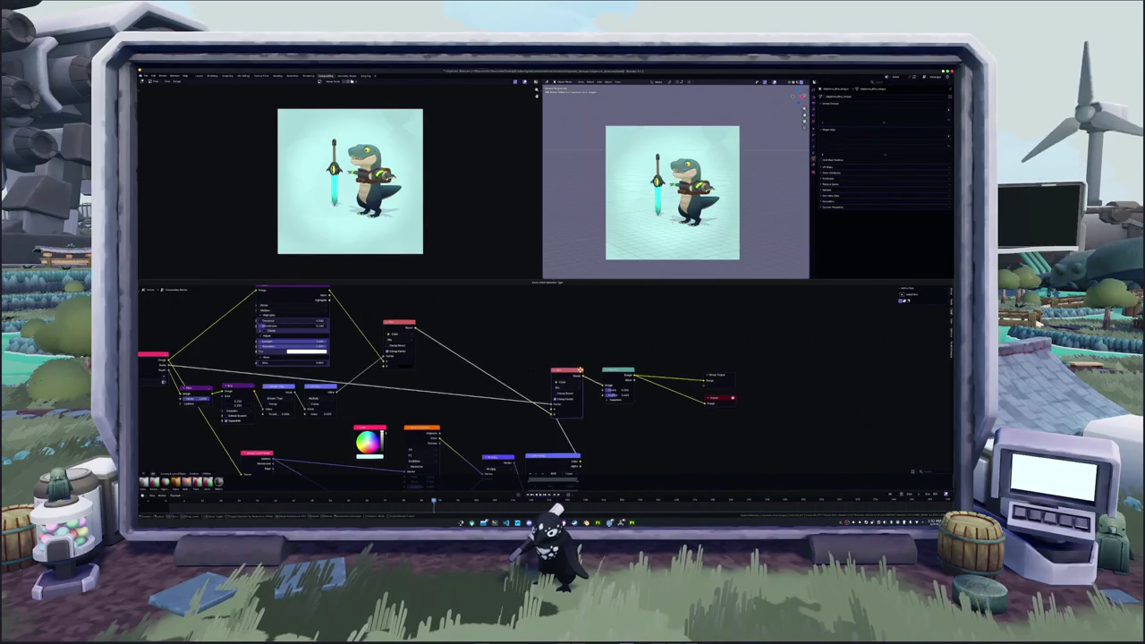
pyautogui.moveTo(495, 459); pyautogui.dragTo(591, 391, button='middle')
pyautogui.moveTo(591, 391); pyautogui.dragTo(559, 362)
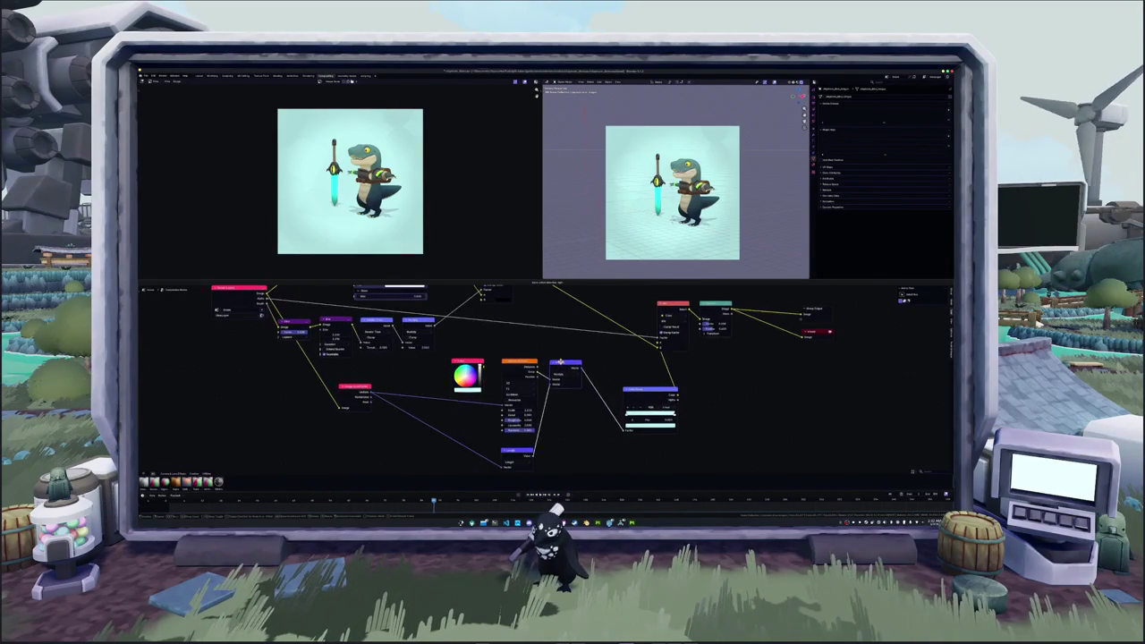
pyautogui.moveTo(637, 390); pyautogui.dragTo(598, 367)
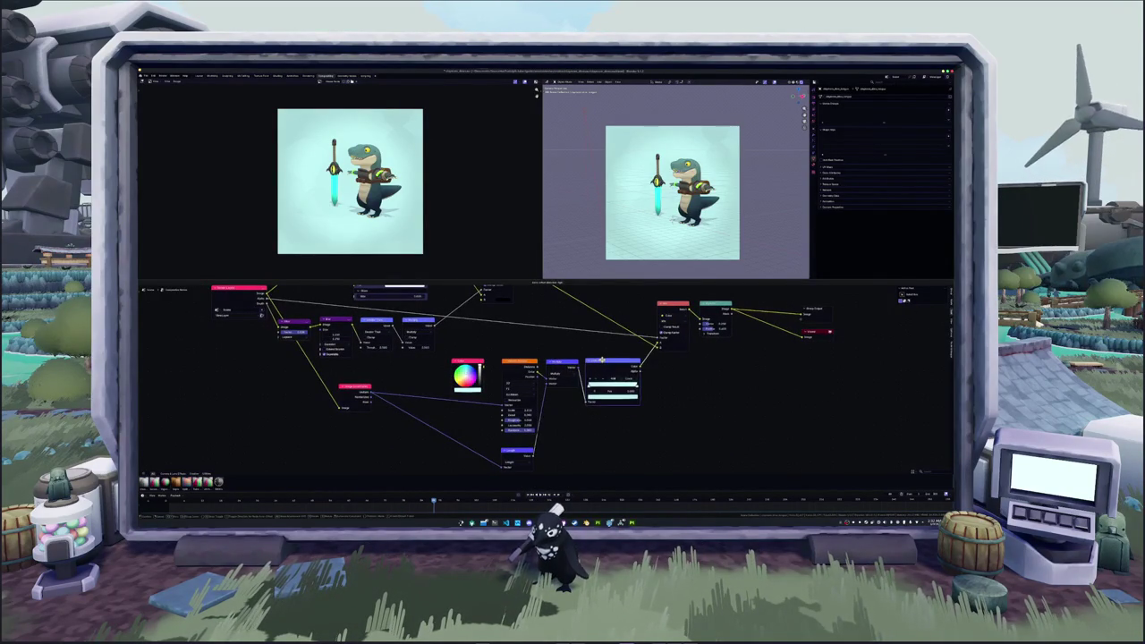
pyautogui.moveTo(599, 367); pyautogui.dragTo(688, 362, button='middle')
# - Delete the unused colour-wheel node and nudge the blue and pink nodes into place
pyautogui.press('x')
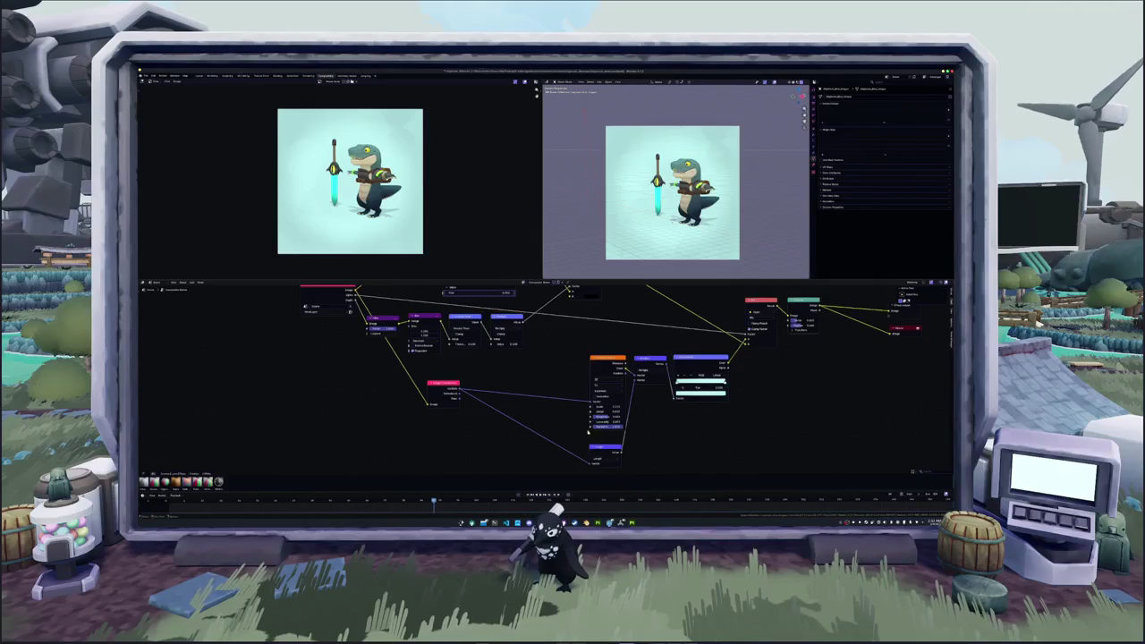
pyautogui.moveTo(606, 445); pyautogui.dragTo(609, 437)
pyautogui.moveTo(443, 384); pyautogui.dragTo(387, 377)
pyautogui.moveTo(541, 271); pyautogui.dragTo(554, 387, button='middle')
pyautogui.scroll(3, 671, 179)
pyautogui.scroll(1, 671, 179)
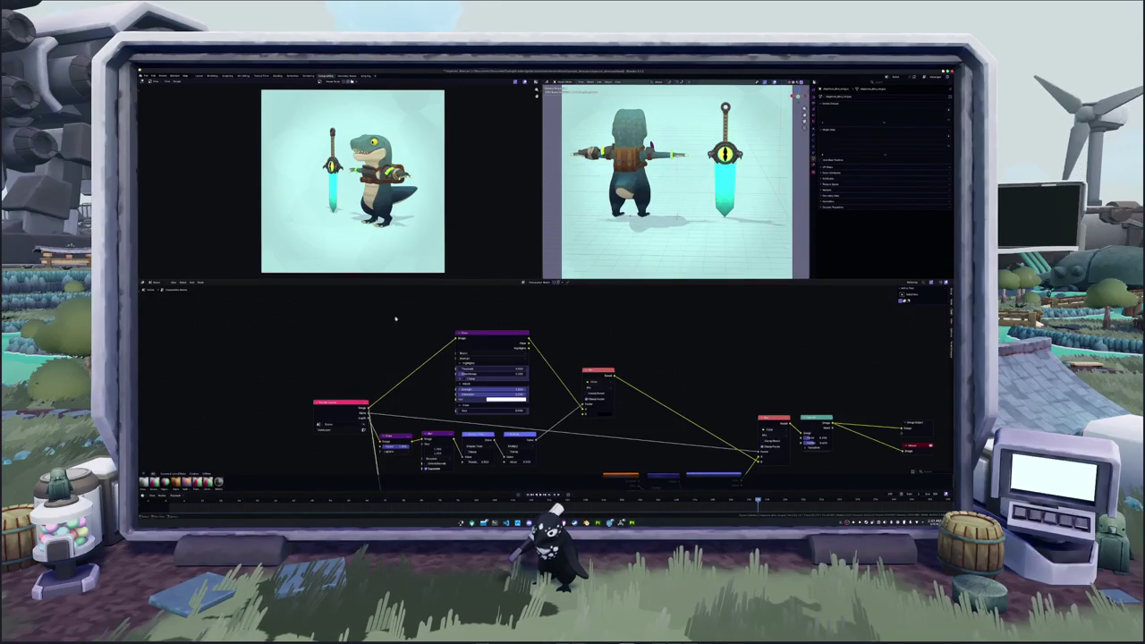
# - Add a Value node from the search and move it into open space
pyautogui.keyDown('shift'); pyautogui.scroll(-2, 395, 318); pyautogui.keyUp('shift')
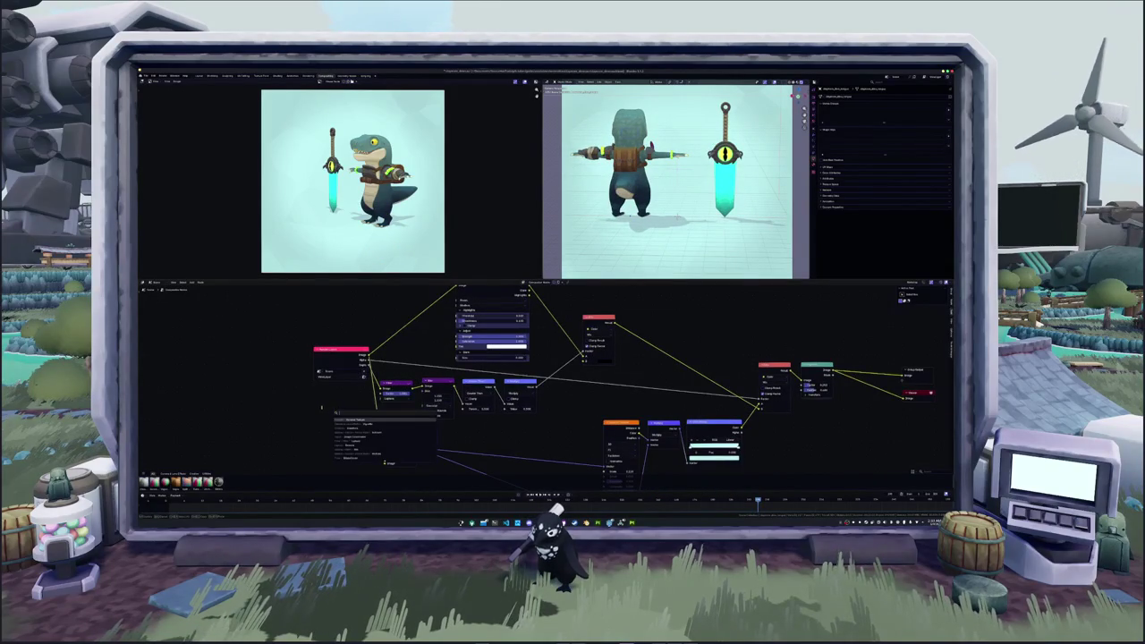
pyautogui.moveTo(334, 412); pyautogui.dragTo(297, 413)
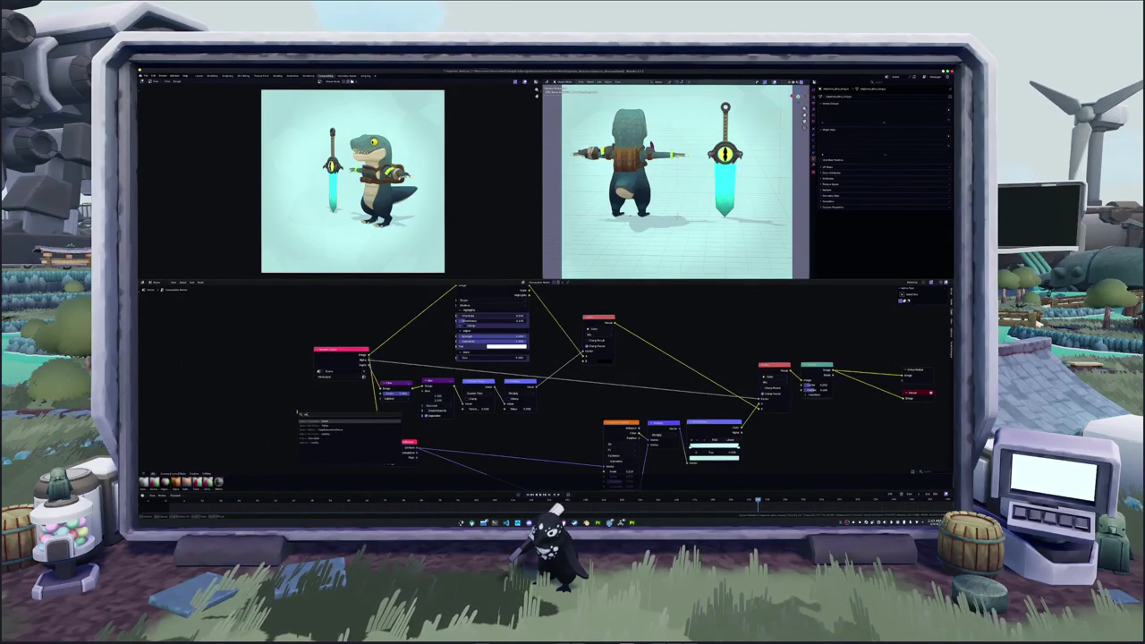
pyautogui.press('Return')
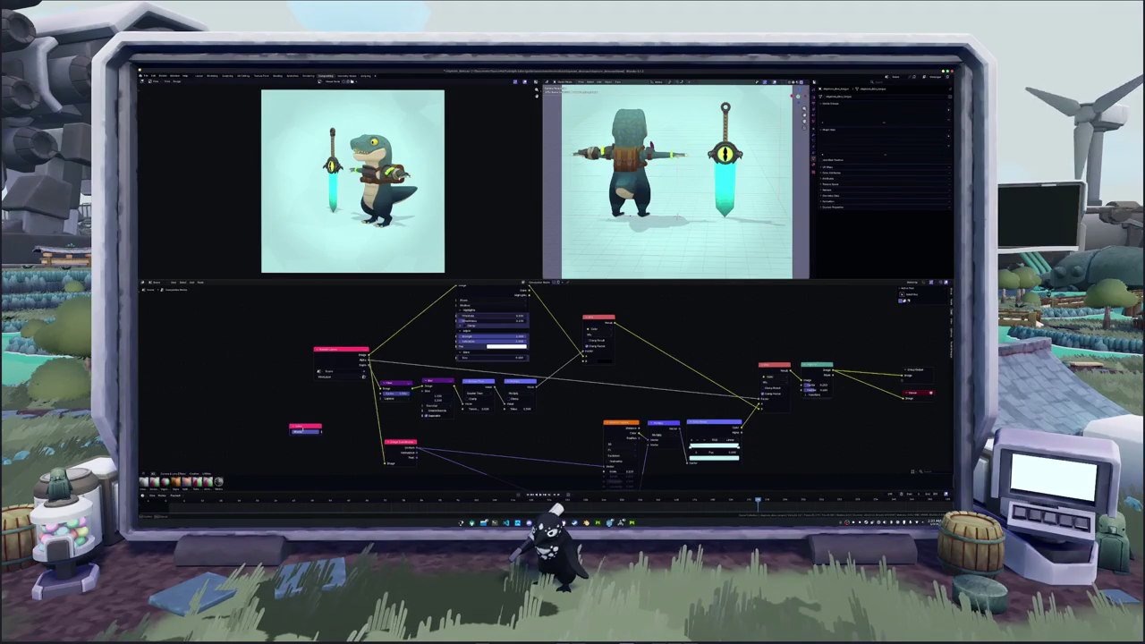
pyautogui.moveTo(305, 432); pyautogui.dragTo(314, 327, button='middle')
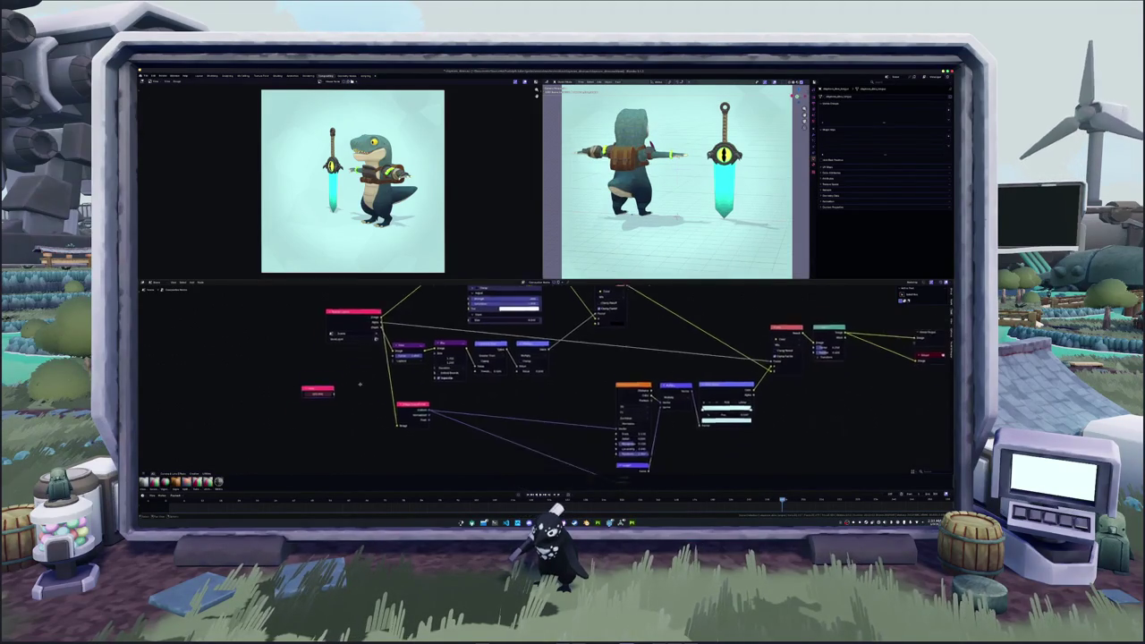
pyautogui.moveTo(314, 325)
pyautogui.mouseDown()
pyautogui.moveTo(405, 410)
pyautogui.moveTo(536, 432)
pyautogui.moveTo(472, 406)
pyautogui.moveTo(508, 403)
pyautogui.mouseUp()
pyautogui.scroll(1, 471, 405)
pyautogui.scroll(1, 469, 401)
pyautogui.scroll(1, 467, 398)
pyautogui.scroll(1, 465, 394)
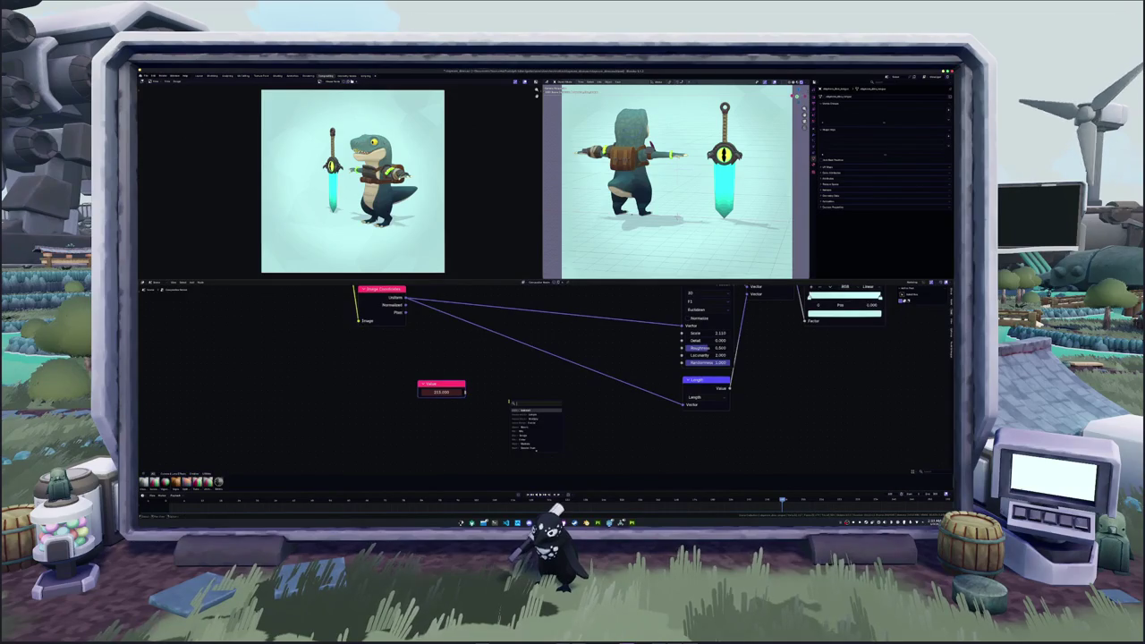
# - Add a Math node set to Divide after the Value node and place them side by side
pyautogui.write('mul')
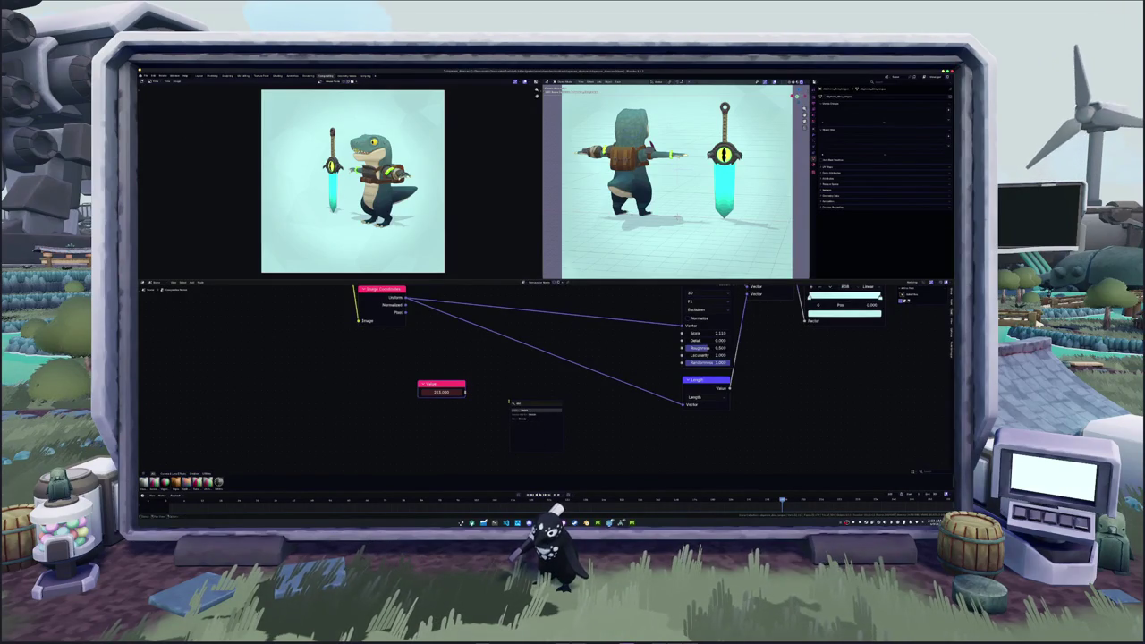
pyautogui.press('Return')
pyautogui.click(499, 391)
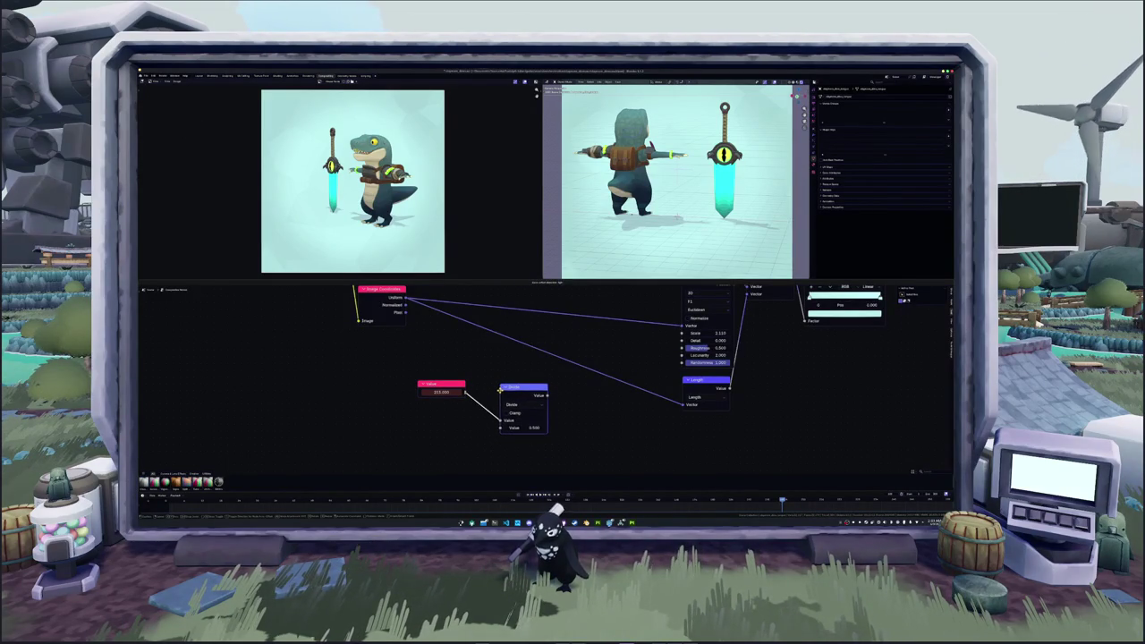
pyautogui.press('Return')
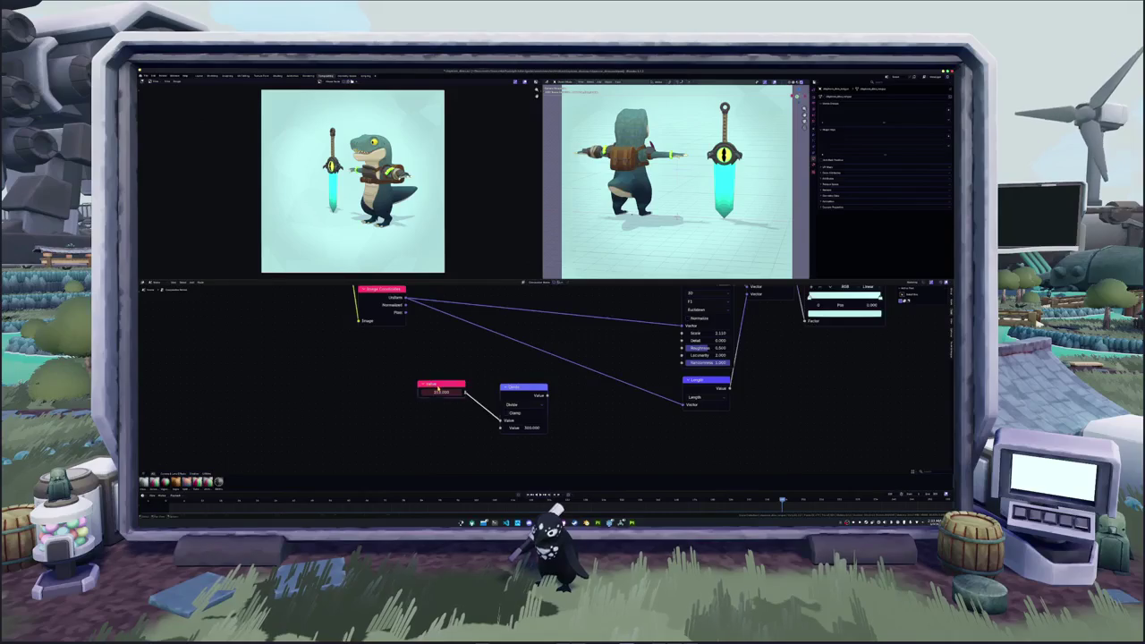
pyautogui.moveTo(455, 391); pyautogui.dragTo(395, 382)
pyautogui.moveTo(521, 388); pyautogui.dragTo(436, 375)
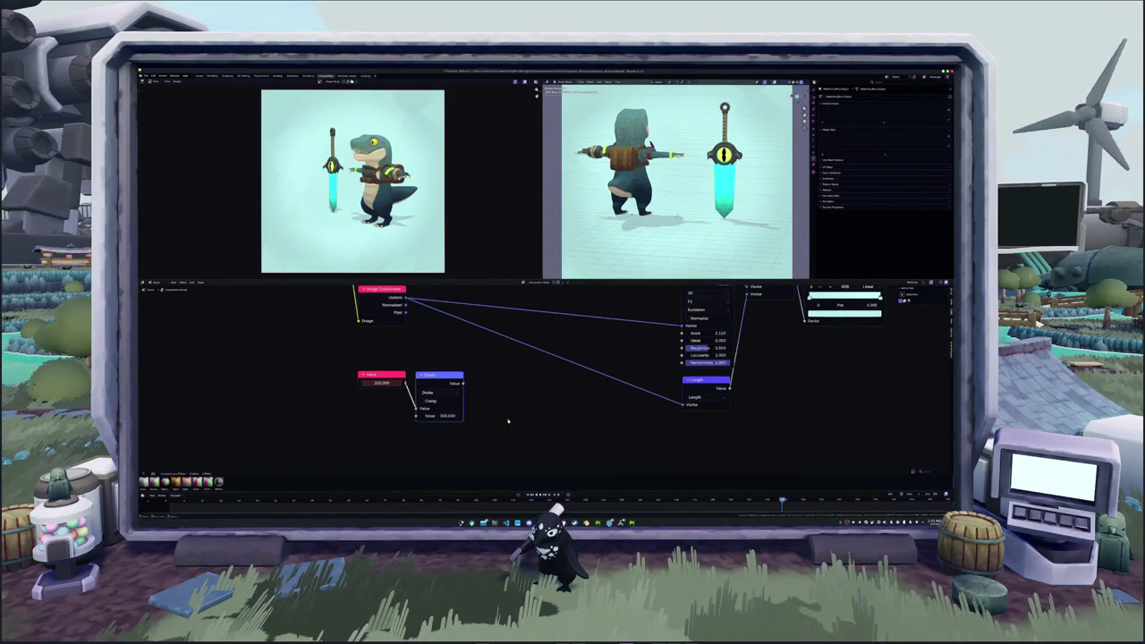
# - Set 500 as the Divide node's second value and preview its output in a Viewer
pyautogui.click(439, 417)
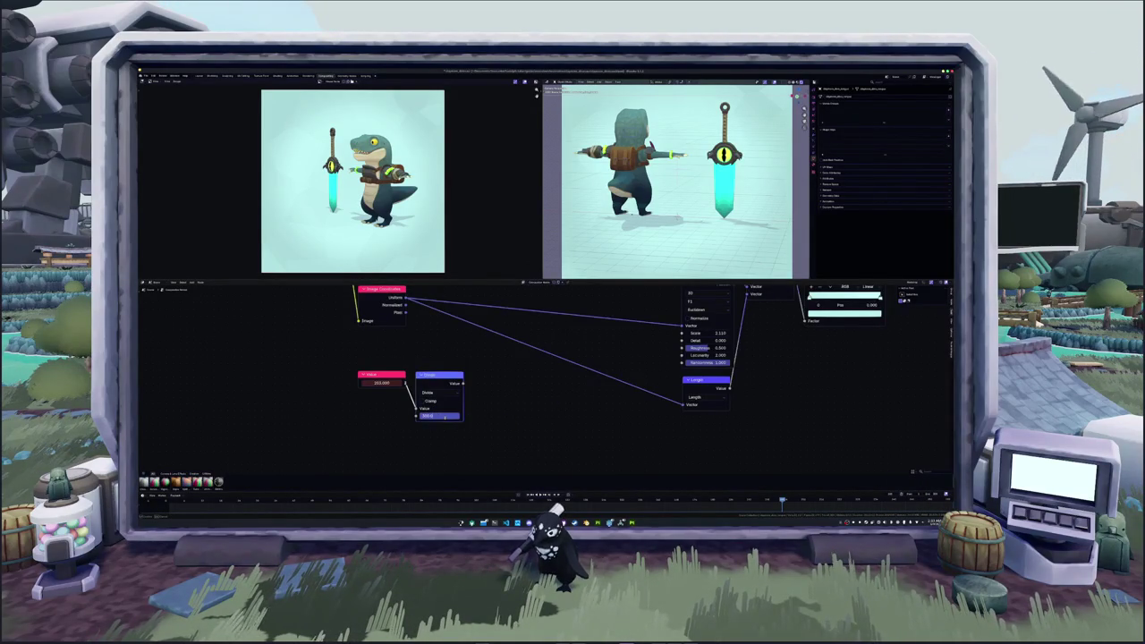
pyautogui.press('Return')
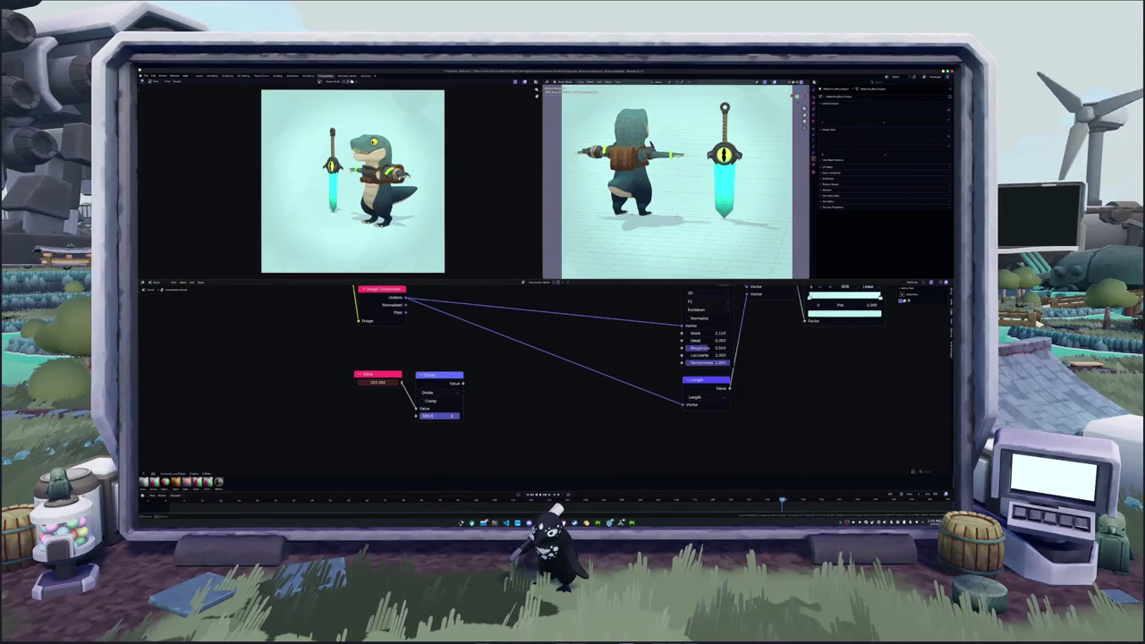
pyautogui.press('Return')
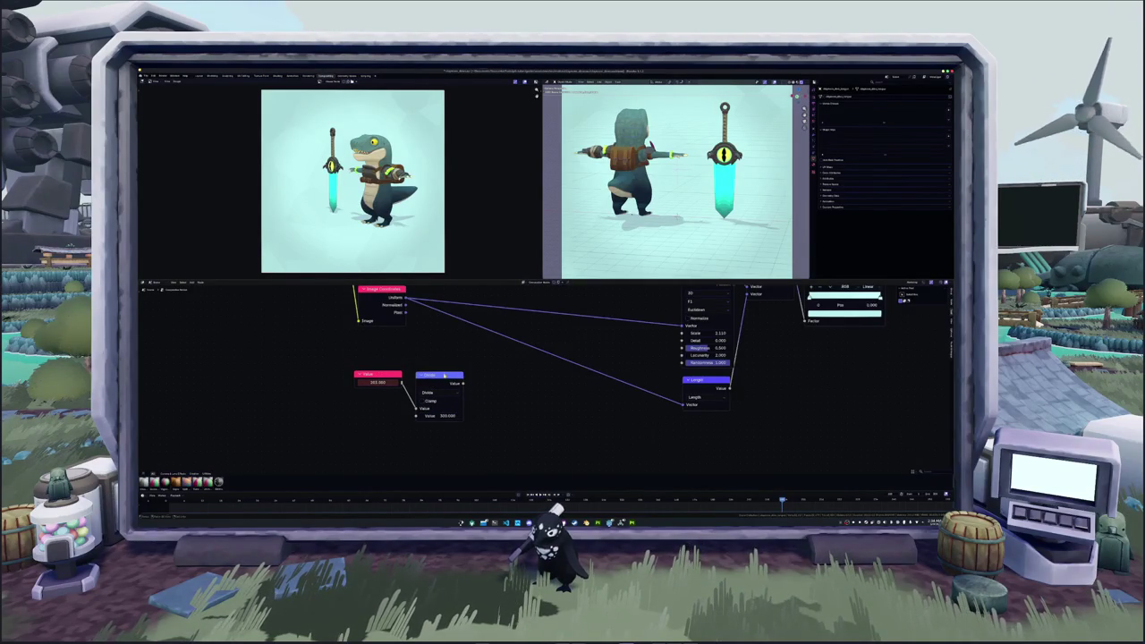
pyautogui.keyDown('ctrl'); pyautogui.keyDown('shift'); pyautogui.click(444, 382); pyautogui.keyUp('shift'); pyautogui.keyUp('ctrl')
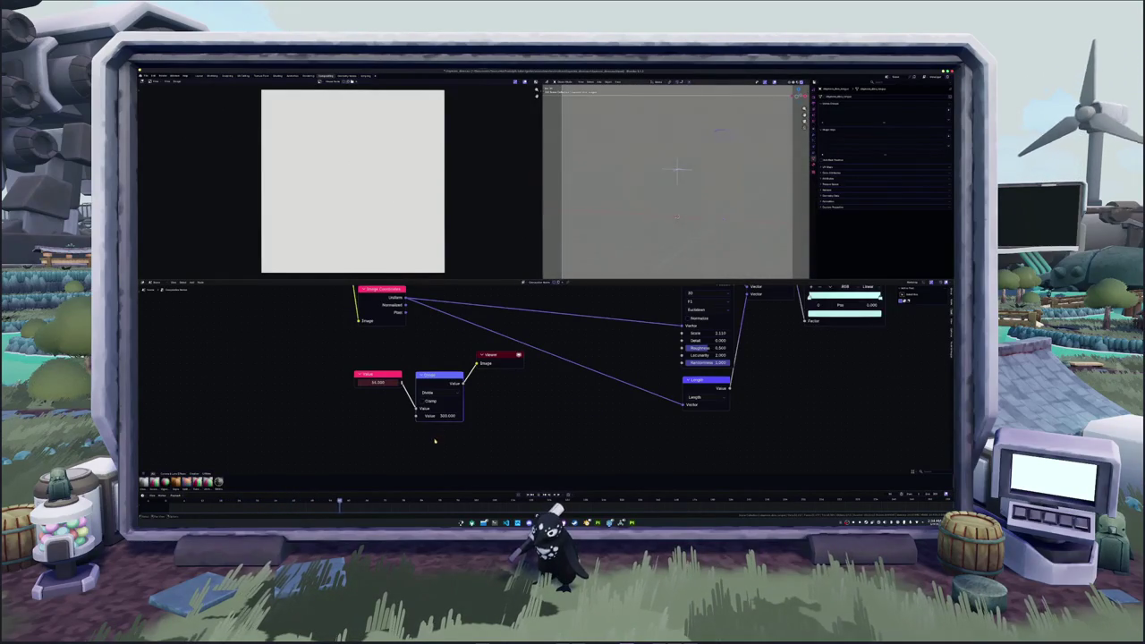
# - Add a math node between the Divide node and the Viewer, spacing them apart
pyautogui.scroll(-2, 391, 420)
pyautogui.moveTo(392, 421); pyautogui.dragTo(474, 385, button='middle')
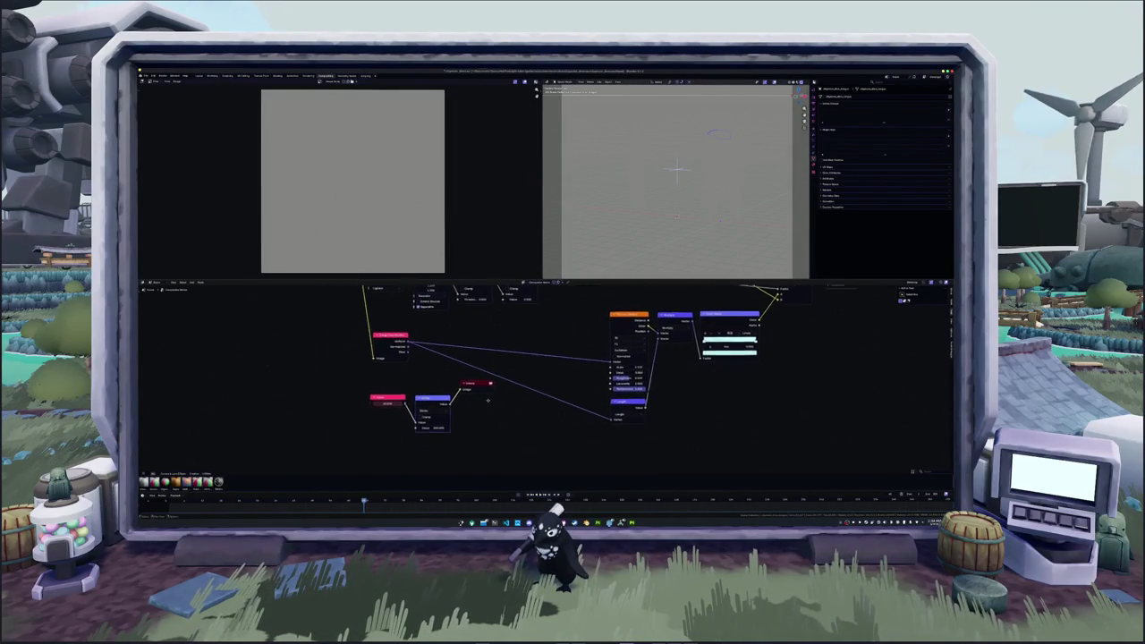
pyautogui.moveTo(474, 384); pyautogui.dragTo(534, 421)
pyautogui.scroll(1, 535, 411)
pyautogui.moveTo(515, 418); pyautogui.dragTo(527, 410, button='middle')
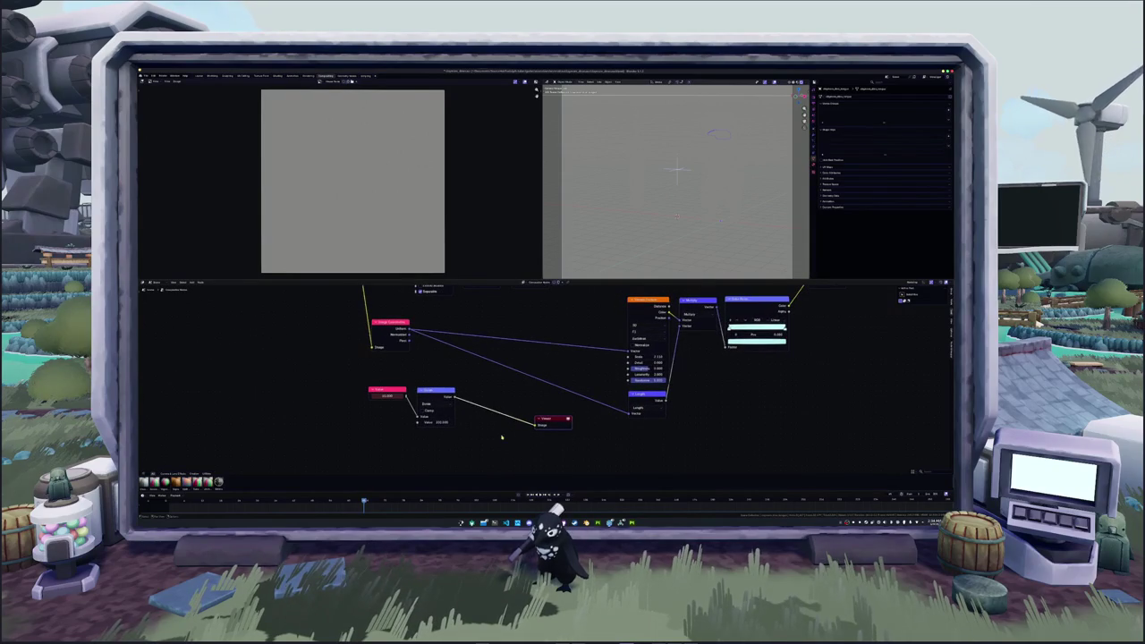
pyautogui.hotkey('shift', 'a')
pyautogui.press('Return')
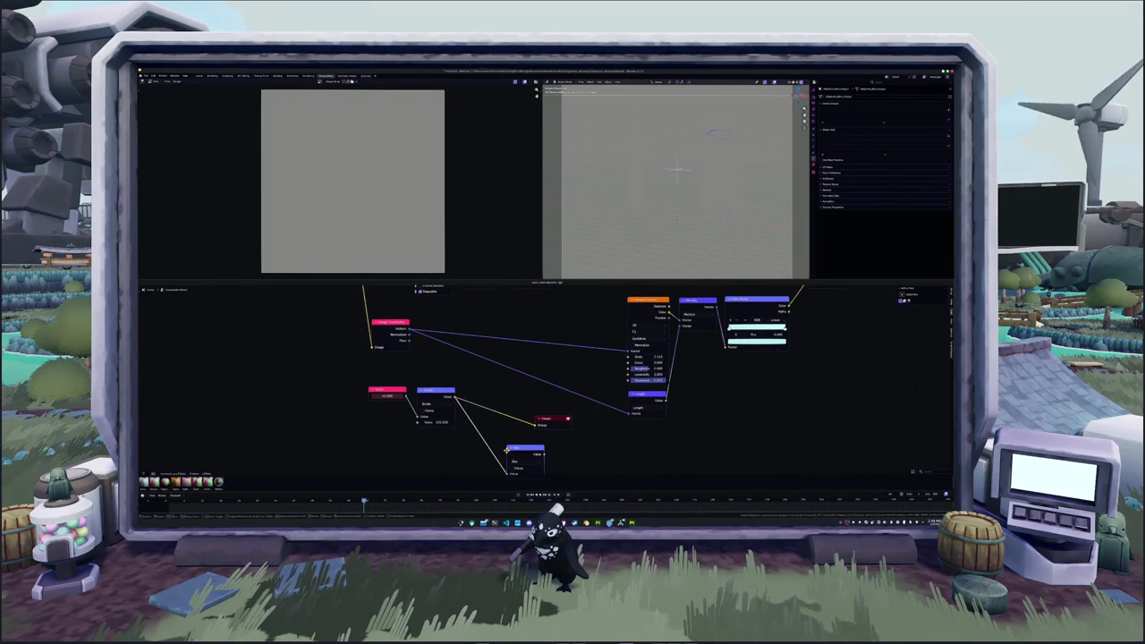
pyautogui.click(535, 442)
pyautogui.keyDown('ctrl'); pyautogui.keyDown('shift'); pyautogui.click(555, 444); pyautogui.keyUp('shift'); pyautogui.keyUp('ctrl')
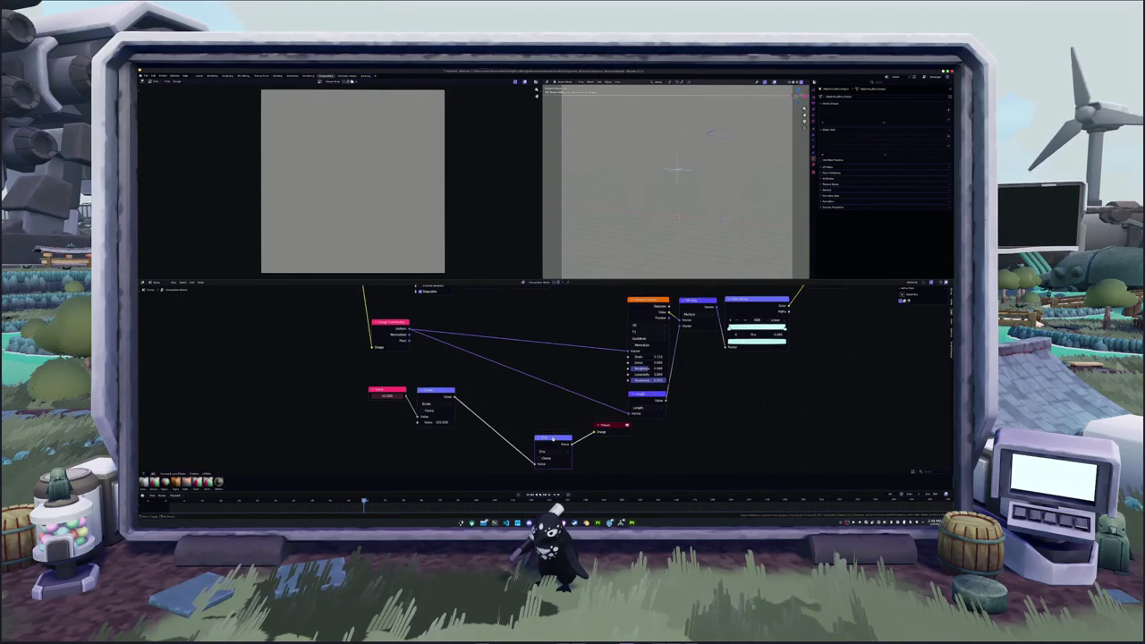
pyautogui.moveTo(603, 428); pyautogui.dragTo(710, 437)
pyautogui.moveTo(551, 438); pyautogui.dragTo(531, 435)
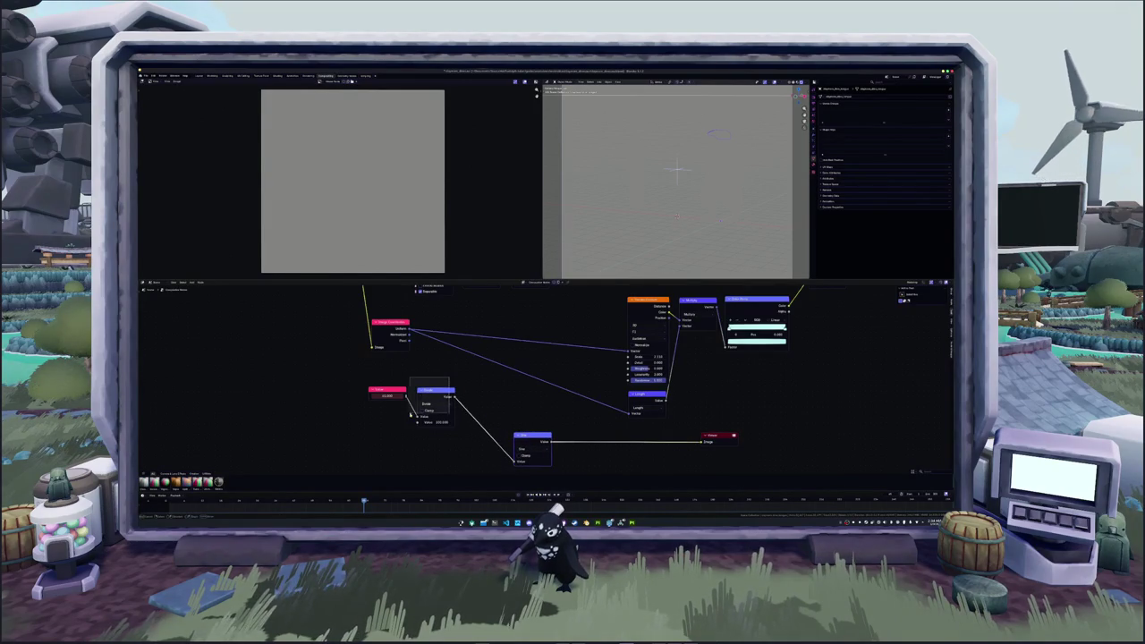
# - Insert a Multiply node with a factor of about 4.5 and play the animation
pyautogui.moveTo(430, 392); pyautogui.dragTo(380, 408)
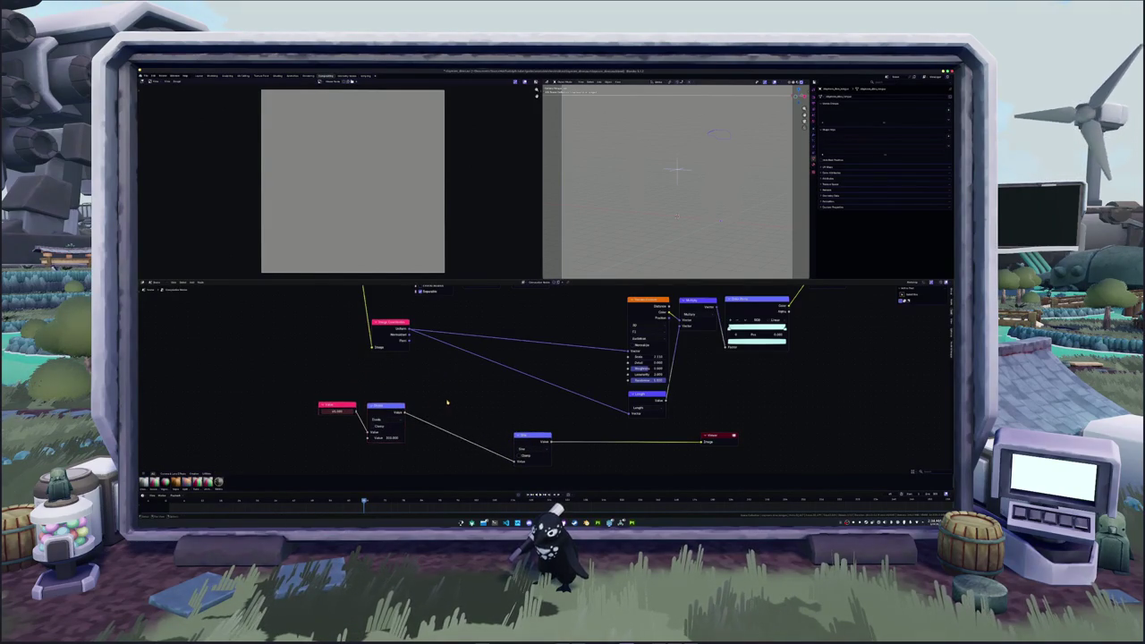
pyautogui.moveTo(431, 428); pyautogui.dragTo(450, 407, button='middle')
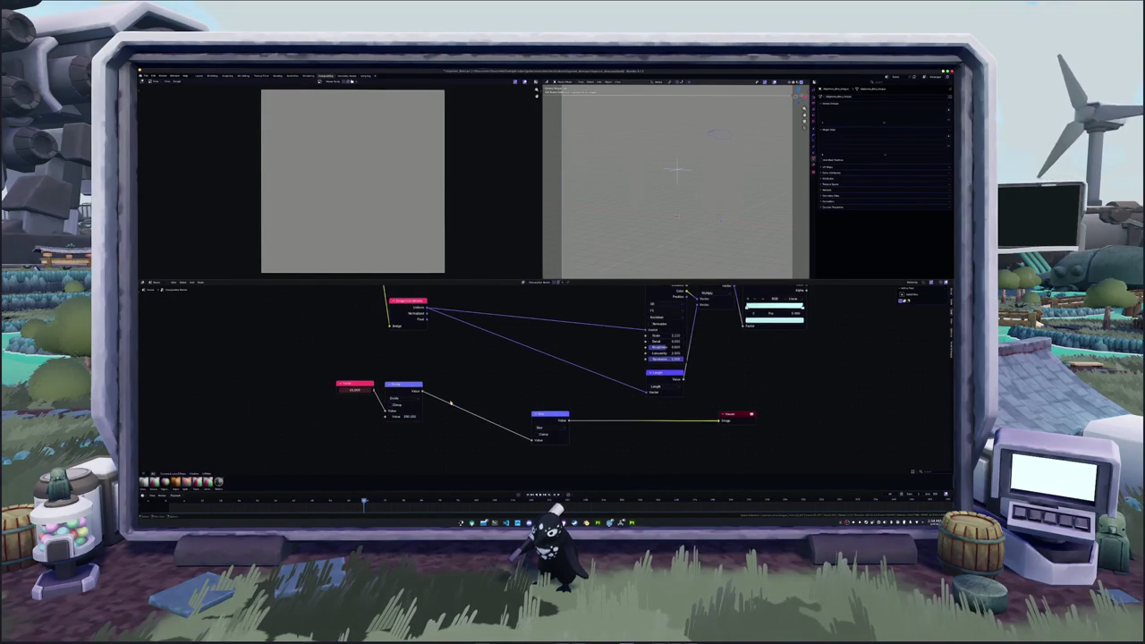
pyautogui.hotkey('shift', 'a')
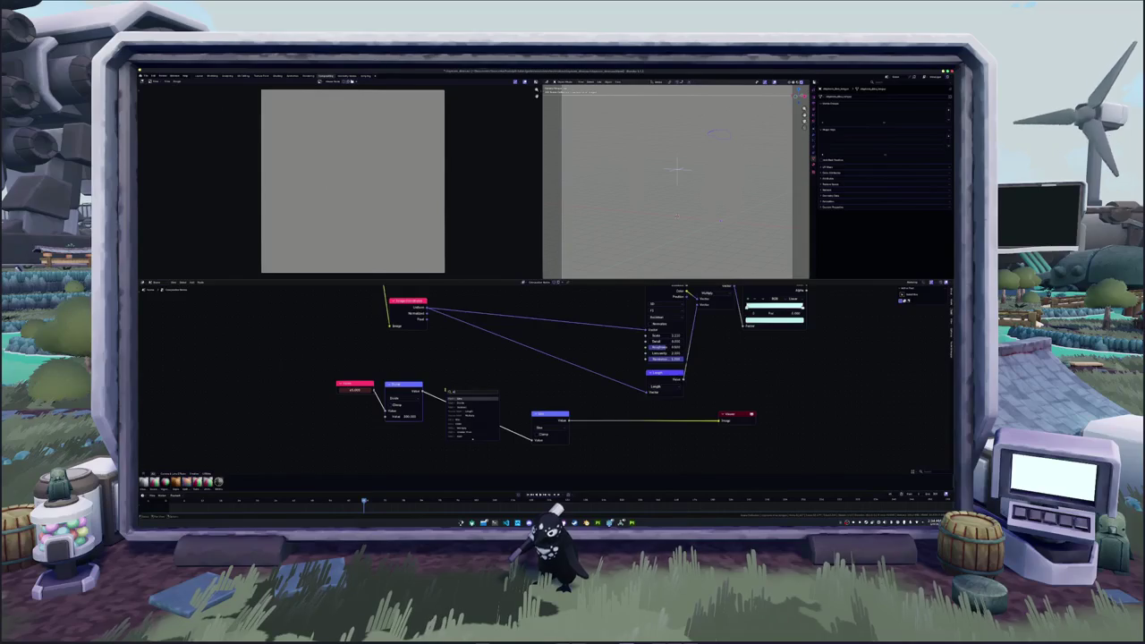
pyautogui.click(445, 390)
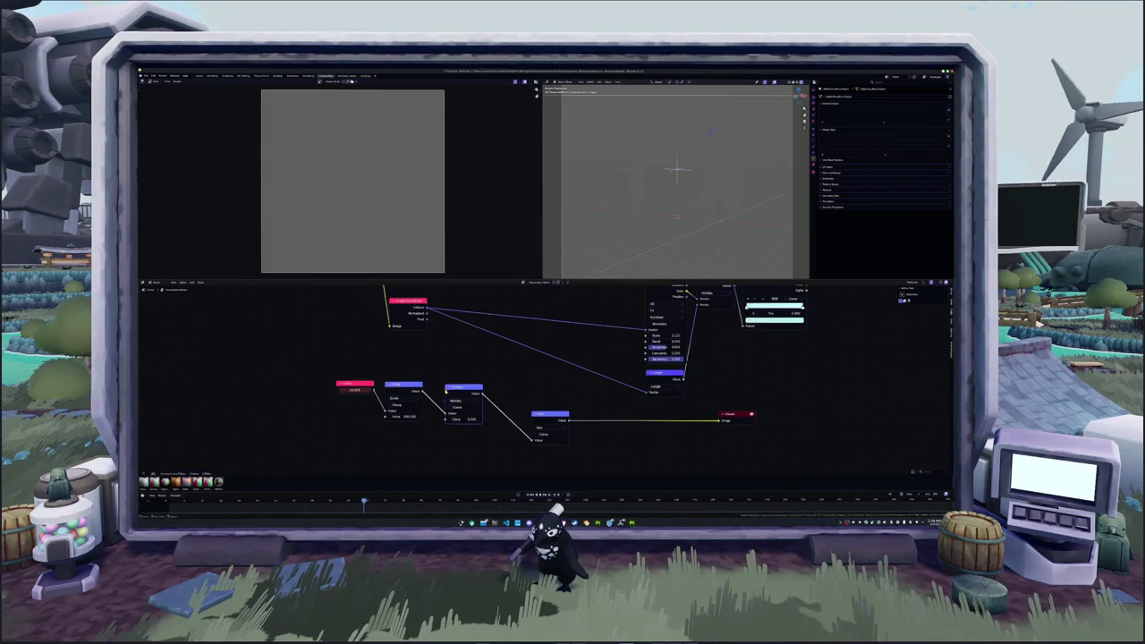
pyautogui.doubleClick(463, 419)
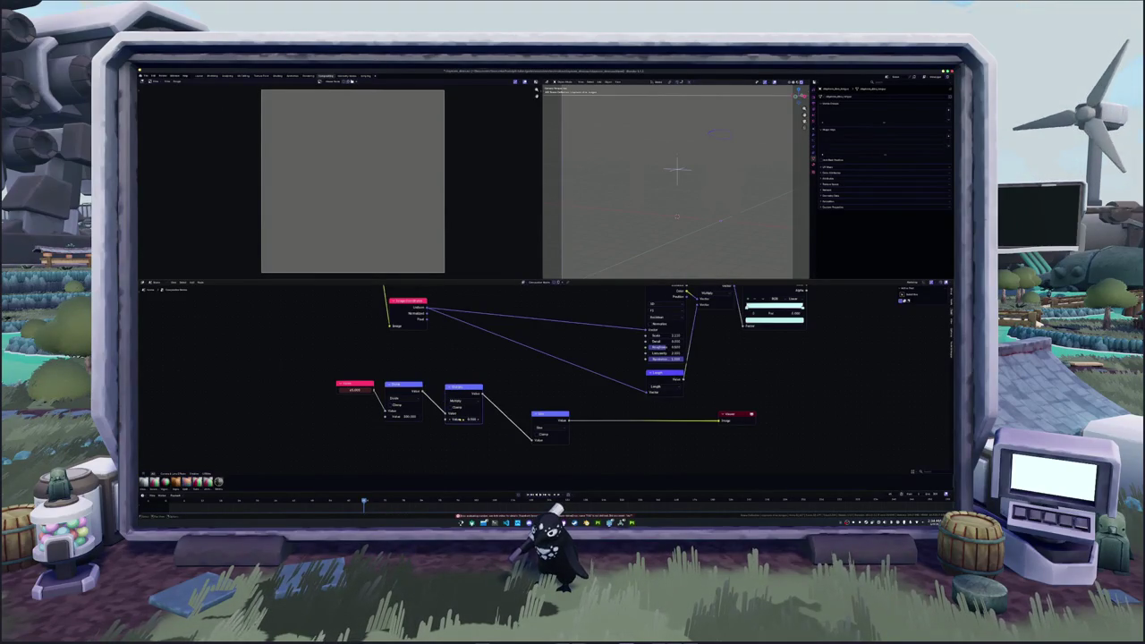
pyautogui.press('Return')
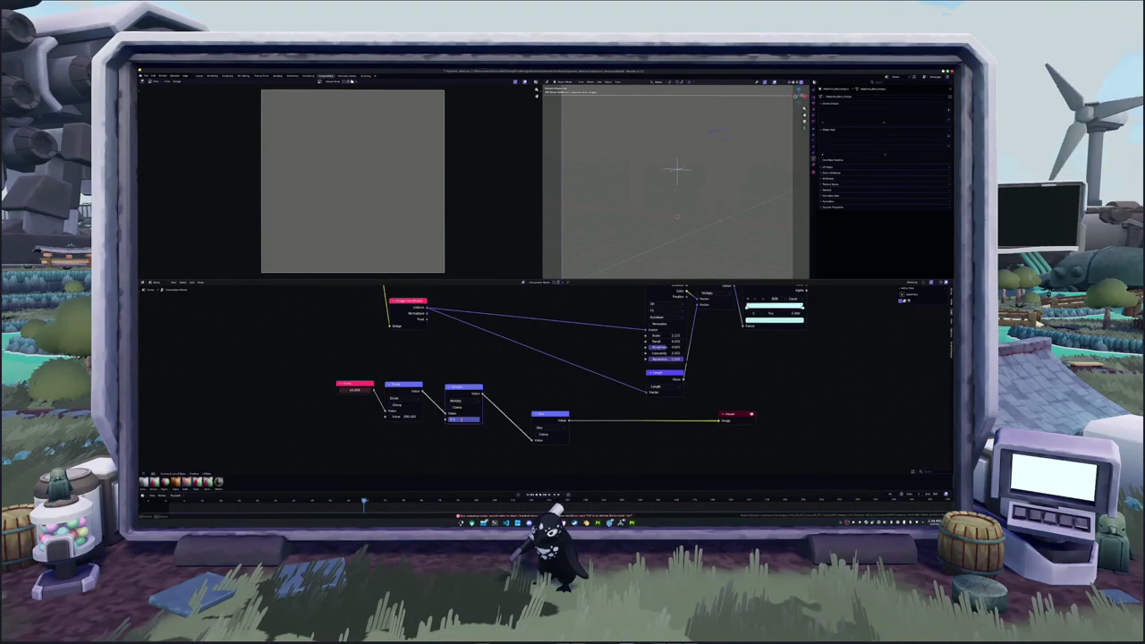
pyautogui.press('Return')
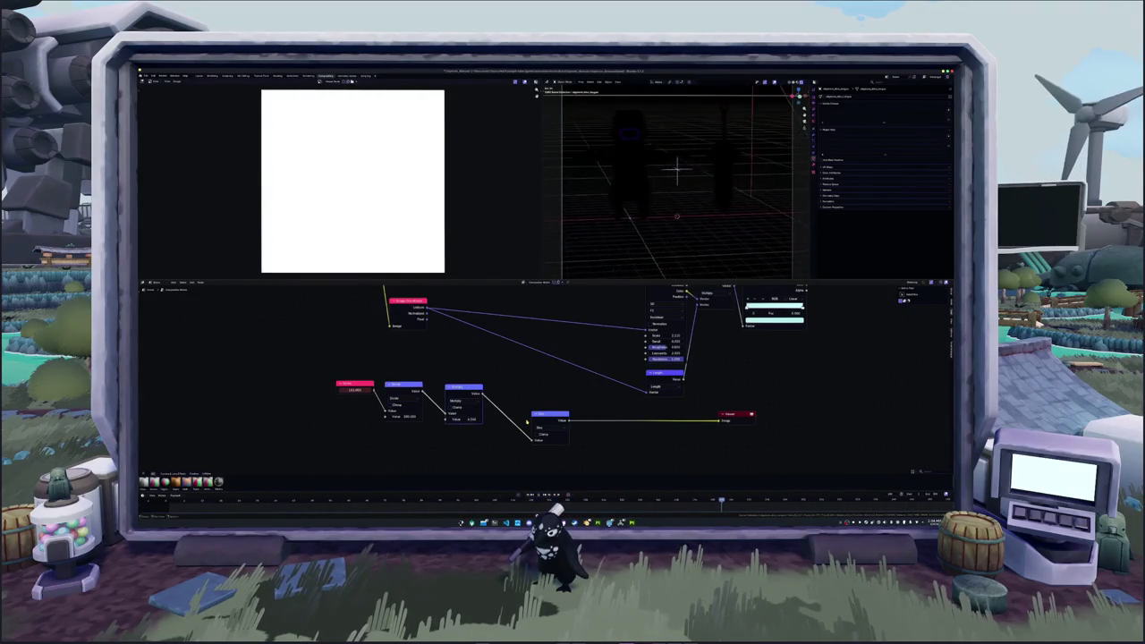
pyautogui.moveTo(473, 392); pyautogui.dragTo(458, 385)
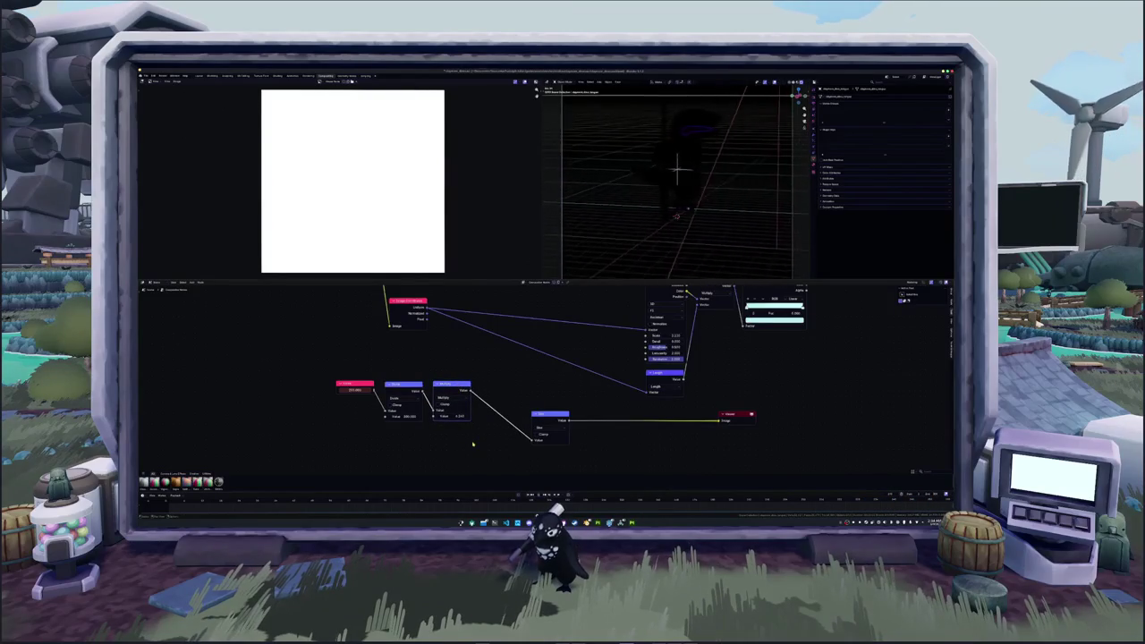
pyautogui.press('space')
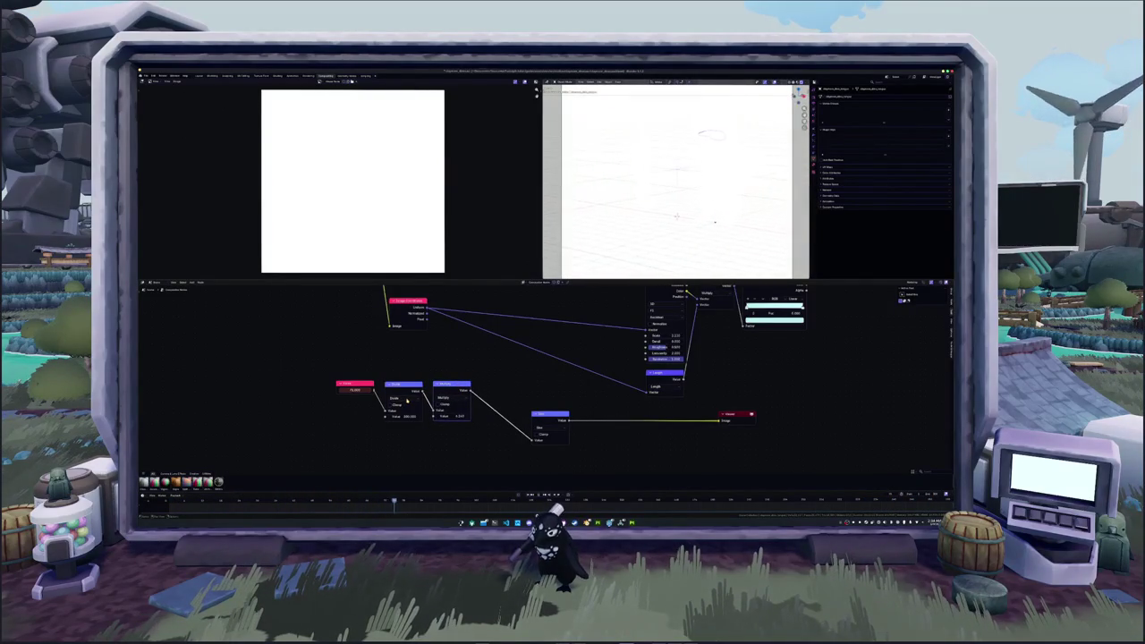
# - Change the math node's operation and drop another math node onto the Viewer link
pyautogui.click(540, 430)
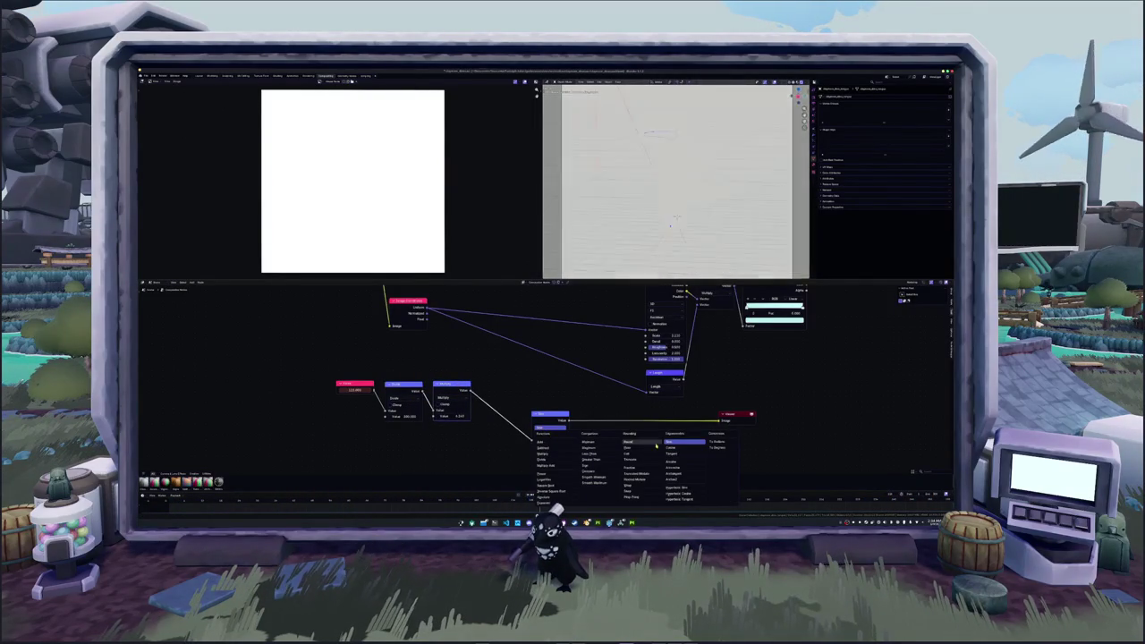
pyautogui.click(631, 441)
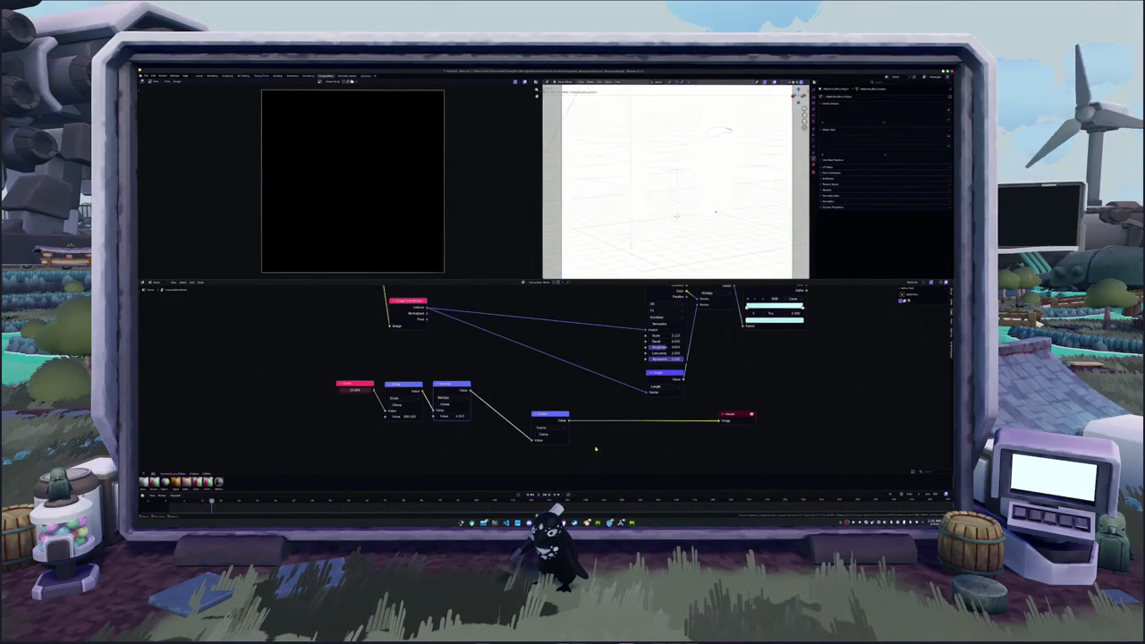
pyautogui.hotkey('shift', 'a')
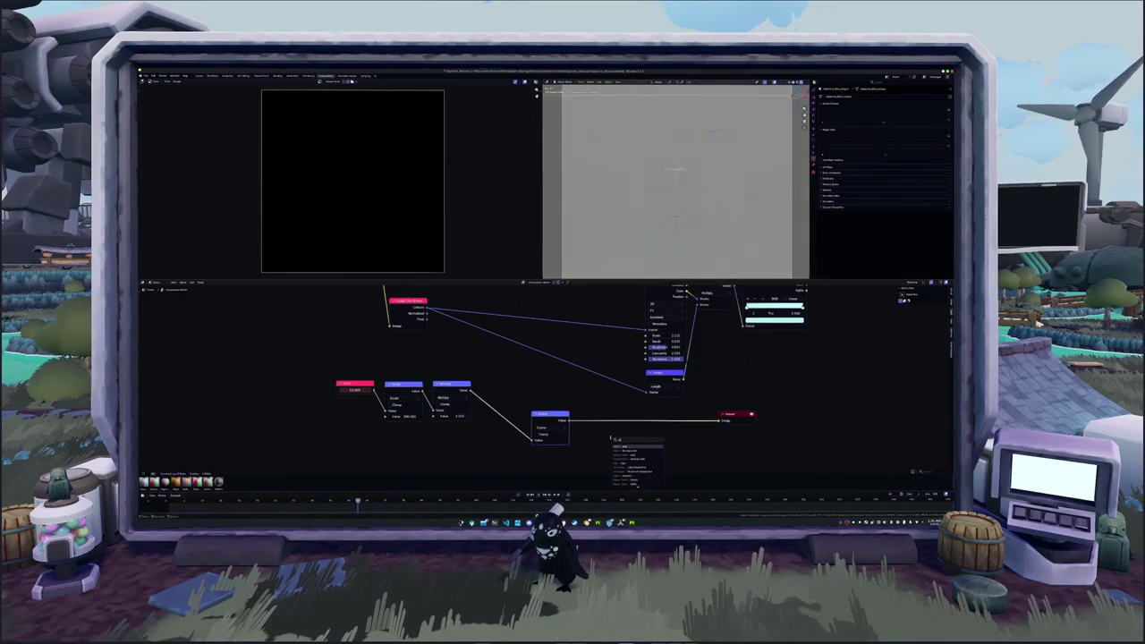
pyautogui.press('Return')
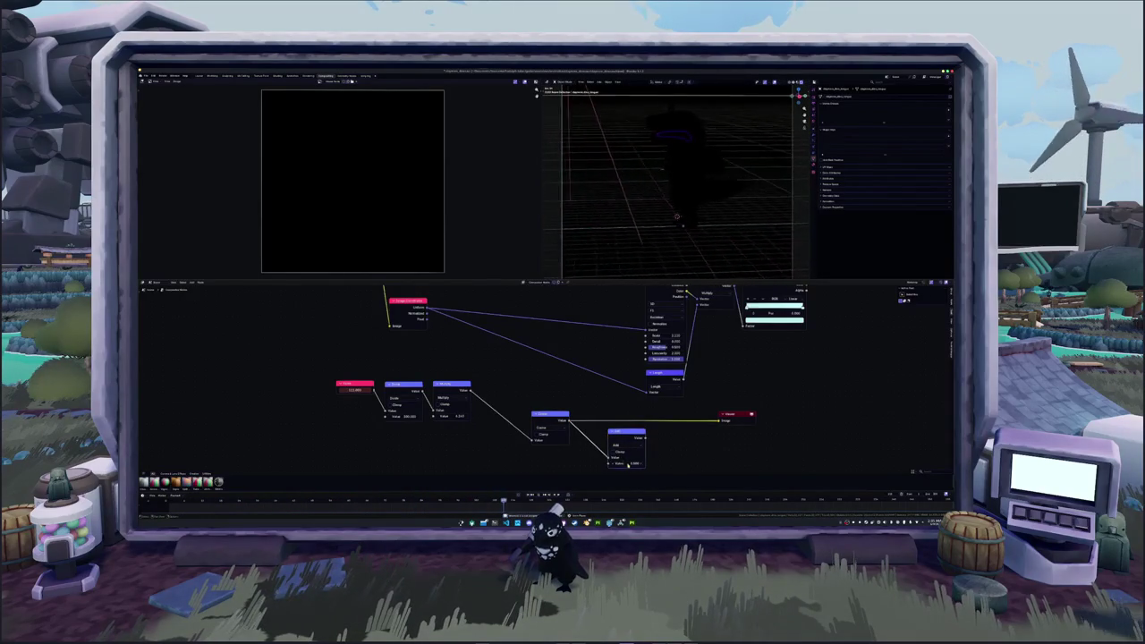
pyautogui.moveTo(626, 436); pyautogui.dragTo(596, 429)
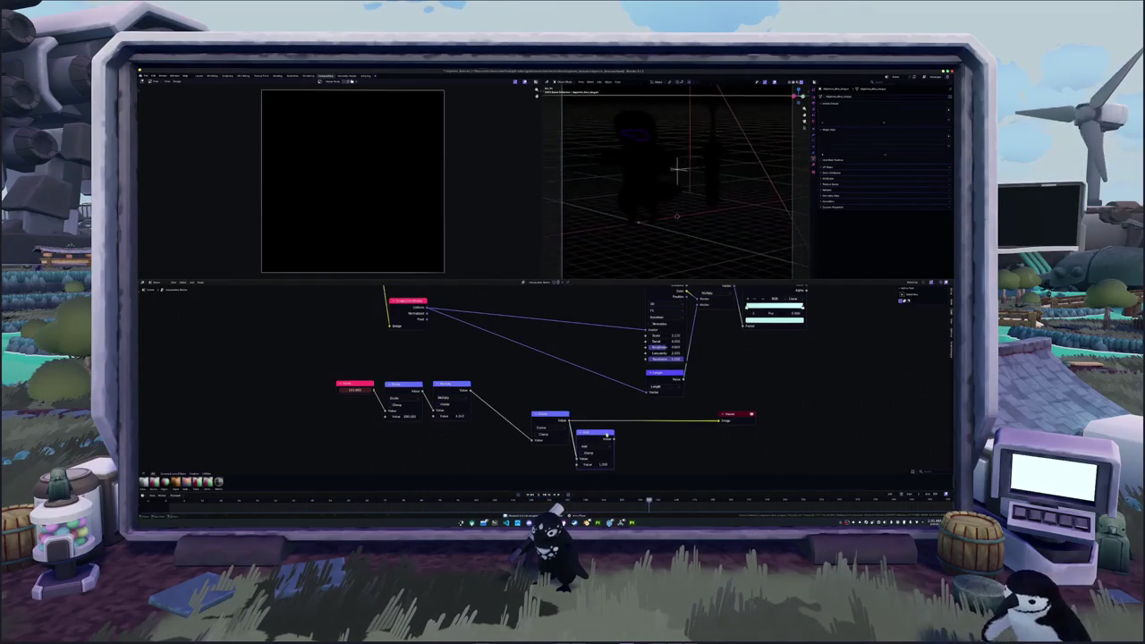
# - Add a further math node to the chain and preview its output in the Viewer
pyautogui.hotkey('shift', 'a')
pyautogui.click(649, 450)
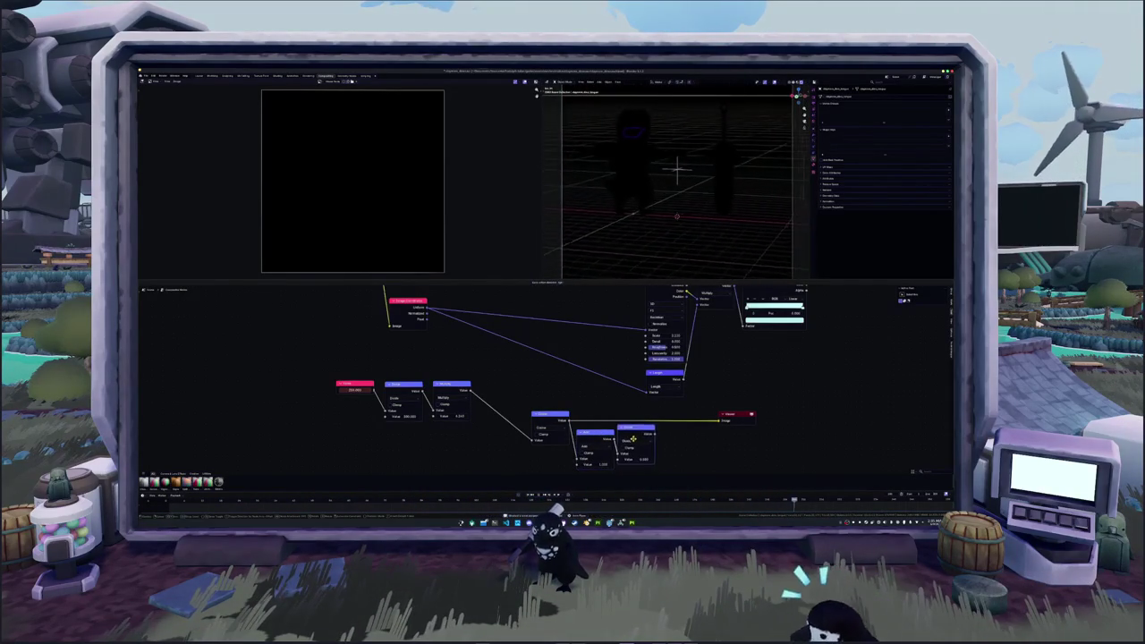
pyautogui.keyDown('ctrl'); pyautogui.keyDown('shift'); pyautogui.click(657, 440); pyautogui.keyUp('shift'); pyautogui.keyUp('ctrl')
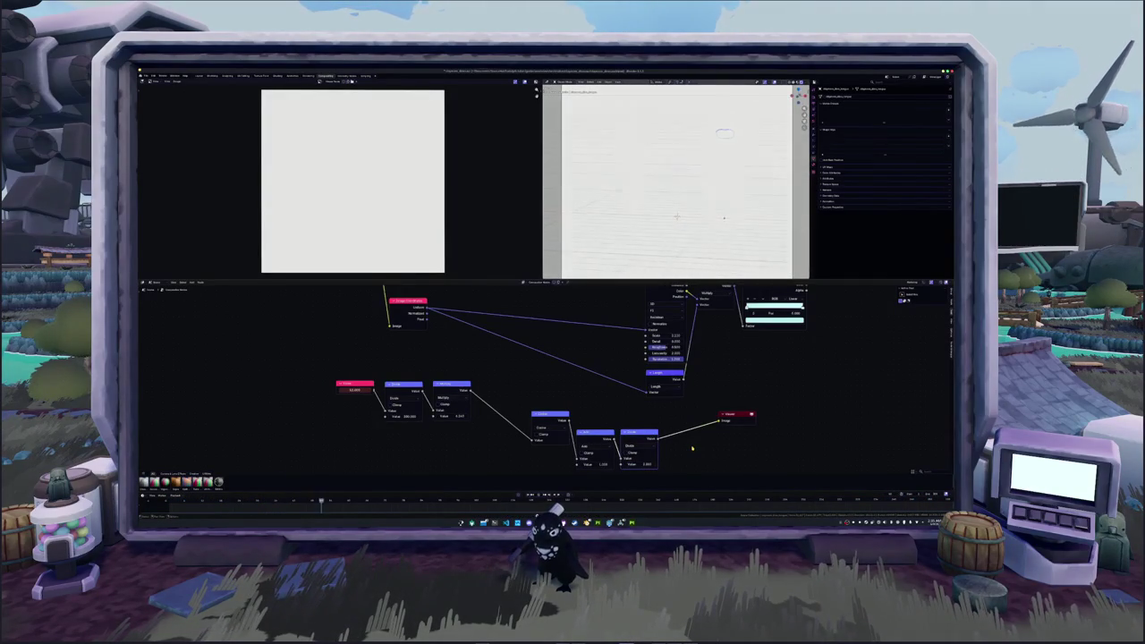
pyautogui.moveTo(691, 448); pyautogui.dragTo(493, 405, button='middle')
pyautogui.scroll(-2, 494, 404)
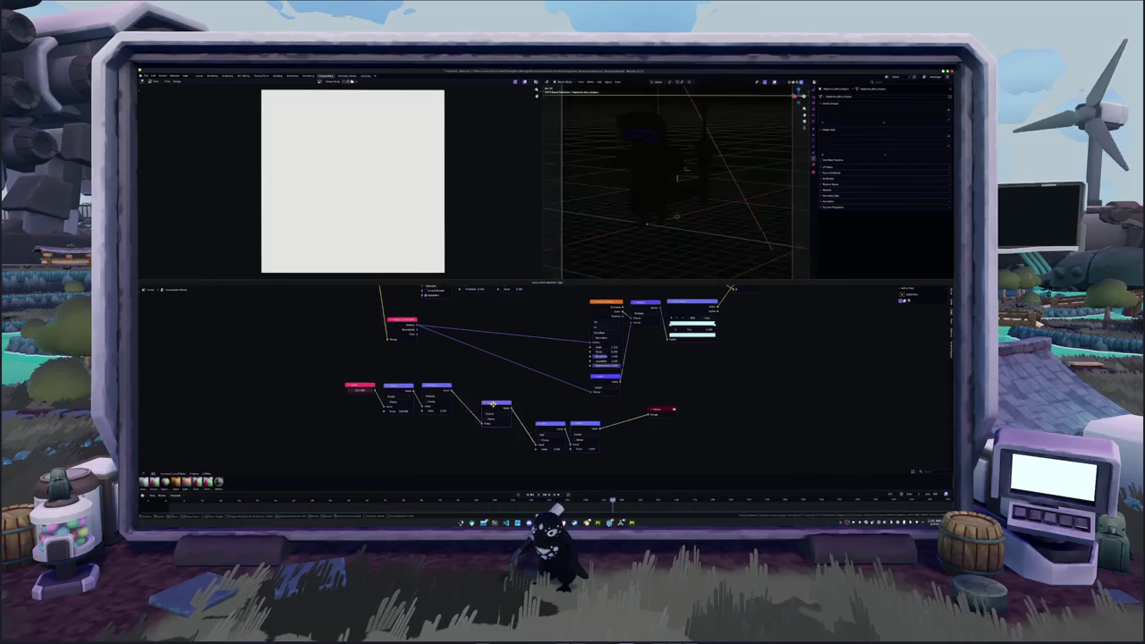
pyautogui.moveTo(550, 423); pyautogui.dragTo(477, 396)
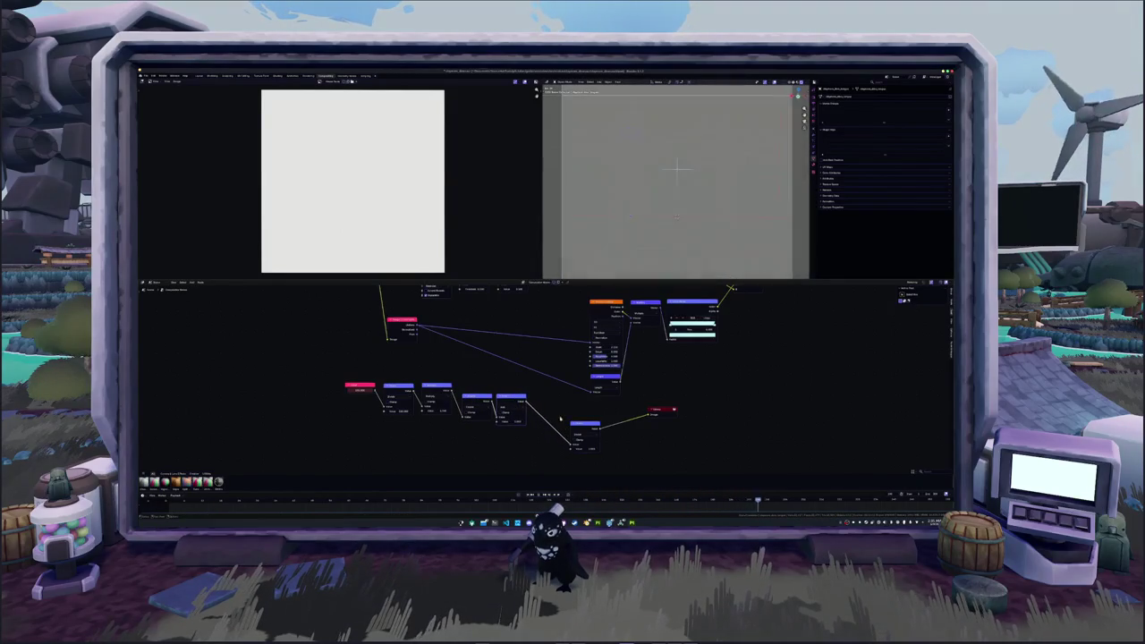
pyautogui.moveTo(555, 386); pyautogui.dragTo(575, 413, button='middle')
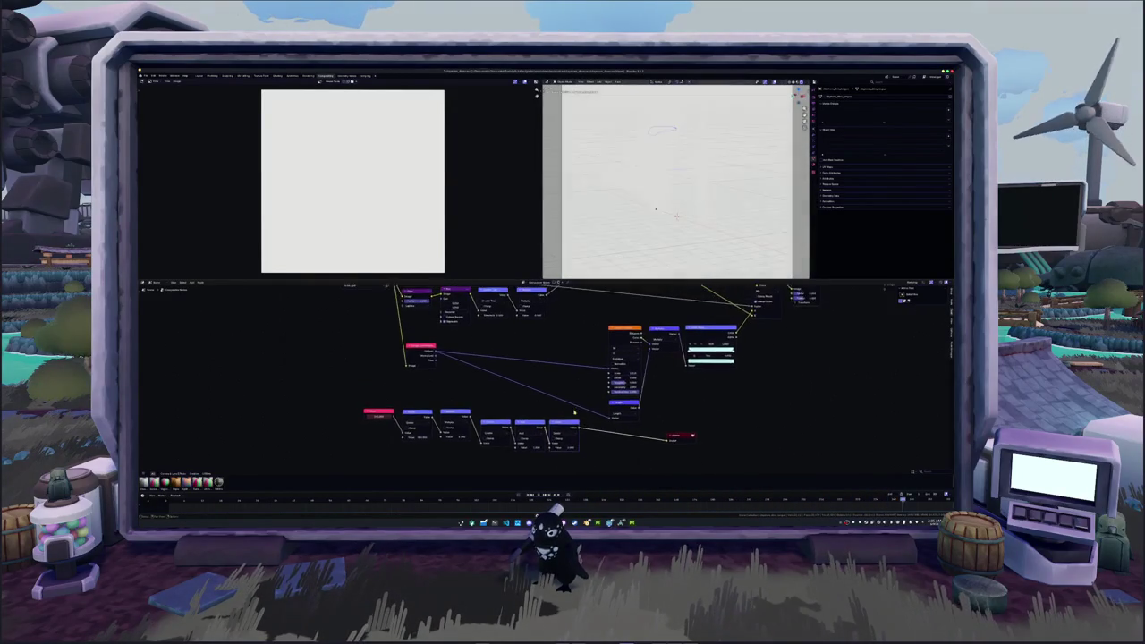
pyautogui.scroll(1, 574, 413)
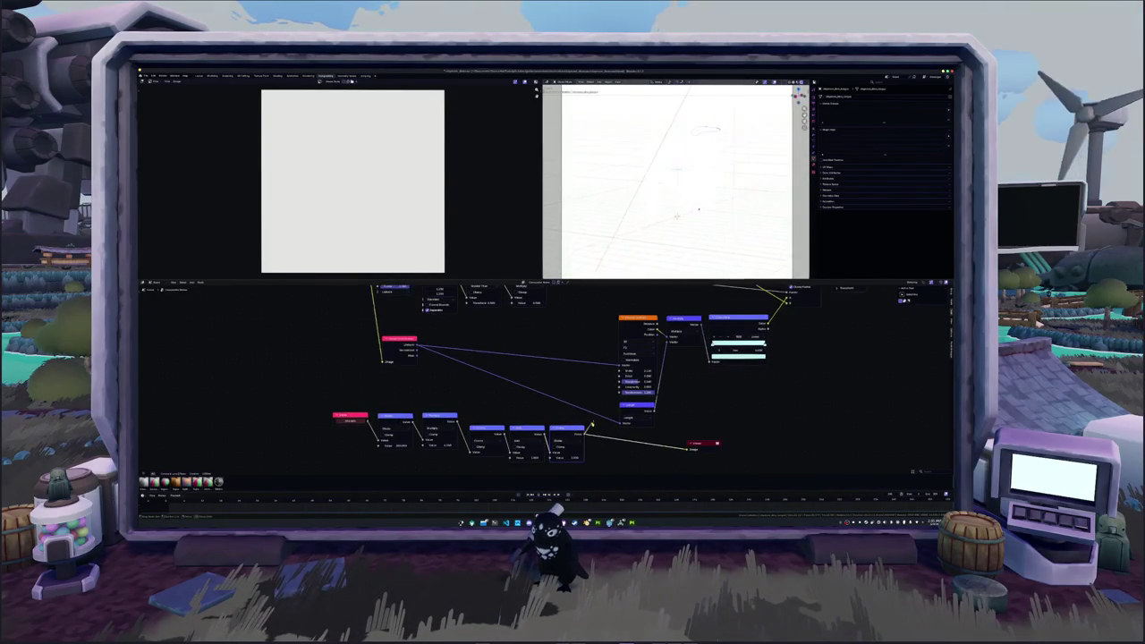
# - Add a node linked from an output socket and insert another into the output link
pyautogui.moveTo(605, 387); pyautogui.dragTo(590, 383)
pyautogui.click(597, 403)
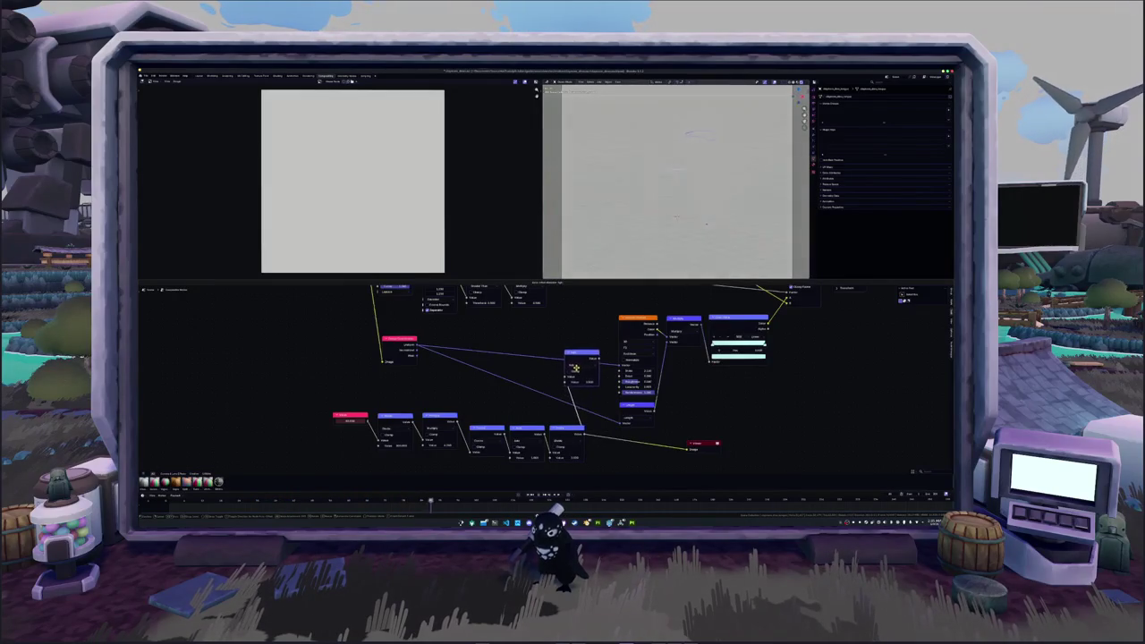
pyautogui.click(585, 369)
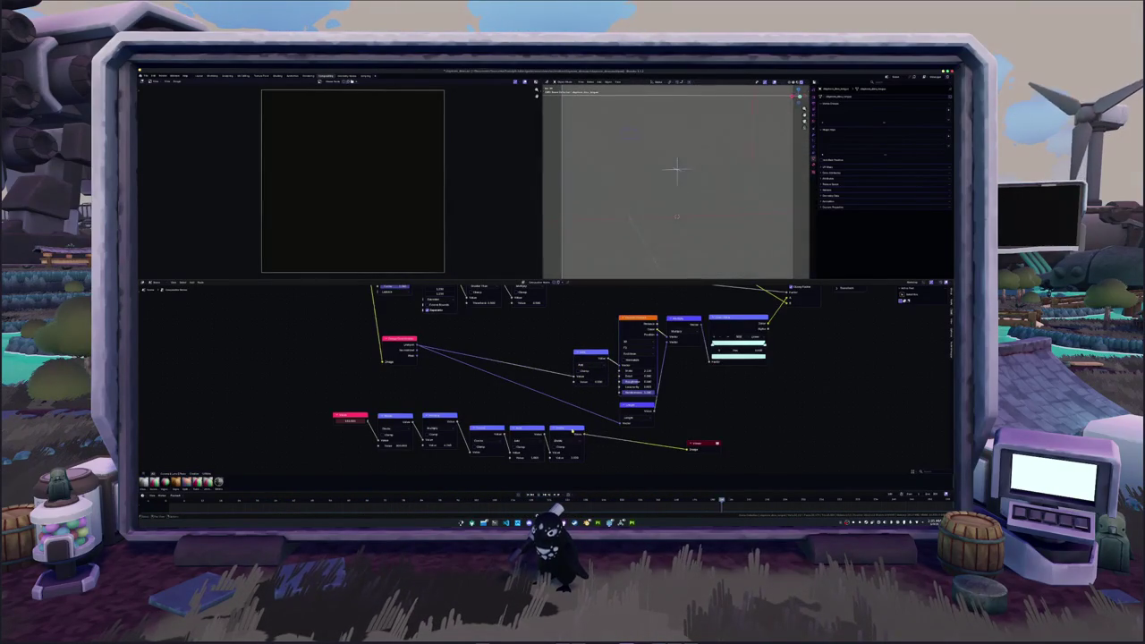
pyautogui.click(618, 436)
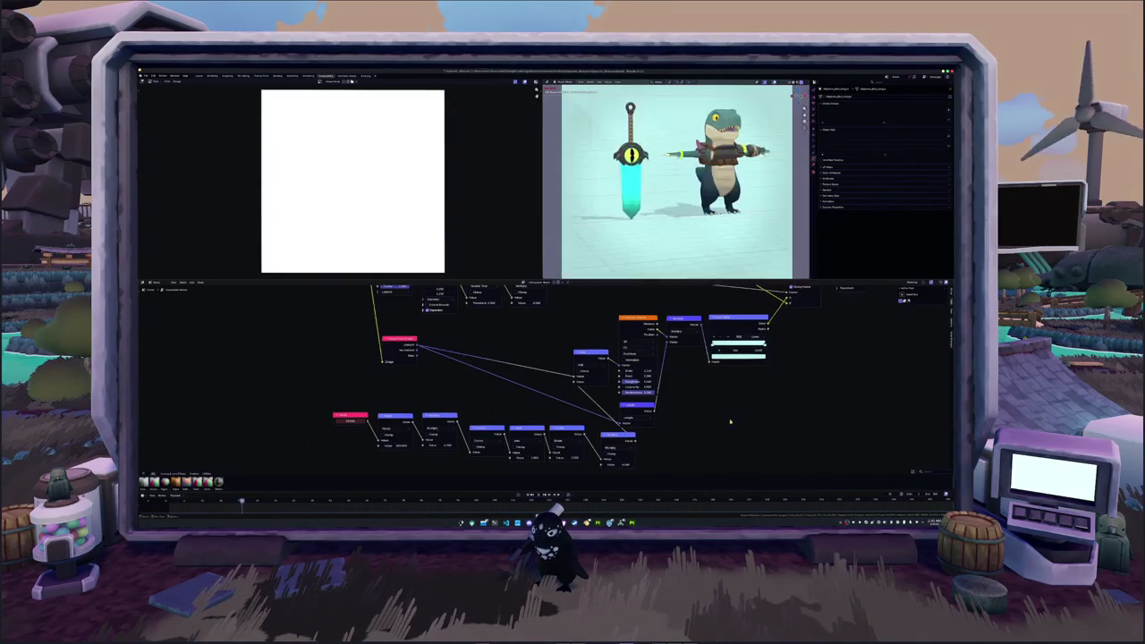
# - Preview the intermediate math node in the Viewer and adjust its bottom value field
pyautogui.moveTo(727, 335); pyautogui.dragTo(624, 385, button='middle')
pyautogui.keyDown('ctrl'); pyautogui.keyDown('shift'); pyautogui.click(624, 385); pyautogui.keyUp('shift'); pyautogui.keyUp('ctrl')
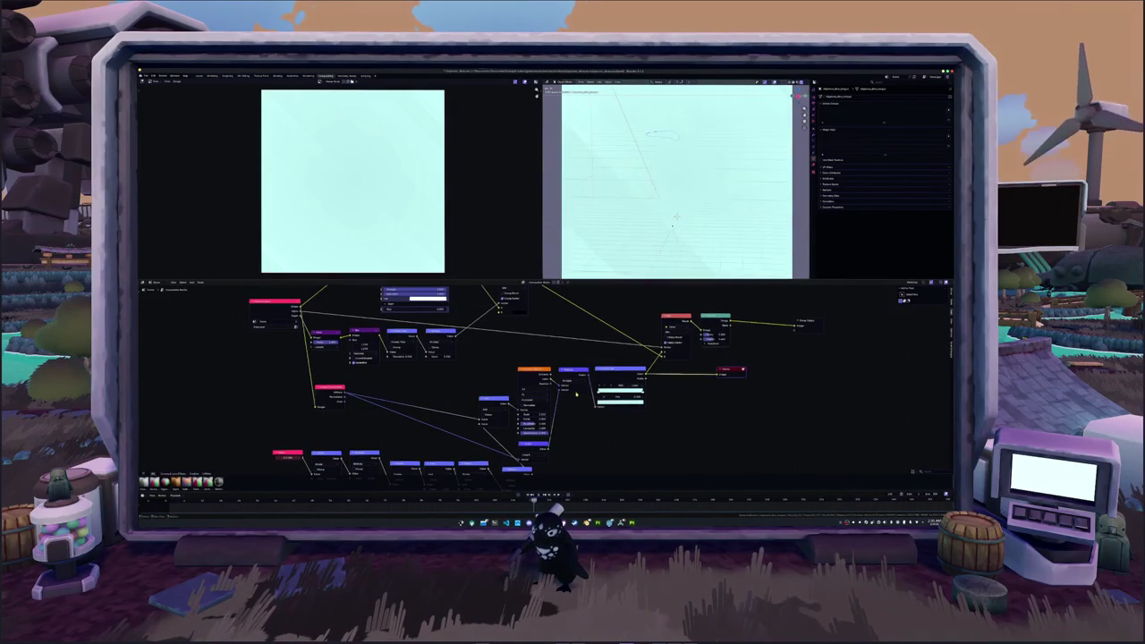
pyautogui.moveTo(582, 443); pyautogui.dragTo(644, 385, button='middle')
pyautogui.click(573, 433)
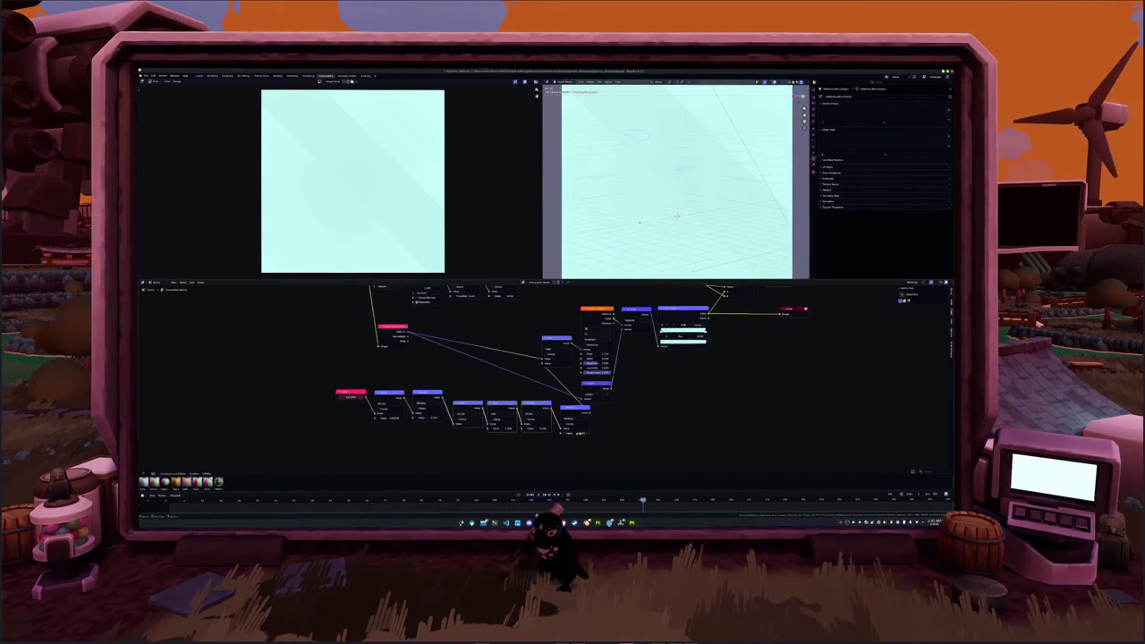
pyautogui.scroll(-3, 677, 179)
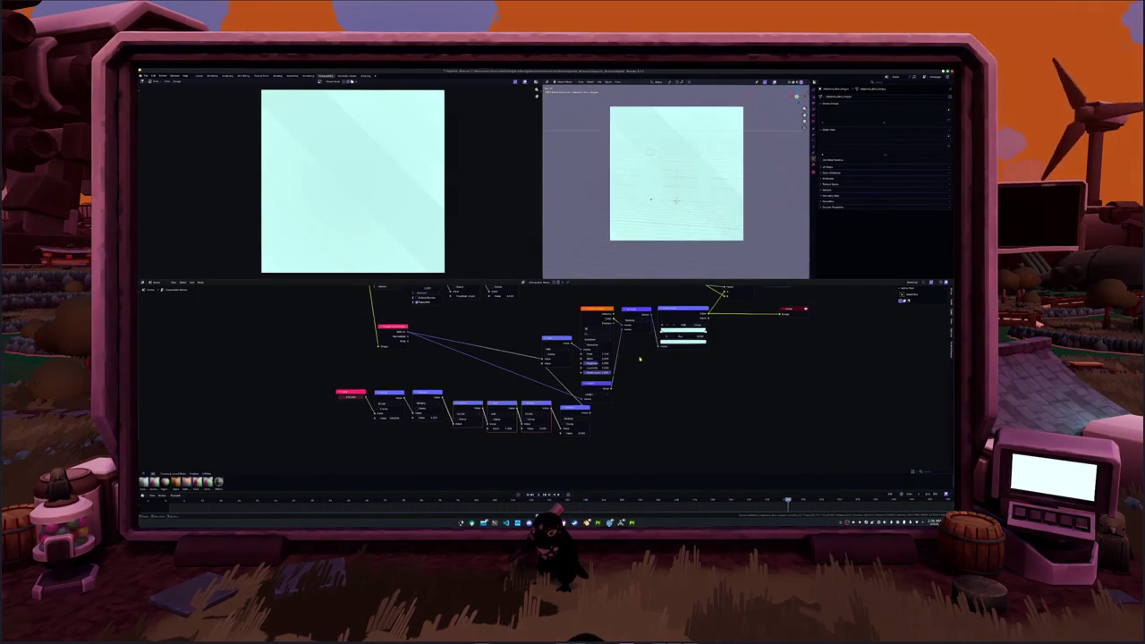
pyautogui.keyDown('shift'); pyautogui.scroll(2, 546, 376); pyautogui.keyUp('shift')
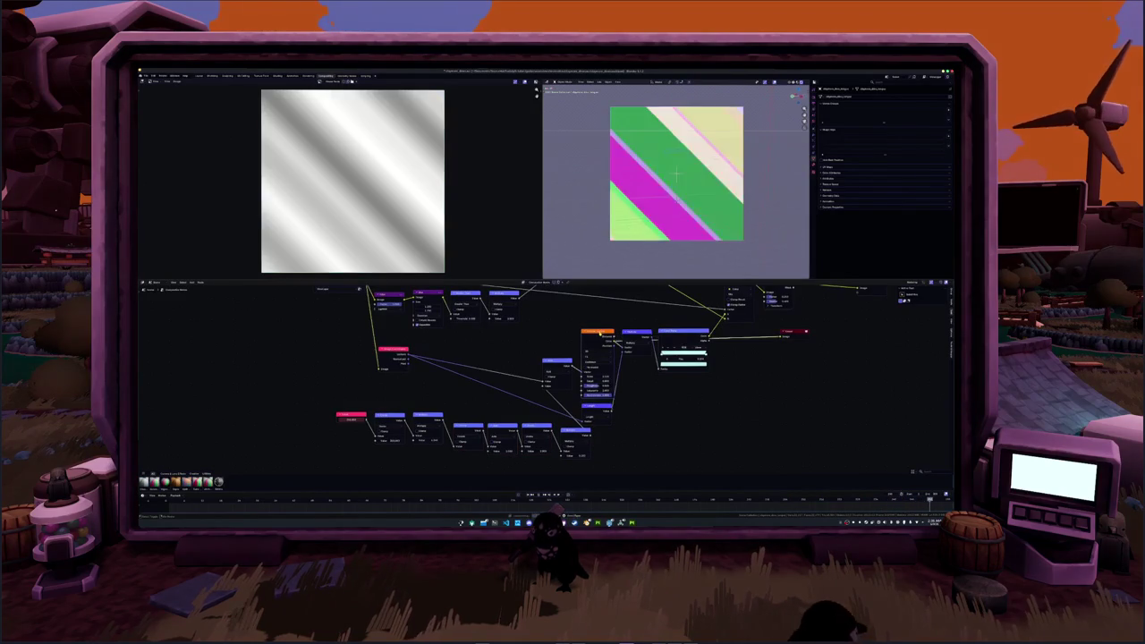
# - Add a linked Mix Color node after the last math node and change its blend mode
pyautogui.scroll(2, 558, 419)
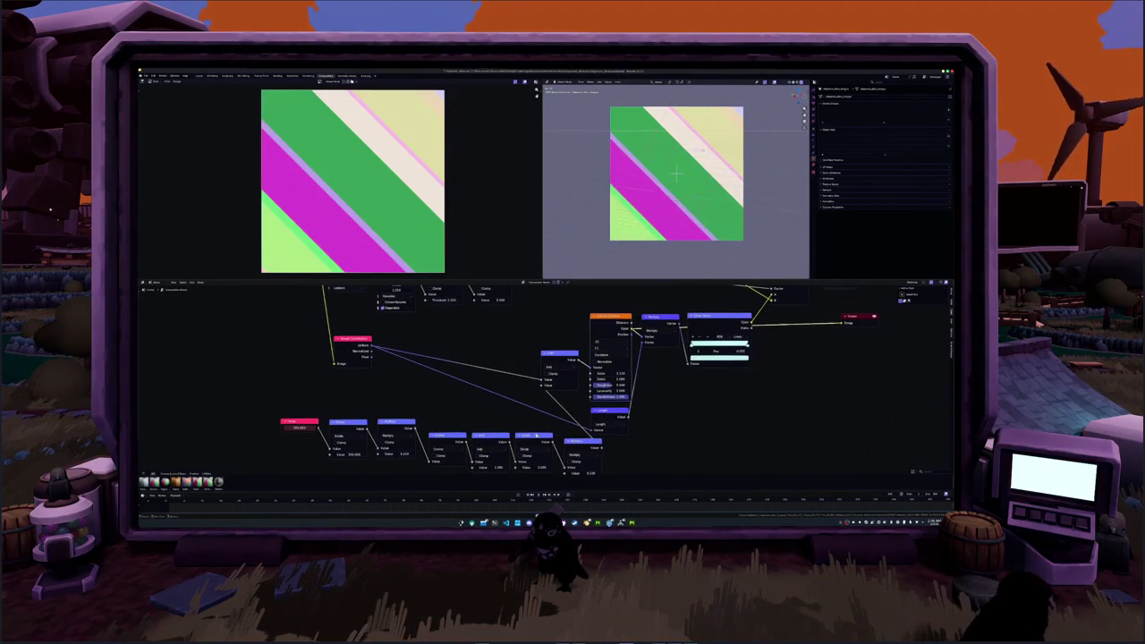
pyautogui.scroll(-2, 546, 385)
pyautogui.moveTo(543, 372); pyautogui.dragTo(544, 383)
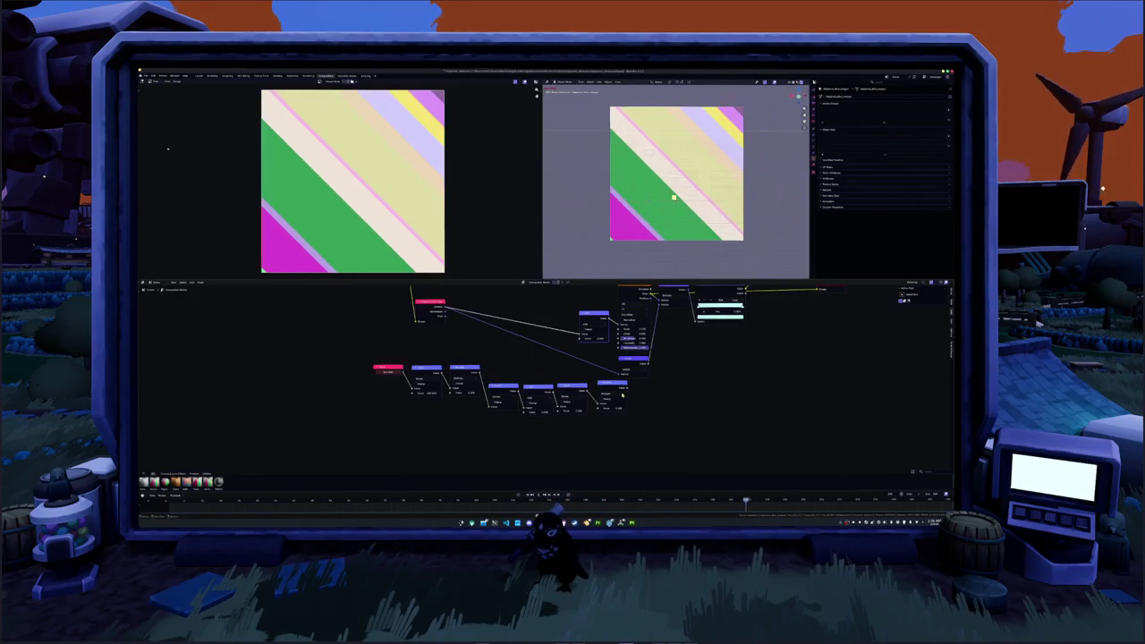
pyautogui.moveTo(641, 395); pyautogui.dragTo(643, 395)
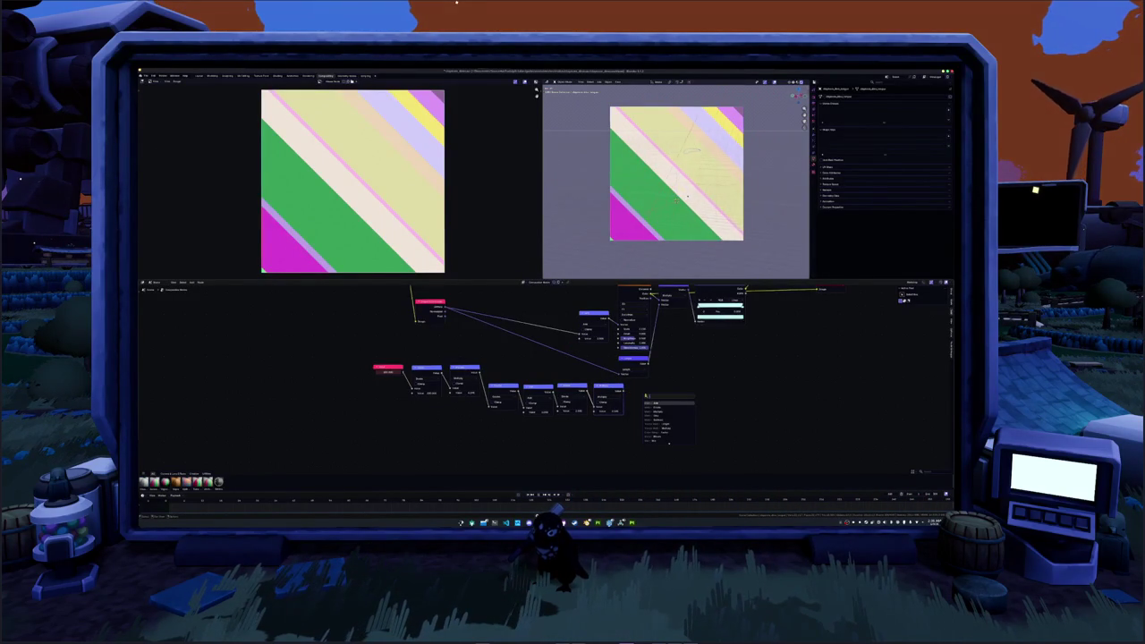
pyautogui.write('mix')
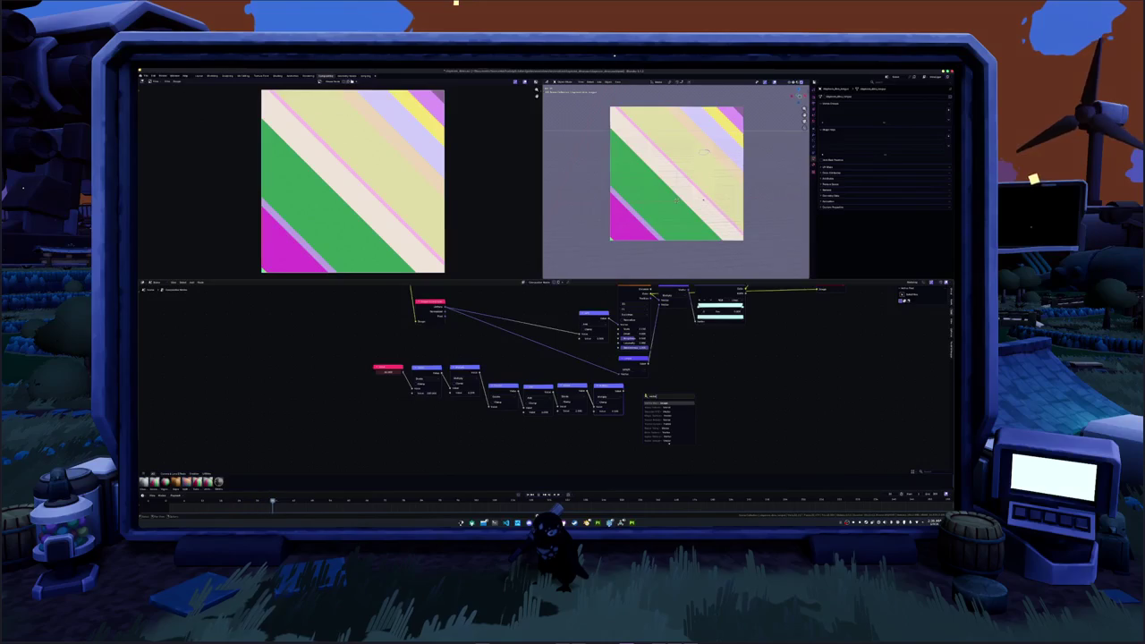
pyautogui.write(' col')
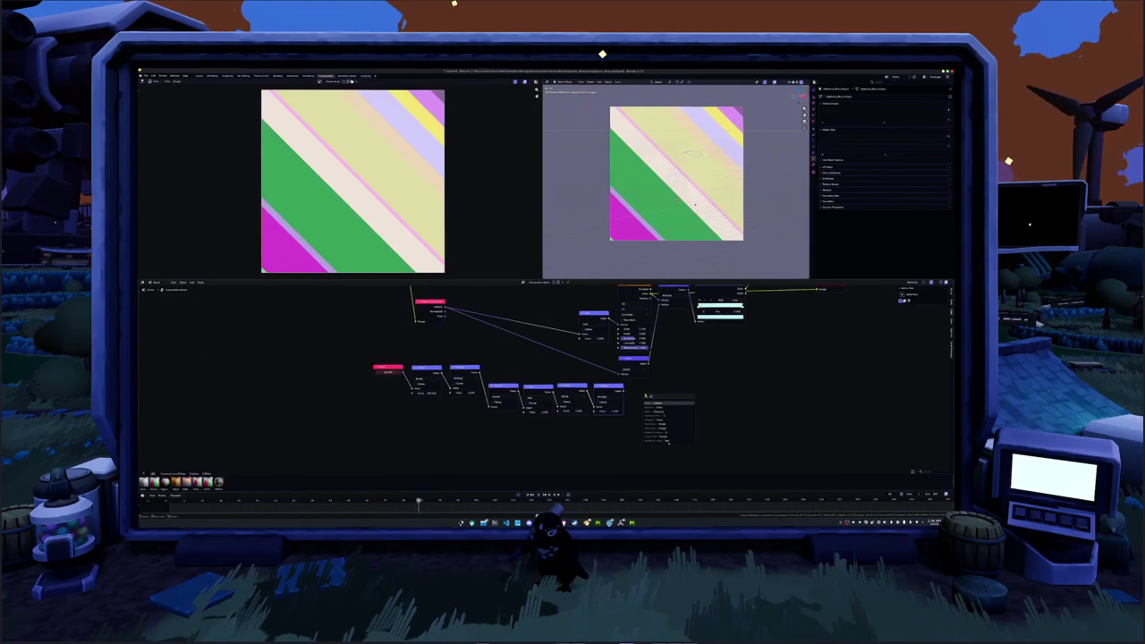
pyautogui.press('Return')
pyautogui.click(559, 336)
pyautogui.moveTo(558, 337); pyautogui.dragTo(584, 374, button='middle')
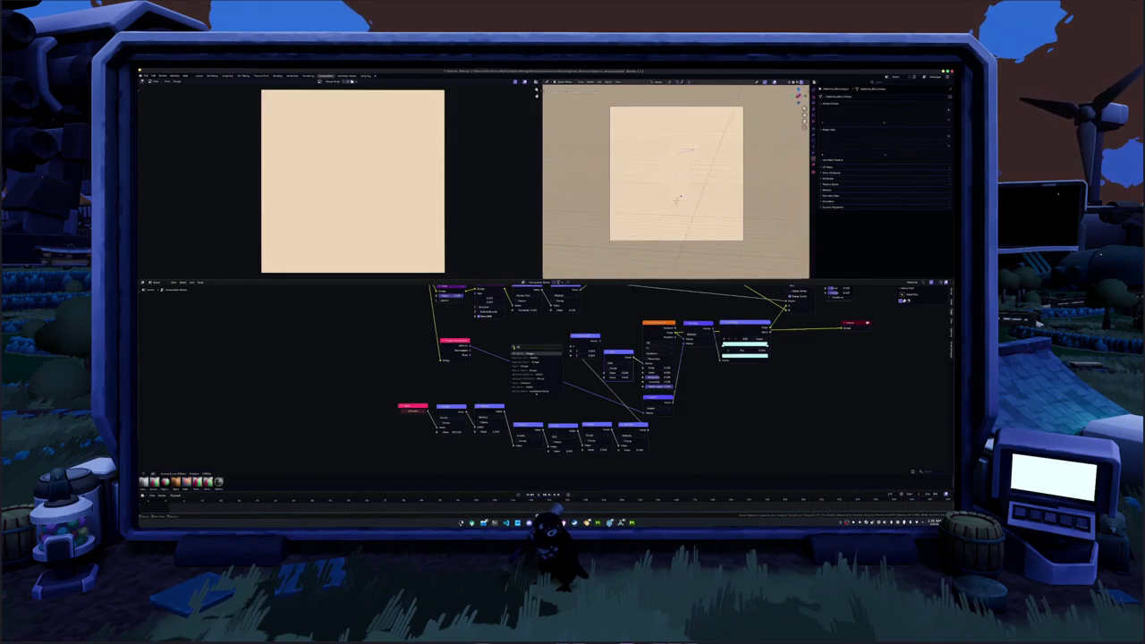
pyautogui.click(535, 355)
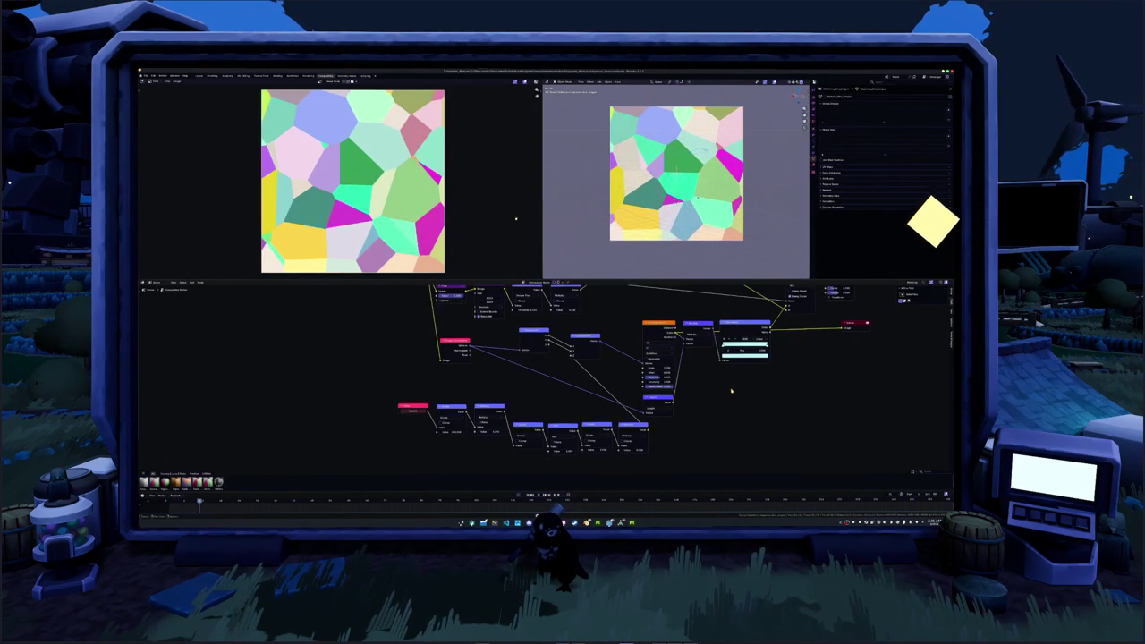
# - Add a new Color Ramp node and wire it into the math chain
pyautogui.moveTo(732, 391); pyautogui.dragTo(607, 409, button='middle')
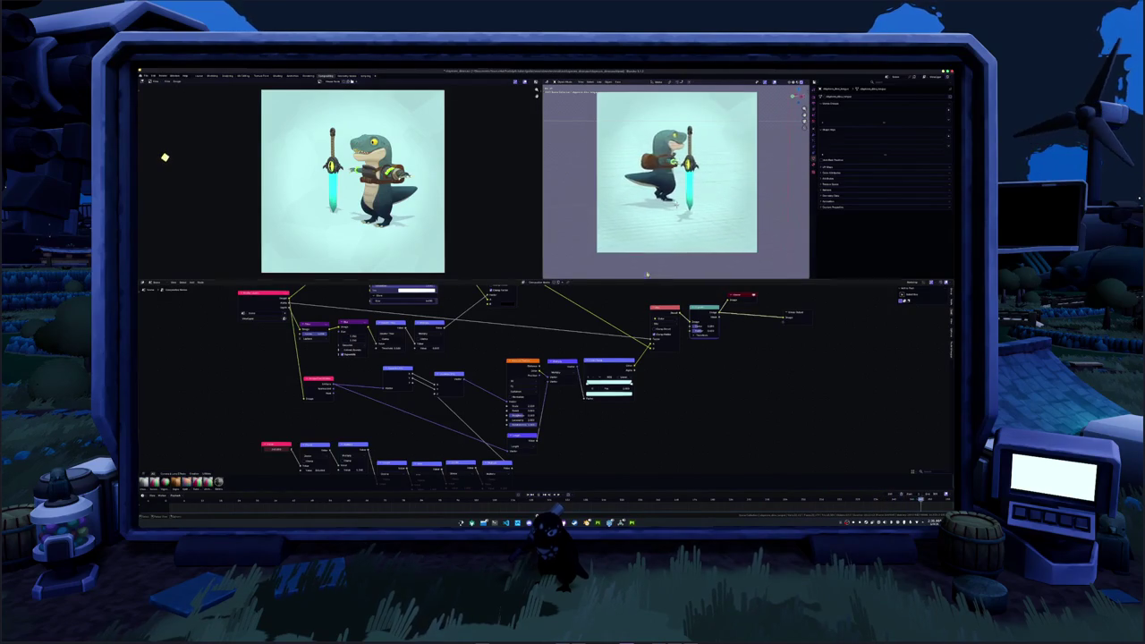
pyautogui.moveTo(541, 447)
pyautogui.mouseDown(button='middle')
pyautogui.moveTo(600, 436)
pyautogui.moveTo(587, 454)
pyautogui.moveTo(599, 383)
pyautogui.mouseUp(button='middle')
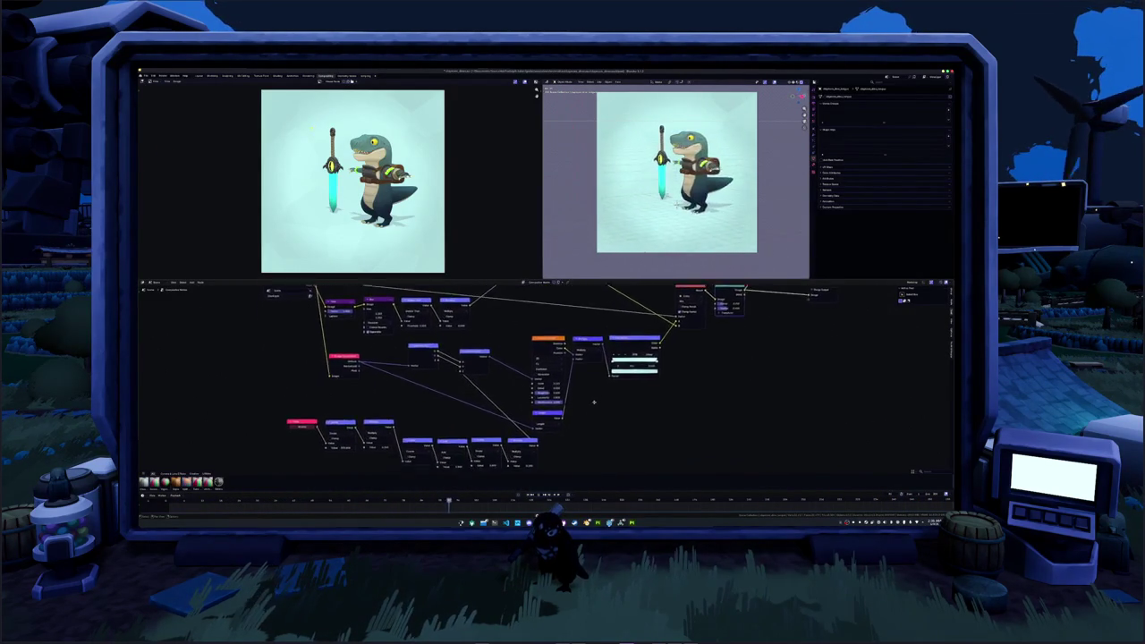
pyautogui.hotkey('shift', 'a')
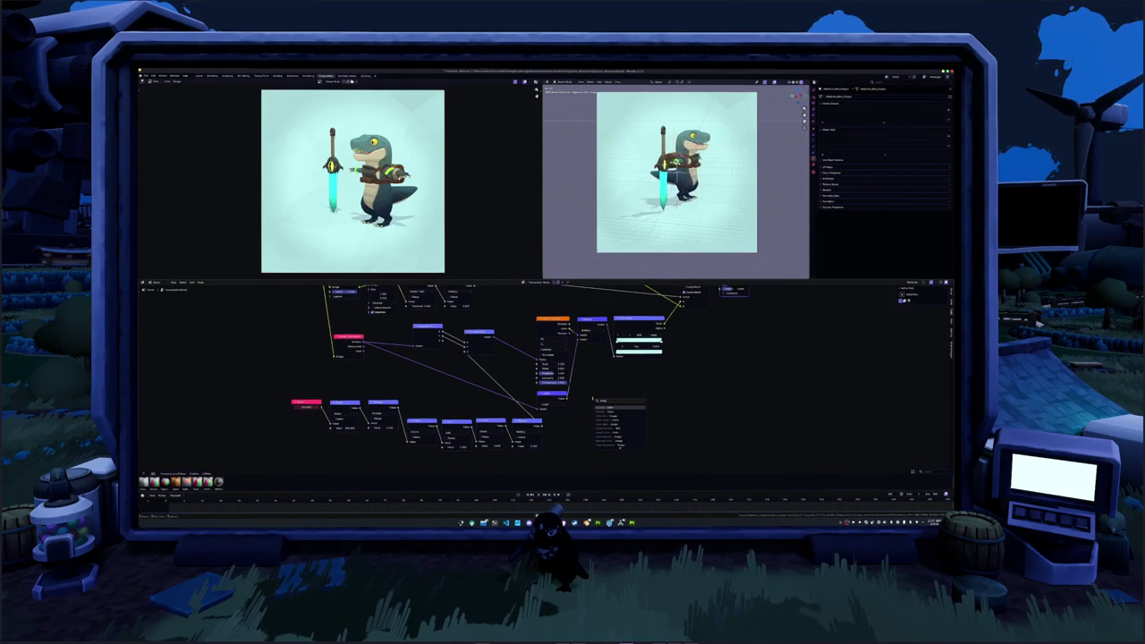
pyautogui.press('Return')
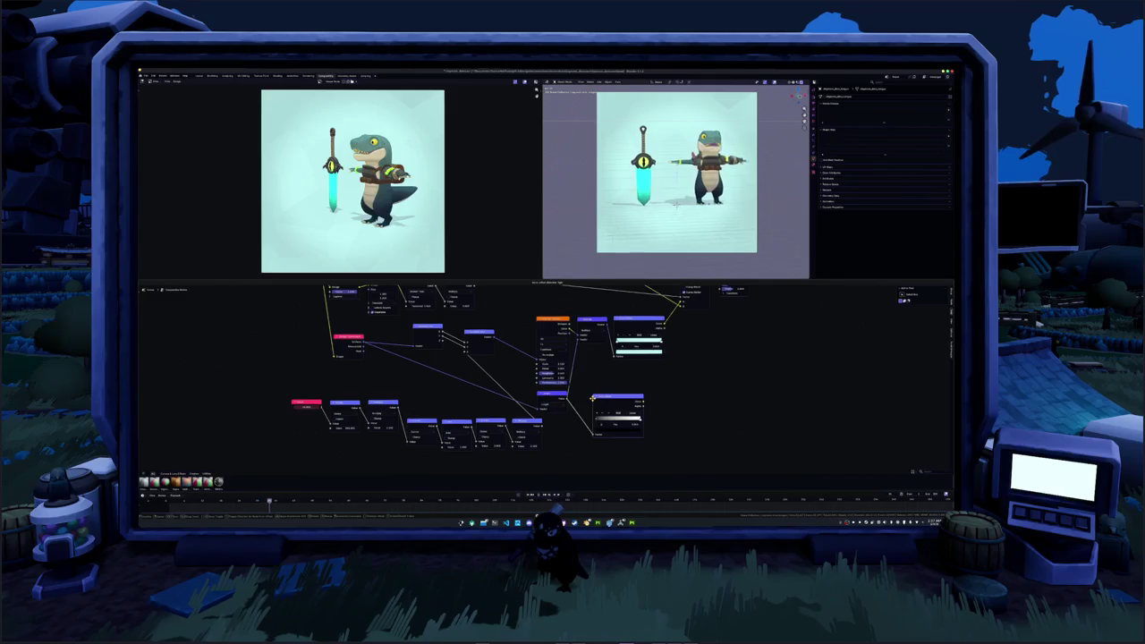
pyautogui.click(595, 403)
# - Preview the Color Ramp, slide its stops right to enlarge the black centre, and soften the interpolation
pyautogui.scroll(2, 599, 408)
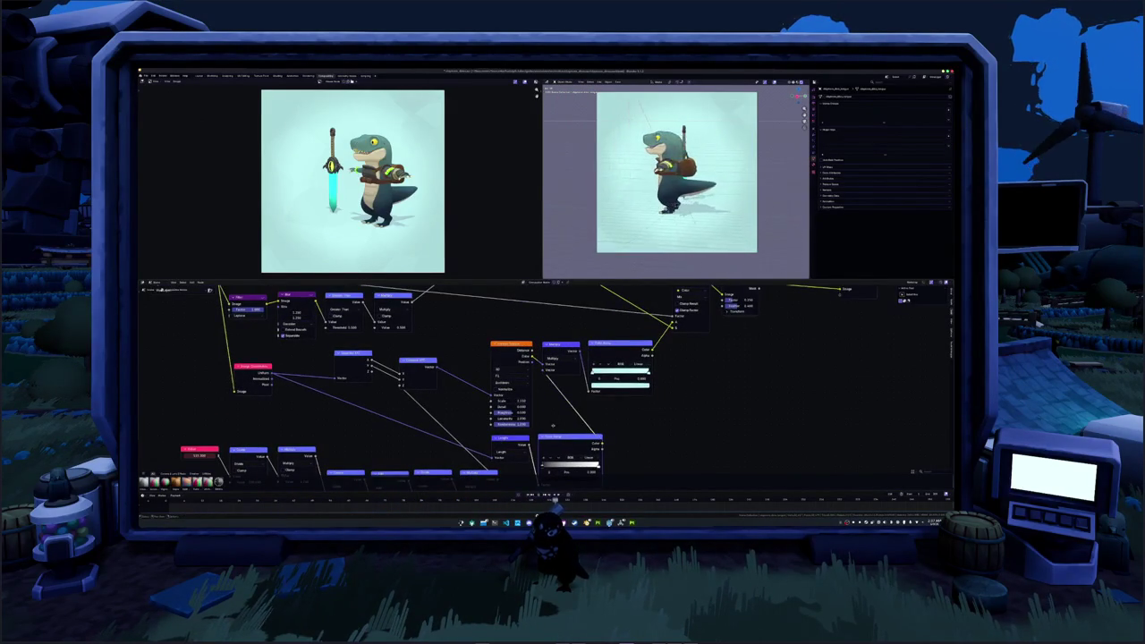
pyautogui.moveTo(553, 426); pyautogui.dragTo(548, 387, button='middle')
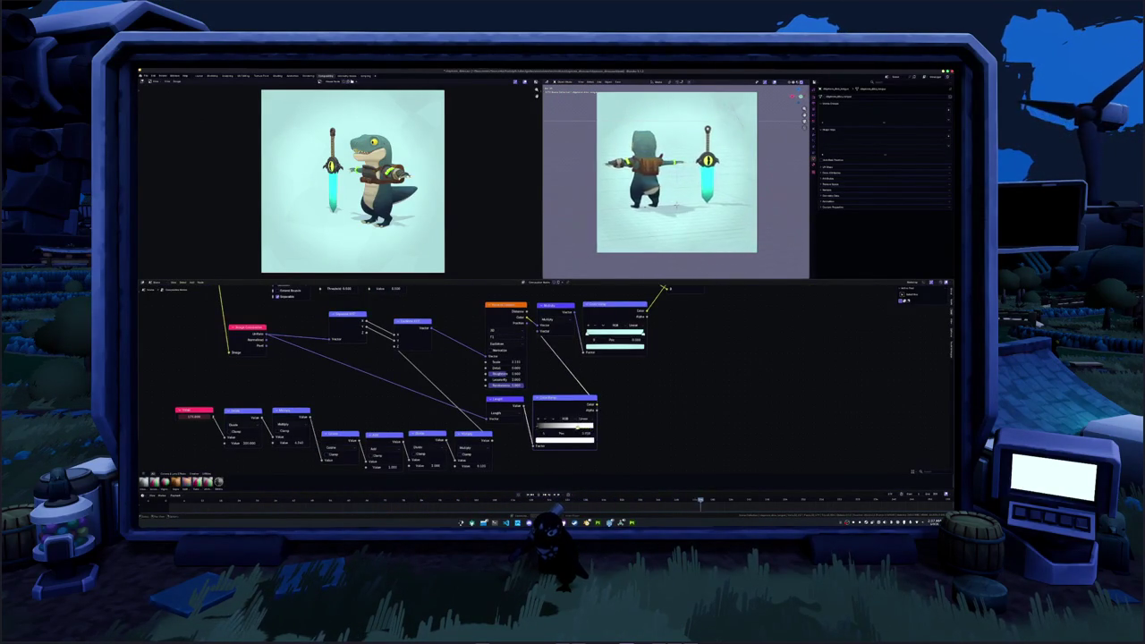
pyautogui.keyDown('ctrl'); pyautogui.keyDown('shift'); pyautogui.click(567, 404); pyautogui.keyUp('shift'); pyautogui.keyUp('ctrl')
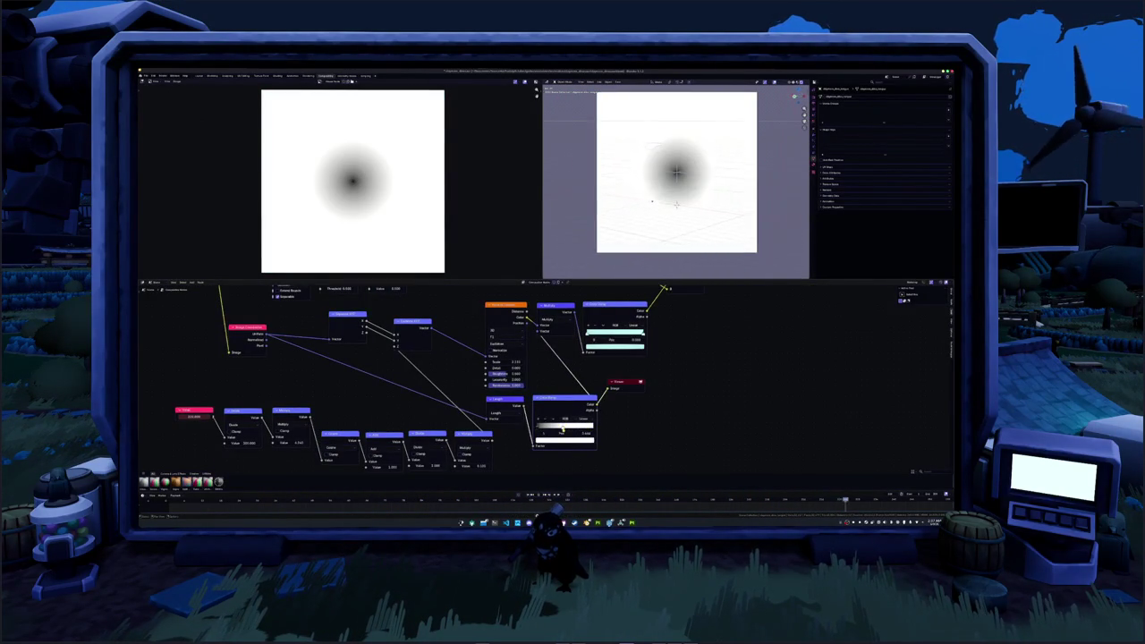
pyautogui.moveTo(548, 429); pyautogui.dragTo(562, 430)
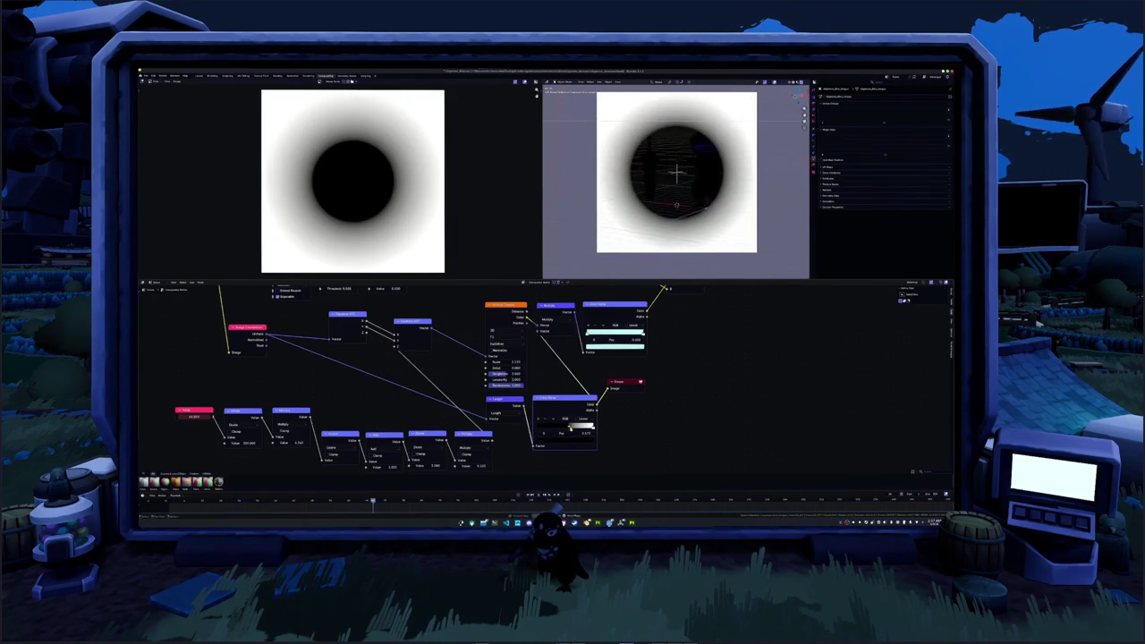
pyautogui.moveTo(565, 430); pyautogui.dragTo(582, 424)
pyautogui.click(583, 434)
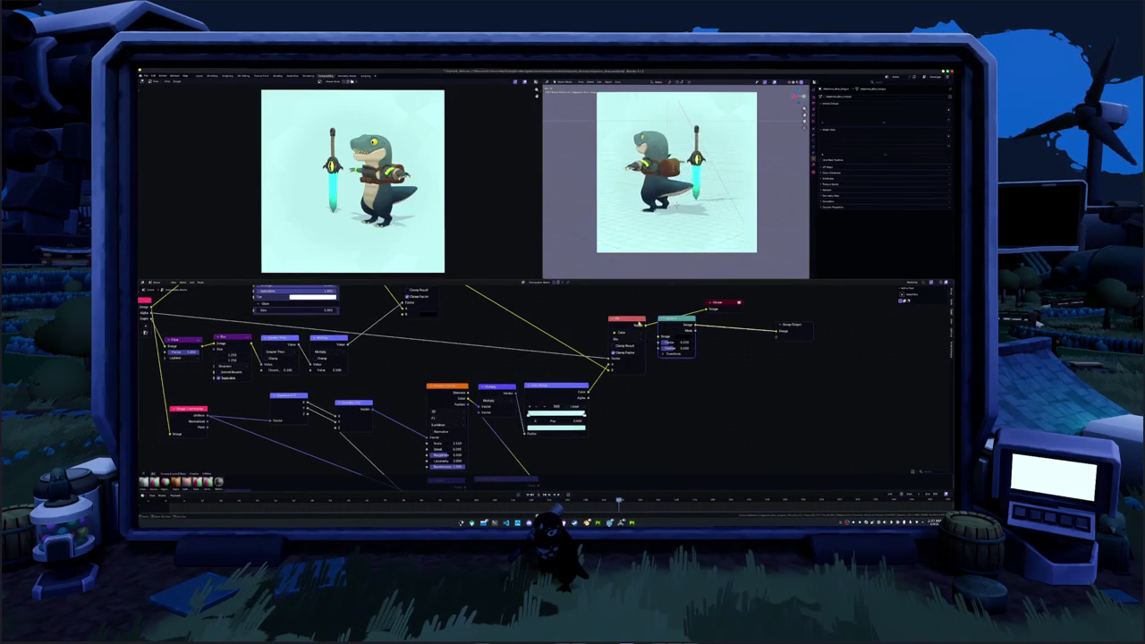
# - Remove the extra node before the group output and open a ramp colour's picker
pyautogui.hotkey('ctrl', 'x')
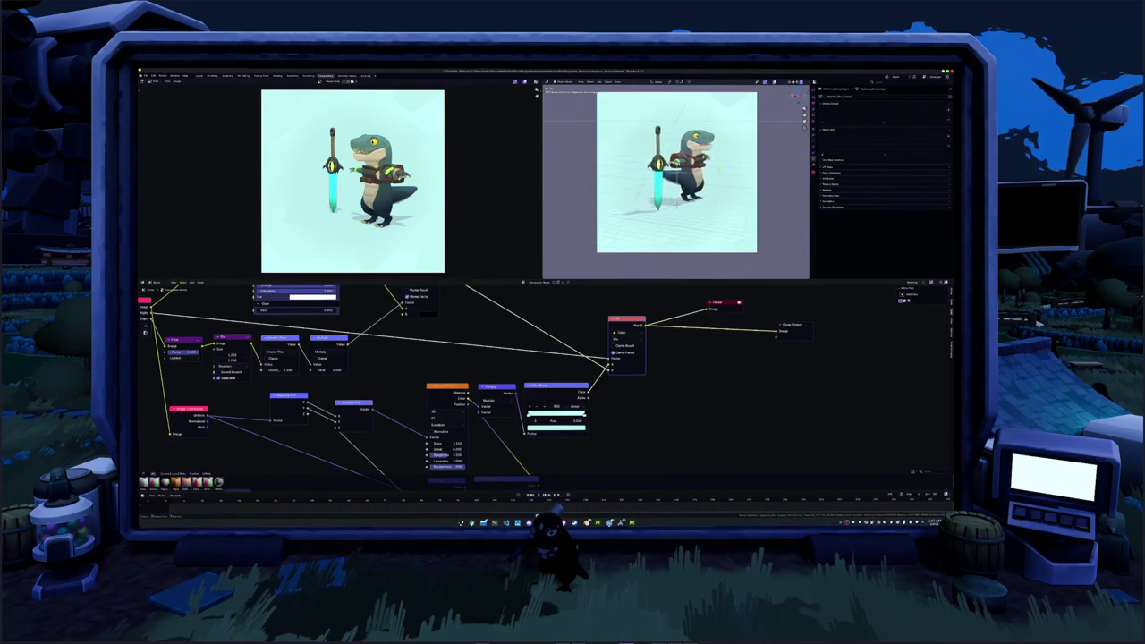
pyautogui.moveTo(605, 484); pyautogui.dragTo(630, 407, button='middle')
pyautogui.keyDown('shift'); pyautogui.scroll(3, 541, 355); pyautogui.keyUp('shift')
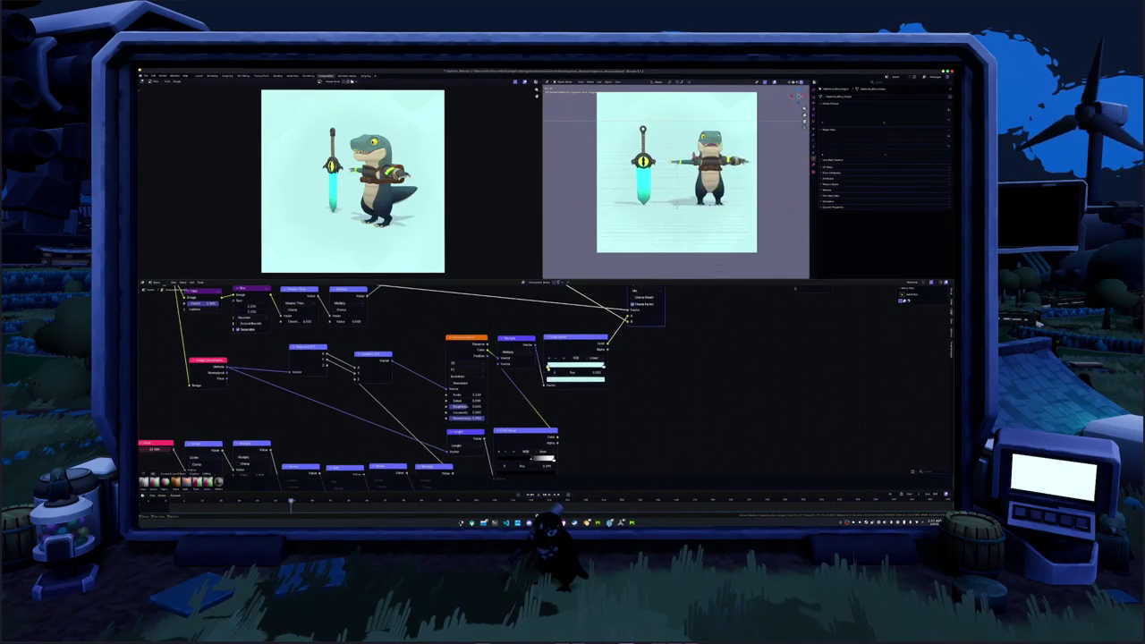
pyautogui.click(552, 380)
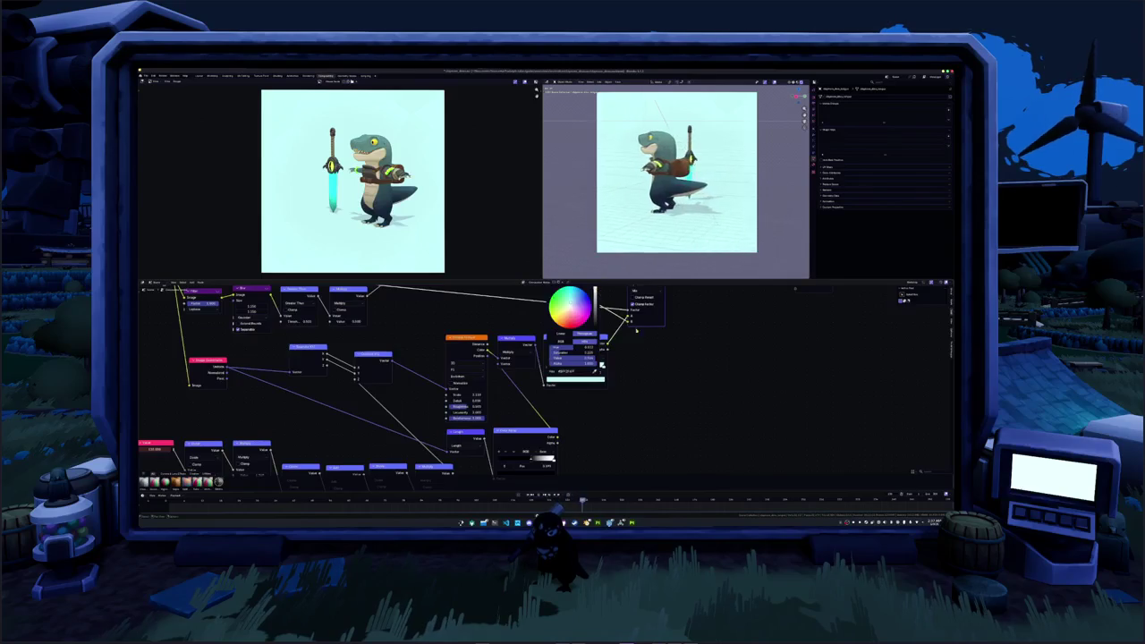
# - Show the Render properties in the Properties editor
pyautogui.scroll(-2, 604, 230)
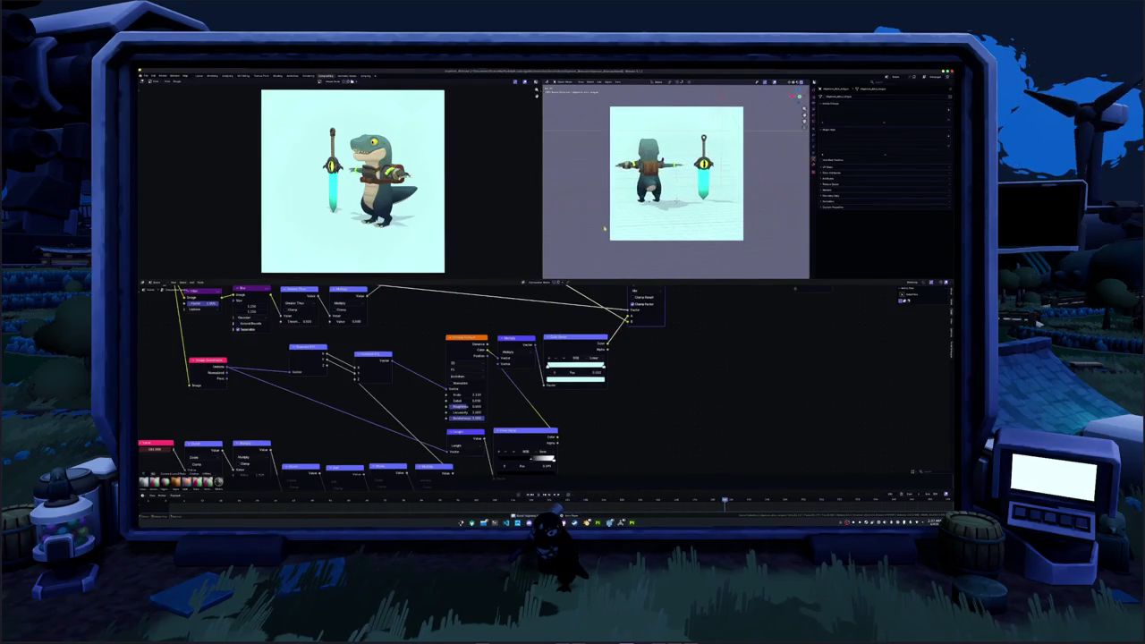
pyautogui.keyDown('shift'); pyautogui.scroll(1, 604, 230); pyautogui.keyUp('shift')
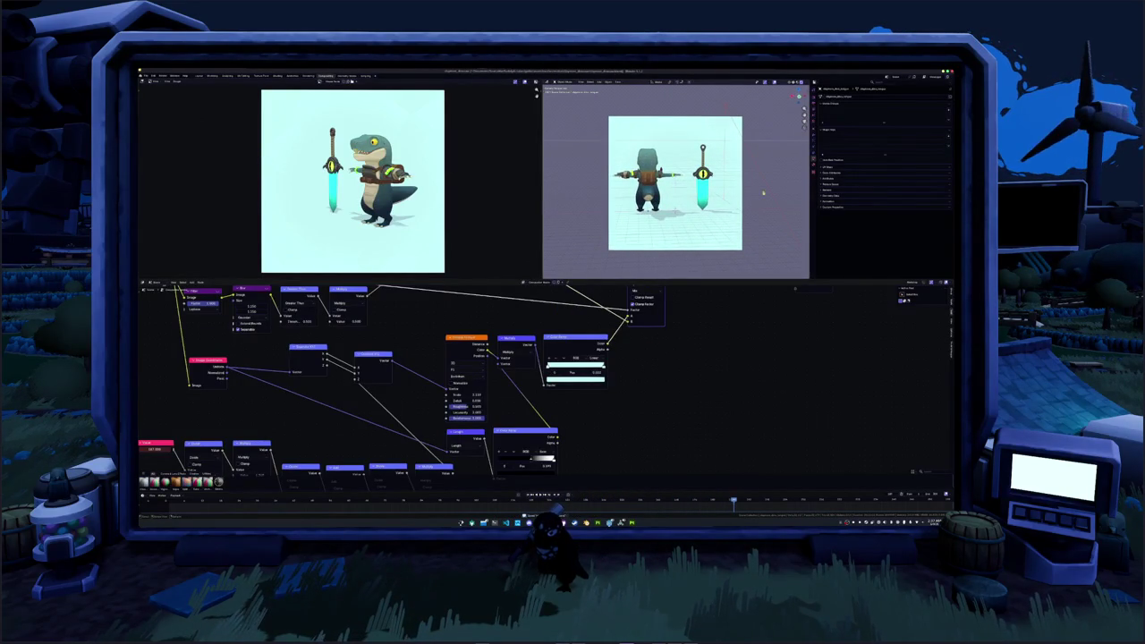
pyautogui.click(814, 105)
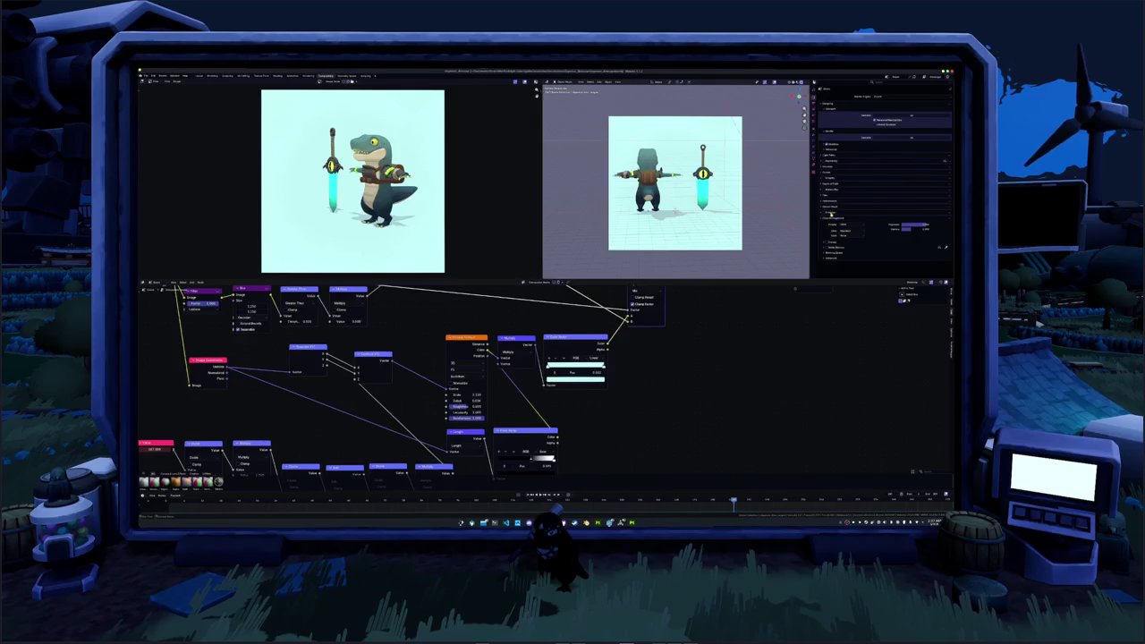
# - Expand the render settings sections, then pick a new output File Format in Output properties
pyautogui.click(834, 202)
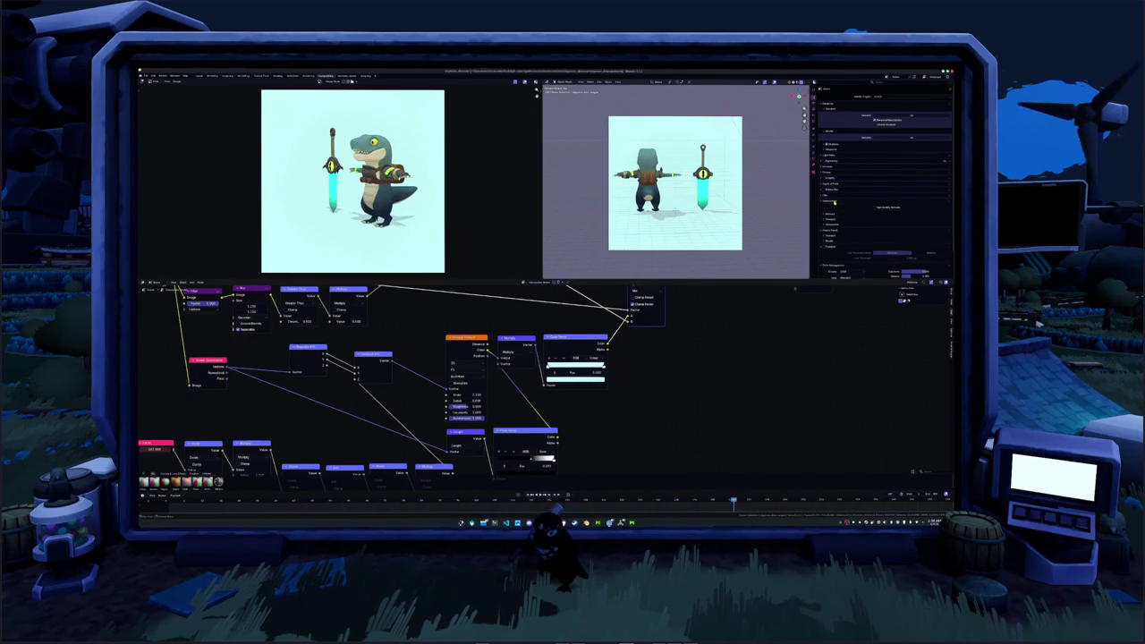
pyautogui.click(835, 196)
pyautogui.click(836, 187)
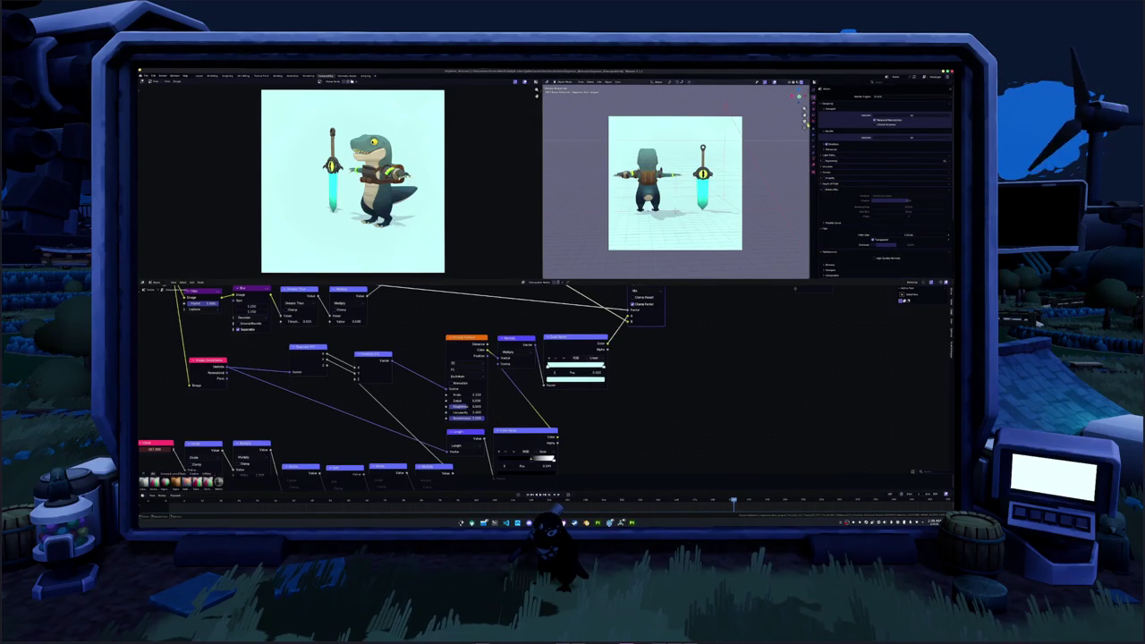
pyautogui.click(815, 105)
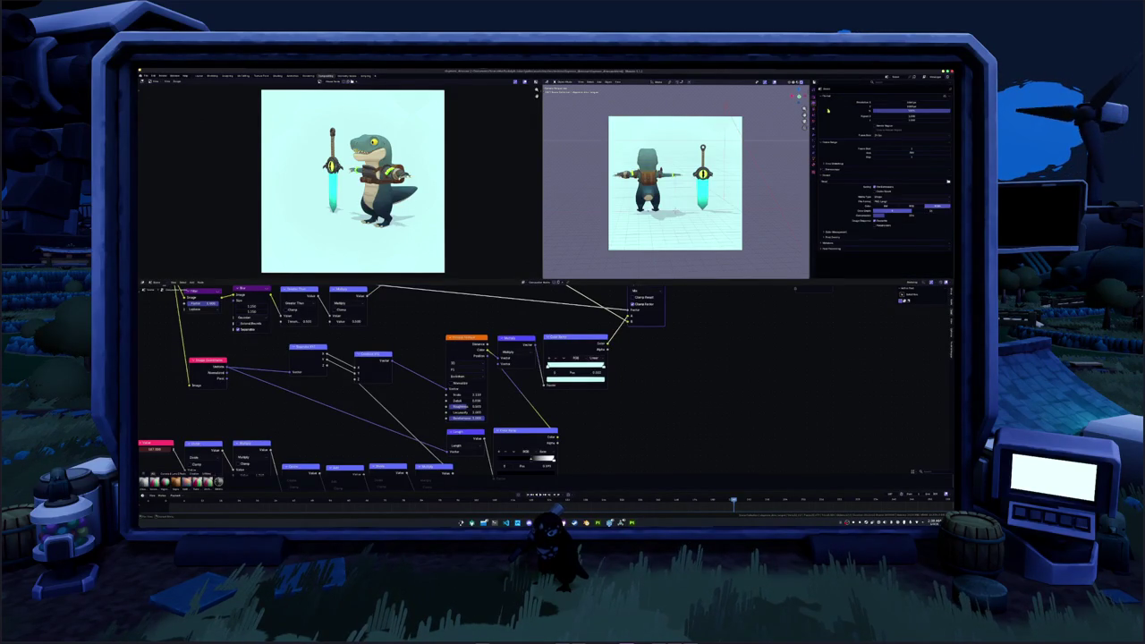
pyautogui.click(882, 200)
pyautogui.click(879, 212)
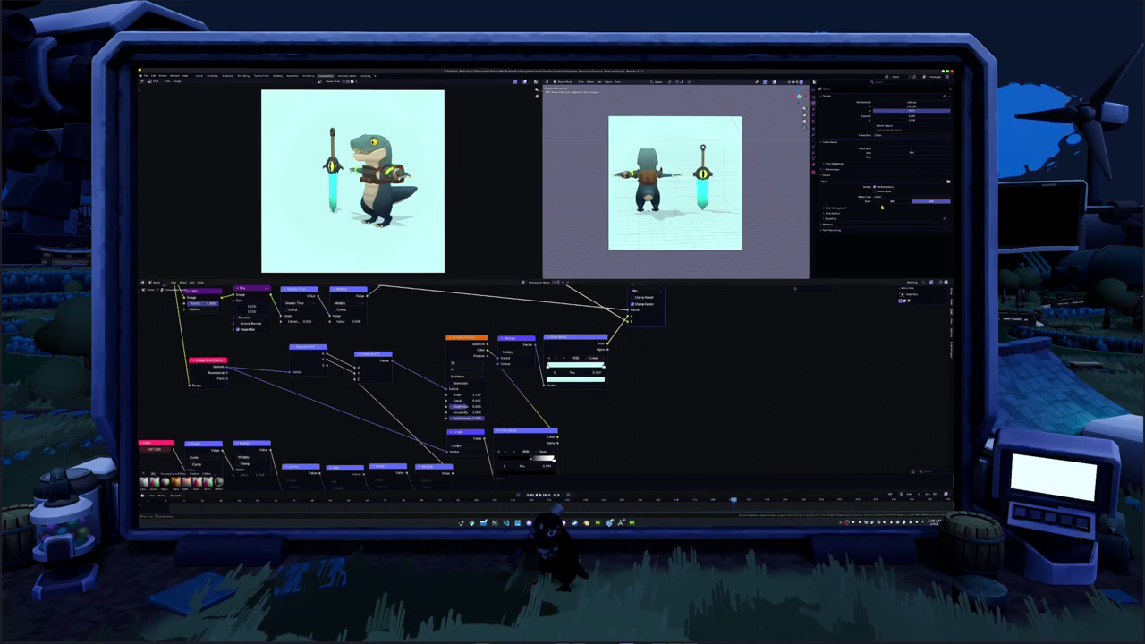
# - Expand the output Color Management settings and choose an Encoding Container
pyautogui.click(834, 209)
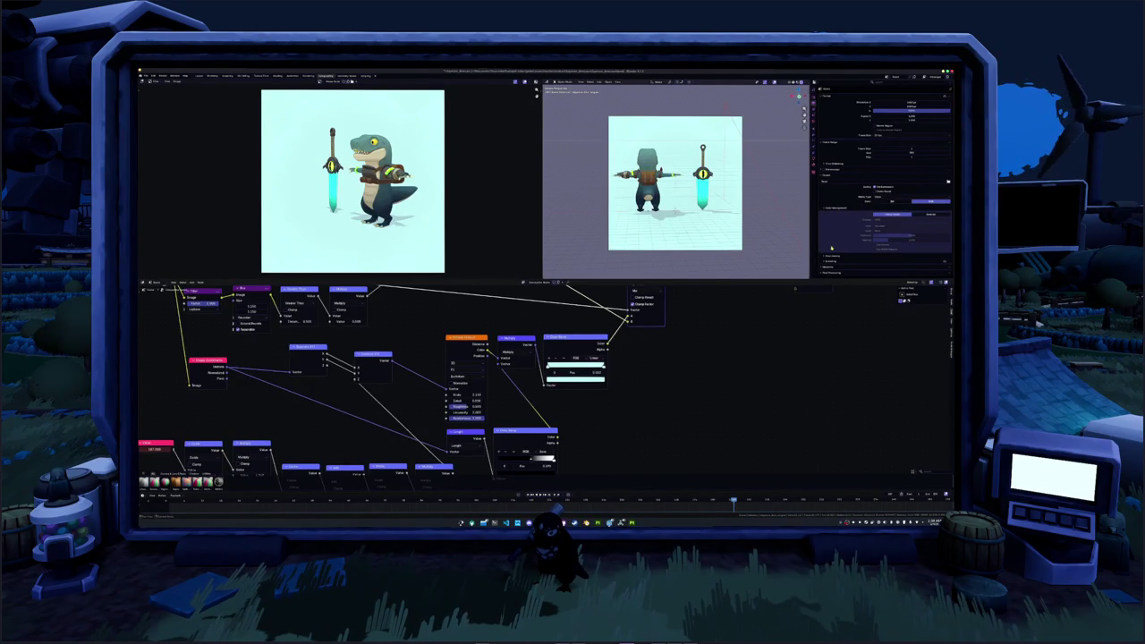
pyautogui.scroll(-1, 832, 266)
pyautogui.scroll(-1, 836, 262)
pyautogui.scroll(-1, 846, 253)
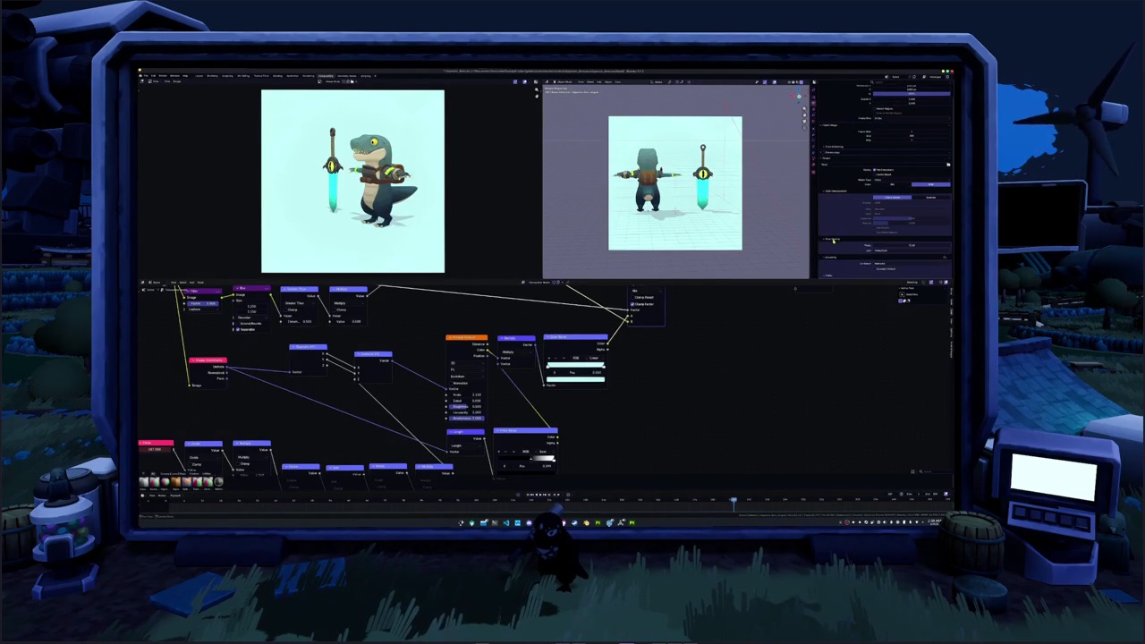
pyautogui.scroll(-2, 857, 242)
pyautogui.click(881, 239)
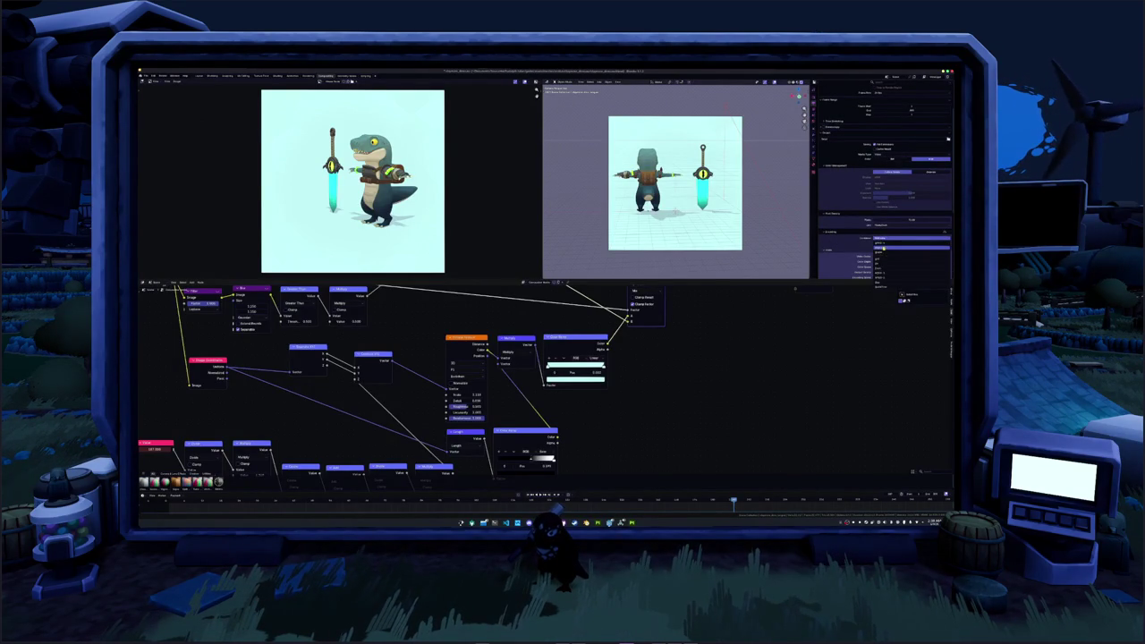
pyautogui.click(883, 248)
# - Open the file browser for the output path
pyautogui.scroll(-1, 850, 249)
pyautogui.scroll(-1, 842, 248)
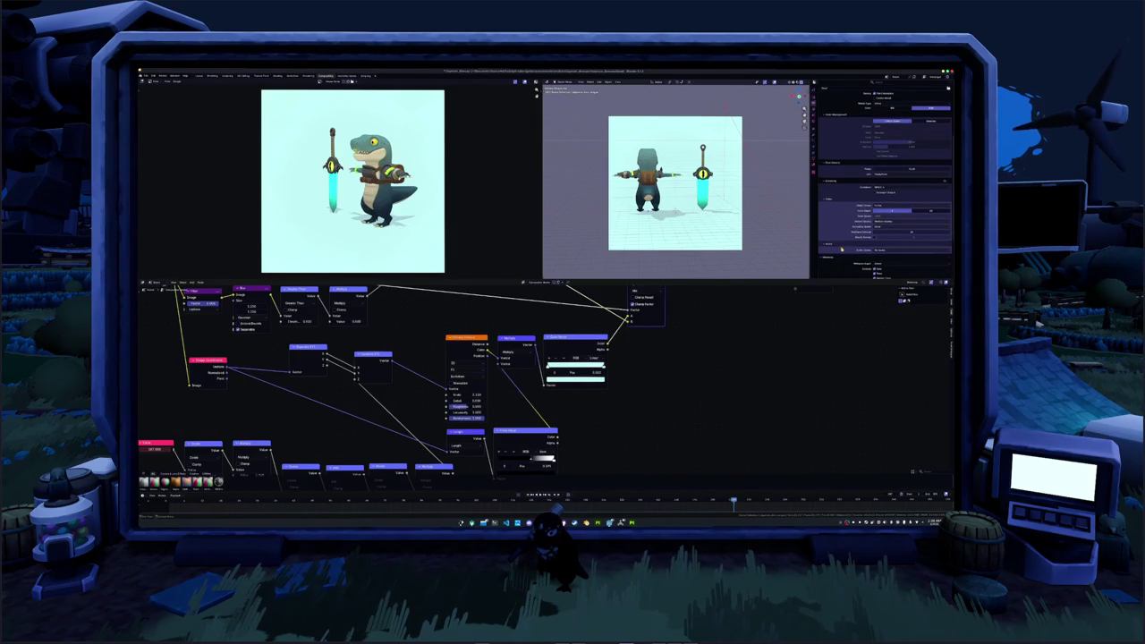
pyautogui.scroll(2, 847, 243)
pyautogui.scroll(2, 847, 235)
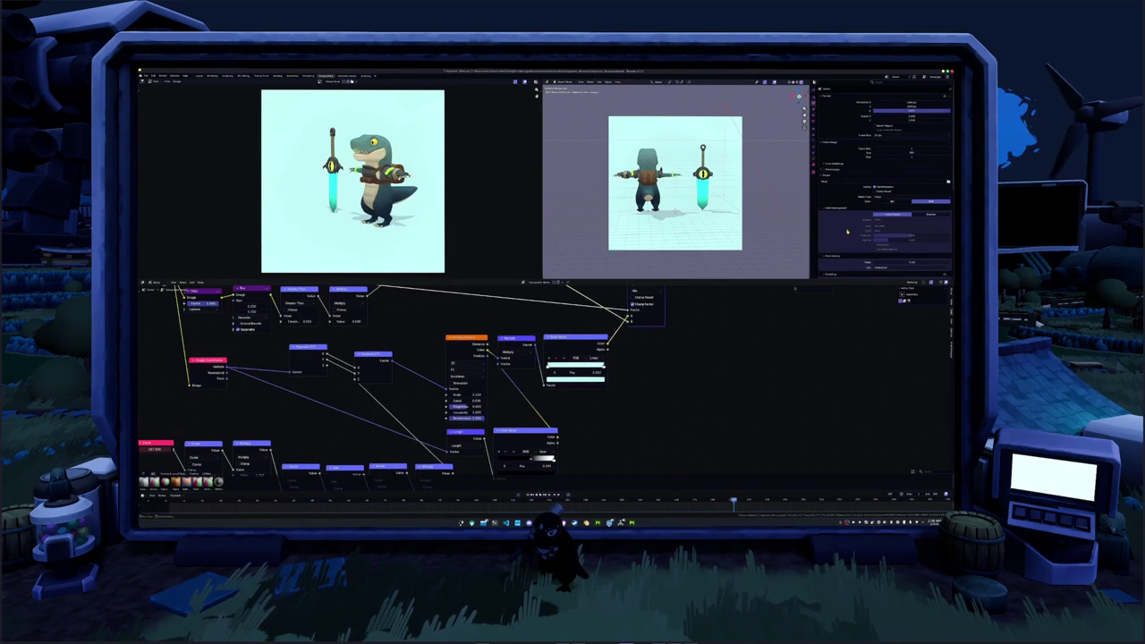
pyautogui.click(948, 182)
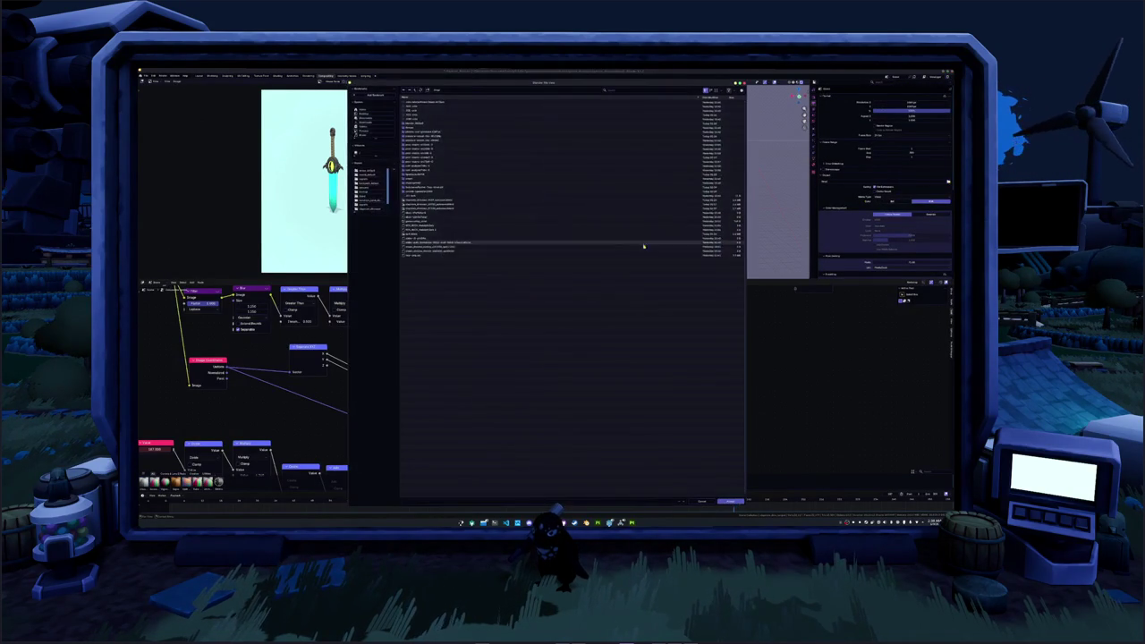
# - Set the render output path to a bookmarked folder and accept it
pyautogui.click(367, 131)
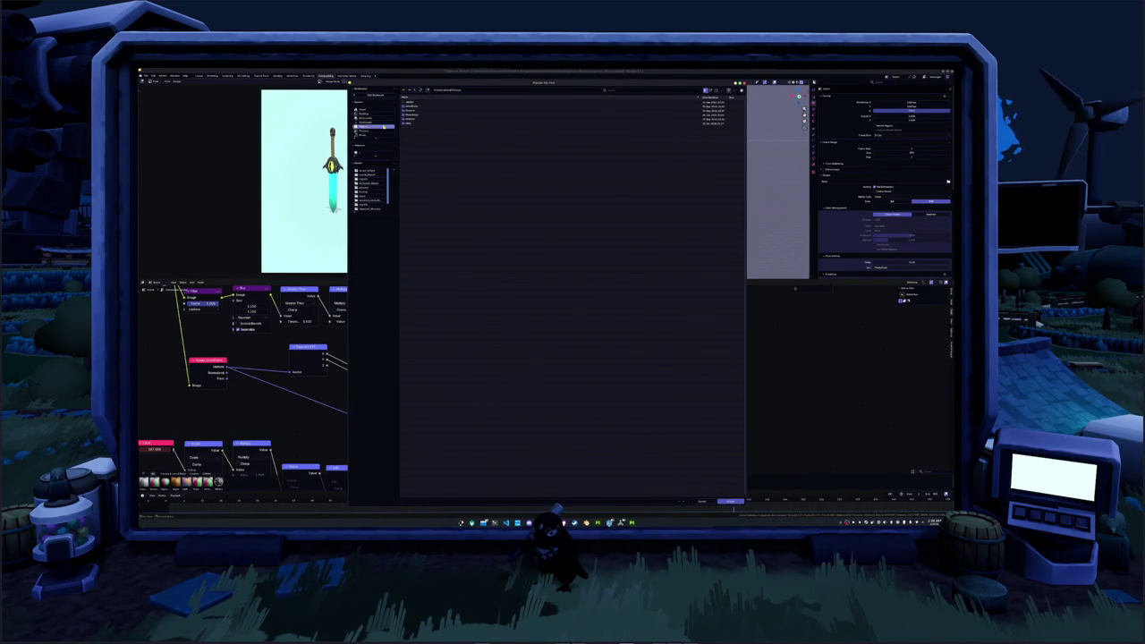
pyautogui.click(731, 501)
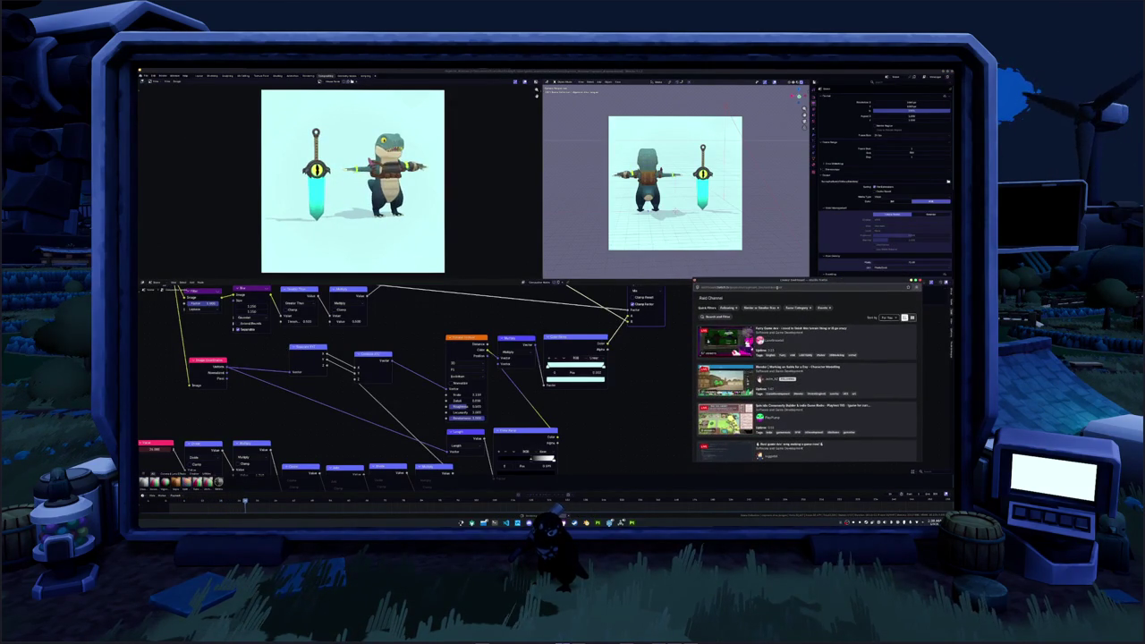
# - Enlarge the Twitch raid browser, scroll the channel list, and open one live stream's preview
pyautogui.moveTo(692, 280); pyautogui.dragTo(596, 95)
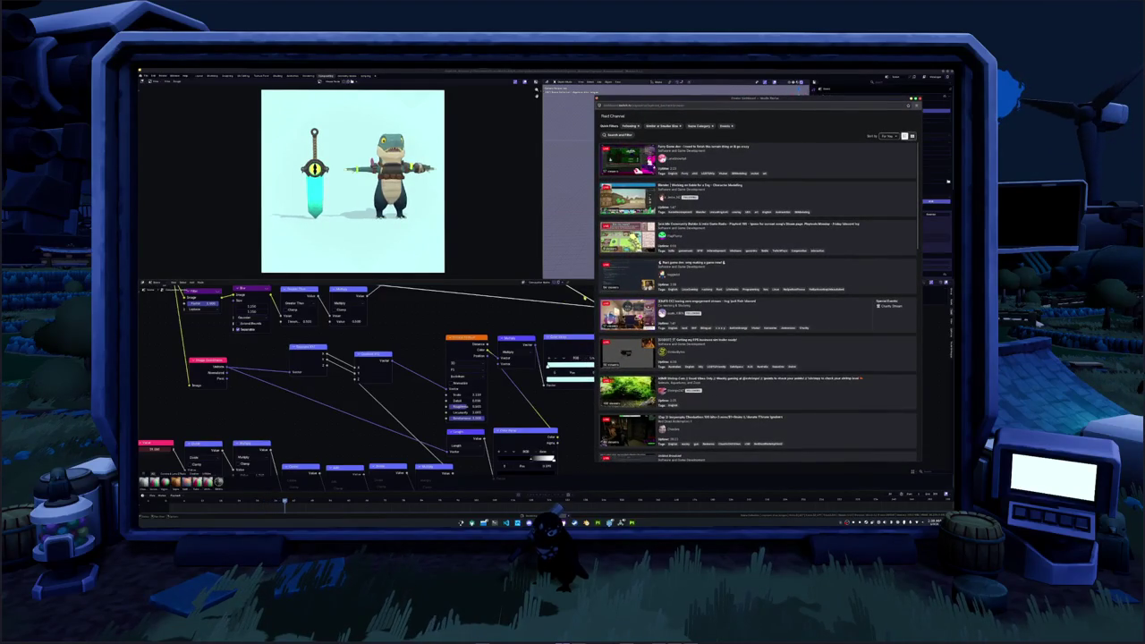
pyautogui.scroll(-1, 598, 301)
pyautogui.scroll(-1, 598, 301)
pyautogui.scroll(-1, 597, 301)
pyautogui.scroll(-1, 614, 302)
pyautogui.scroll(-1, 614, 303)
pyautogui.scroll(-1, 614, 302)
pyautogui.scroll(-2, 616, 302)
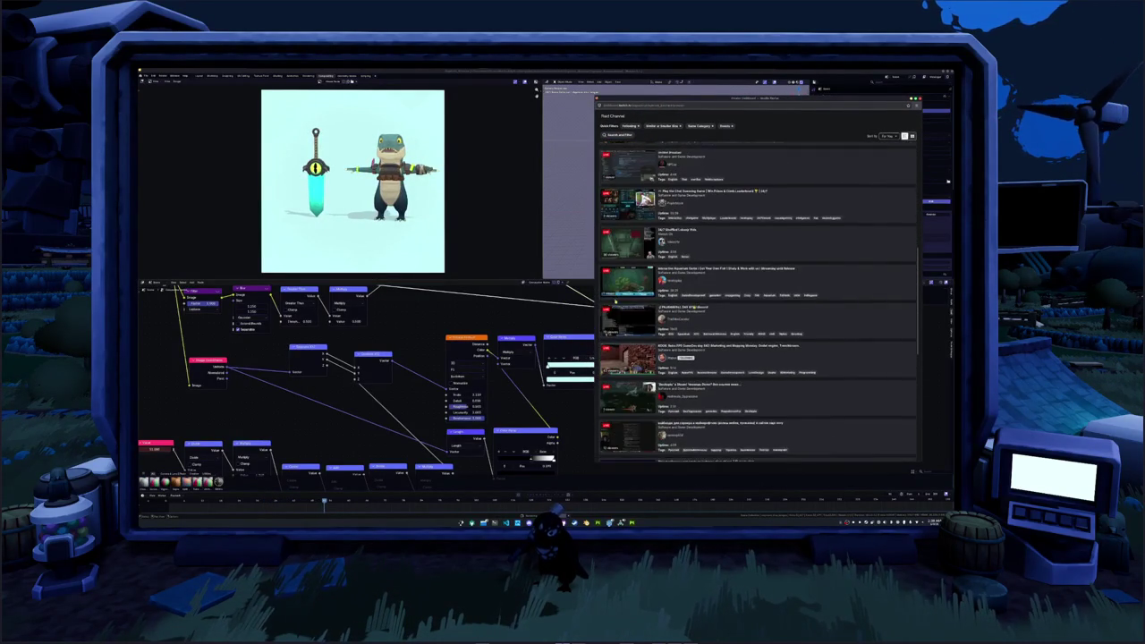
pyautogui.scroll(-1, 616, 303)
pyautogui.scroll(-2, 616, 303)
pyautogui.scroll(-1, 616, 303)
pyautogui.scroll(-2, 616, 303)
pyautogui.scroll(-2, 615, 303)
pyautogui.scroll(-1, 616, 302)
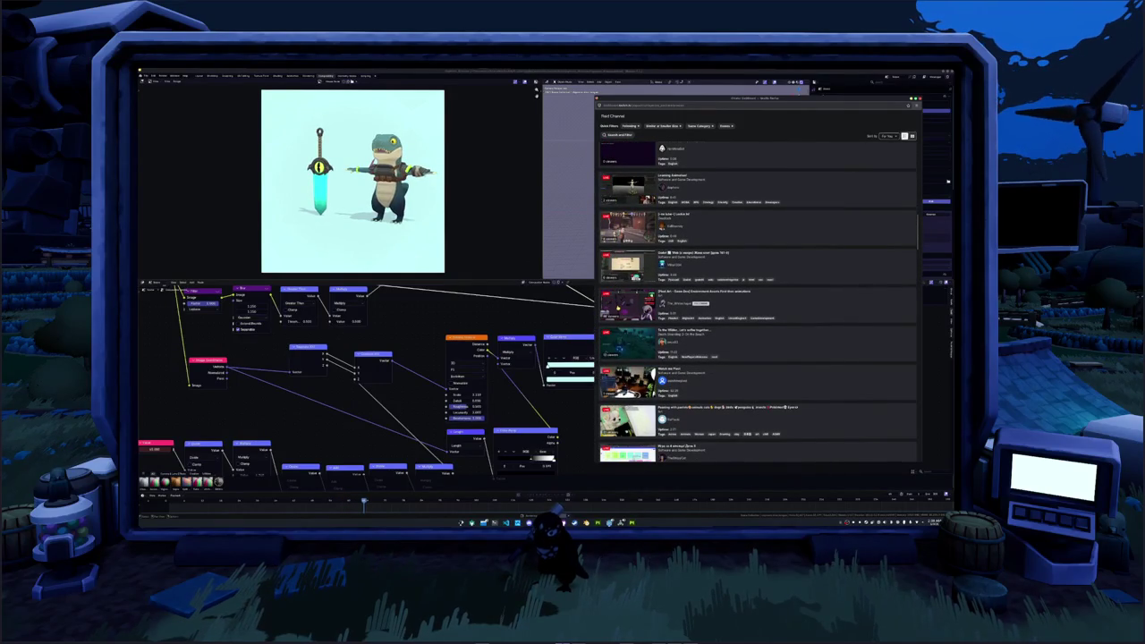
pyautogui.scroll(-1, 616, 303)
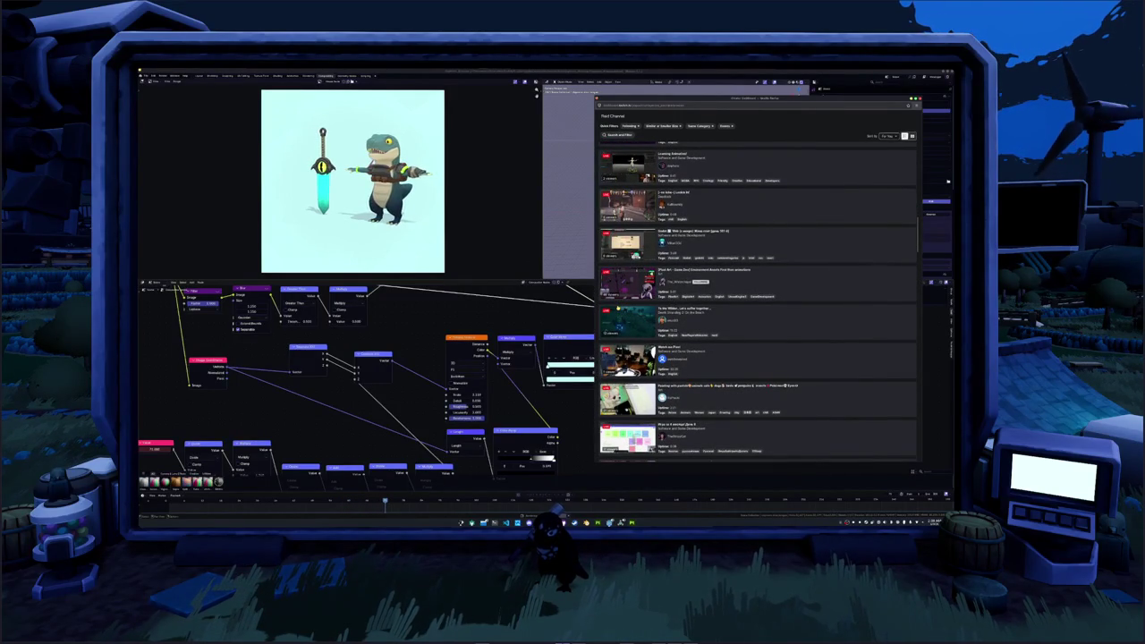
pyautogui.scroll(-1, 616, 303)
pyautogui.scroll(-1, 616, 302)
pyautogui.scroll(-1, 616, 303)
pyautogui.scroll(-1, 616, 303)
pyautogui.scroll(-1, 616, 303)
pyautogui.scroll(1, 616, 303)
pyautogui.scroll(1, 615, 303)
pyautogui.scroll(1, 616, 303)
pyautogui.scroll(2, 630, 310)
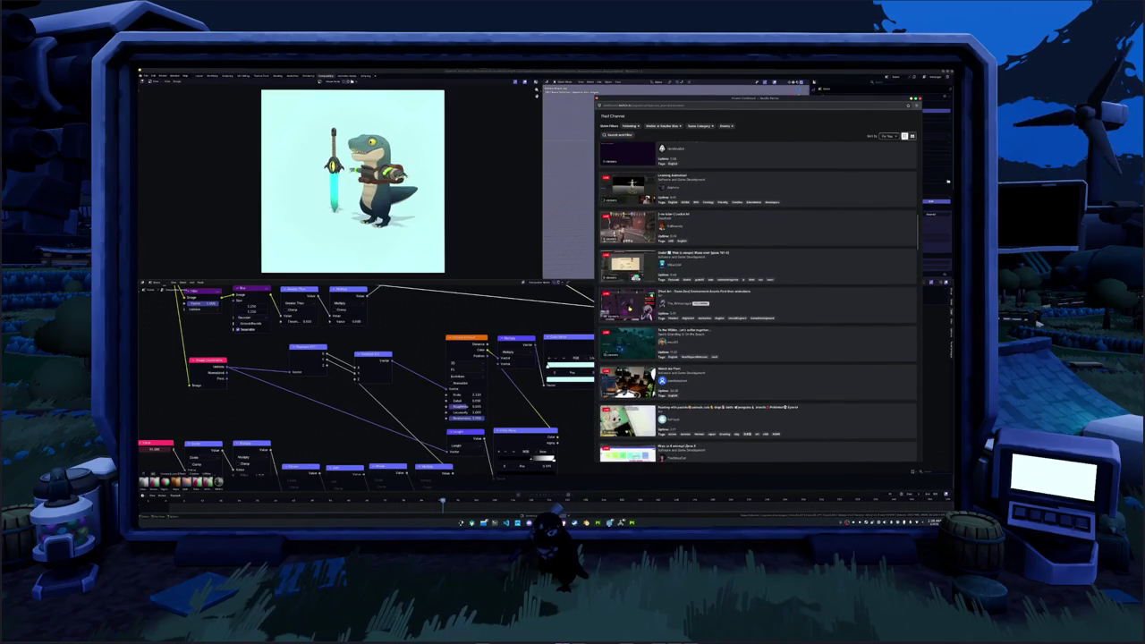
pyautogui.click(630, 310)
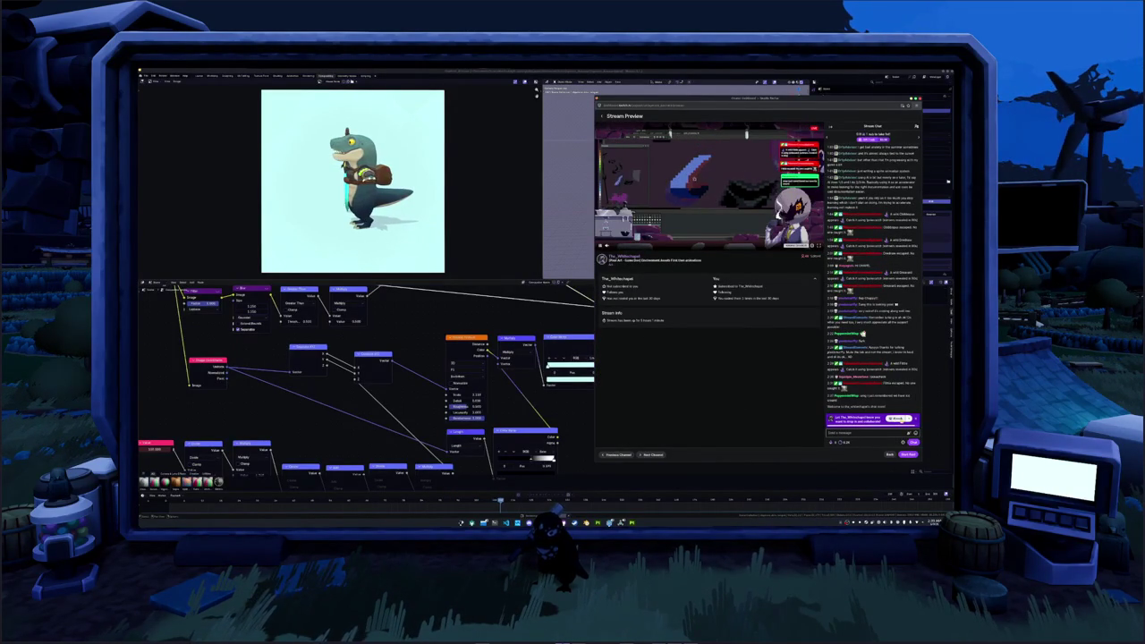
# - Open and close the chat emote picker, cancel the pending raid, and return to the channel list
pyautogui.click(908, 432)
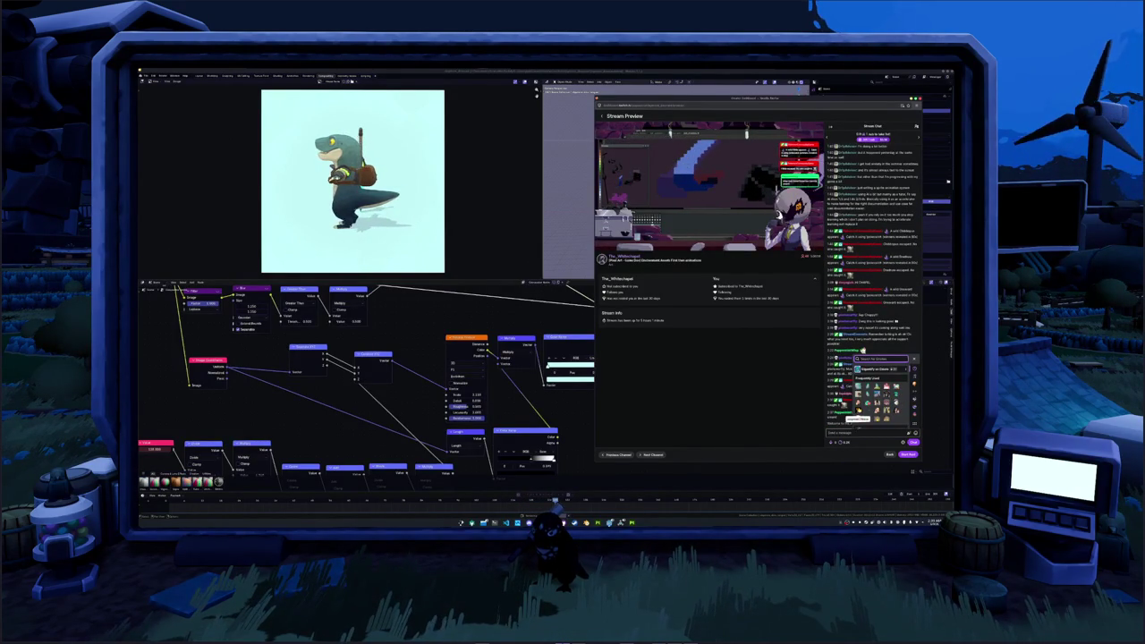
pyautogui.click(808, 450)
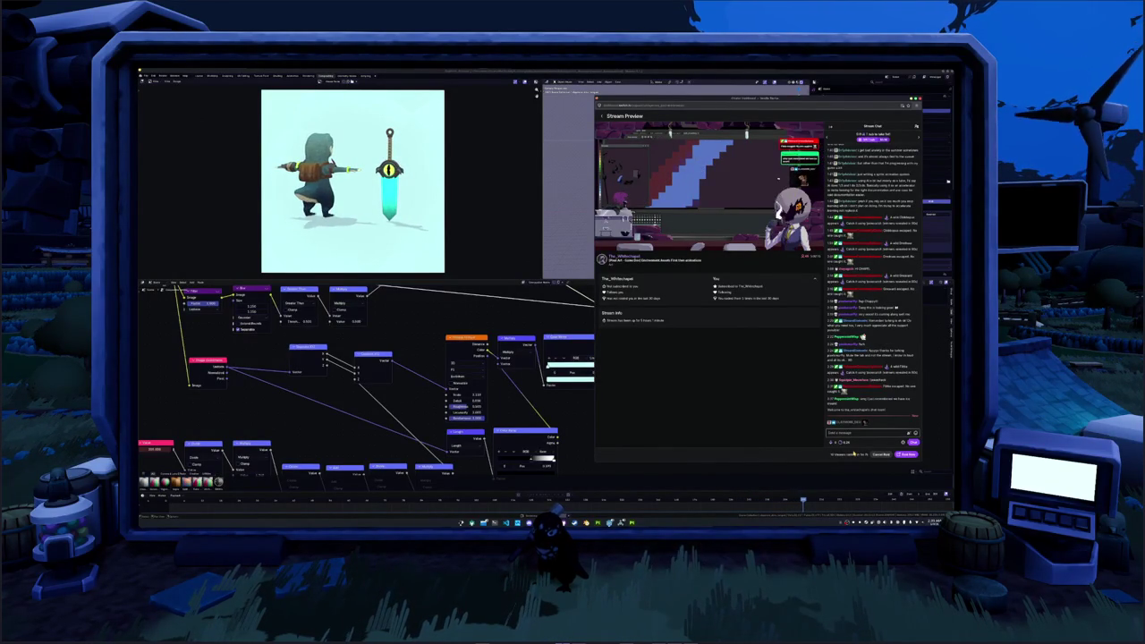
pyautogui.click(880, 456)
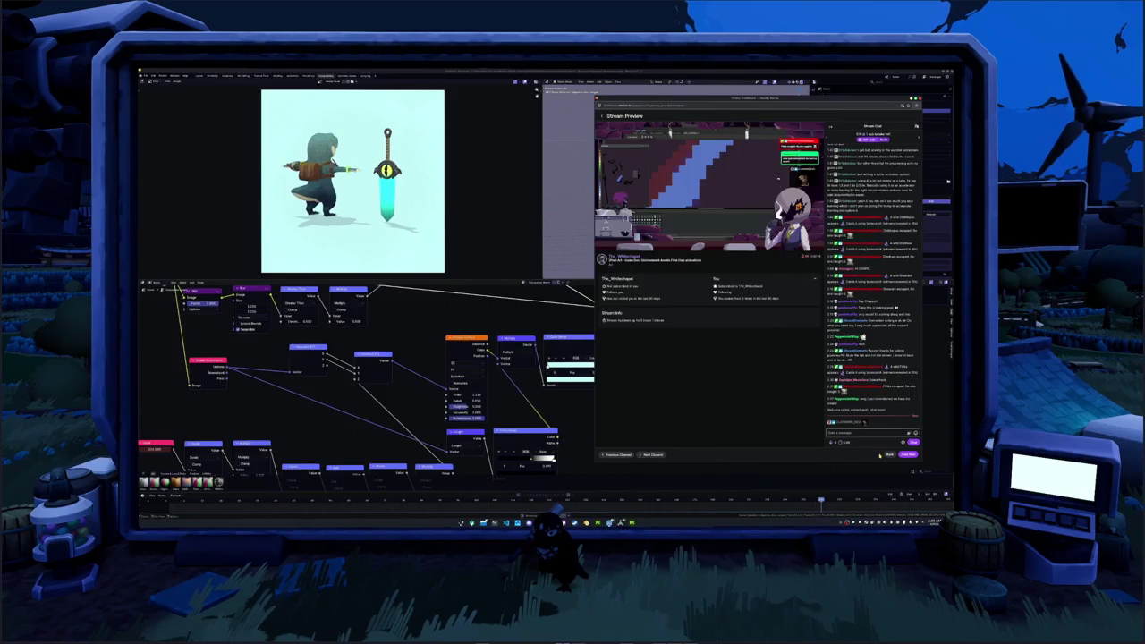
pyautogui.click(889, 454)
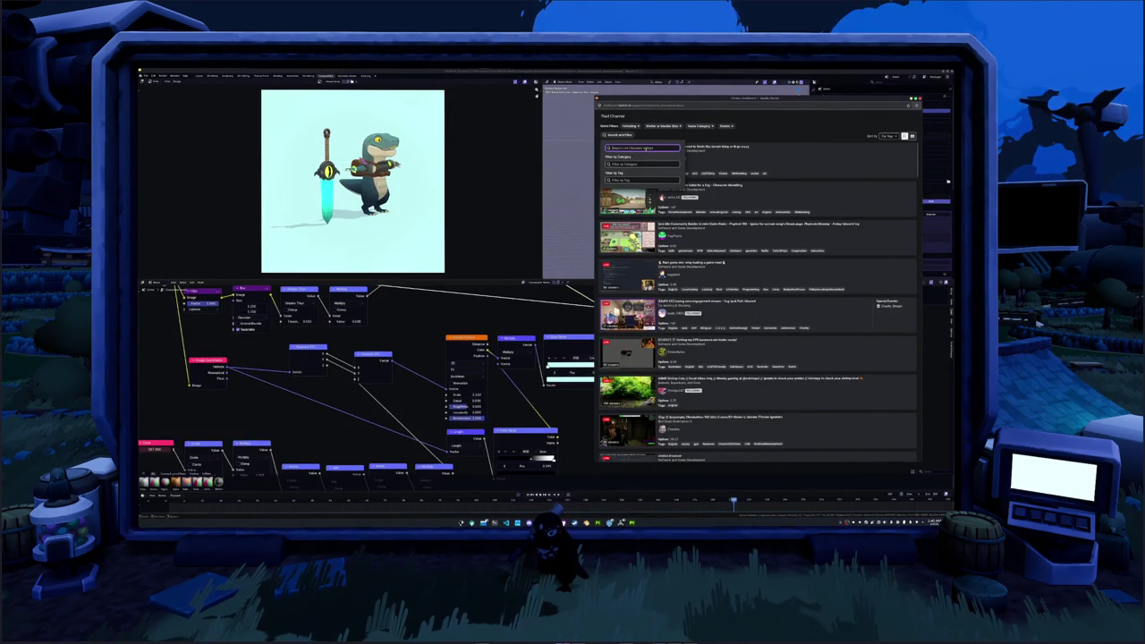
# - Search live channels for 'godot' and open the matching channel's stream preview
pyautogui.write('godot')
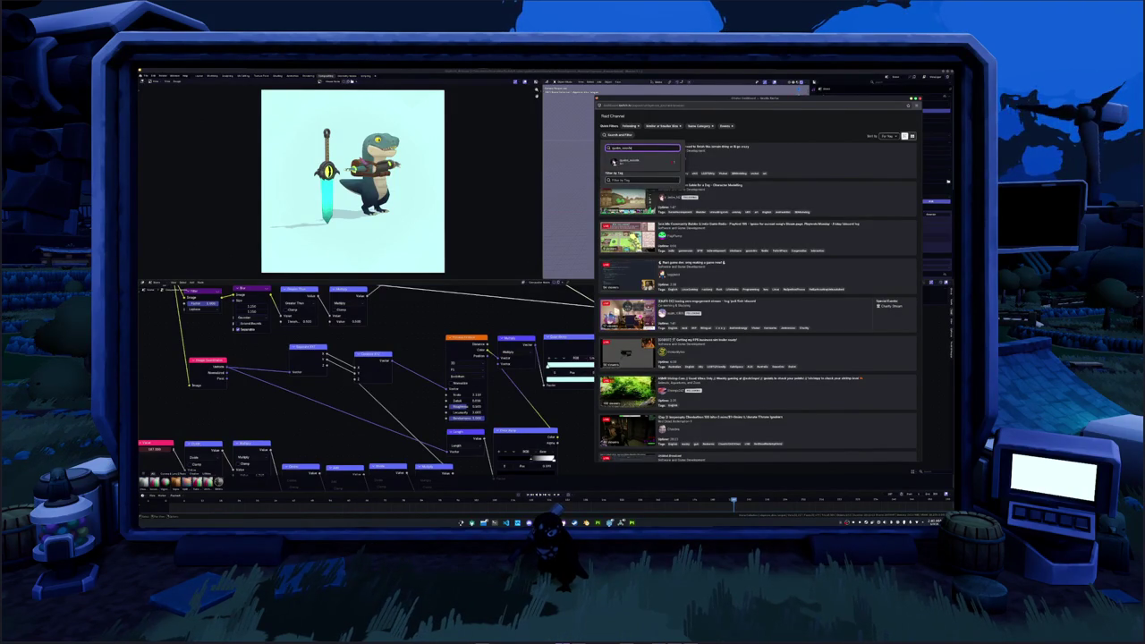
pyautogui.click(629, 161)
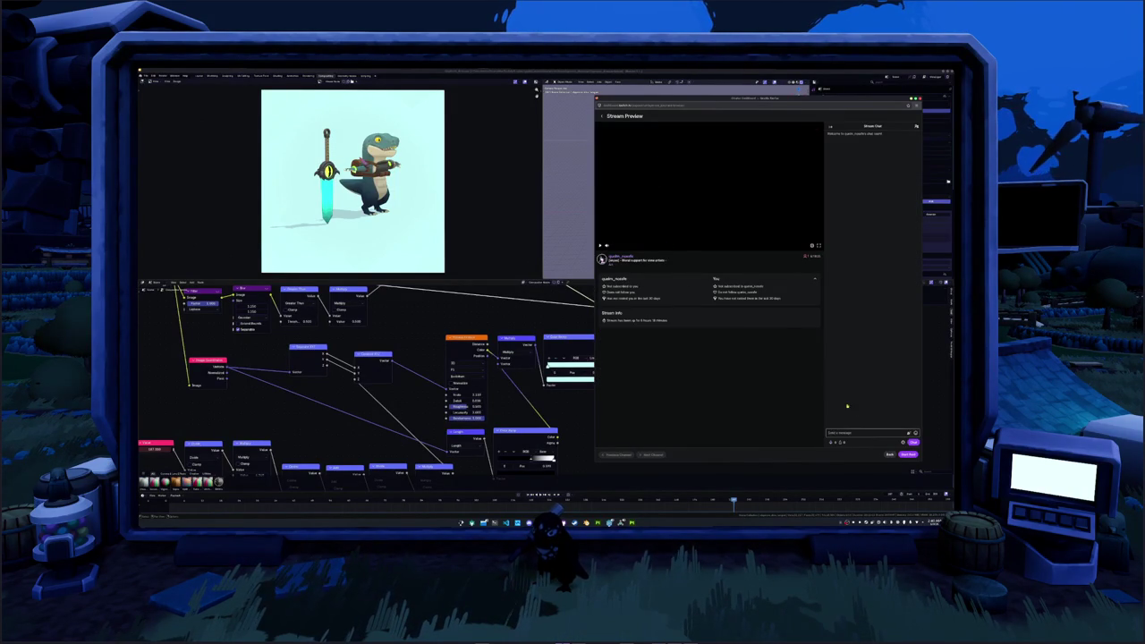